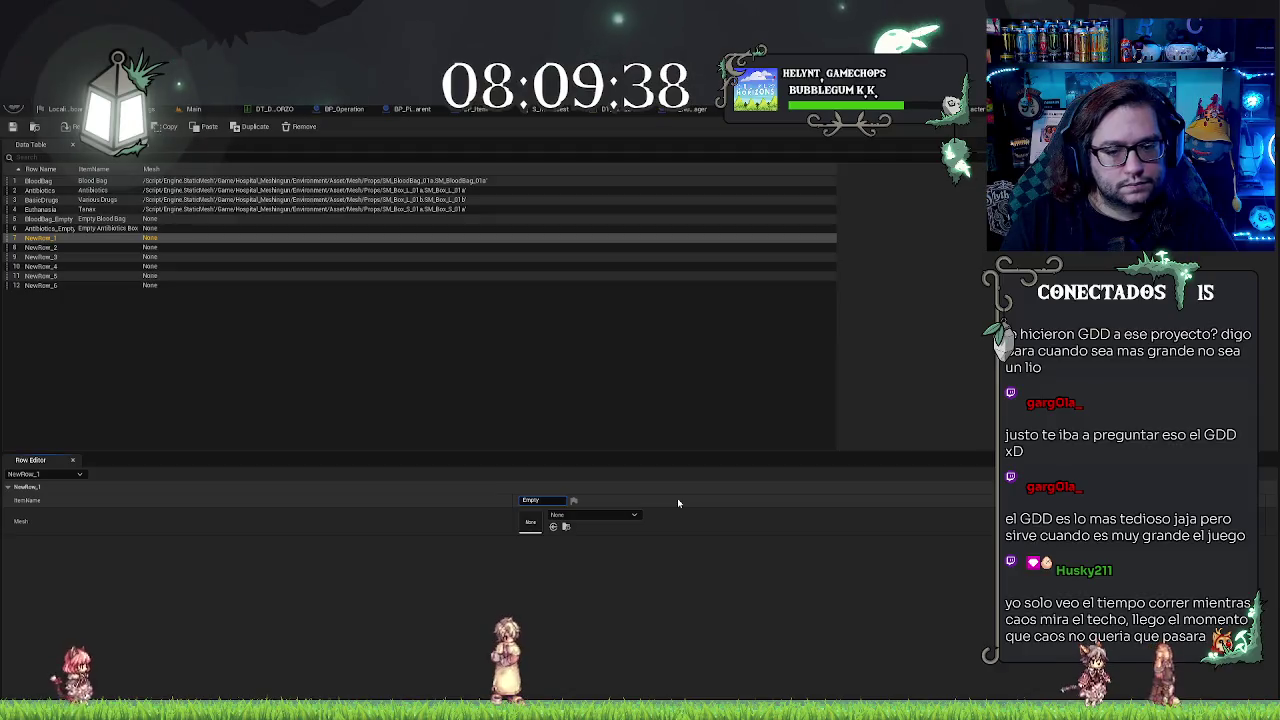
# Step: Set row 7's item name to 'Empty Drugs Box' and rename the row BasicDrugs_Empty
pyautogui.write(' Dr')
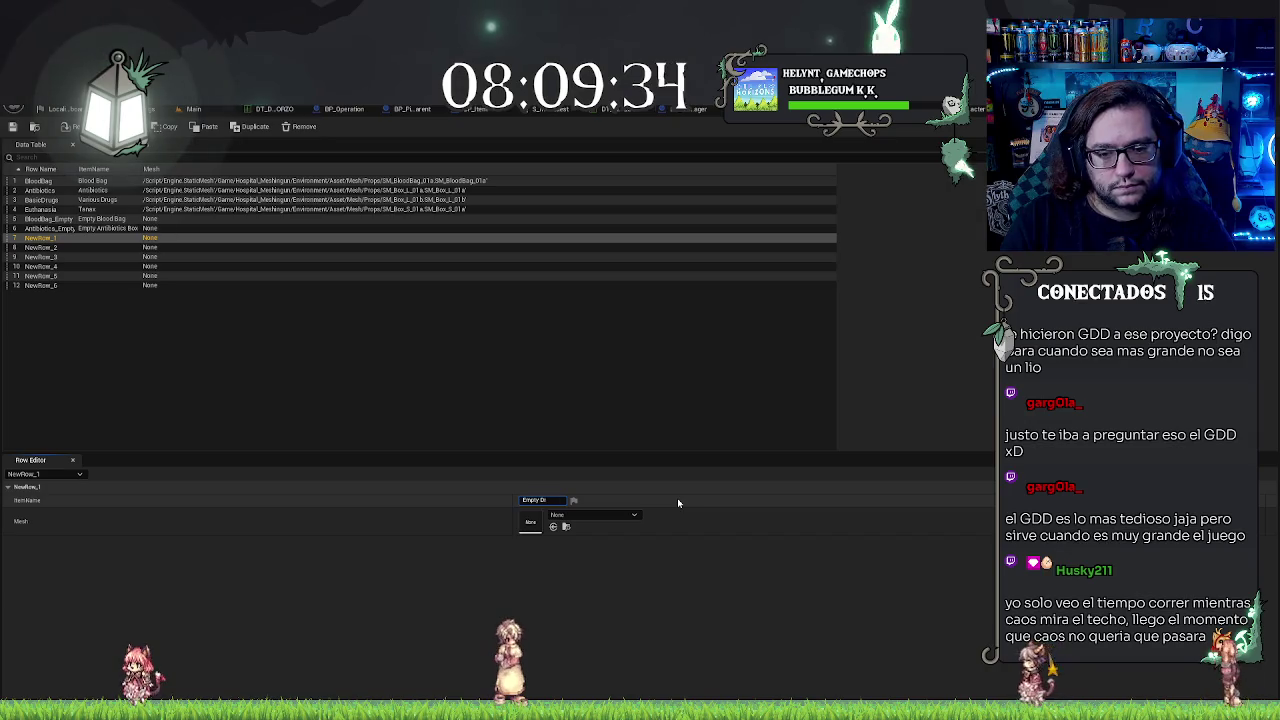
pyautogui.write('ugs')
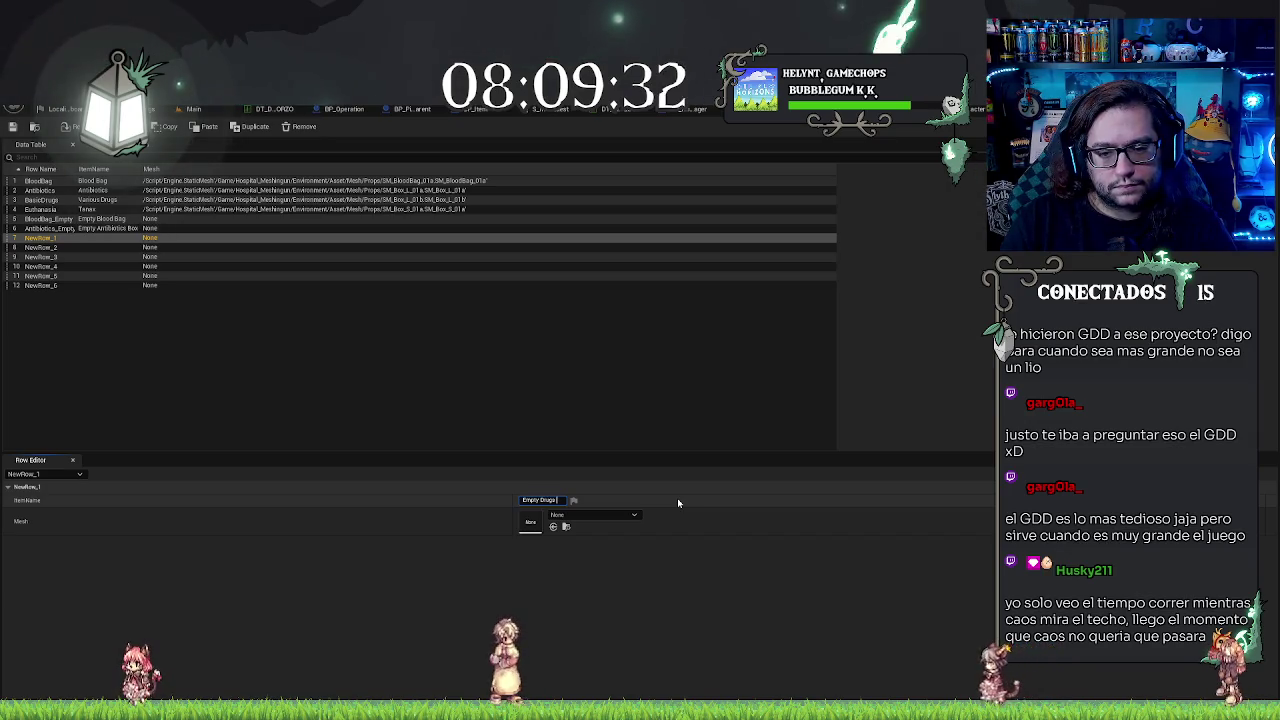
pyautogui.write(' Box')
pyautogui.press('Return')
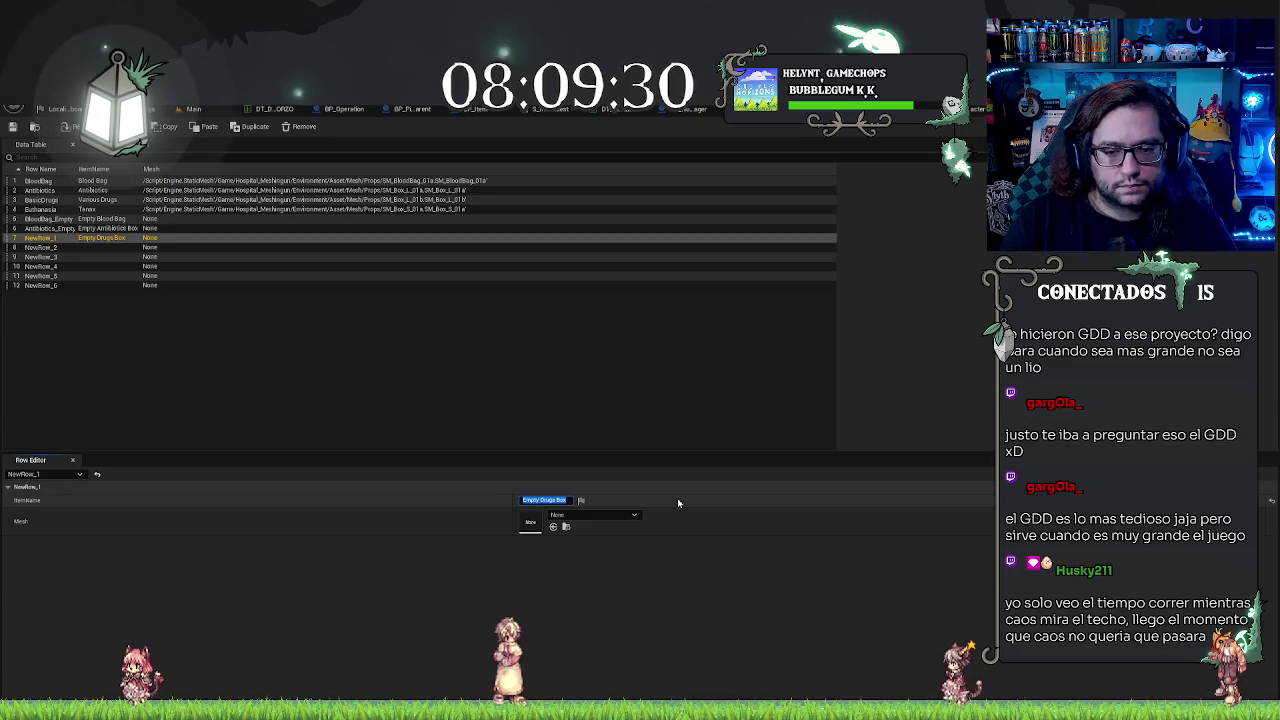
pyautogui.doubleClick(35, 239)
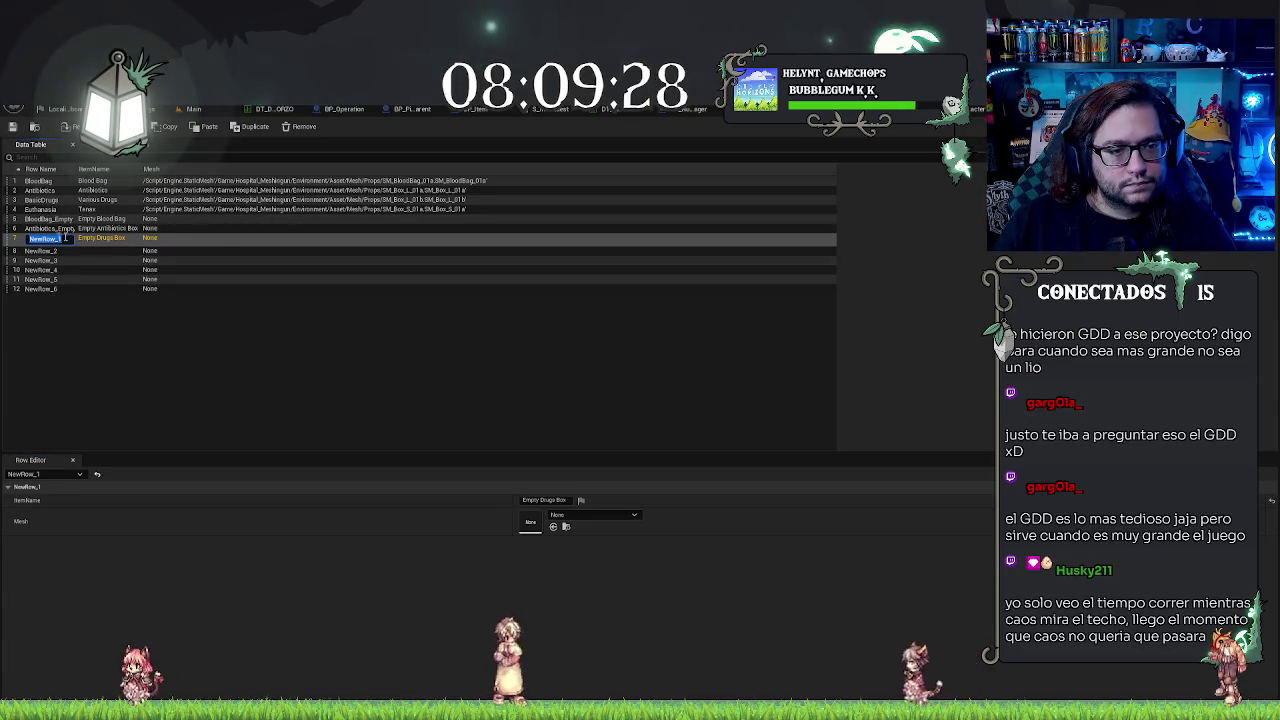
pyautogui.write('BasicDrug')
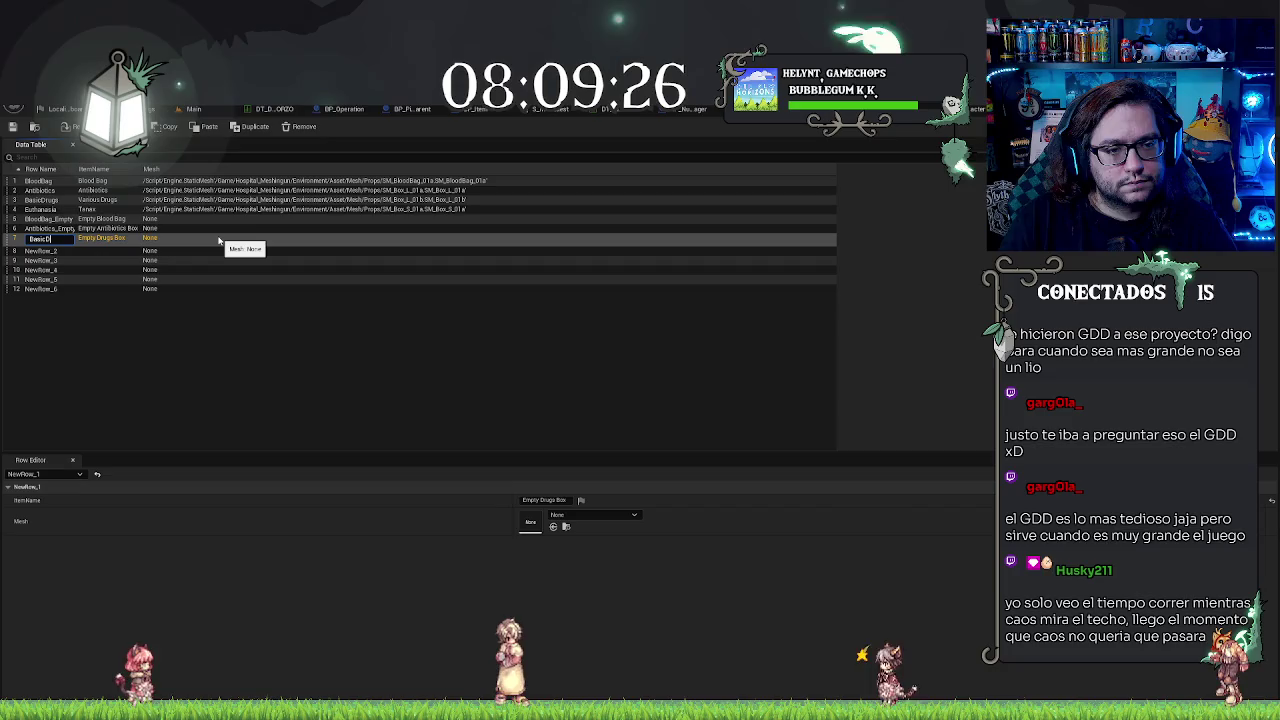
pyautogui.write('s_E')
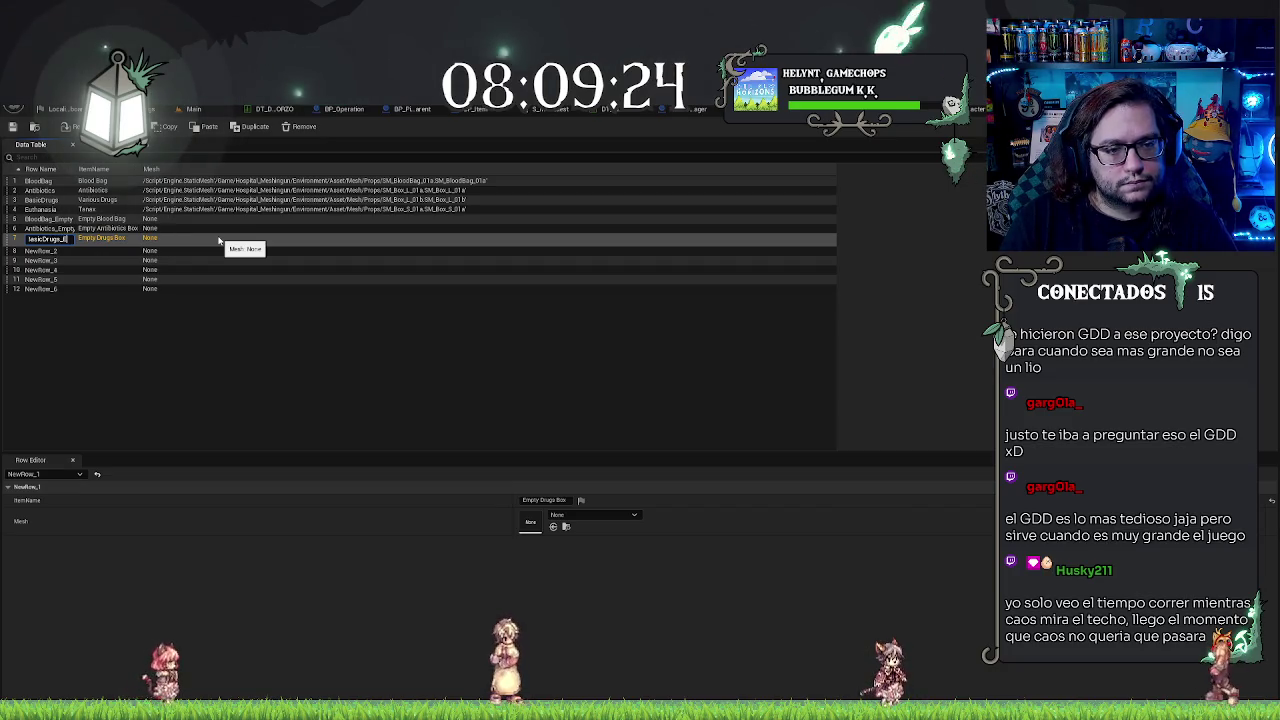
pyautogui.write('mpty')
pyautogui.press('Return')
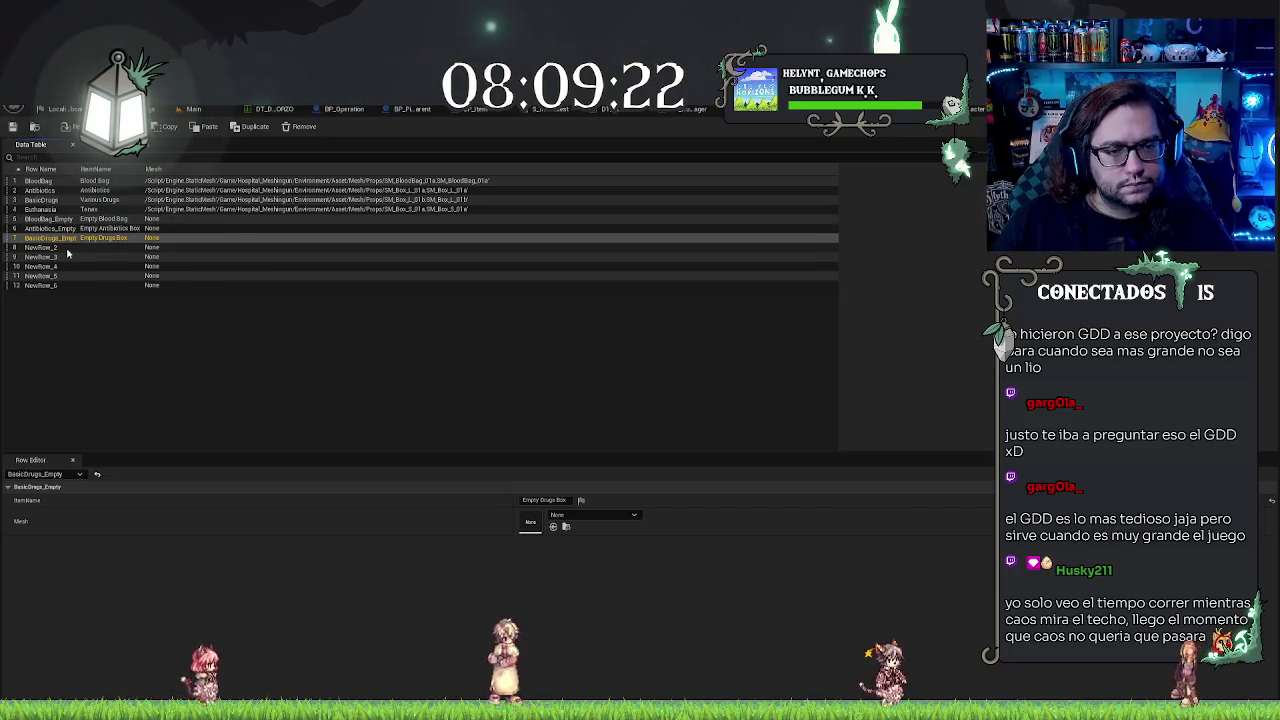
# Step: Assign the SM_BloodBag_01a1 static mesh to the BloodBag_Empty row
pyautogui.click(110, 218)
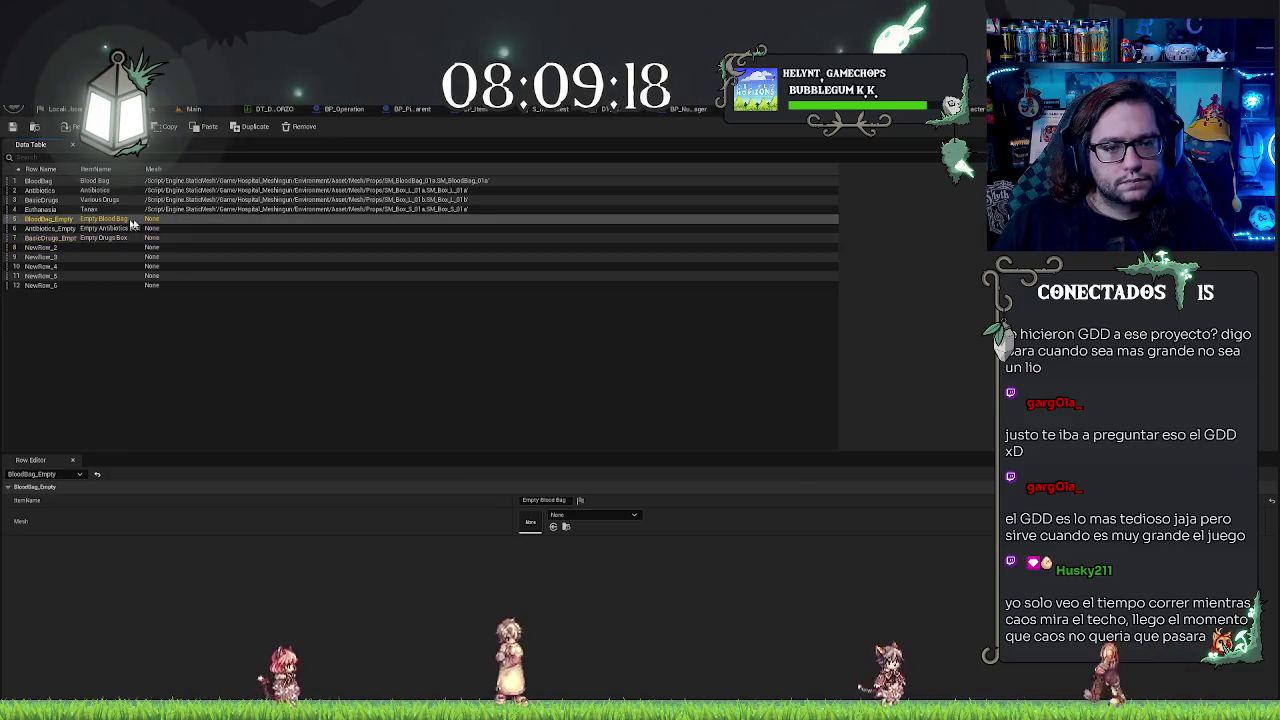
pyautogui.click(628, 513)
pyautogui.write('bloo')
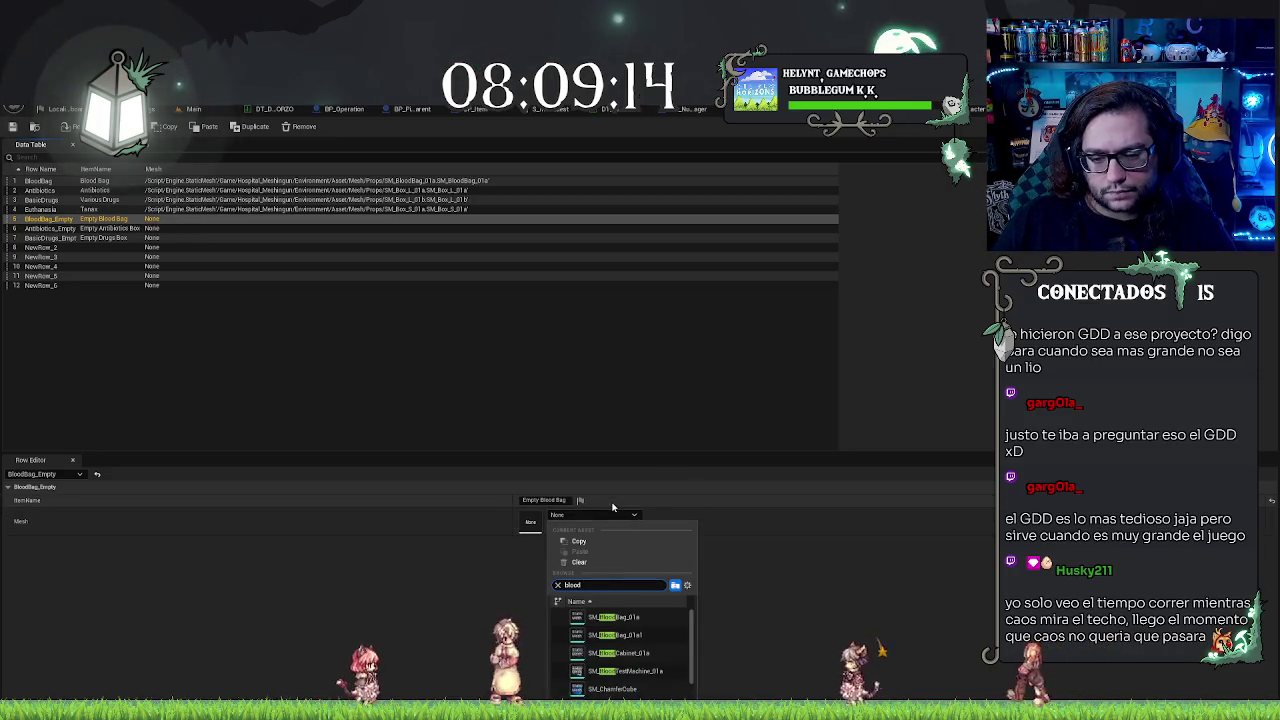
pyautogui.write('d')
pyautogui.click(620, 635)
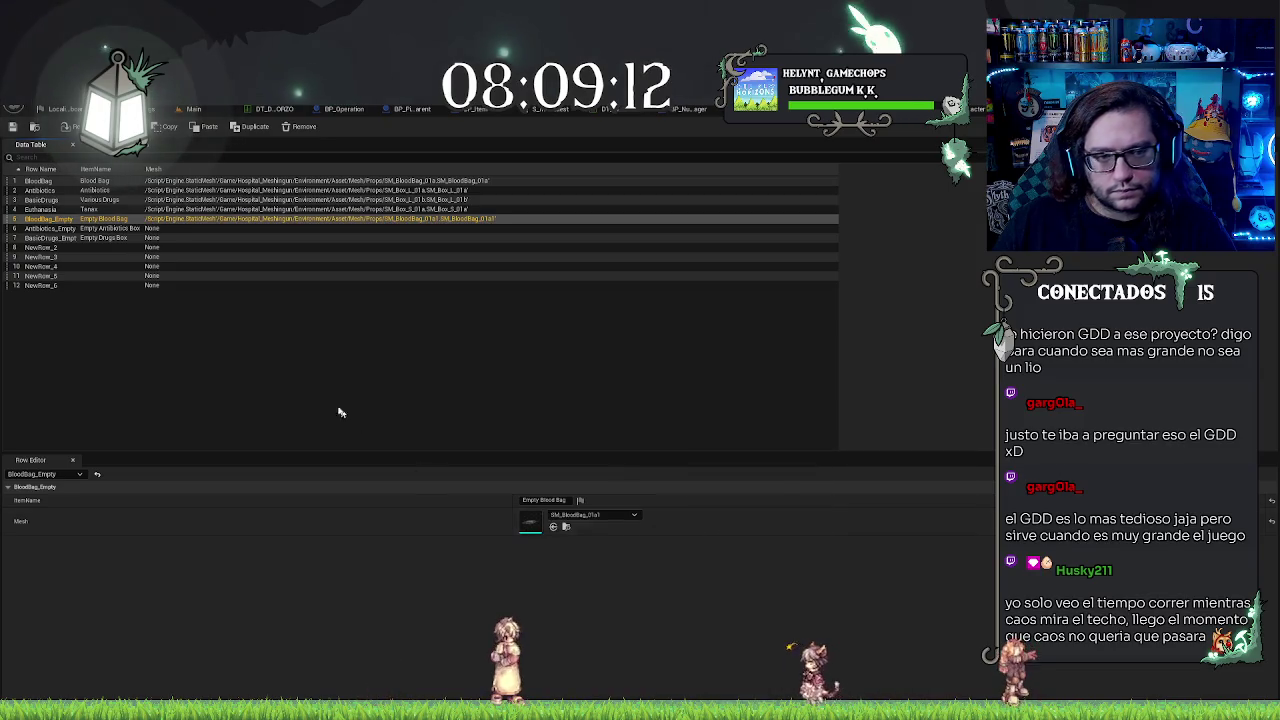
pyautogui.click(183, 229)
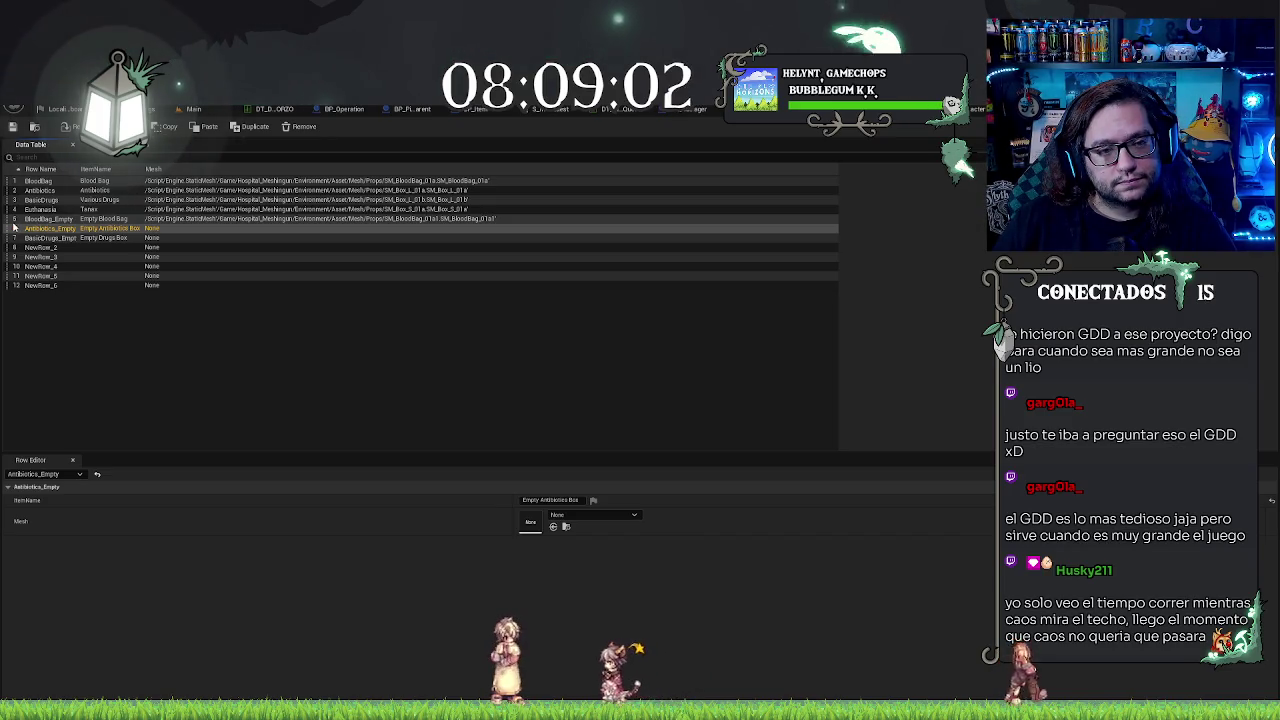
# Step: Rename row 8 (NewRow_2) to Euthanasia_Empty
pyautogui.click(105, 241)
pyautogui.press('Down')
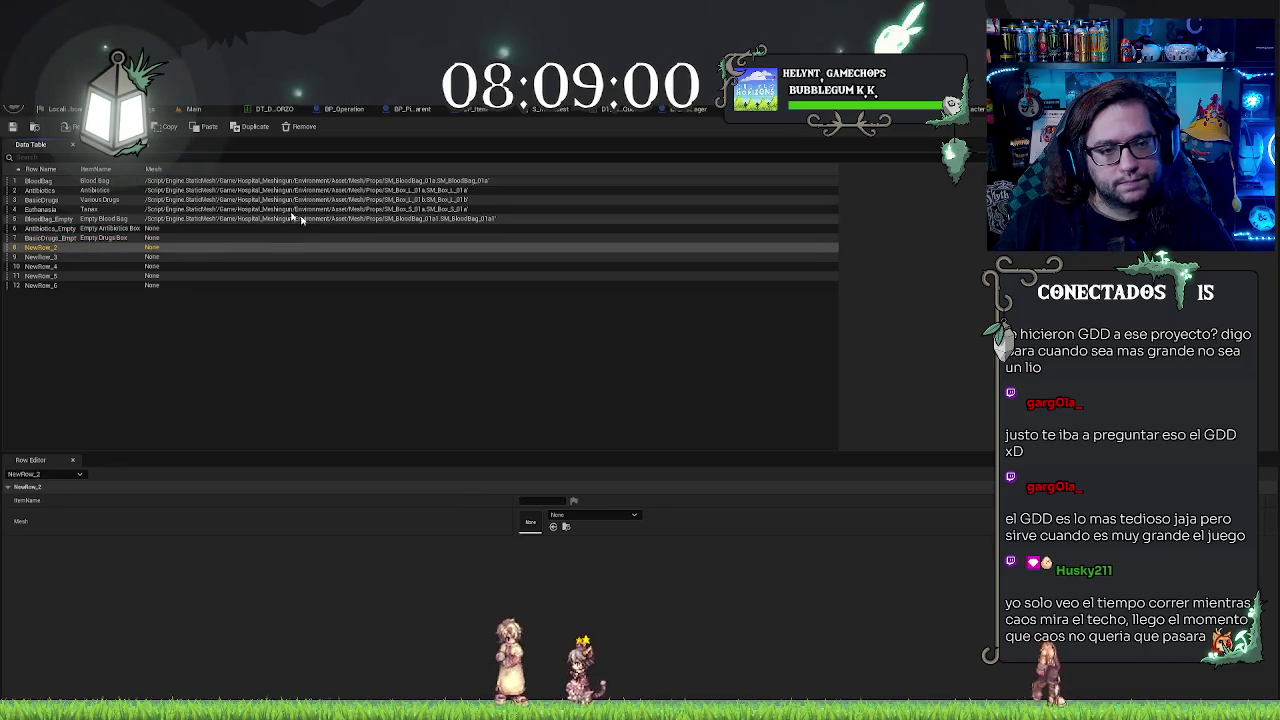
pyautogui.doubleClick(62, 248)
pyautogui.write('Euthanasia_')
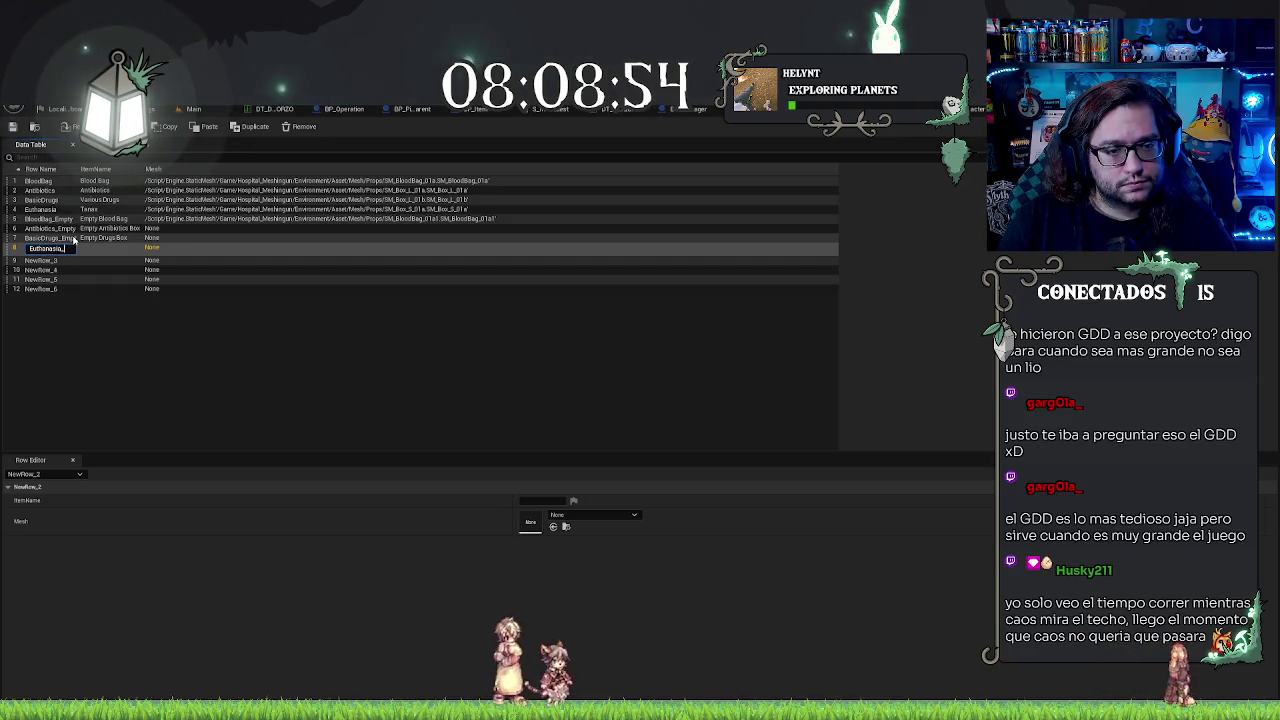
pyautogui.write('Empty')
pyautogui.press('Return')
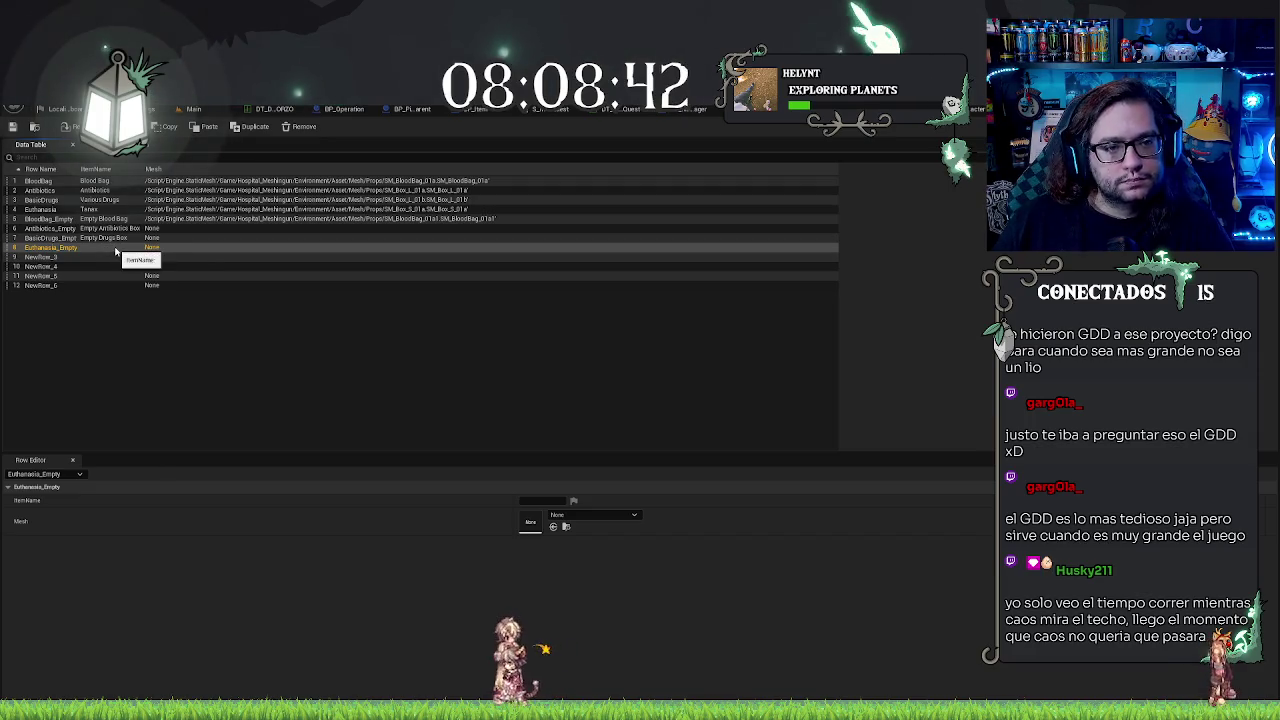
# Step: Set the Euthanasia_Empty row's item name to 'Empty Euthanasia Box'
pyautogui.click(522, 500)
pyautogui.write('pty')
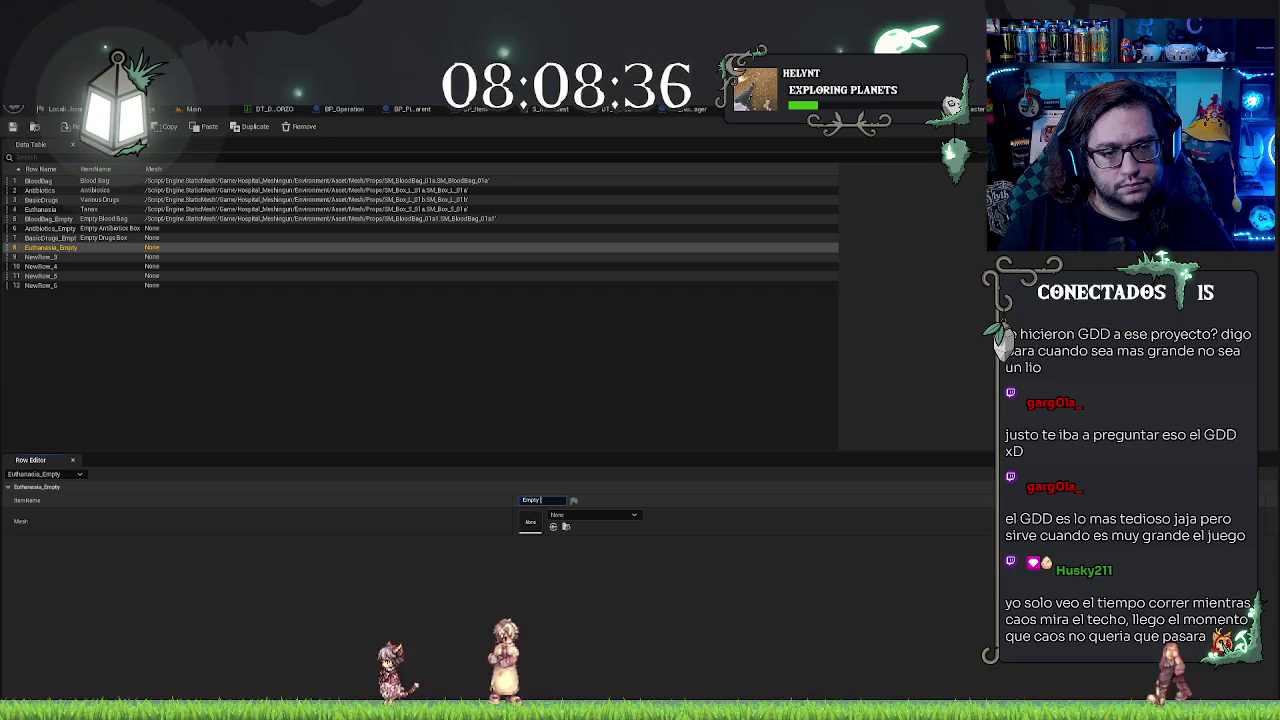
pyautogui.write(' Euthana')
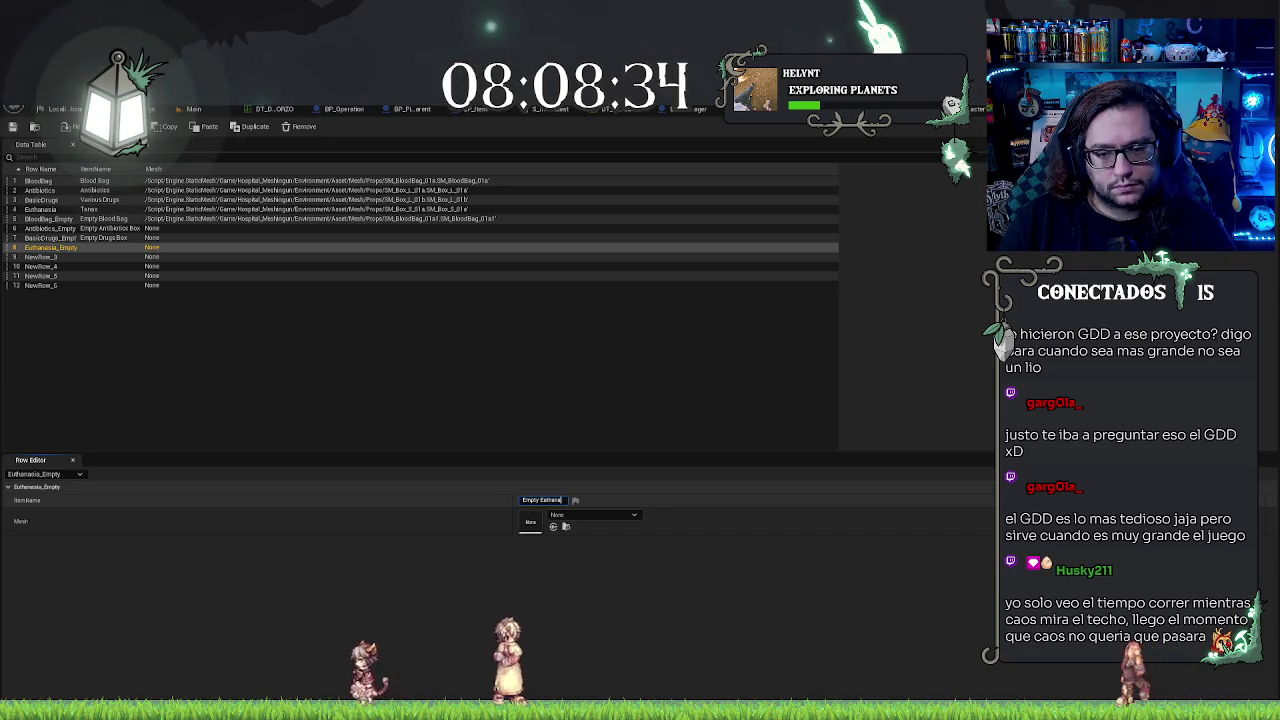
pyautogui.write('sia Box')
pyautogui.press('Return')
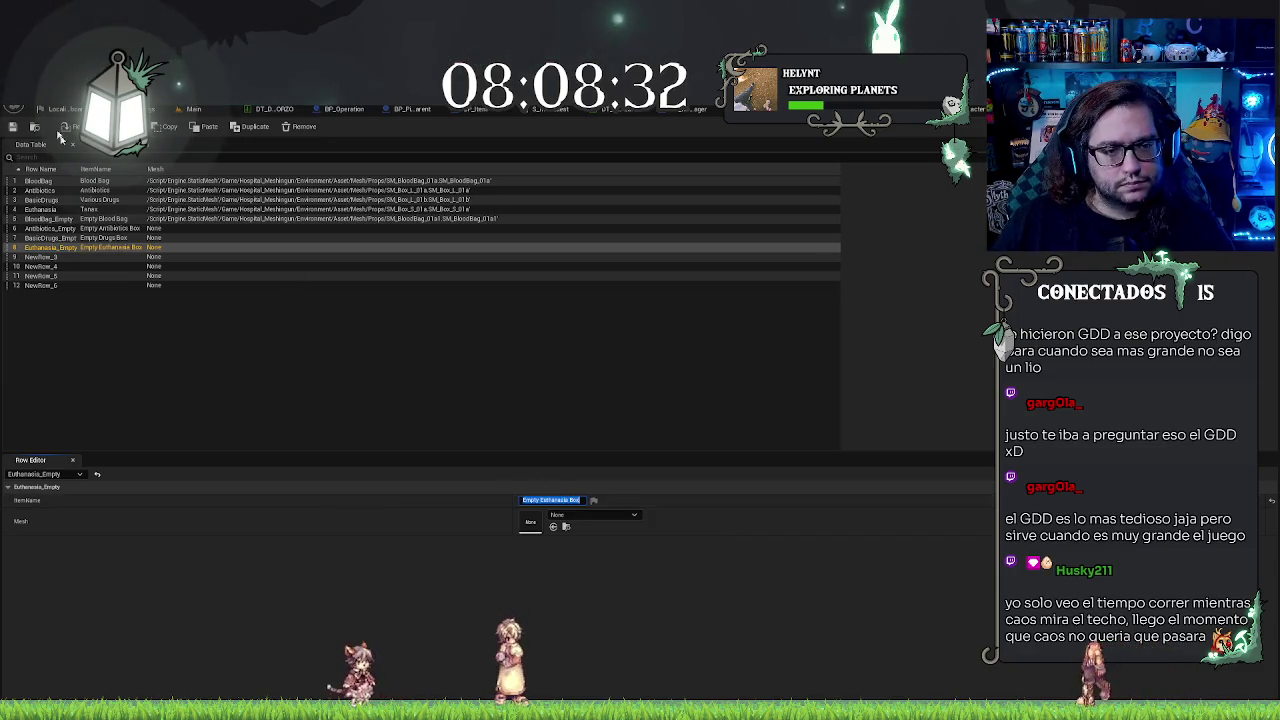
pyautogui.click(181, 231)
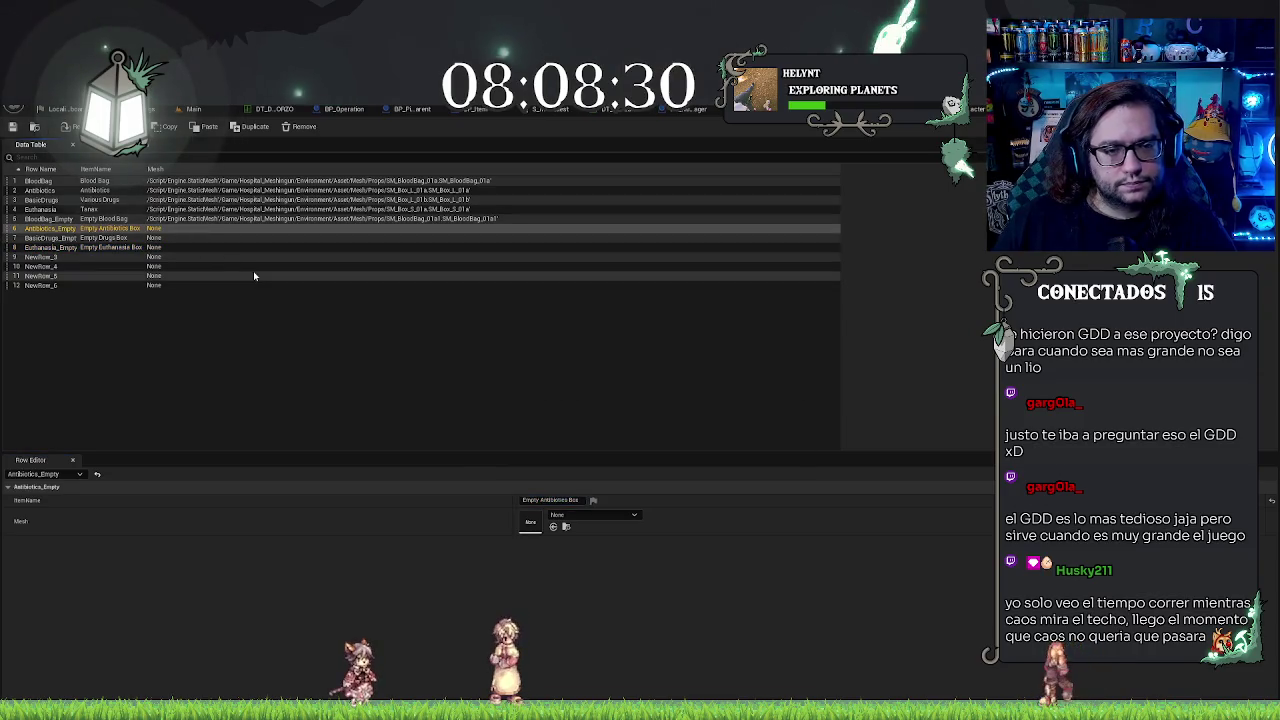
pyautogui.click(44, 258)
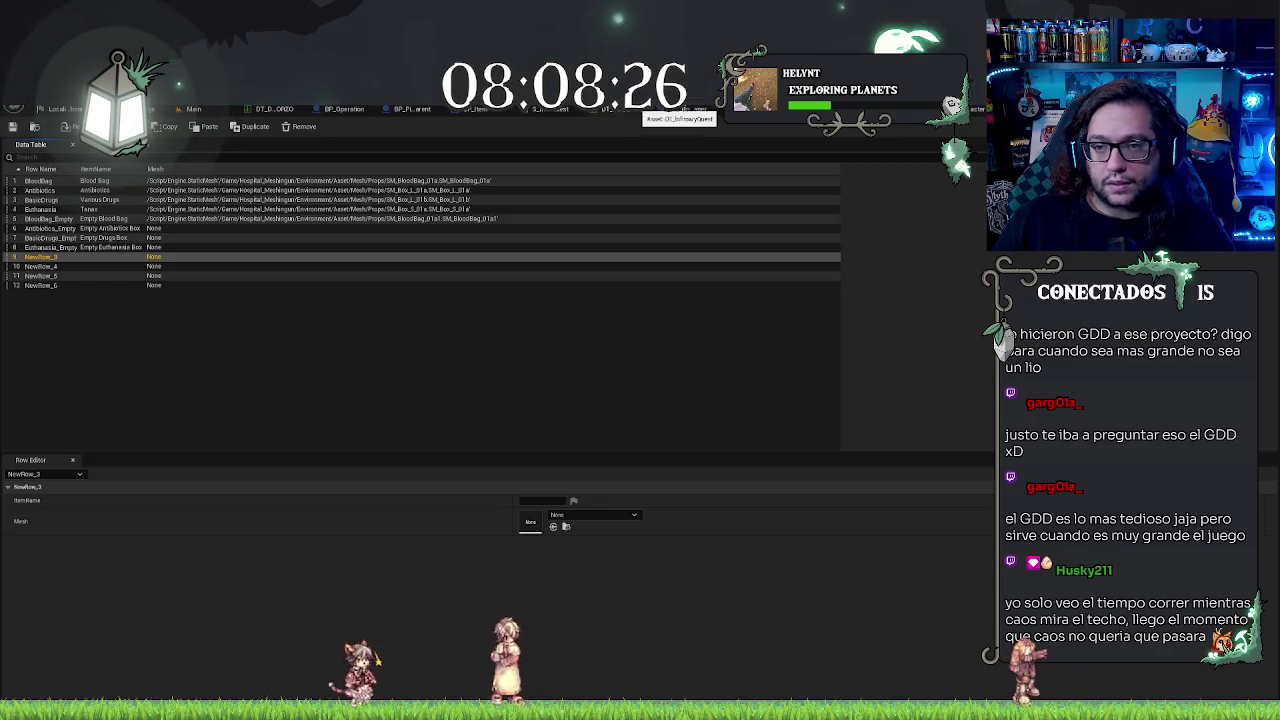
# Step: Rename row 9 to Plasma, copying the name from the item enumeration's display names
pyautogui.click(480, 108)
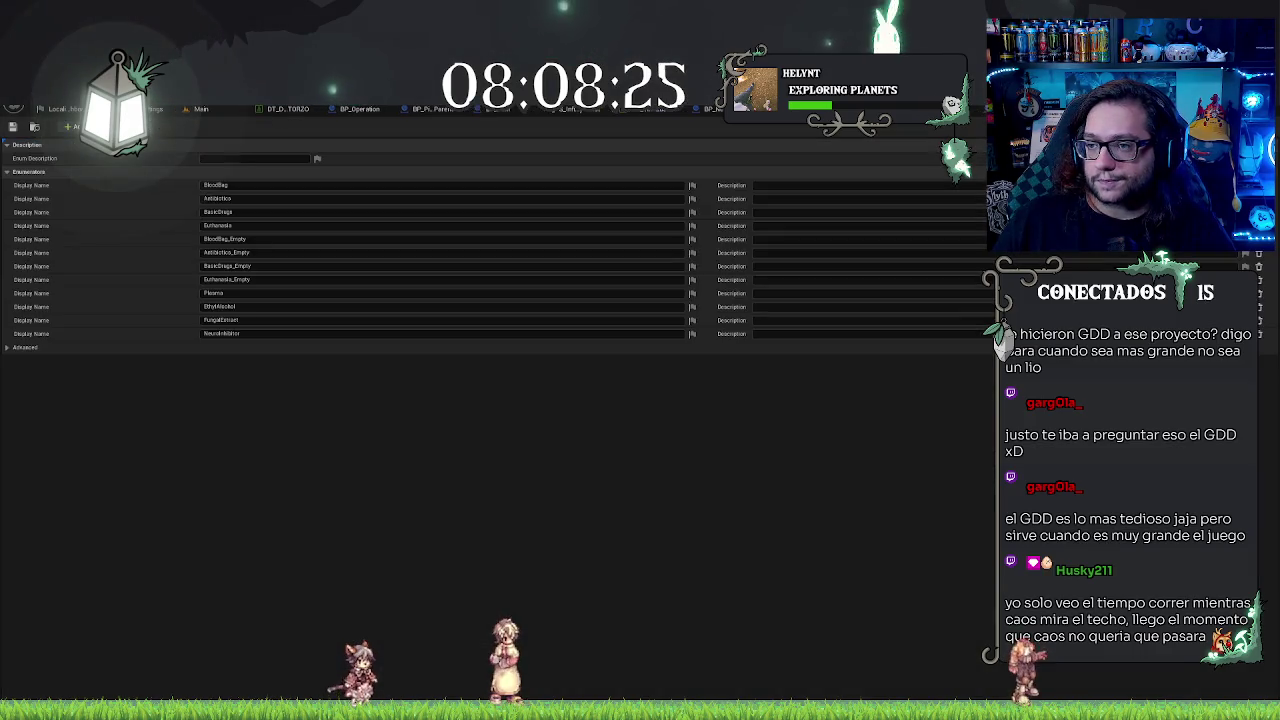
pyautogui.click(262, 293)
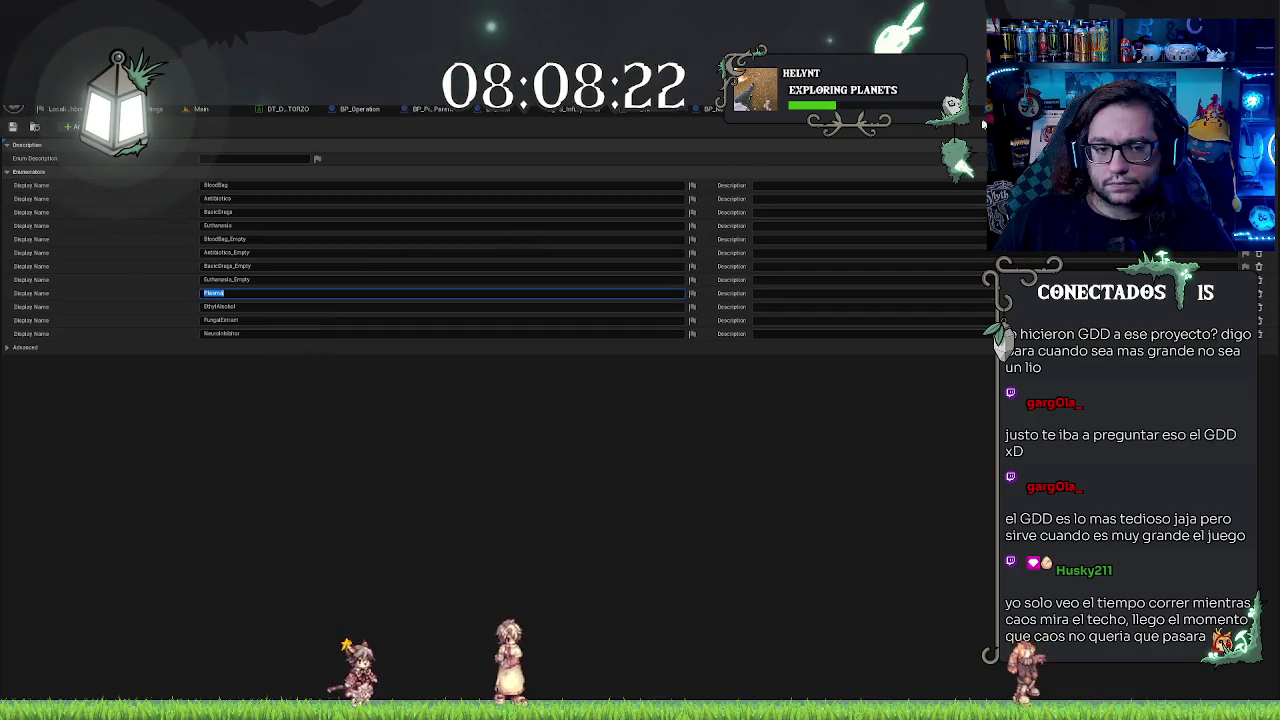
pyautogui.hotkey('ctrl', 'Tab')
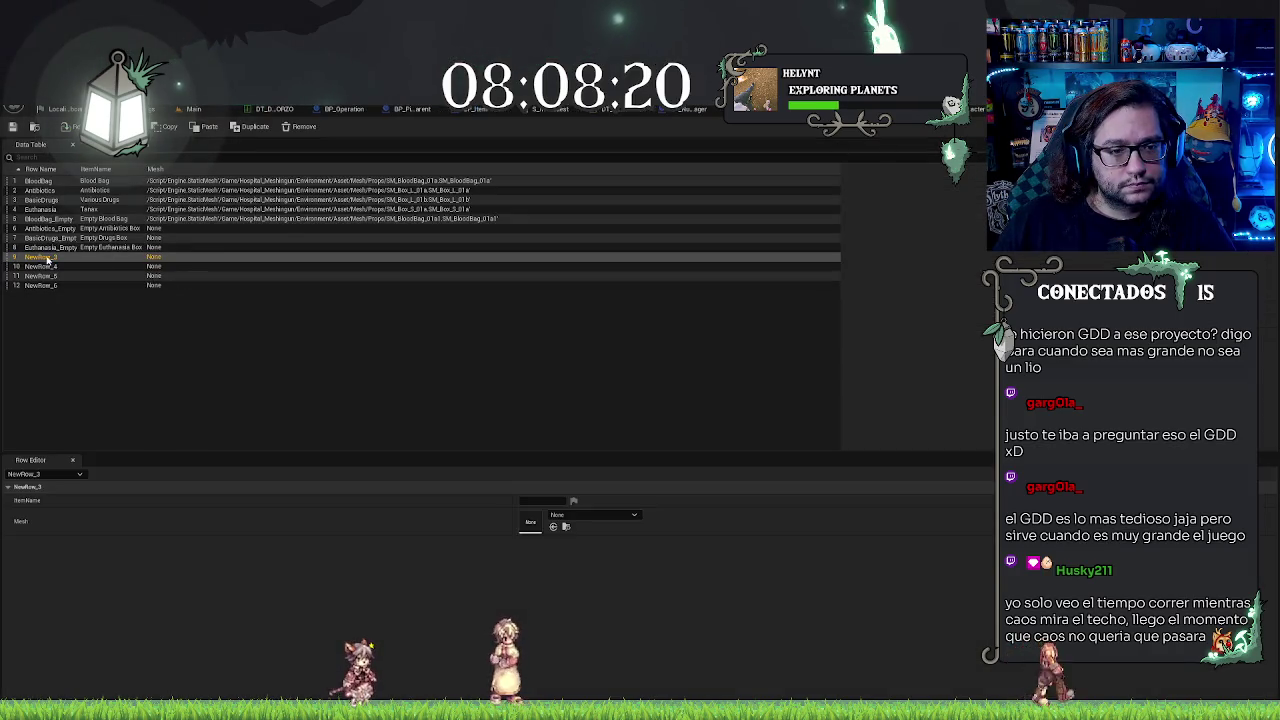
pyautogui.doubleClick(40, 257)
pyautogui.hotkey('ctrl', 'v')
pyautogui.press('Return')
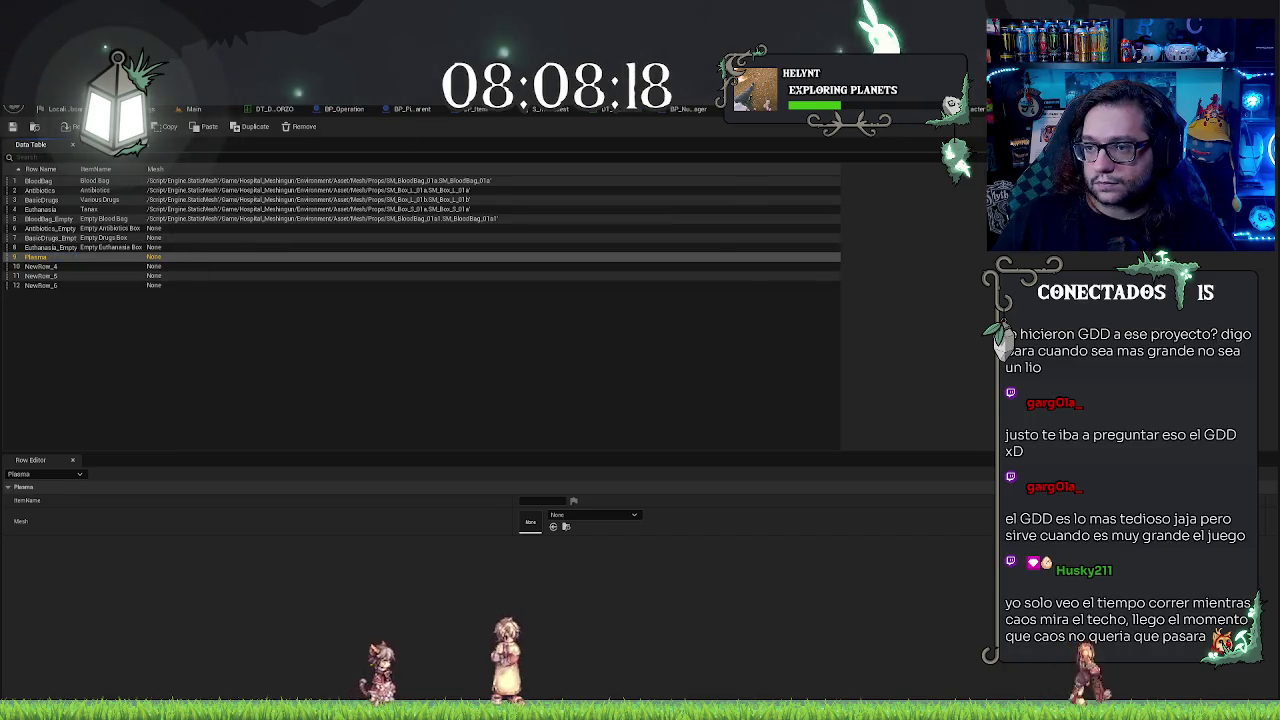
# Step: Rename rows 10 and 11 to EthylAlcohol and FungalExtract using the enumeration's display names
pyautogui.hotkey('ctrl', 'Tab')
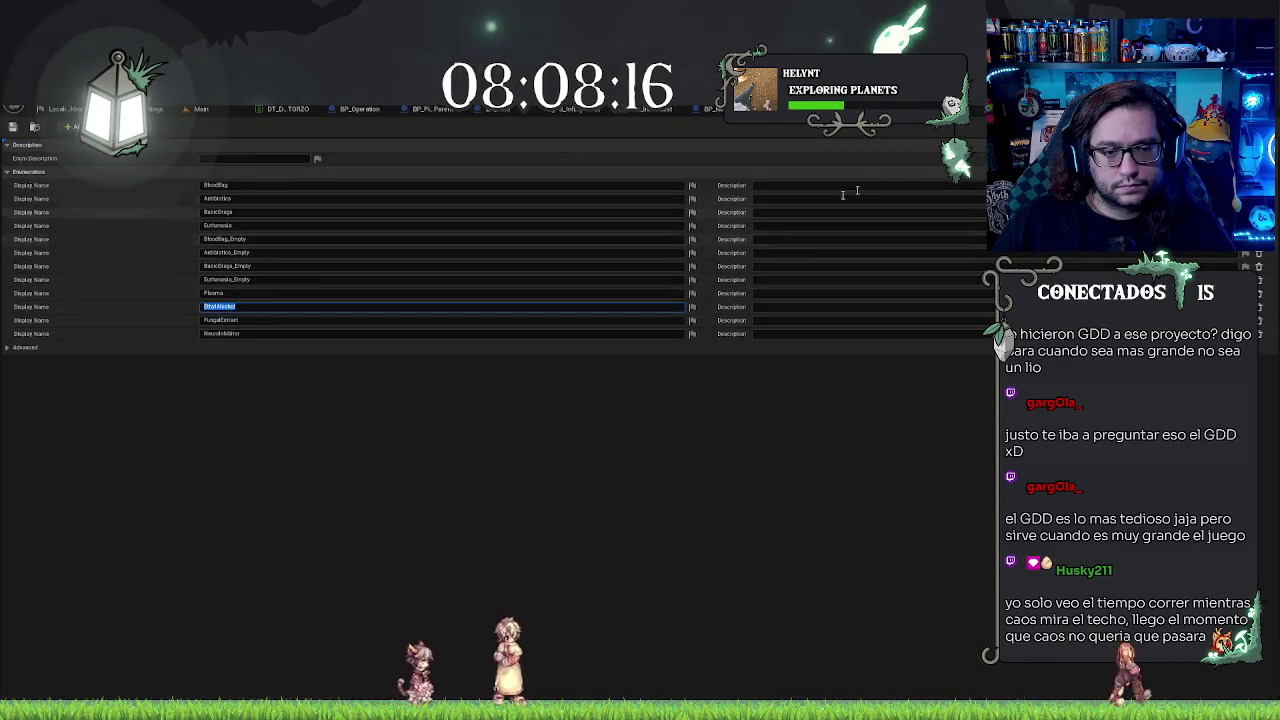
pyautogui.hotkey('ctrl', 'Tab')
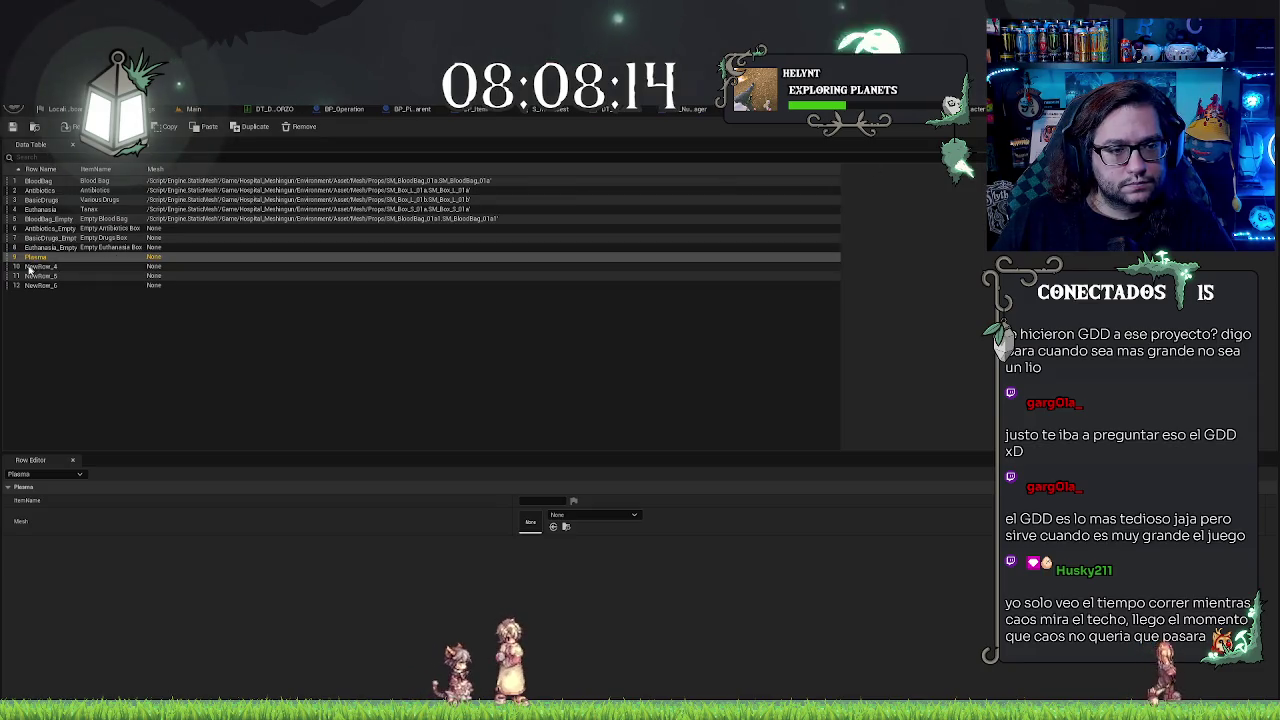
pyautogui.doubleClick(40, 267)
pyautogui.write('EthylAlcohol')
pyautogui.press('Return')
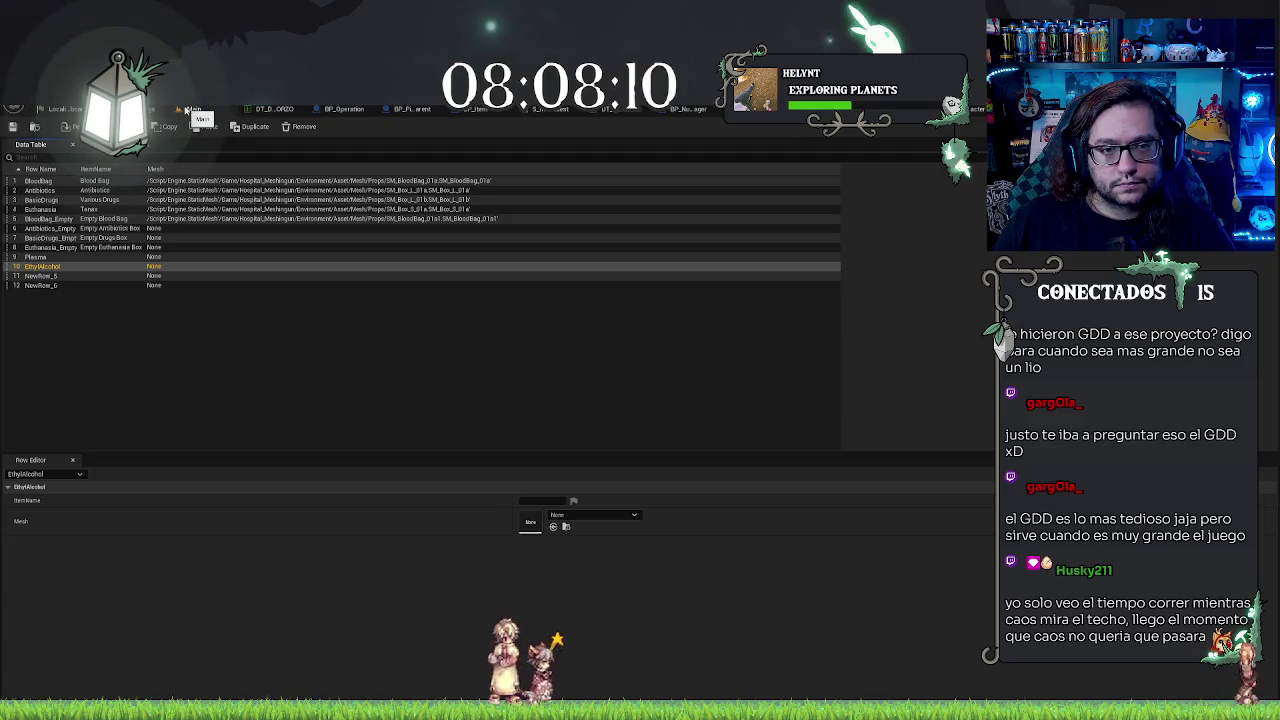
pyautogui.hotkey('ctrl', 'Tab')
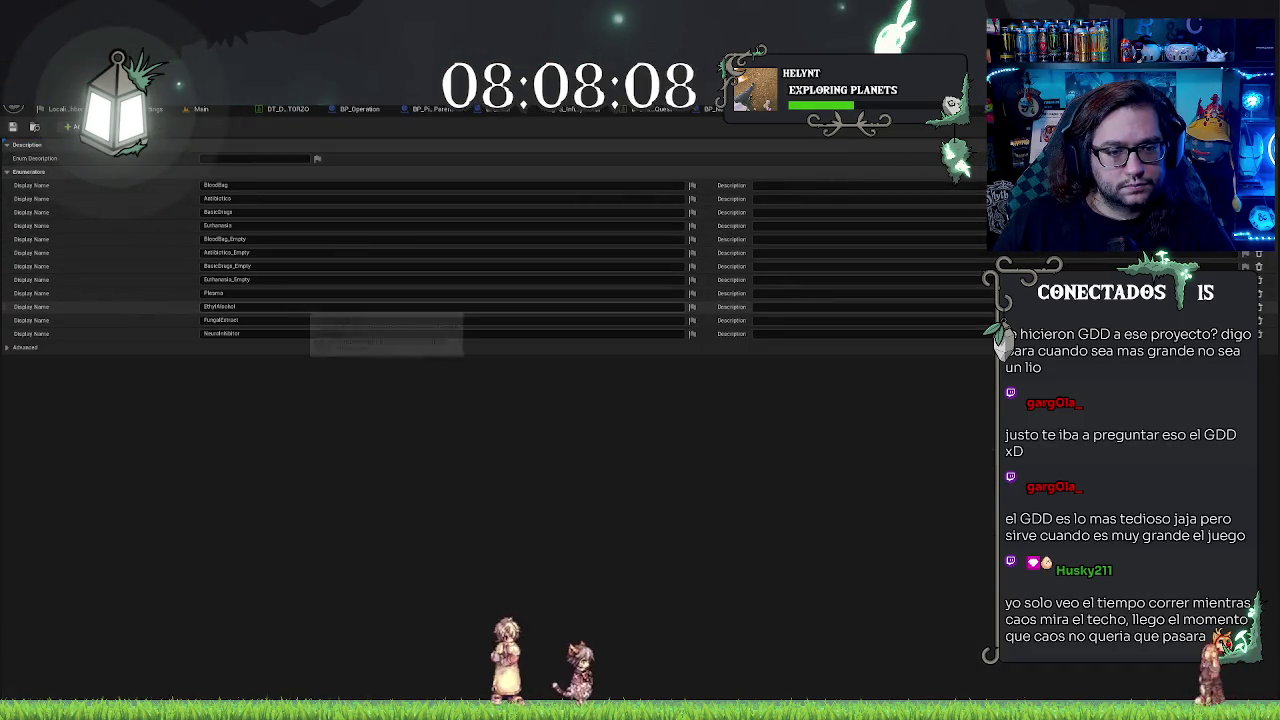
pyautogui.hotkey('ctrl', 'Tab')
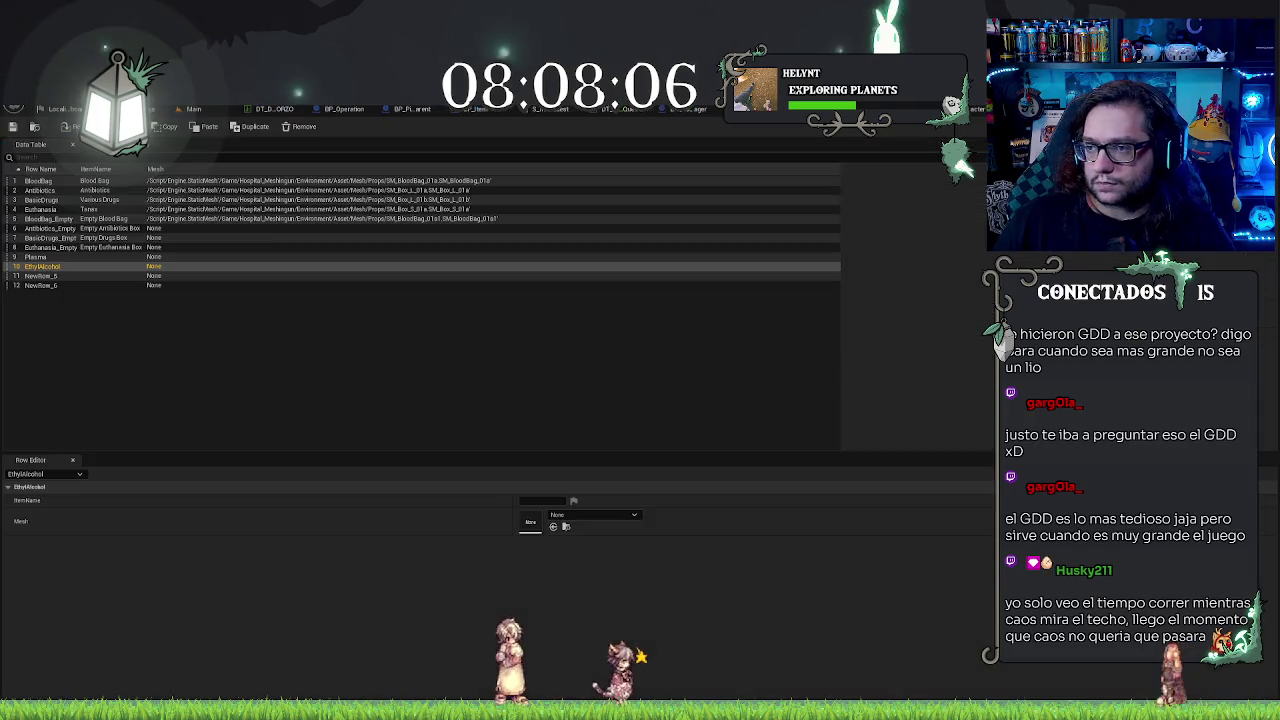
pyautogui.click(42, 276)
pyautogui.click(42, 276)
pyautogui.write('FungalExtract')
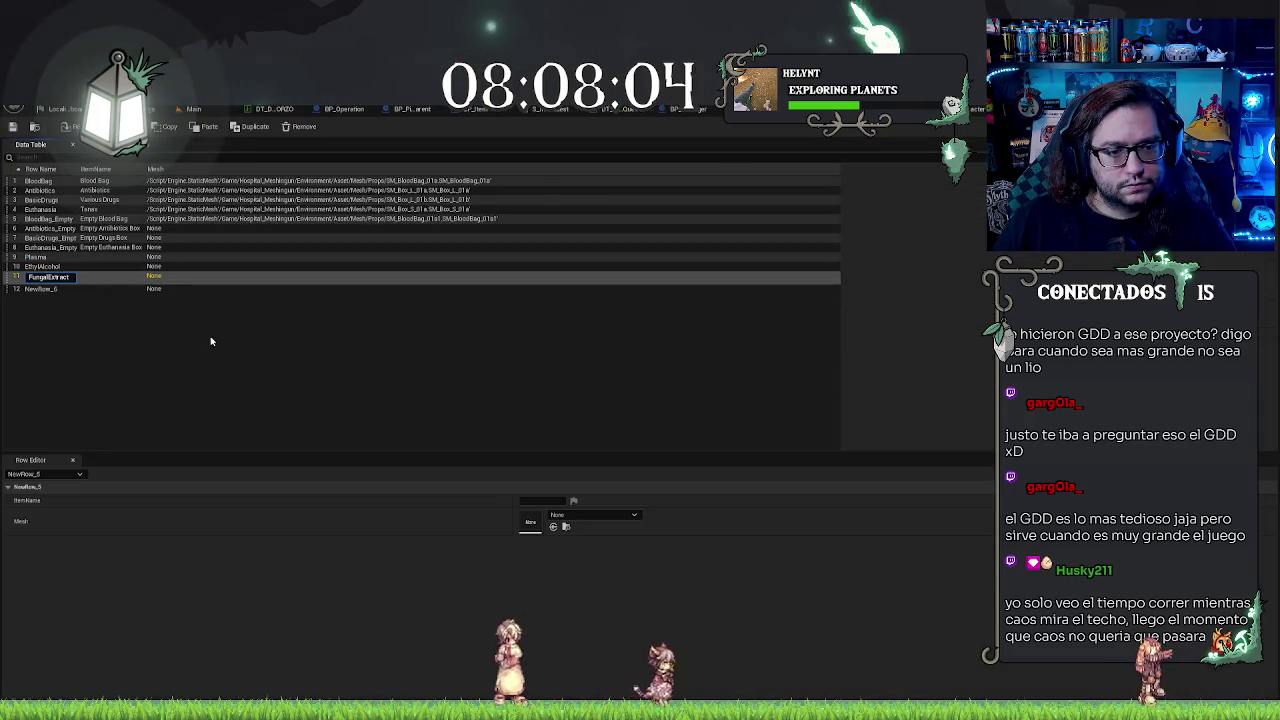
pyautogui.click(222, 350)
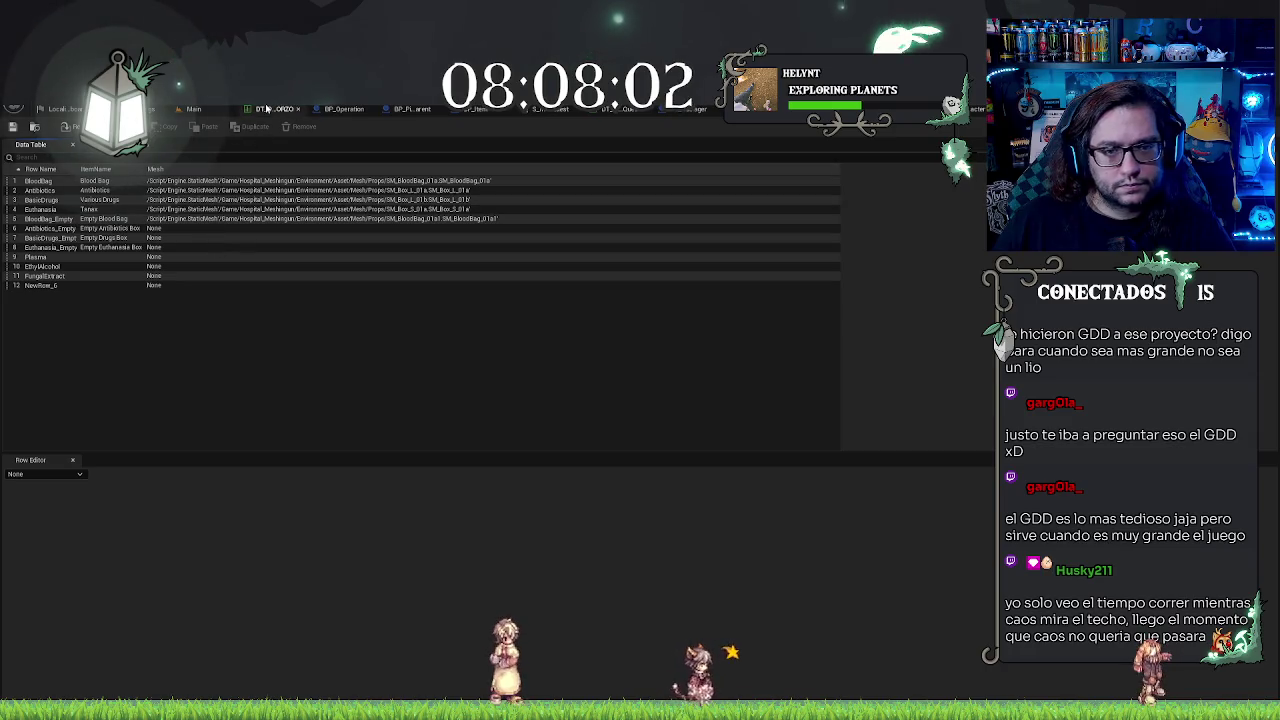
pyautogui.hotkey('ctrl', 'Tab')
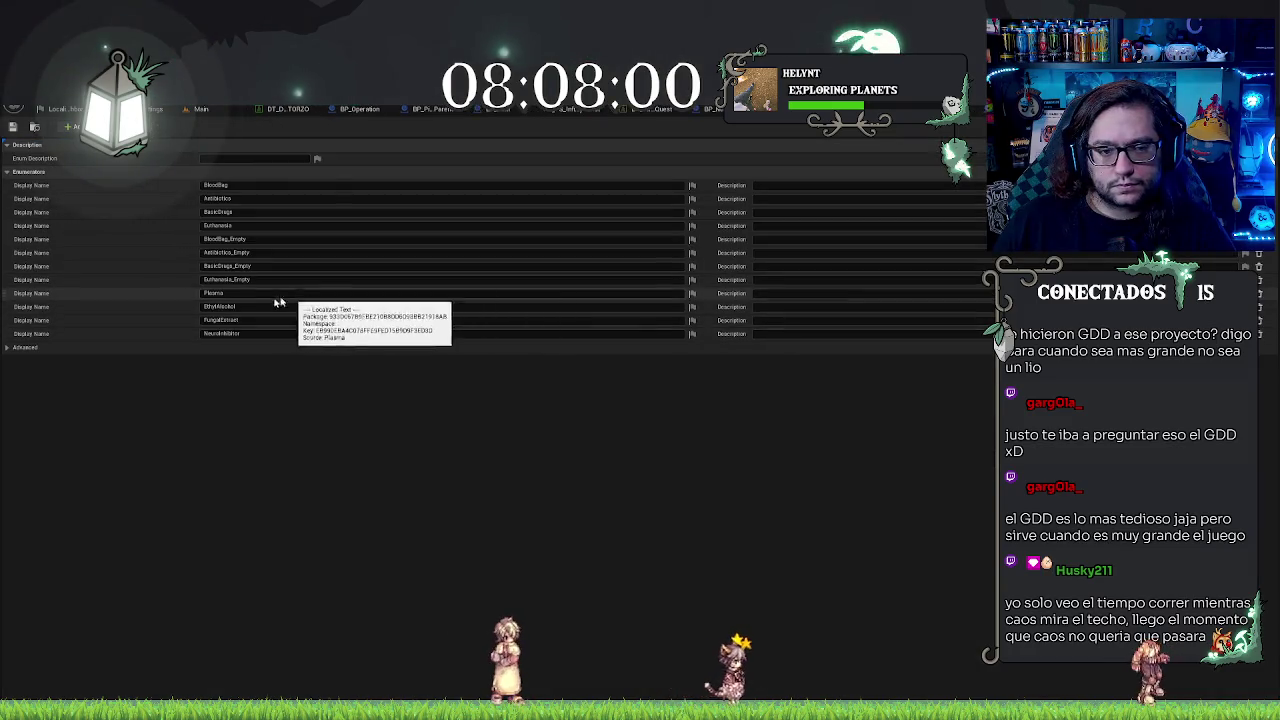
pyautogui.click(222, 333)
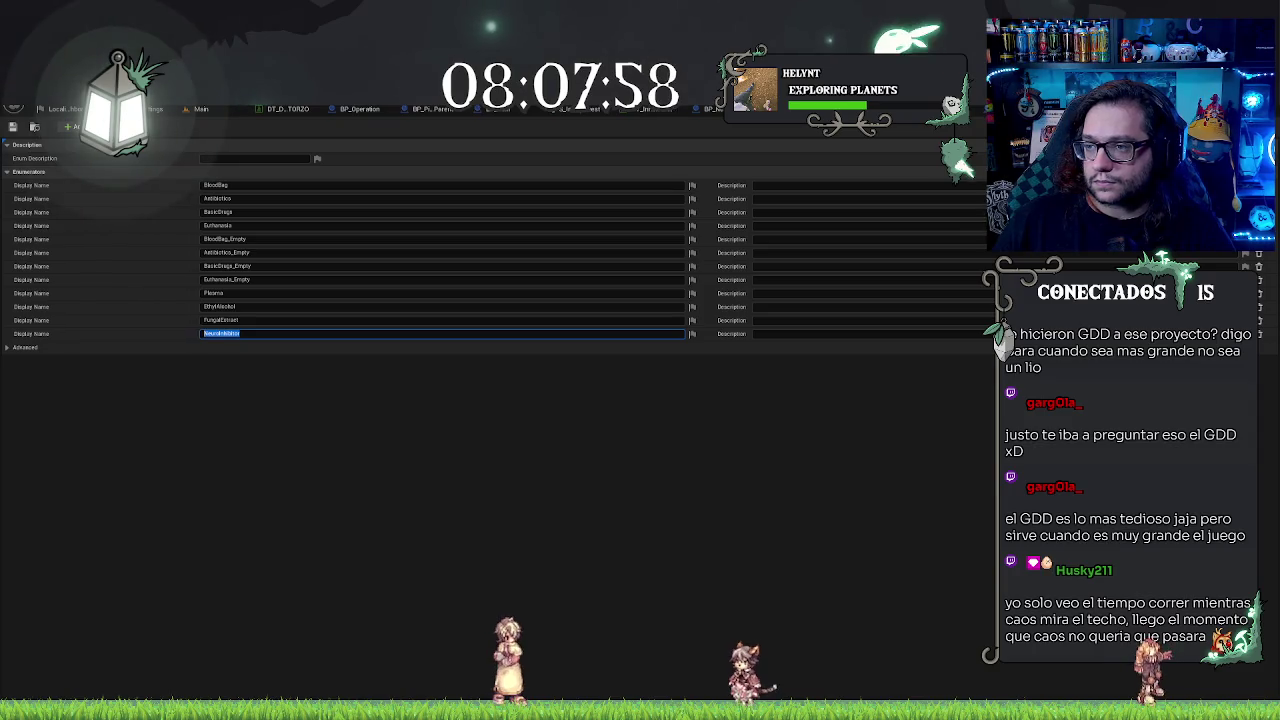
pyautogui.hotkey('ctrl', 'Tab')
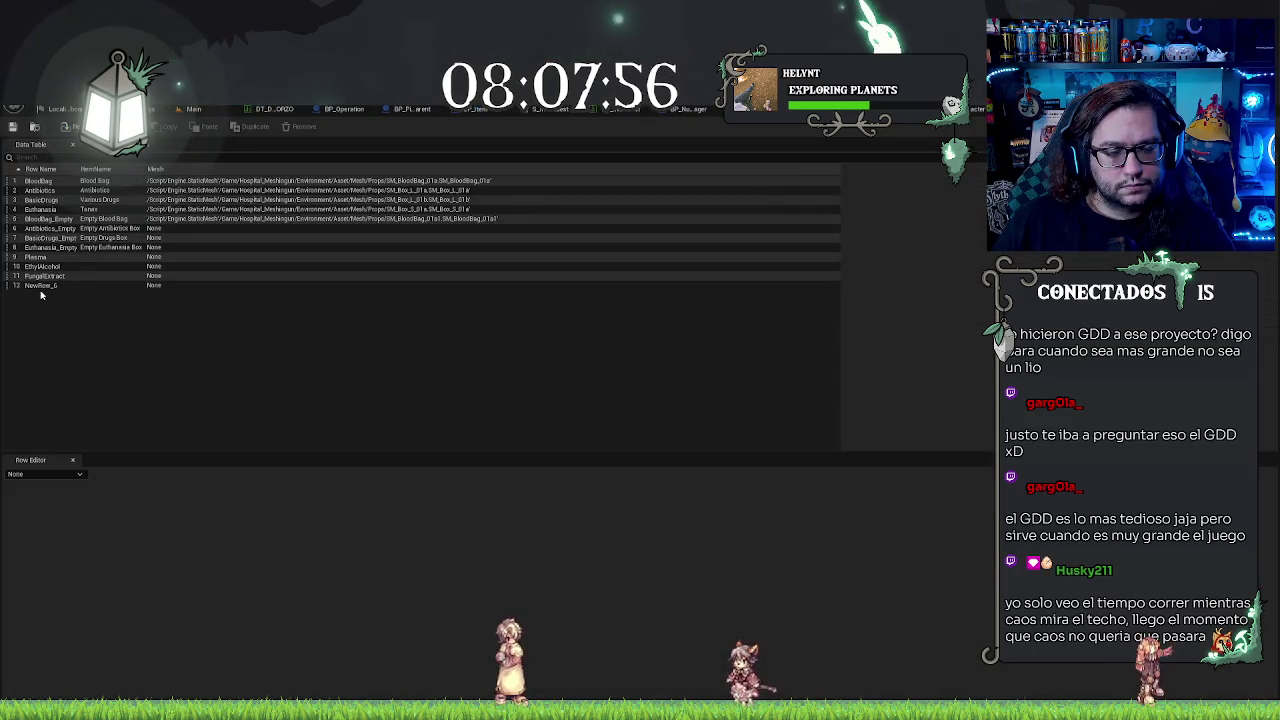
# Step: Rename row 12 to NeuroInhibitor and give it the item name Neuro-Inhibitor
pyautogui.doubleClick(41, 287)
pyautogui.write('NeuroInhibitor')
pyautogui.press('Return')
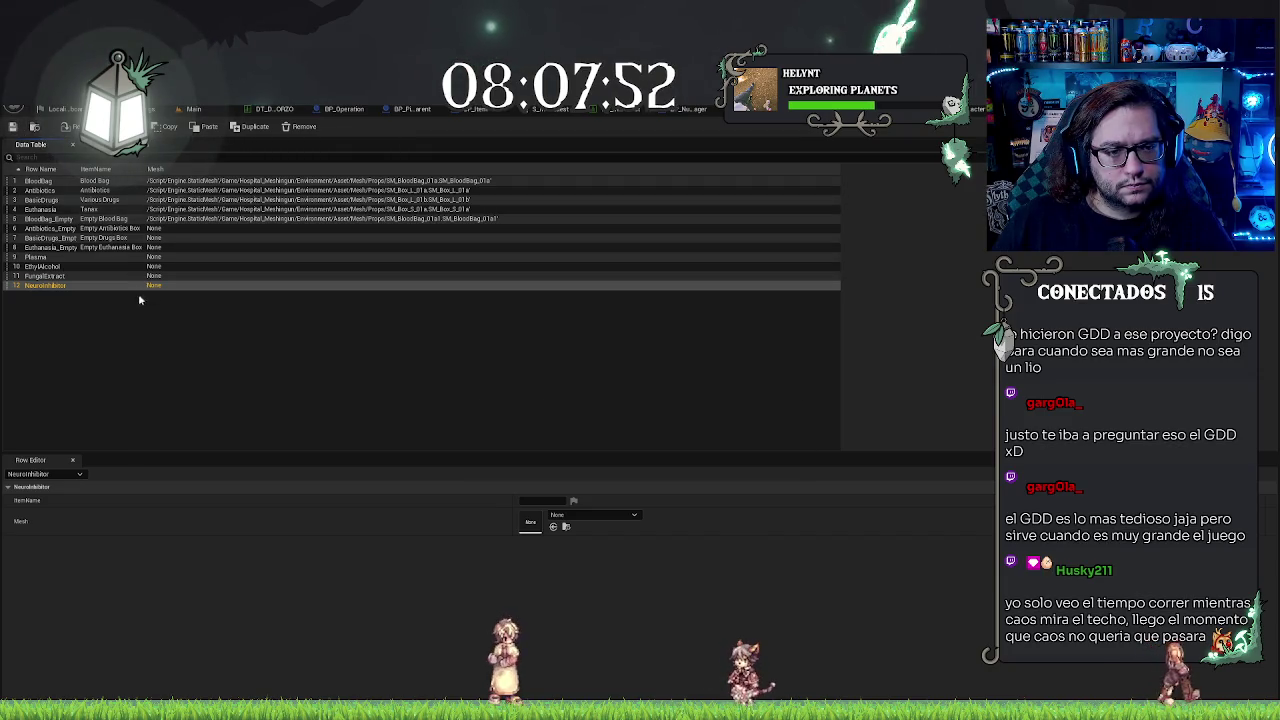
pyautogui.doubleClick(45, 287)
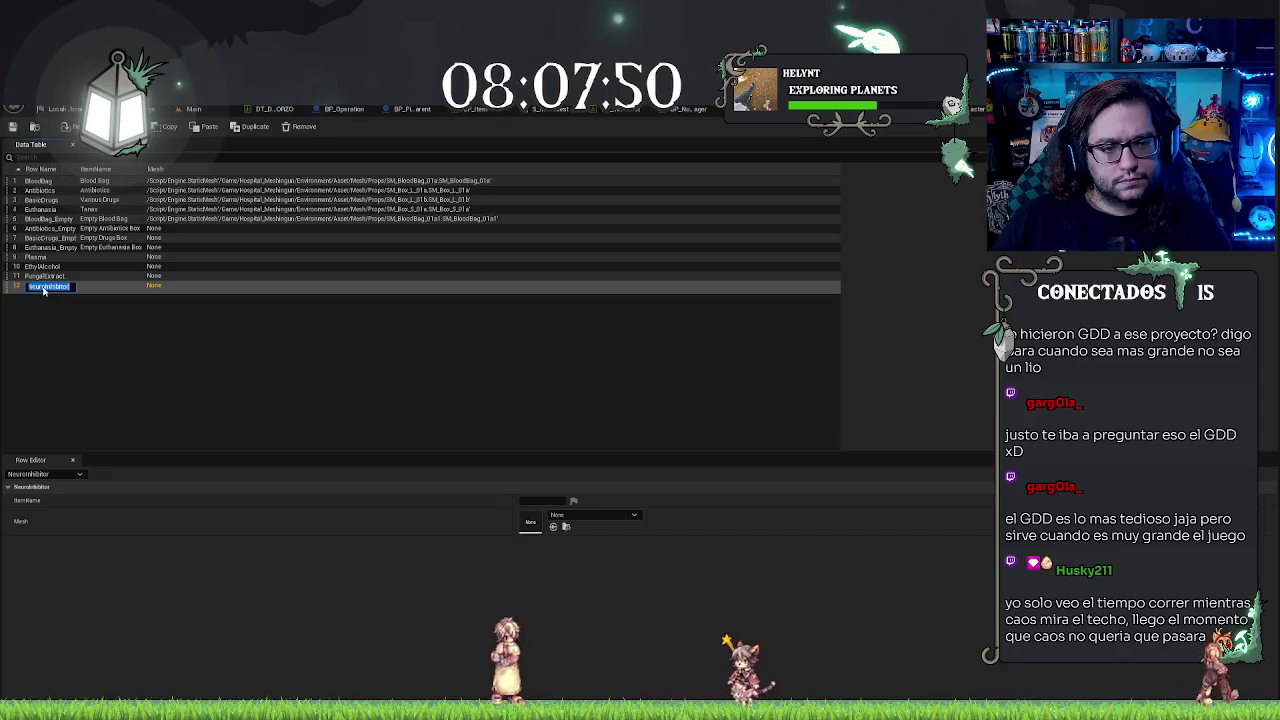
pyautogui.click(530, 500)
pyautogui.write('Neuro Inhibitor')
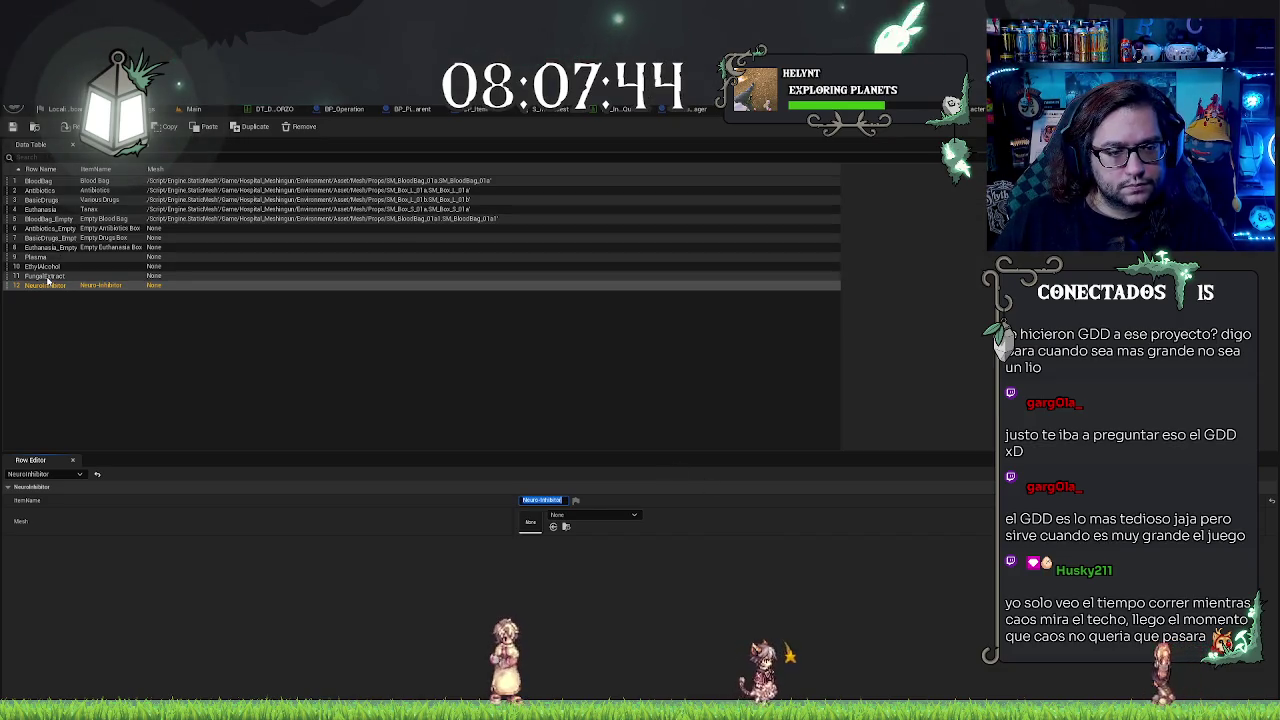
# Step: Set the item names Fungal Extract and Ethyl Alcohol on rows 11 and 10
pyautogui.doubleClick(47, 277)
pyautogui.press('Return')
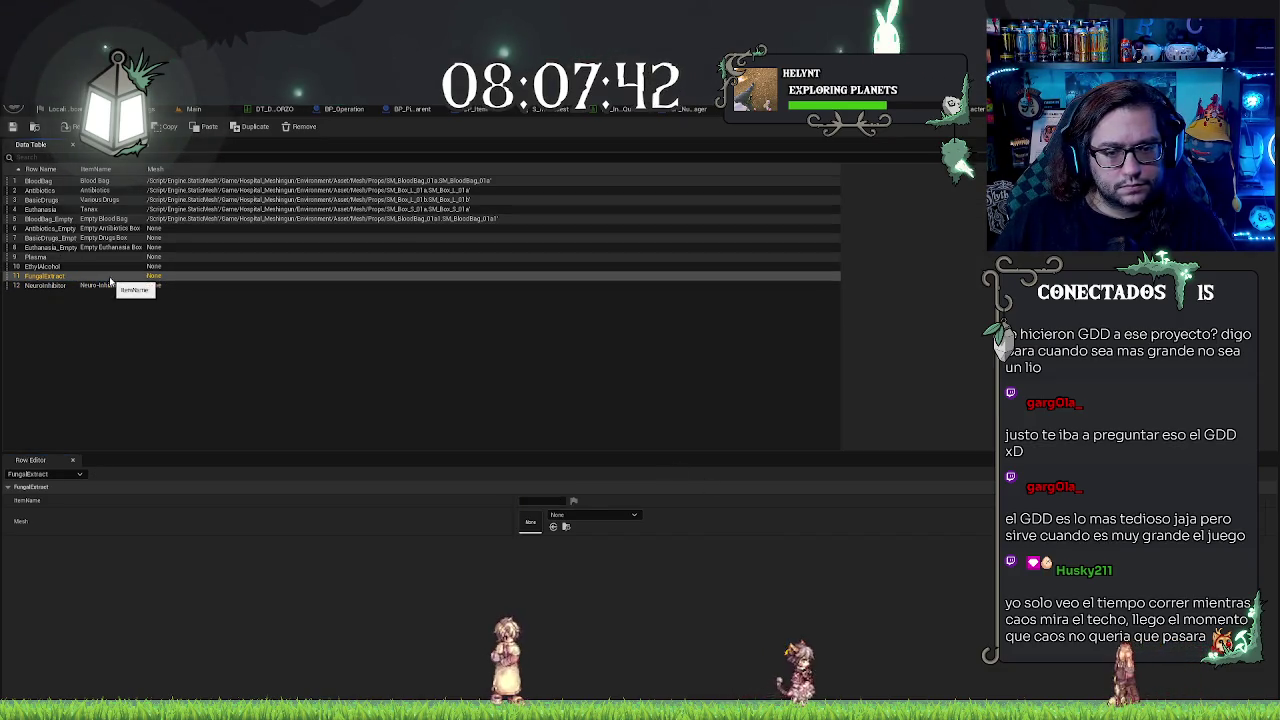
pyautogui.click(522, 500)
pyautogui.write('FungalExtract')
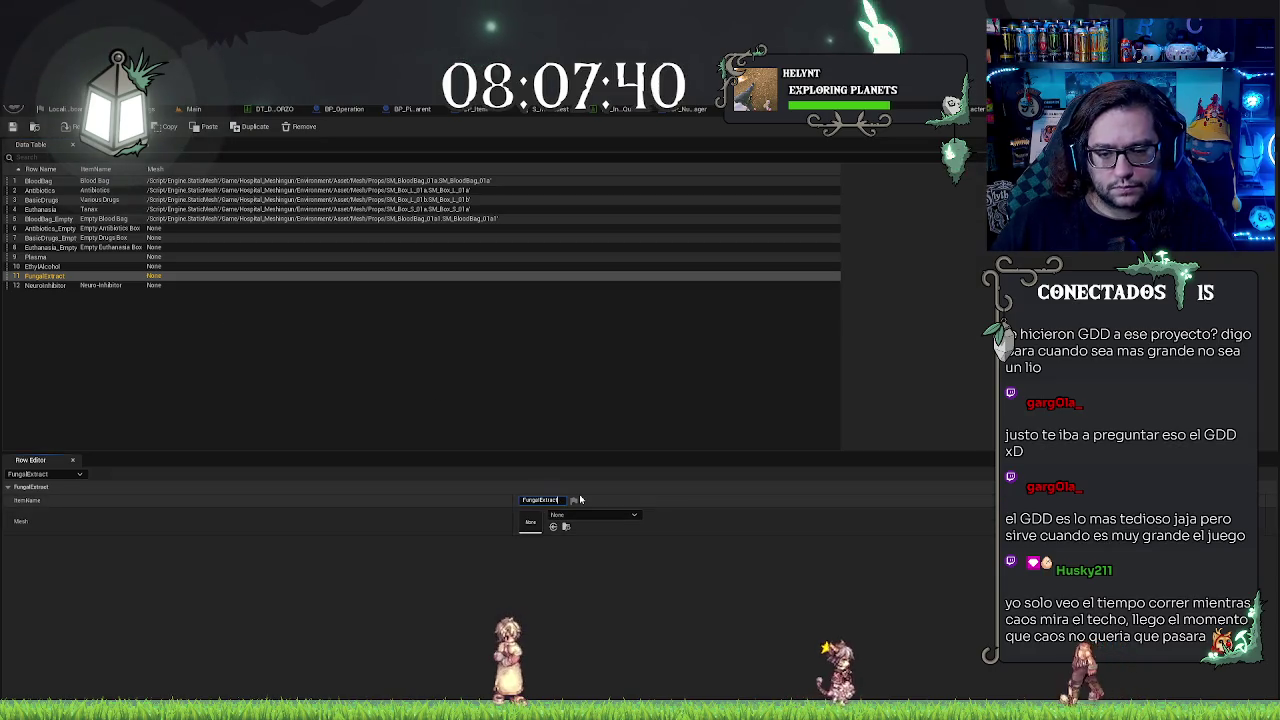
pyautogui.press('Return')
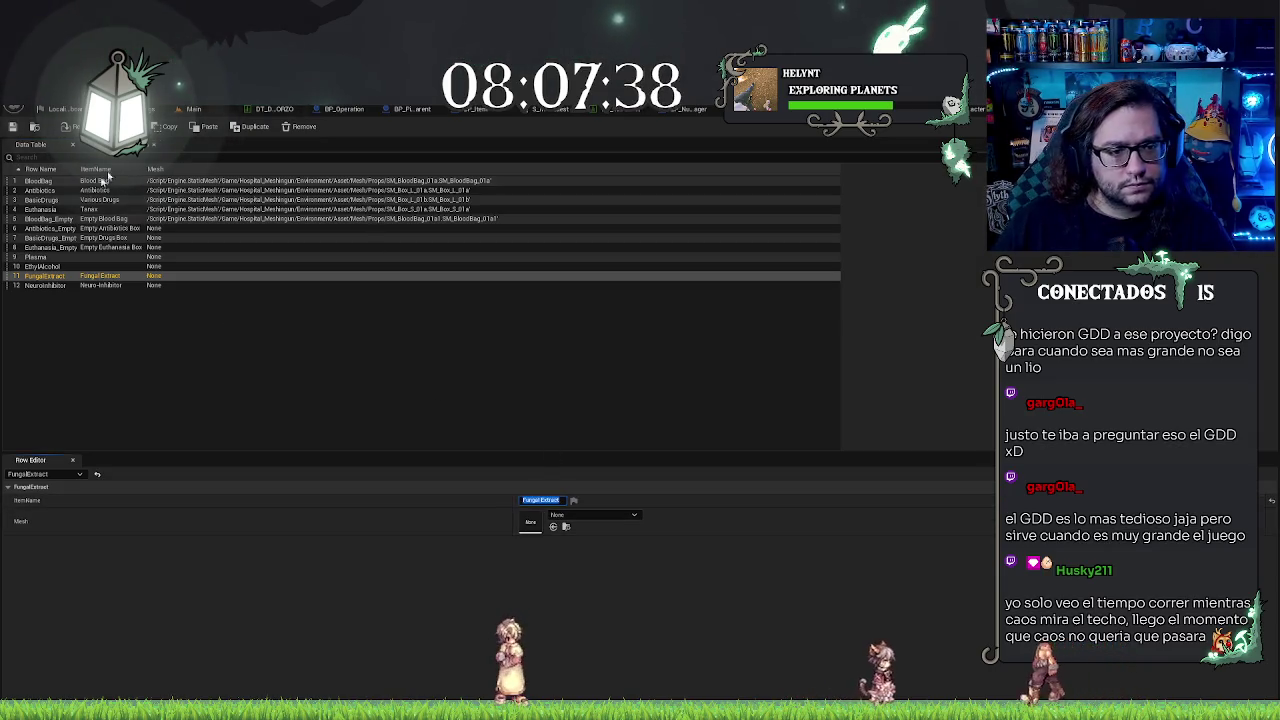
pyautogui.doubleClick(47, 267)
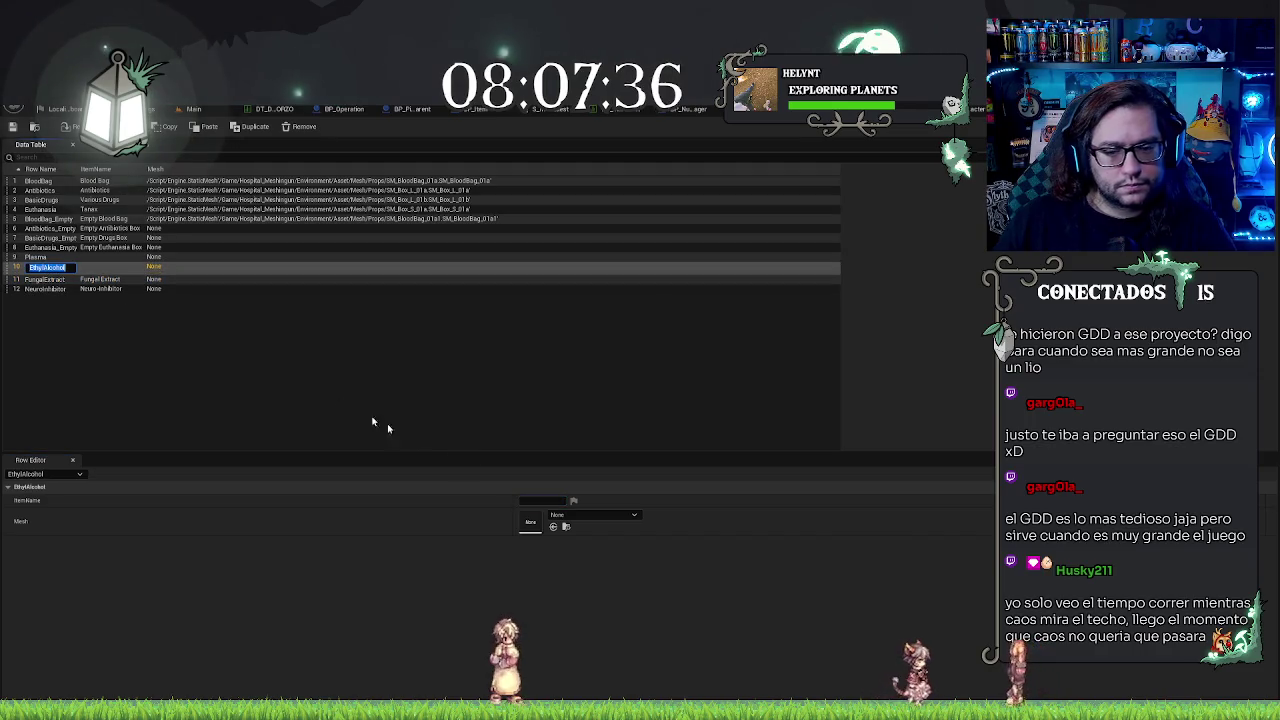
pyautogui.press('Return')
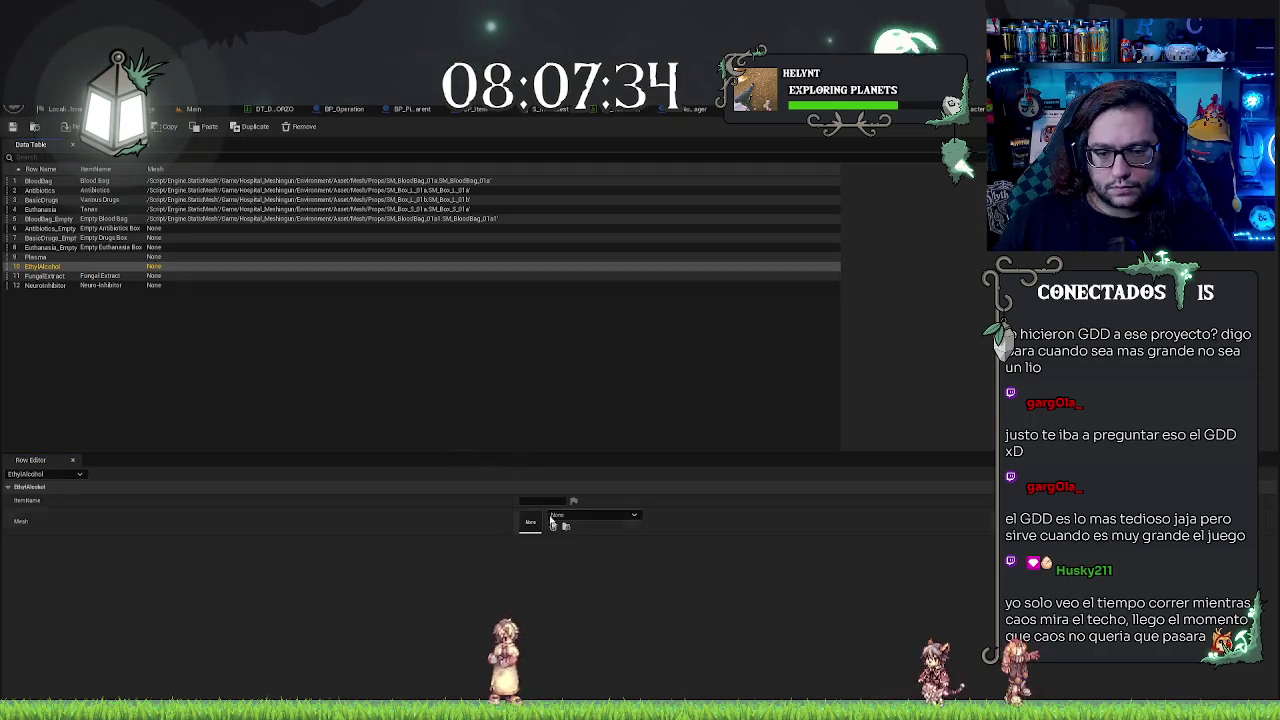
pyautogui.click(543, 500)
pyautogui.write('EthylAlcohol')
pyautogui.press('Return')
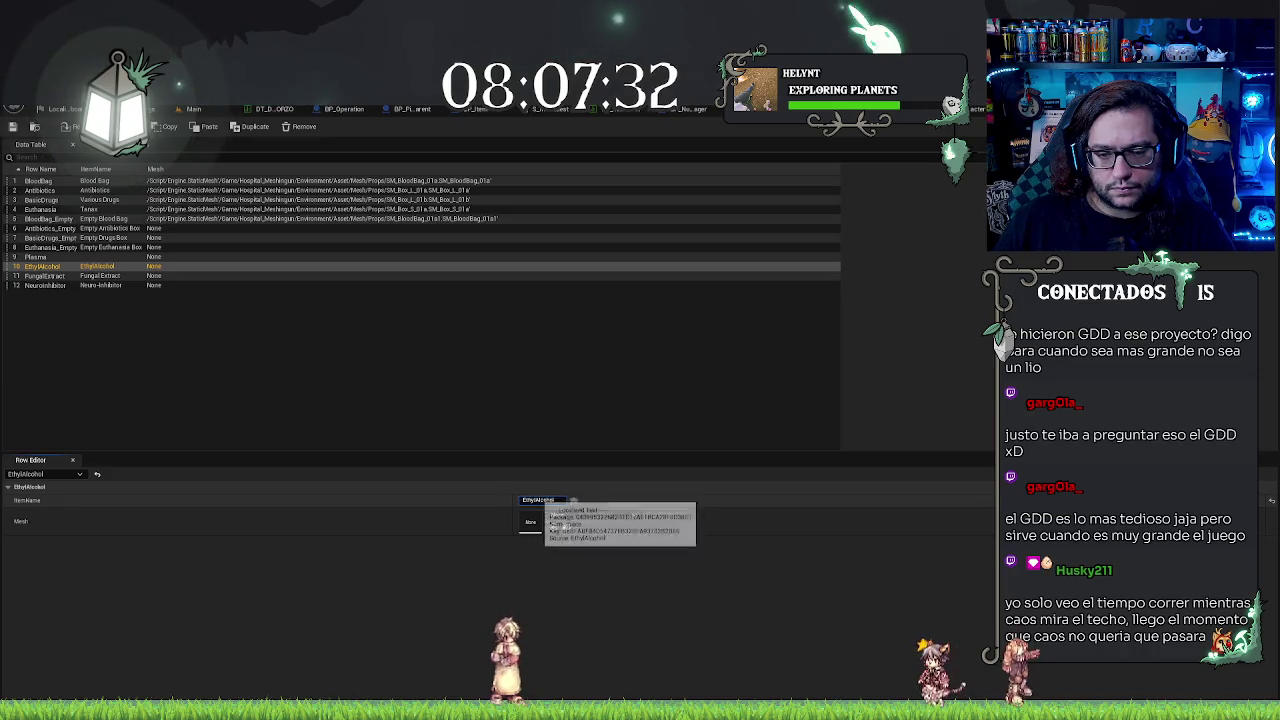
pyautogui.press('Return')
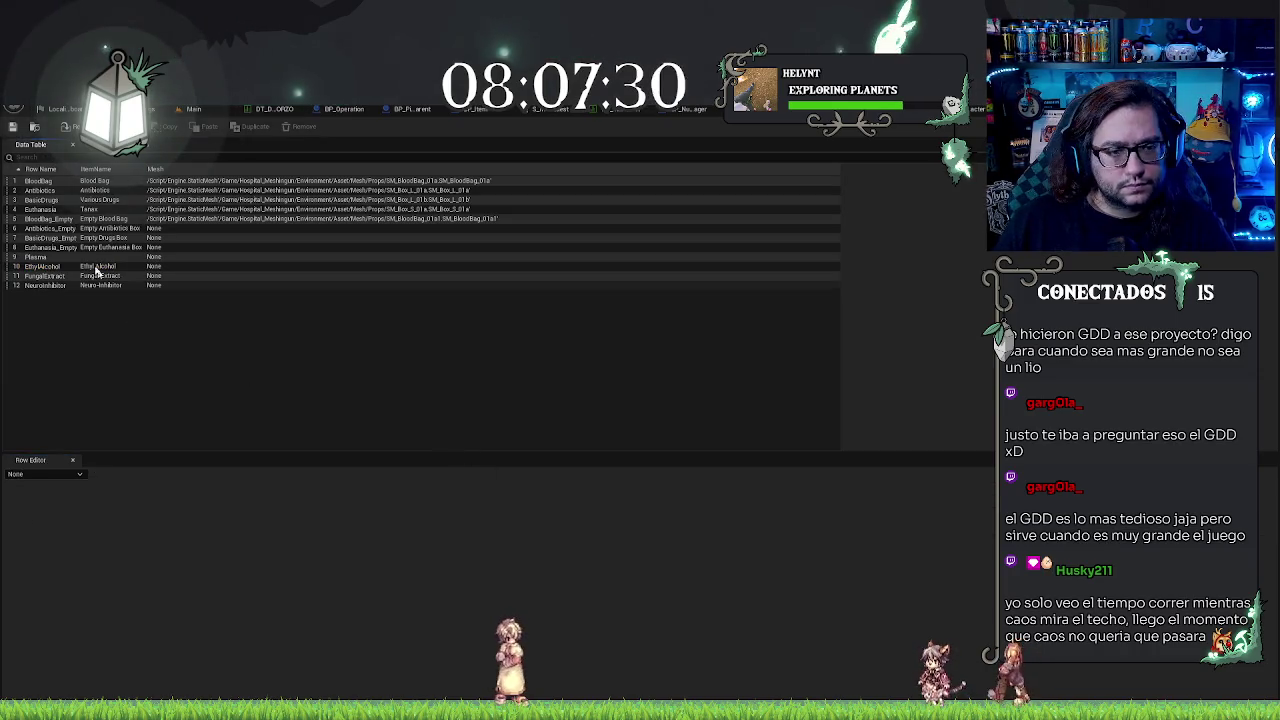
# Step: Fill in the item name for row 9, Plasma
pyautogui.doubleClick(30, 258)
pyautogui.press('Return')
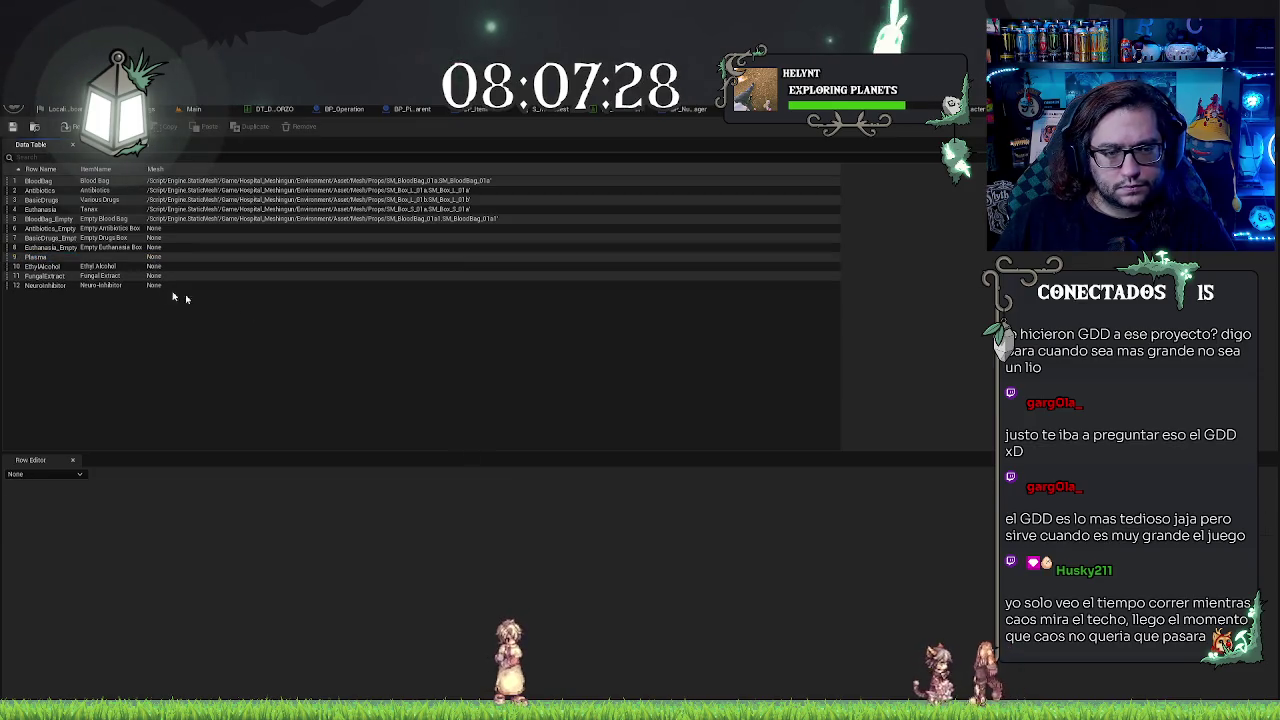
pyautogui.click(540, 500)
pyautogui.click(566, 352)
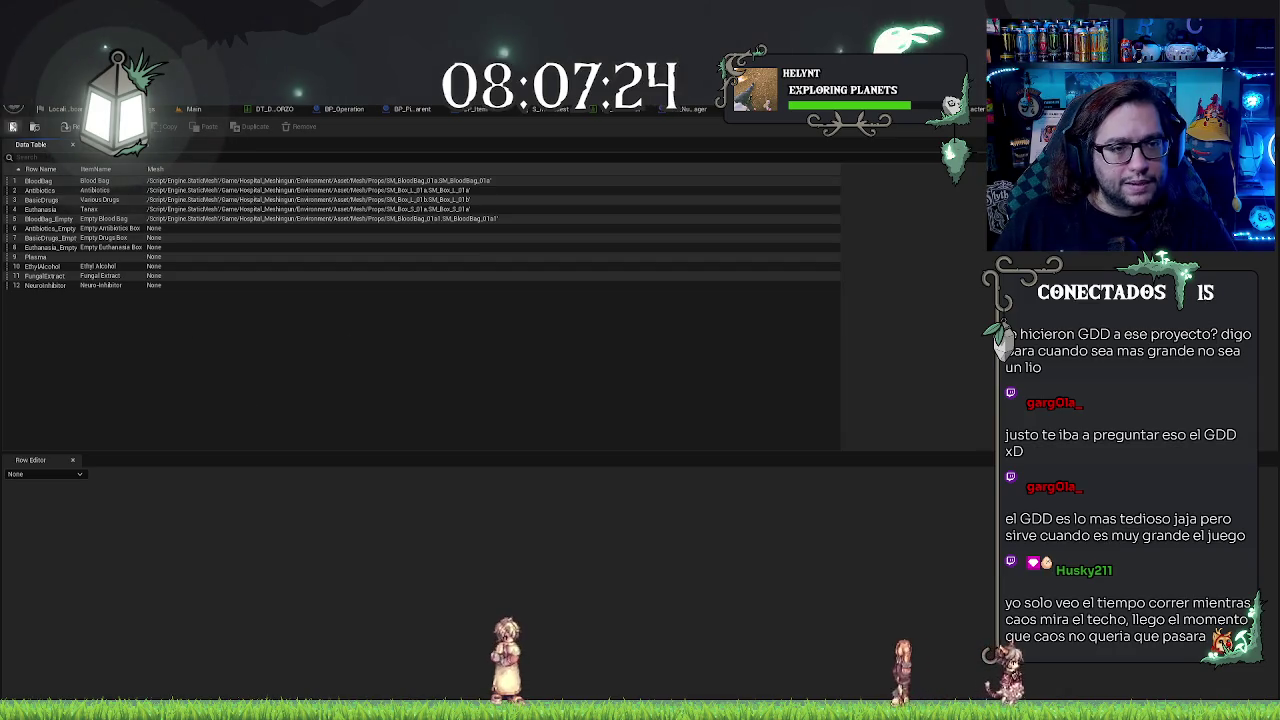
pyautogui.hotkey('ctrl', 'Tab')
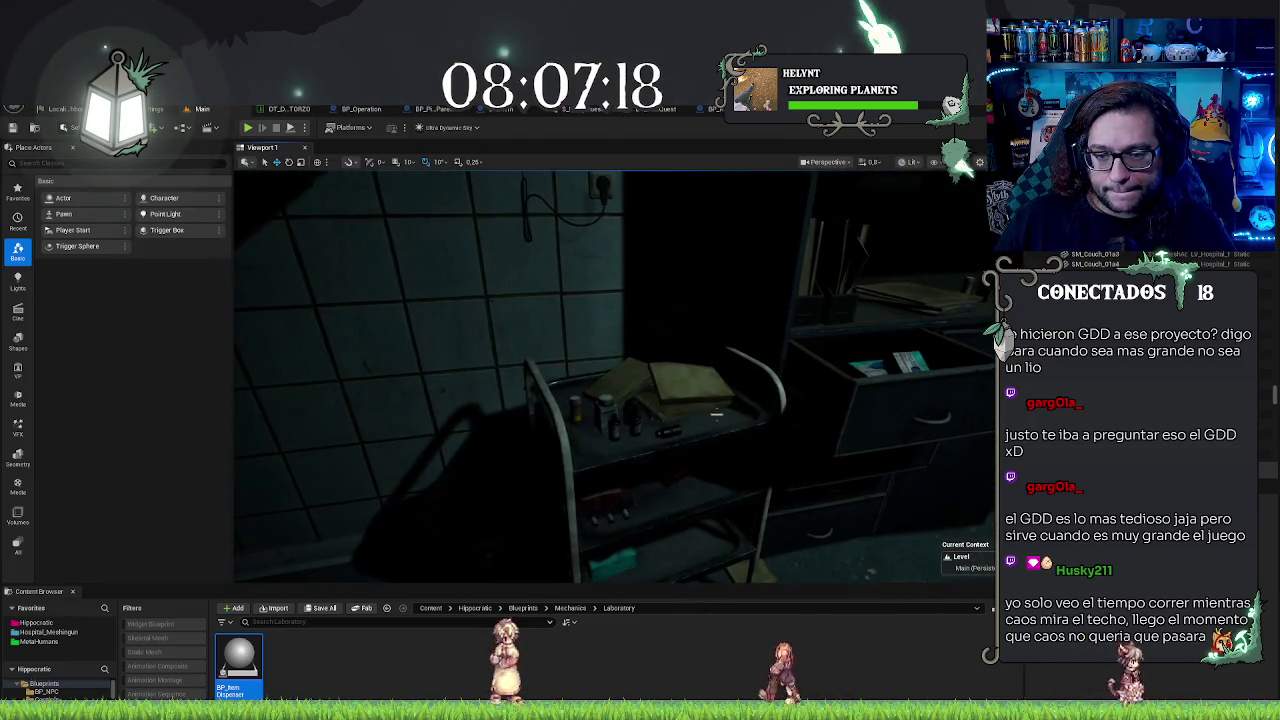
# Step: Locate the medicine cart's prop meshes, inspect the green box mesh, and browse the props materials
pyautogui.click(634, 430)
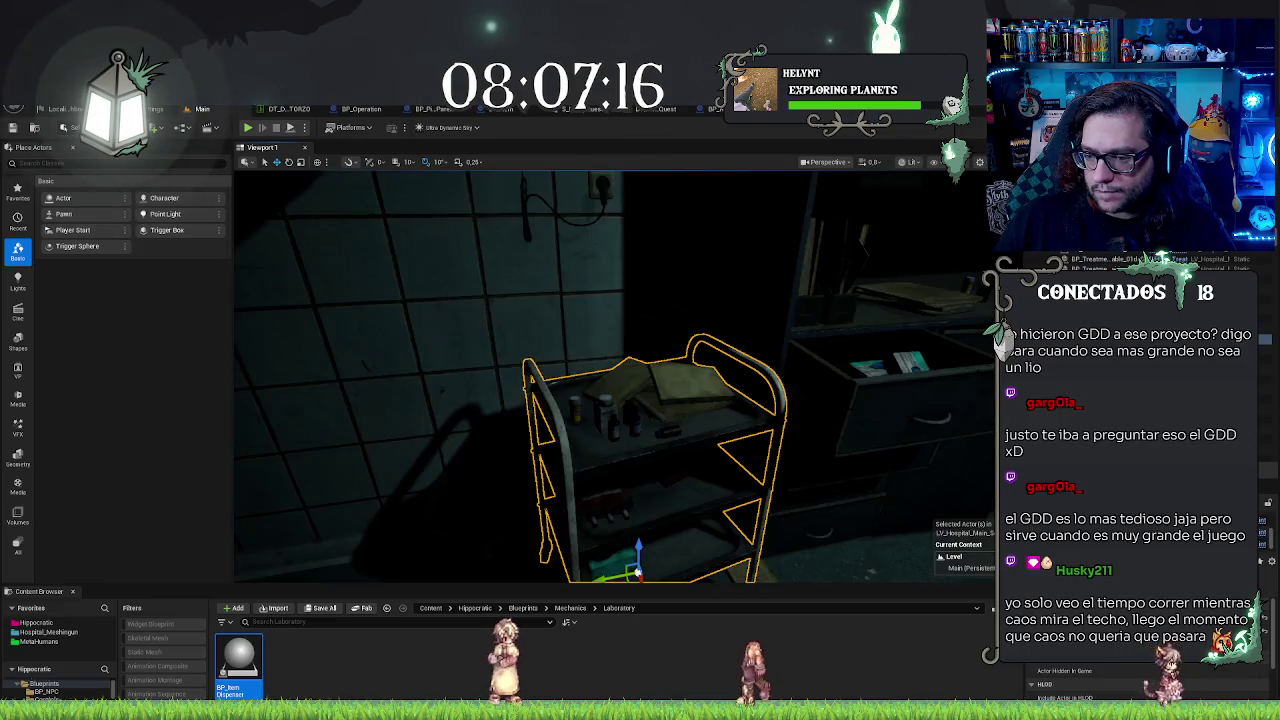
pyautogui.click(1172, 682)
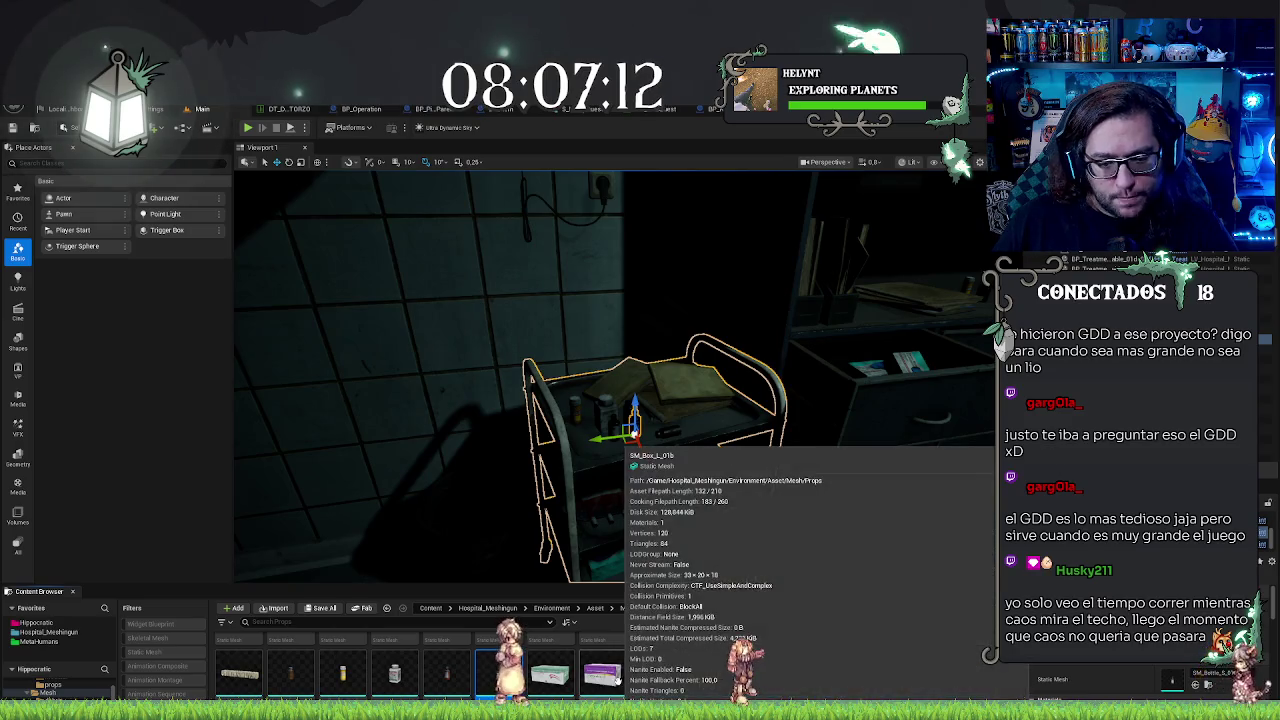
pyautogui.scroll(-1, 800, 667)
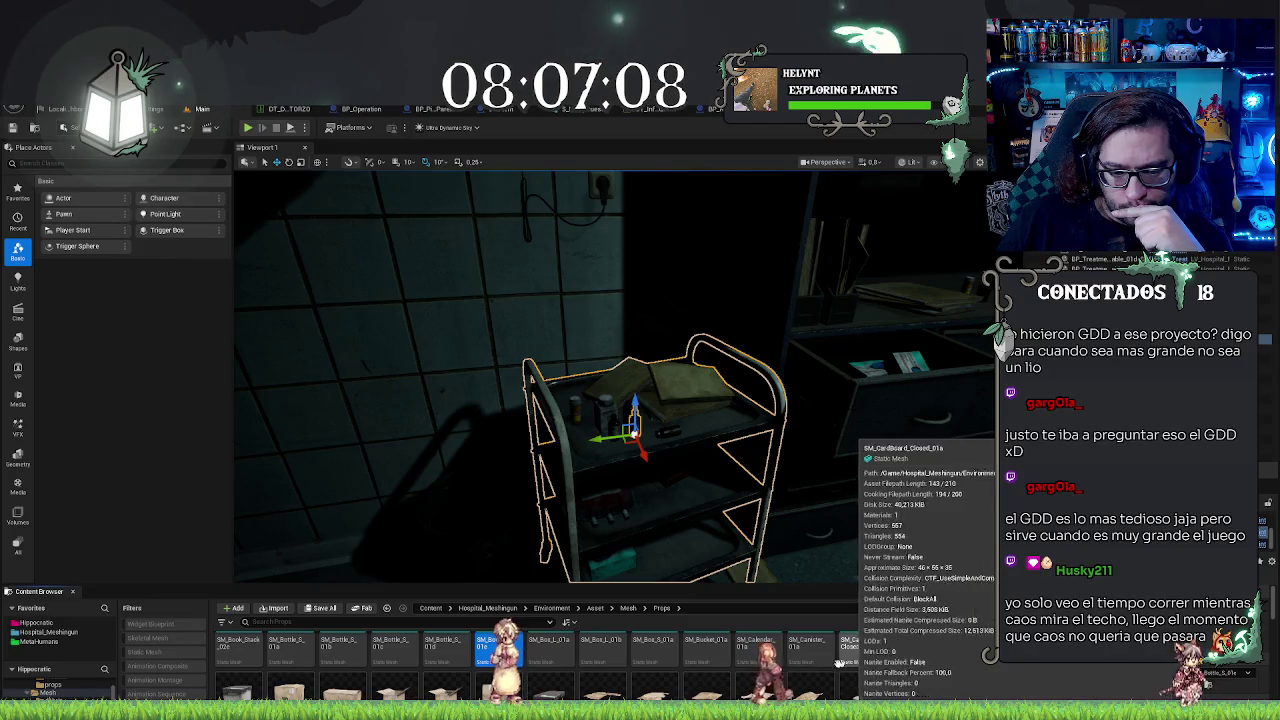
pyautogui.scroll(1, 553, 683)
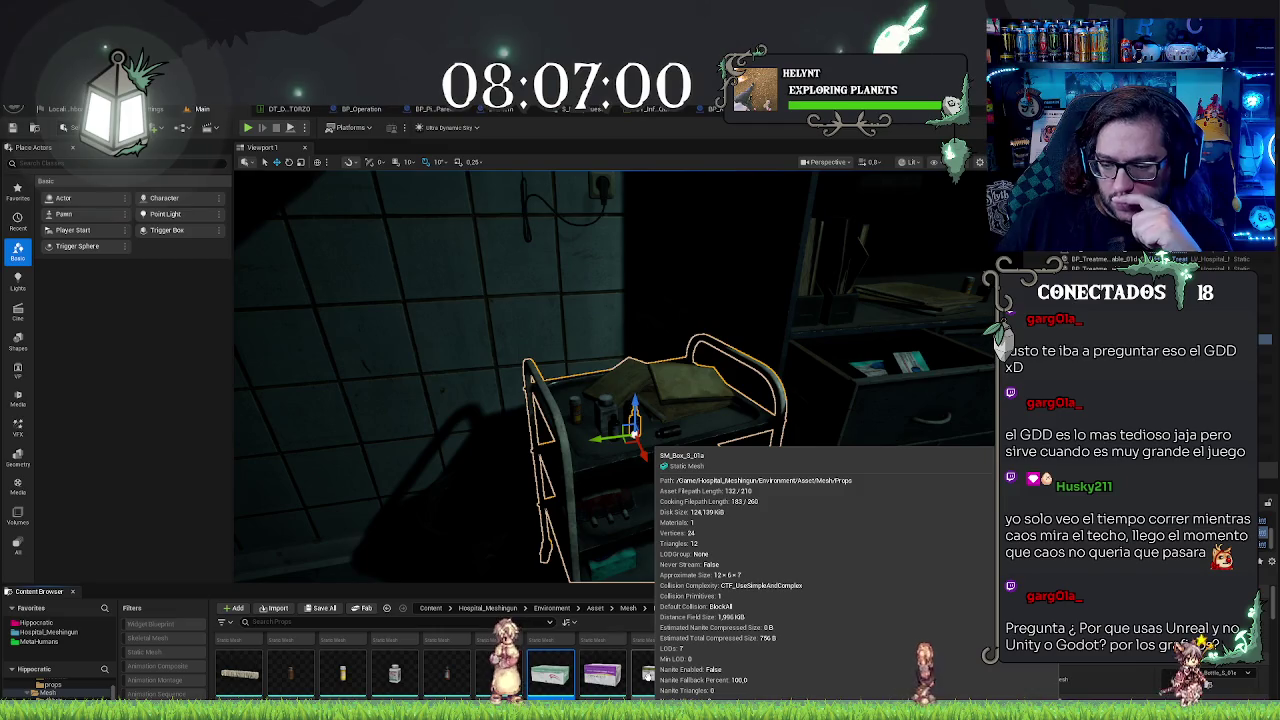
pyautogui.doubleClick(548, 688)
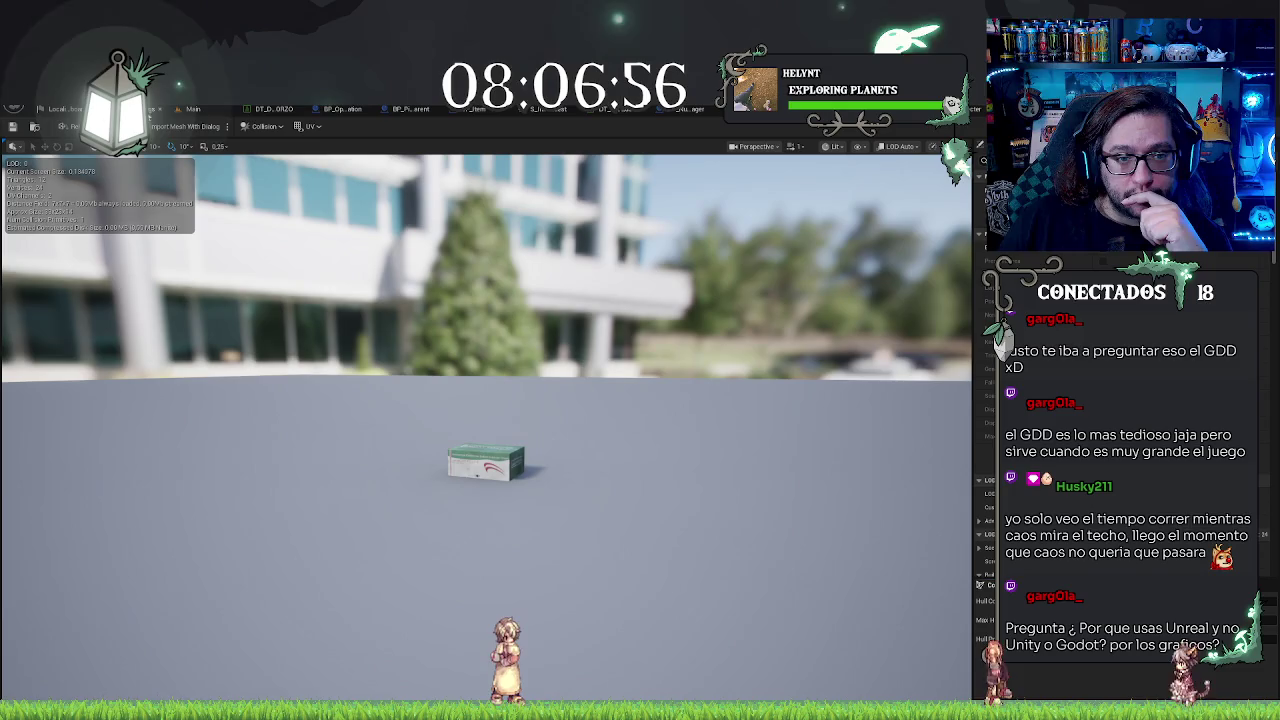
pyautogui.click(190, 110)
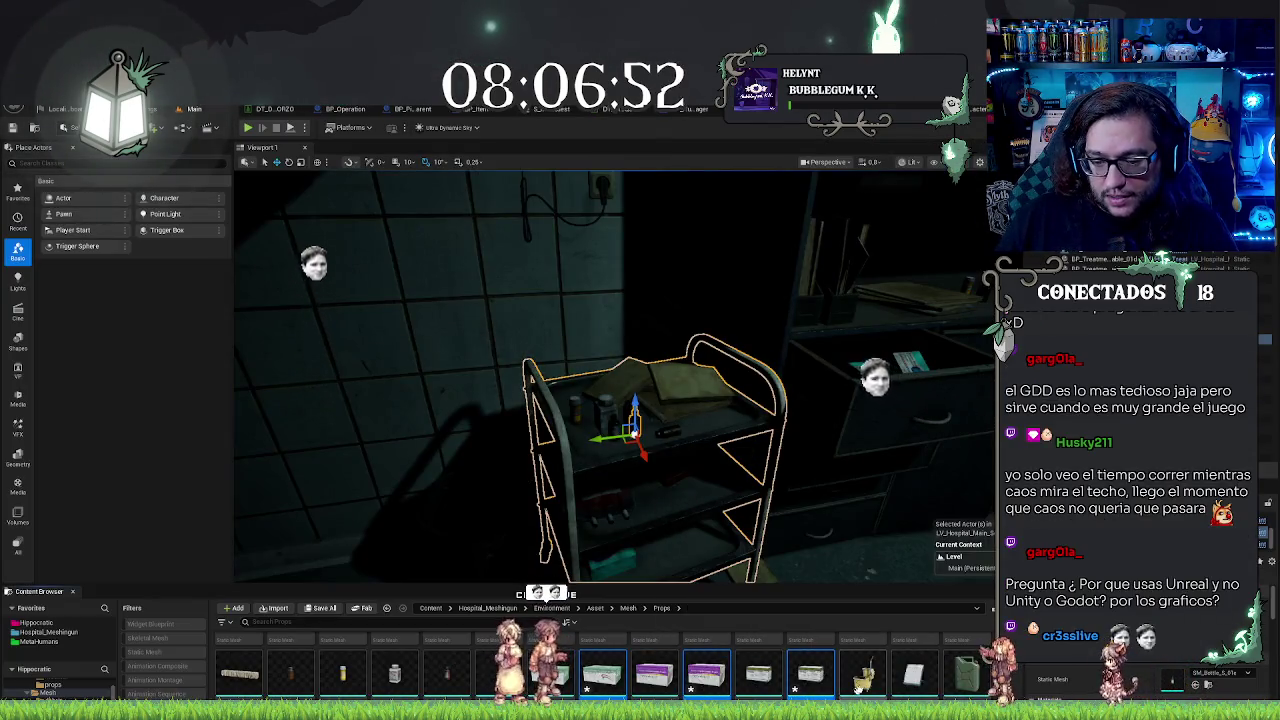
pyautogui.click(860, 688)
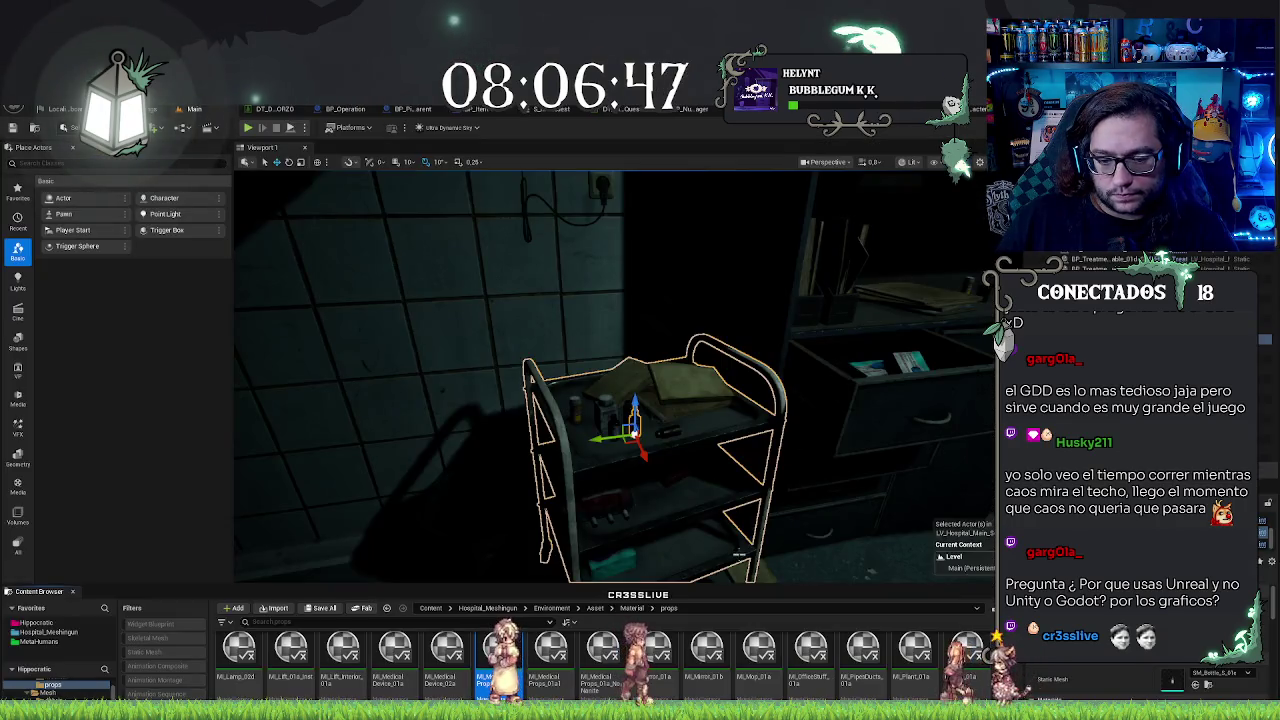
pyautogui.click(545, 660)
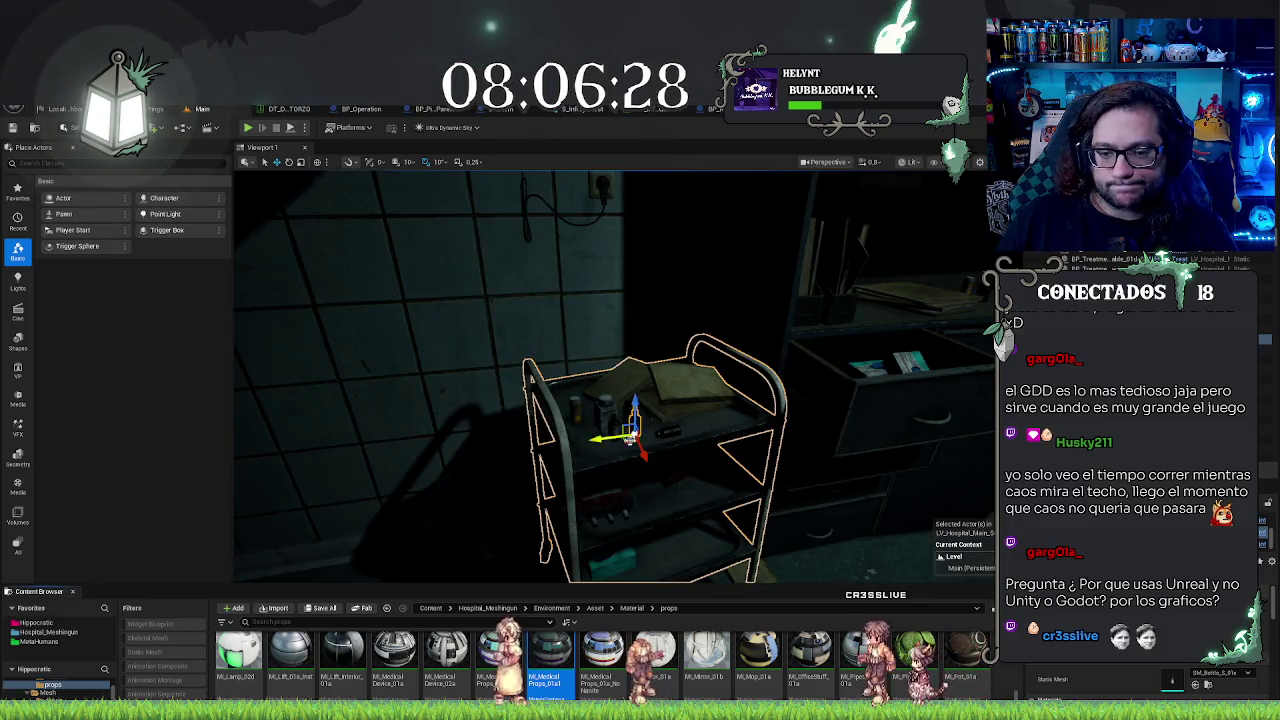
# Step: Open the SM_Box_S_01a1 mesh and orbit and zoom around it to inspect it
pyautogui.click(1208, 686)
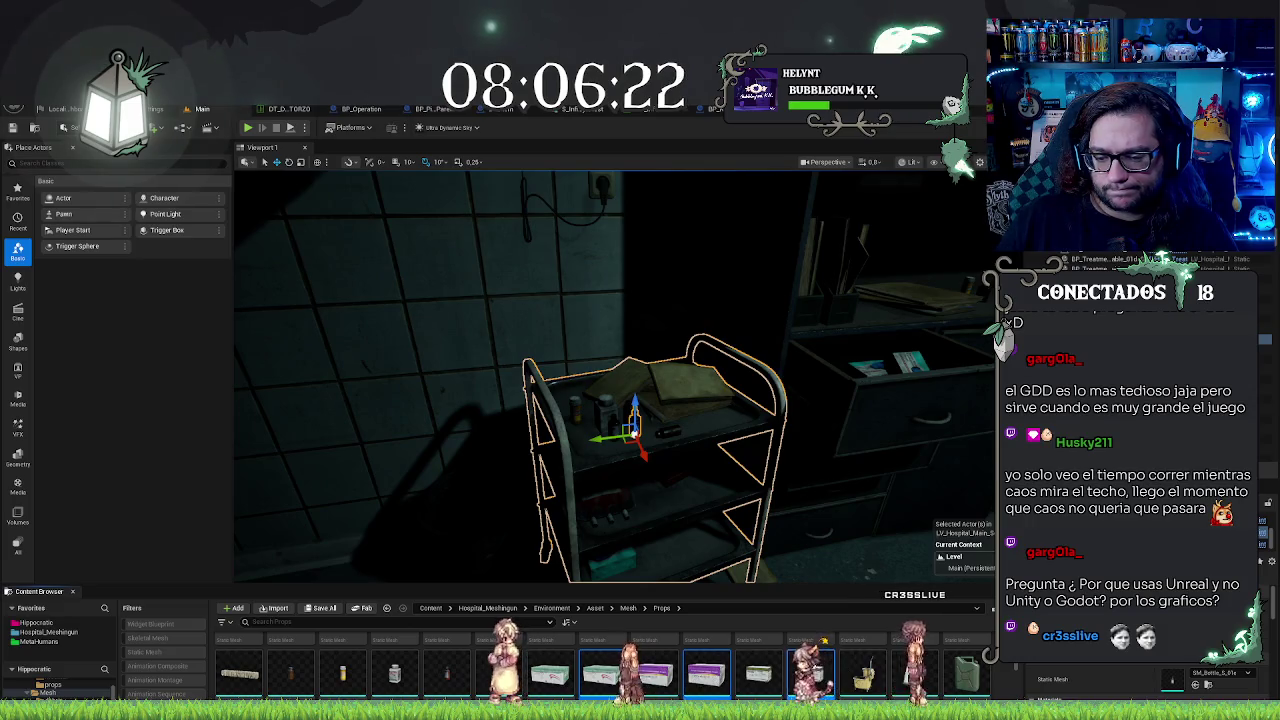
pyautogui.doubleClick(819, 665)
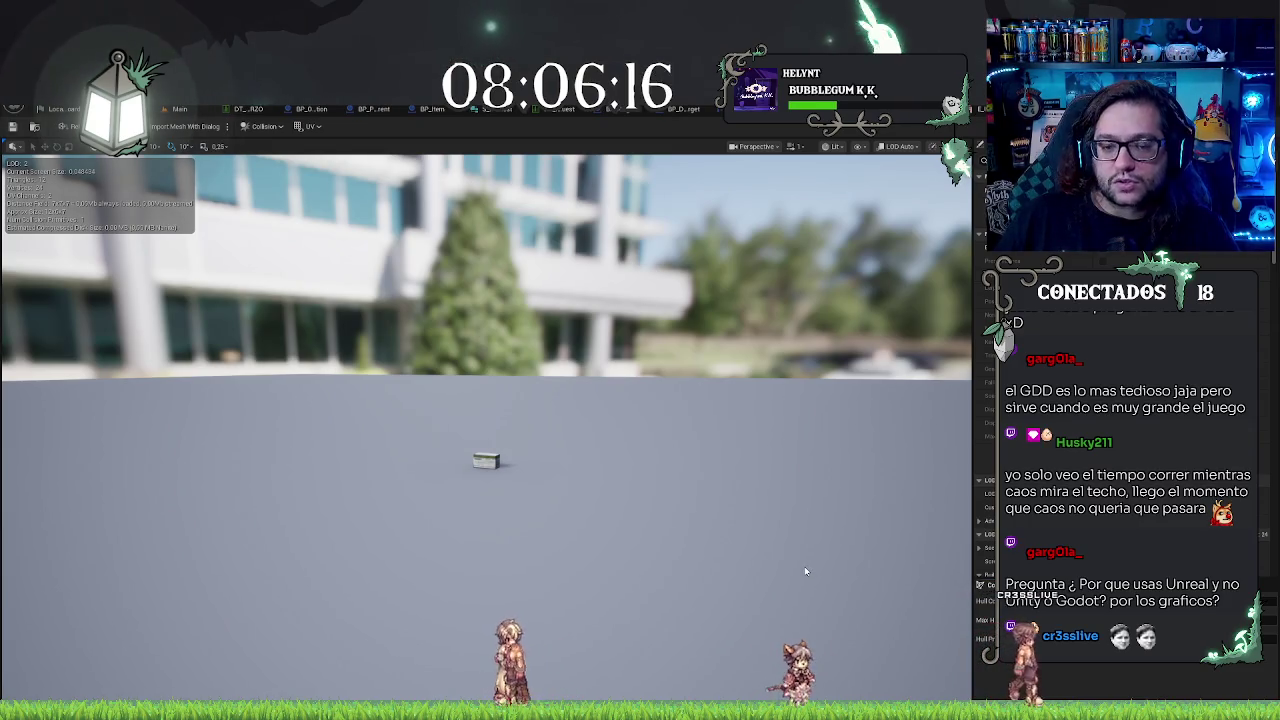
pyautogui.scroll(3, 486, 460)
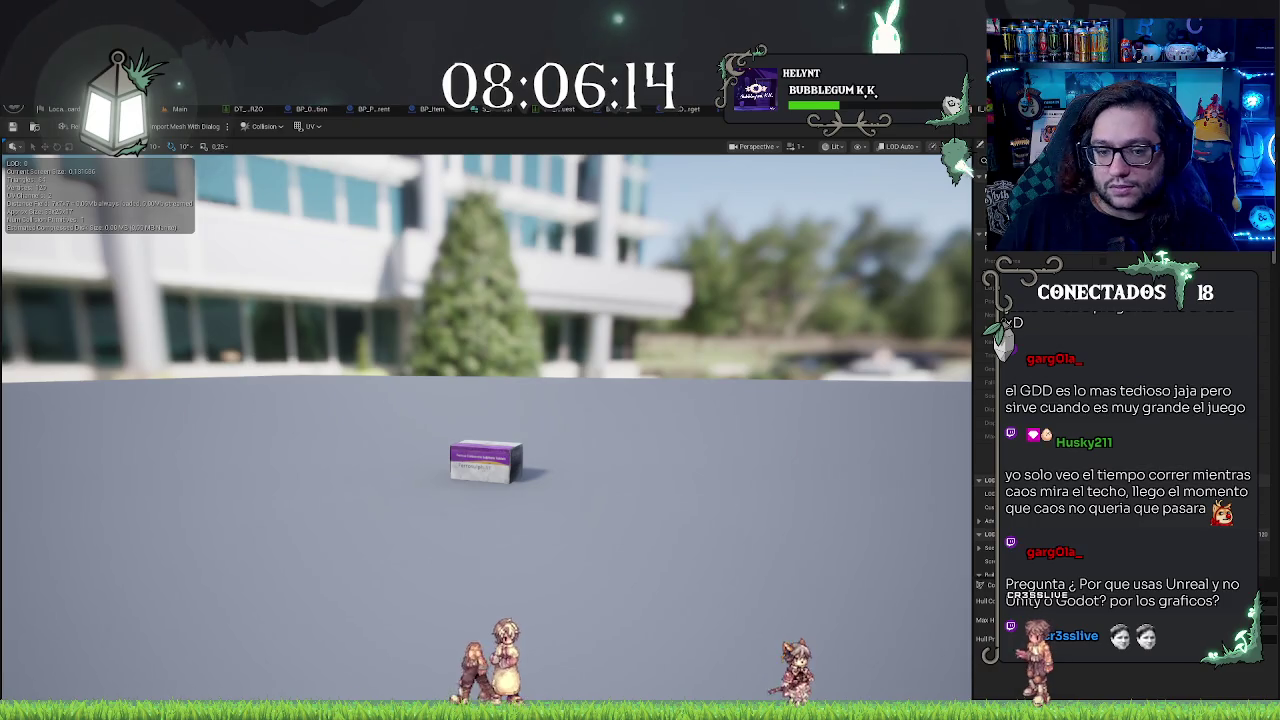
pyautogui.moveTo(486, 460)
pyautogui.mouseDown()
pyautogui.moveTo(446, 460)
pyautogui.moveTo(758, 336)
pyautogui.mouseUp()
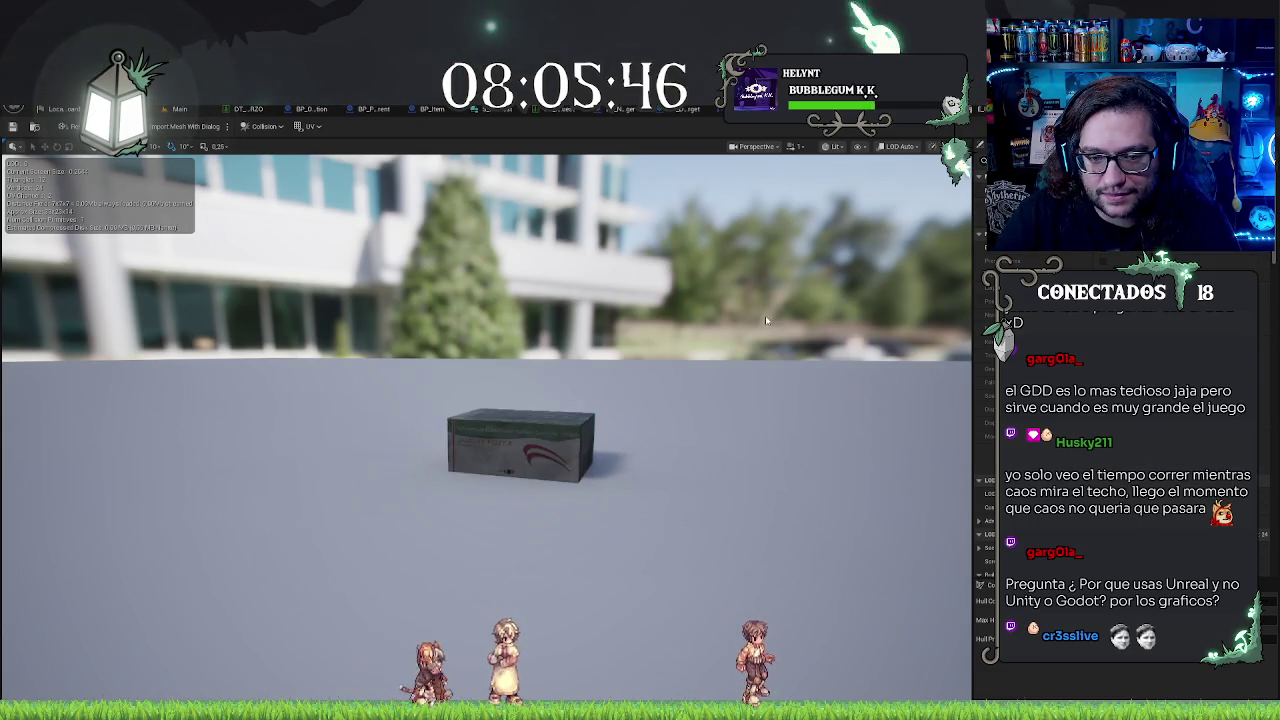
pyautogui.moveTo(766, 320); pyautogui.dragTo(880, 235)
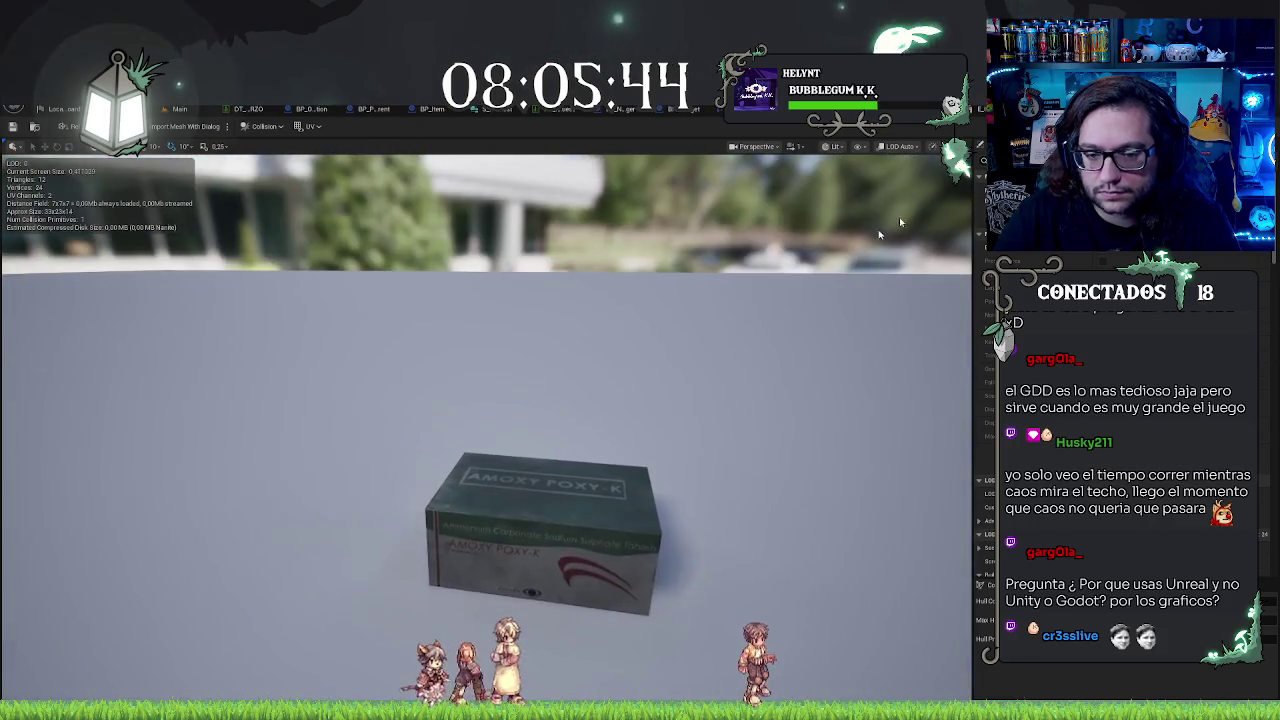
pyautogui.scroll(-5, 486, 430)
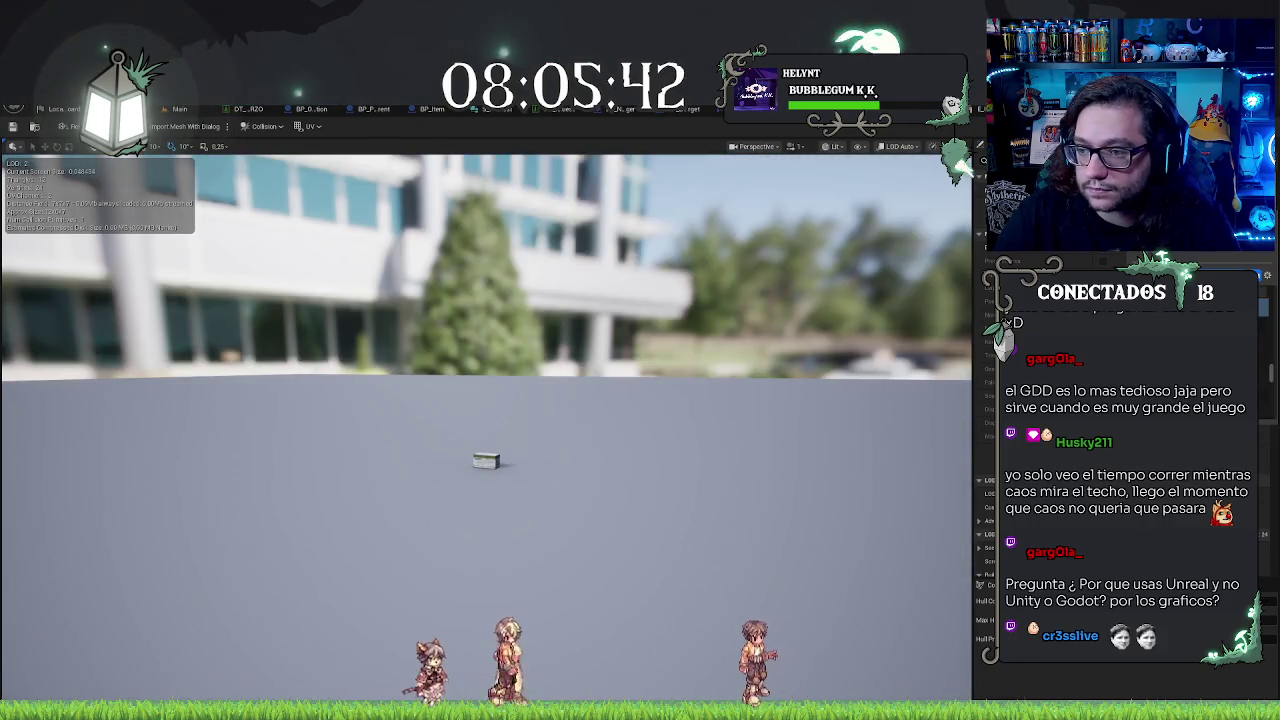
pyautogui.scroll(5, 486, 460)
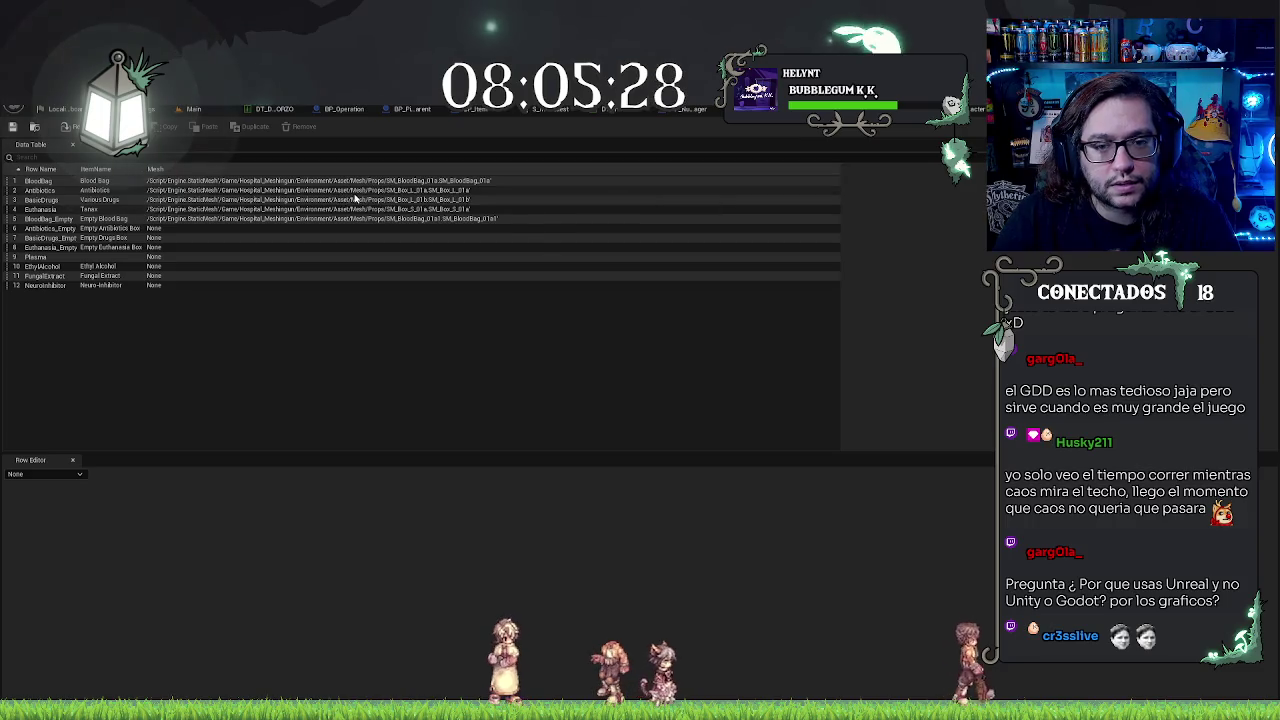
# Step: Assign the selected box mesh to the Antibiotics_Empty row
pyautogui.click(342, 192)
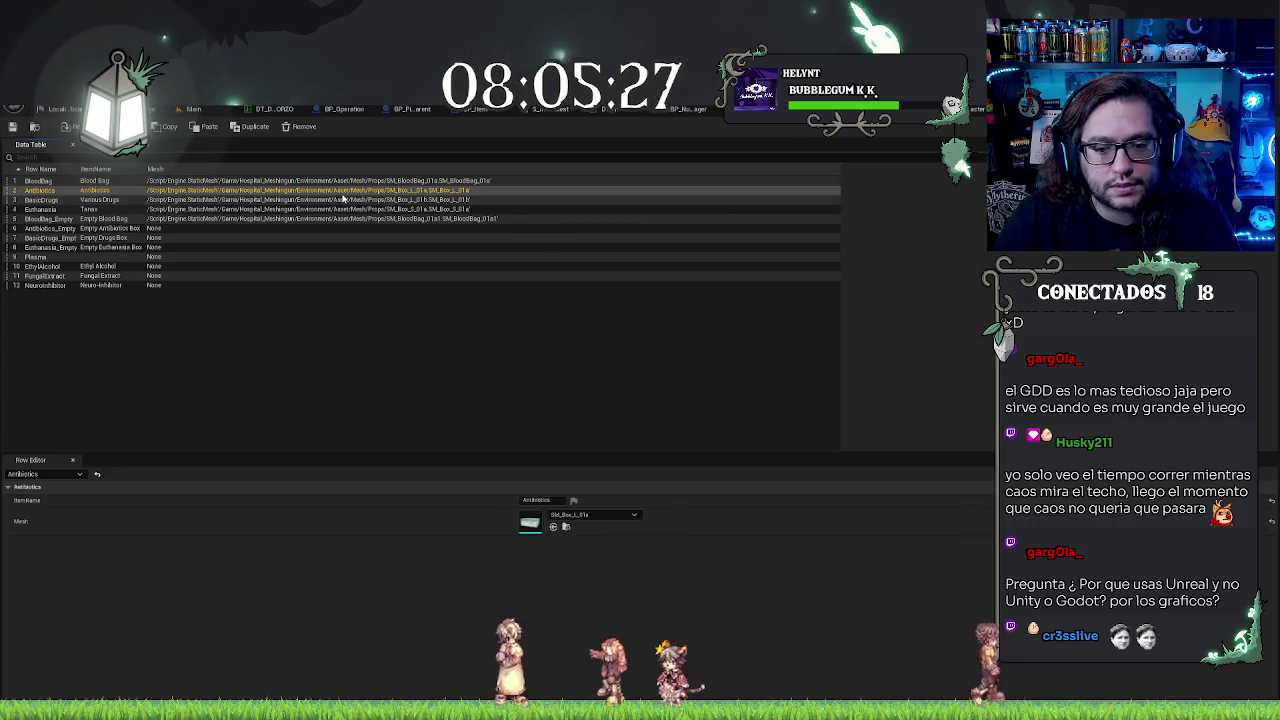
pyautogui.click(565, 526)
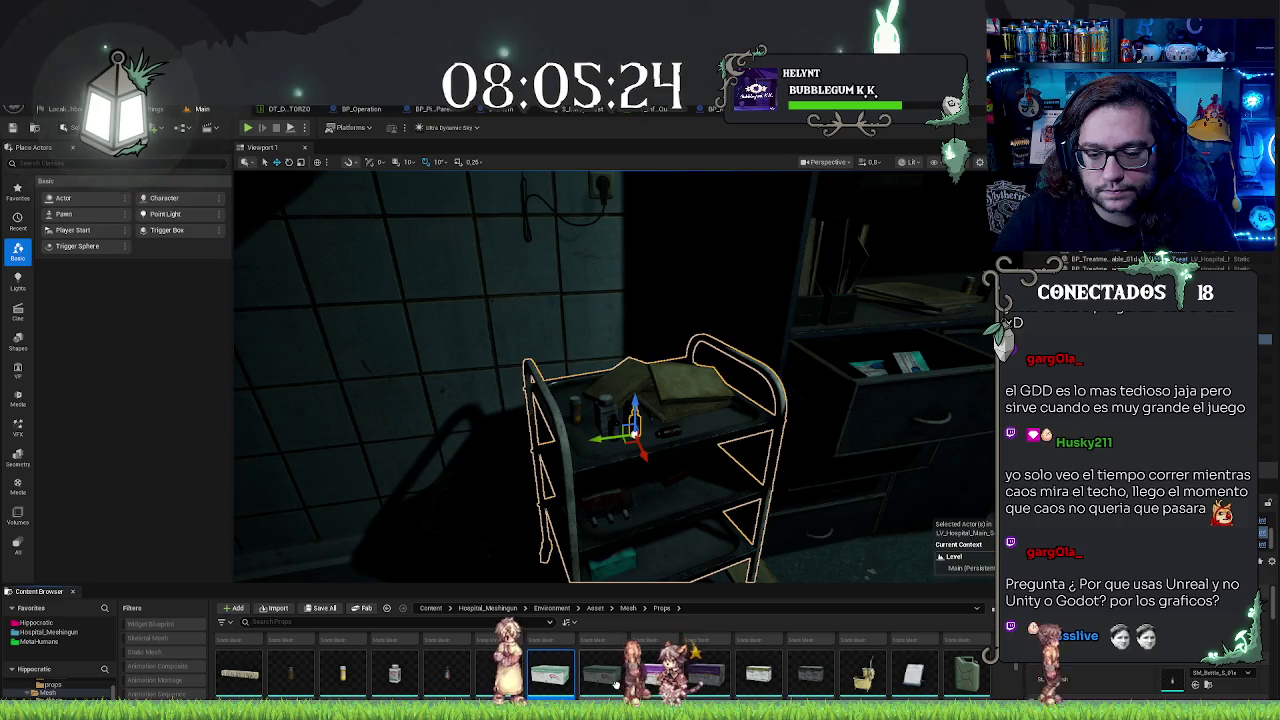
pyautogui.hotkey('ctrl', 'Tab')
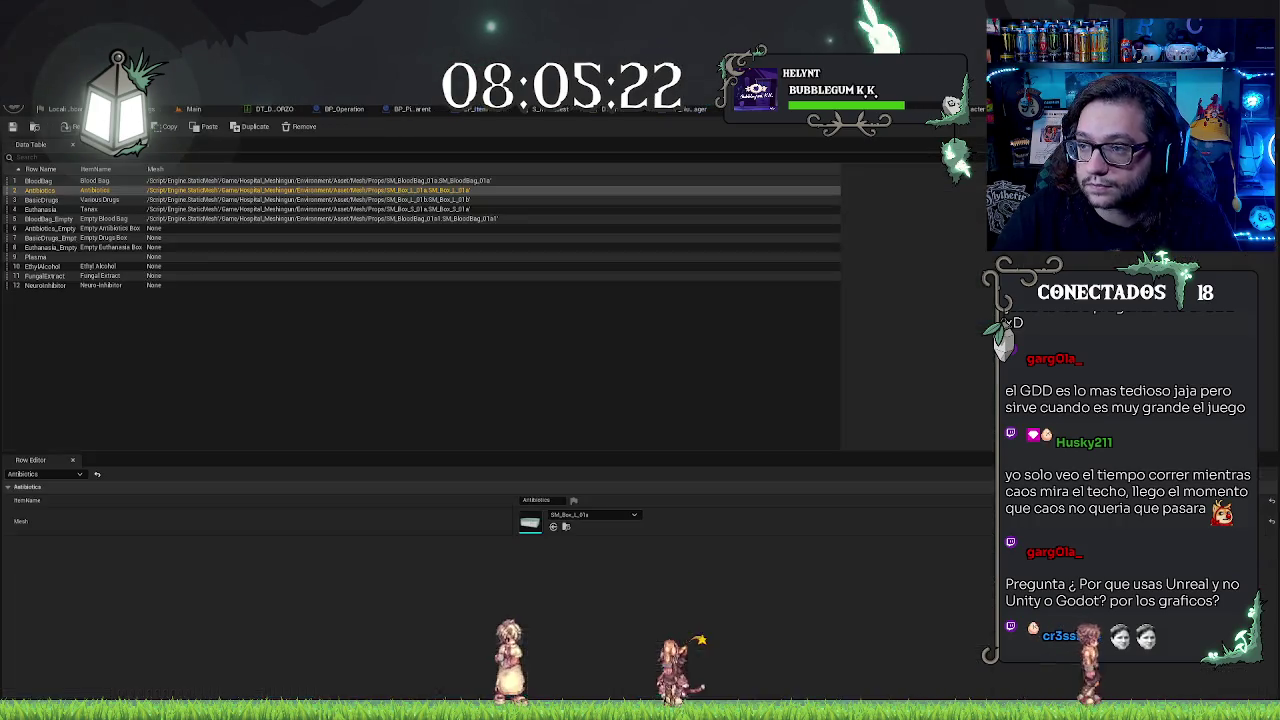
pyautogui.click(188, 232)
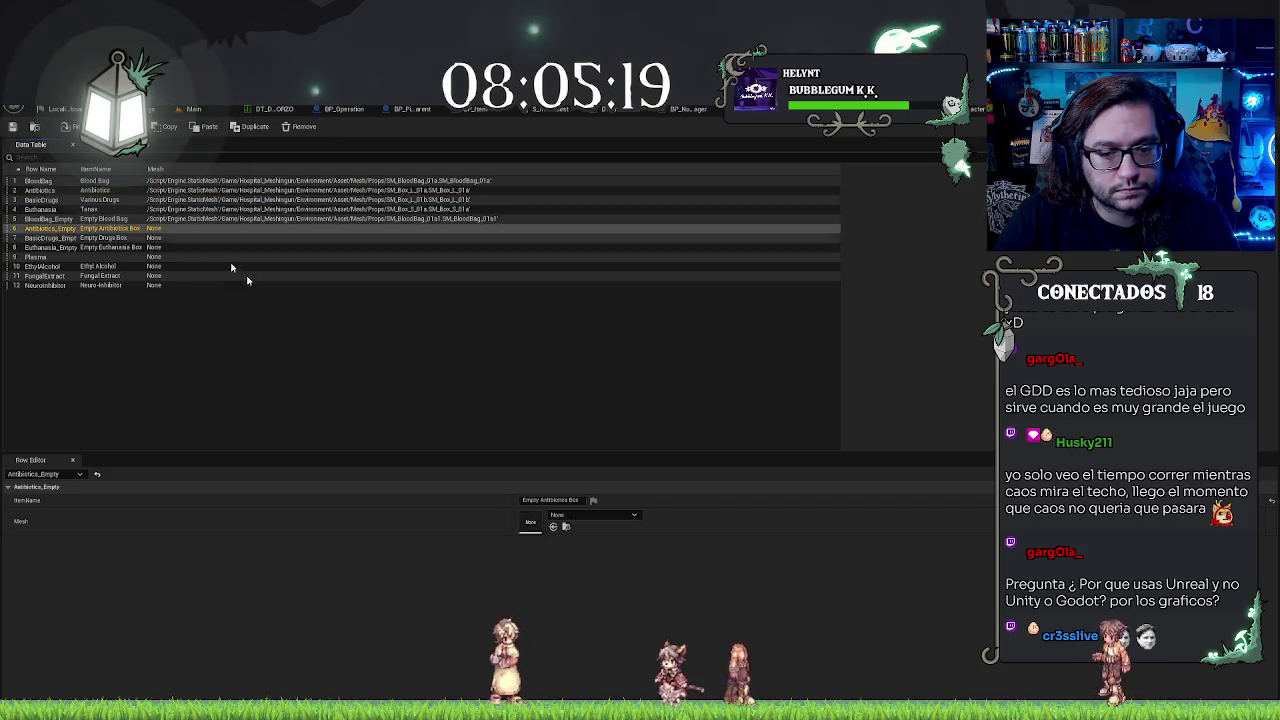
pyautogui.click(553, 526)
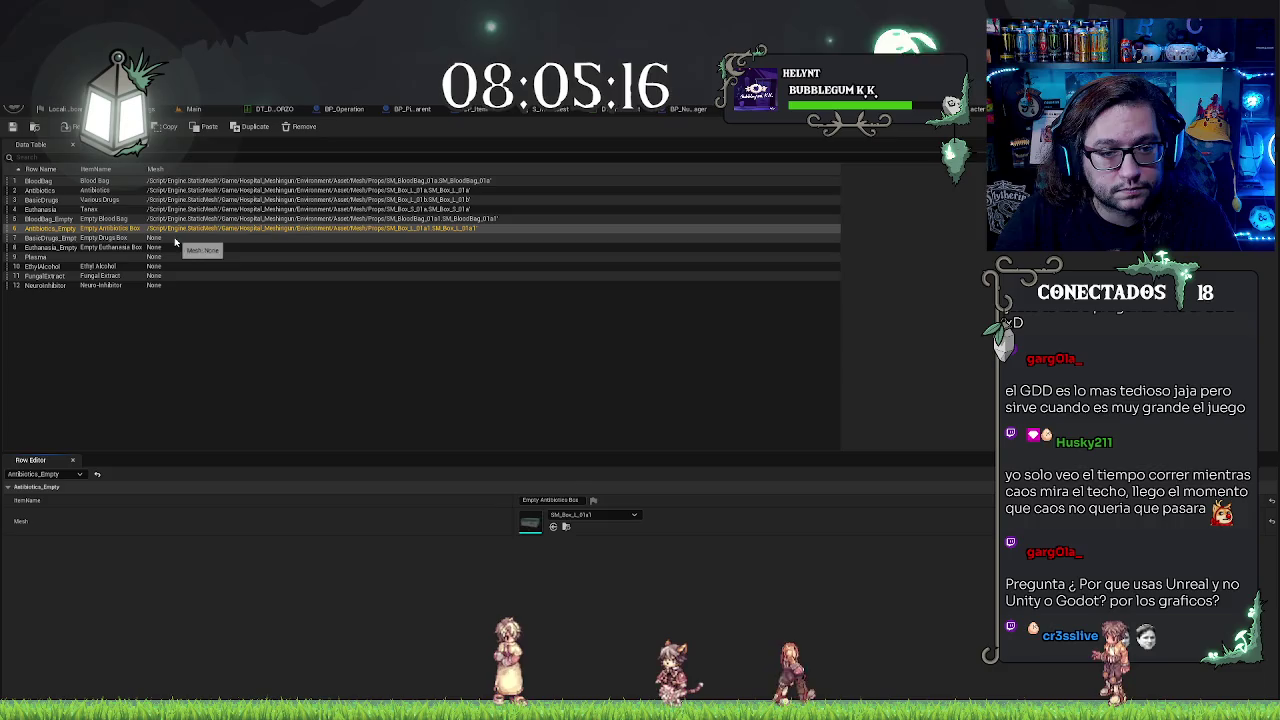
# Step: Give BasicDrugs_Empty the SM_Box_L_01b1 mesh and Euthanasia_Empty the SM_Box_S_01a1 mesh
pyautogui.click(170, 238)
pyautogui.click(563, 526)
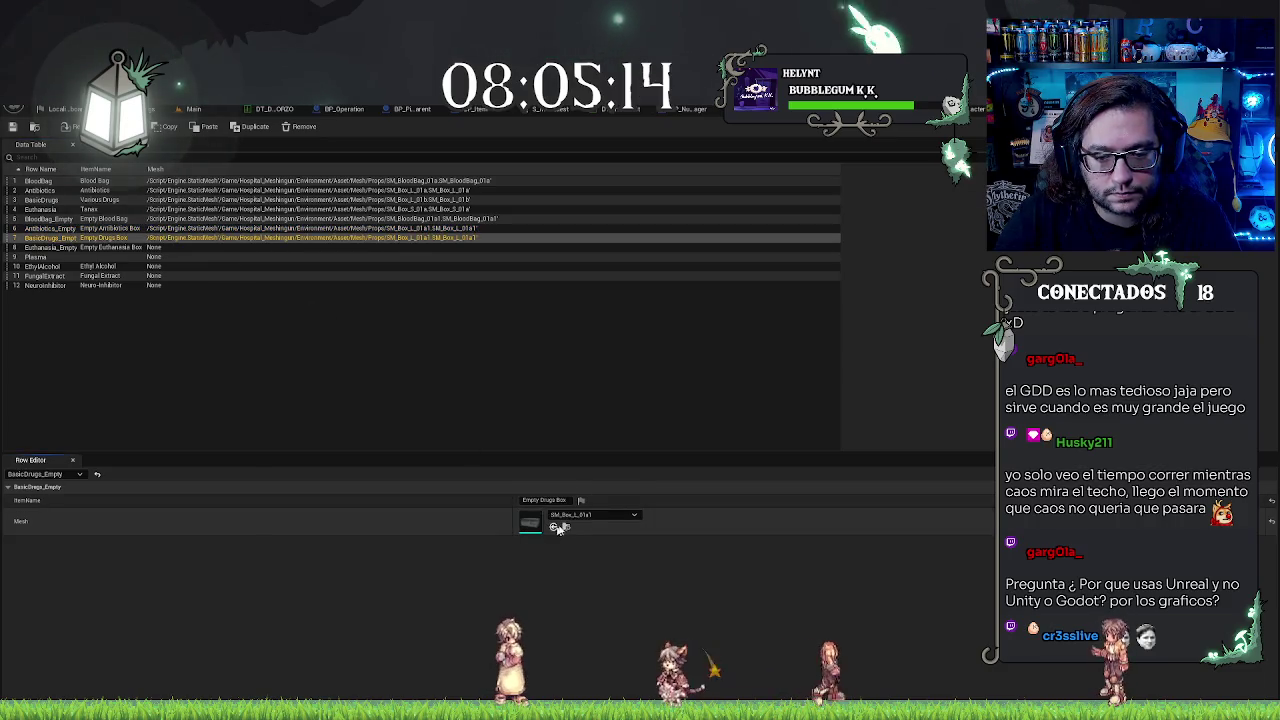
pyautogui.click(593, 514)
pyautogui.click(629, 664)
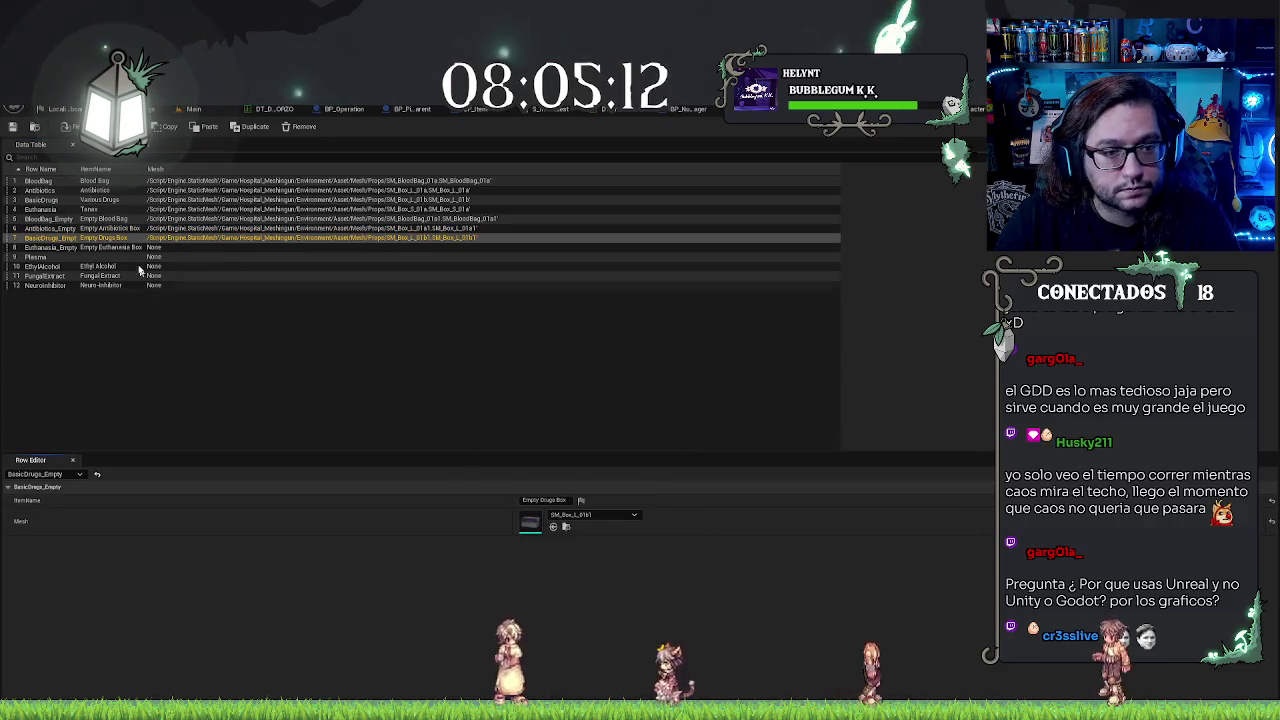
pyautogui.click(170, 247)
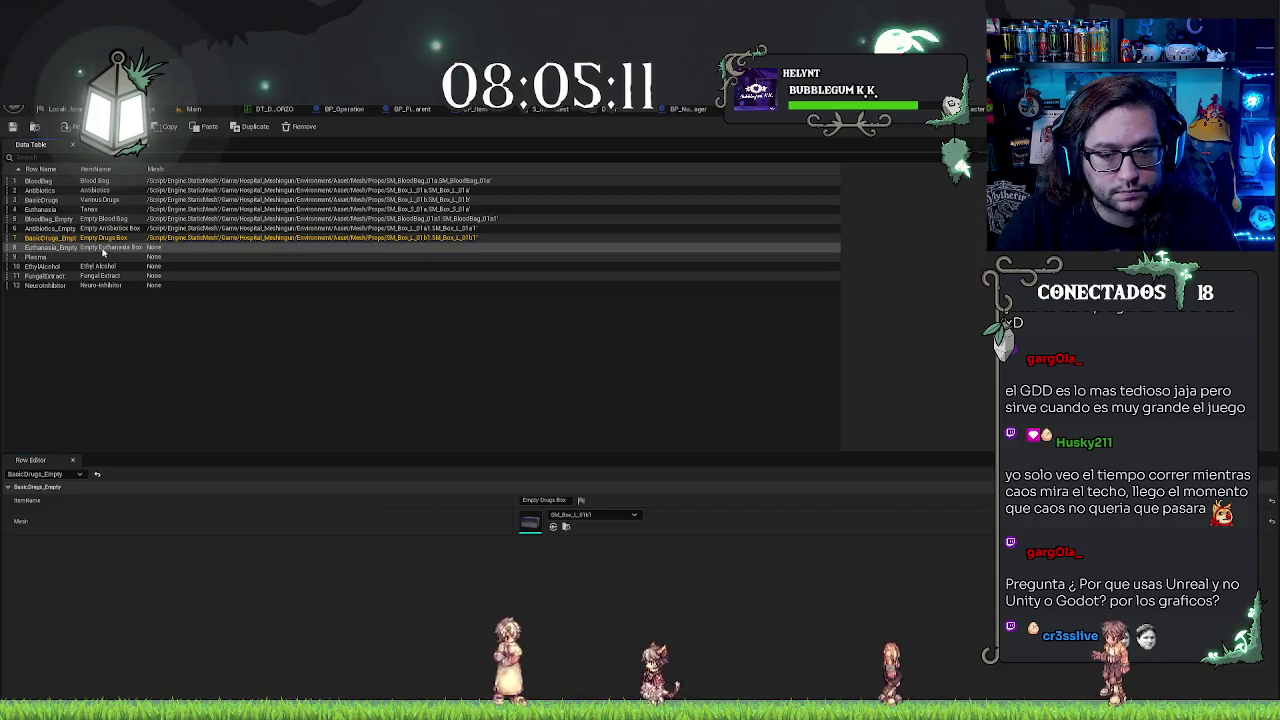
pyautogui.click(565, 526)
pyautogui.click(593, 514)
pyautogui.click(615, 627)
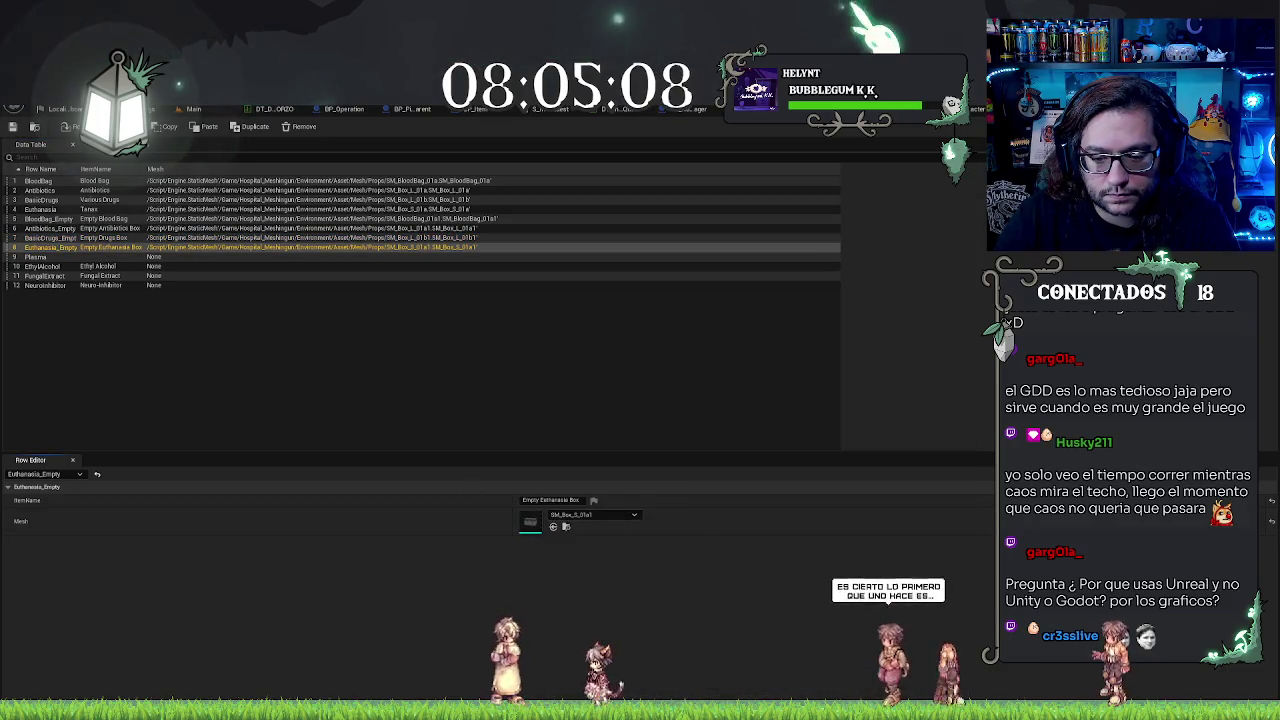
pyautogui.click(593, 514)
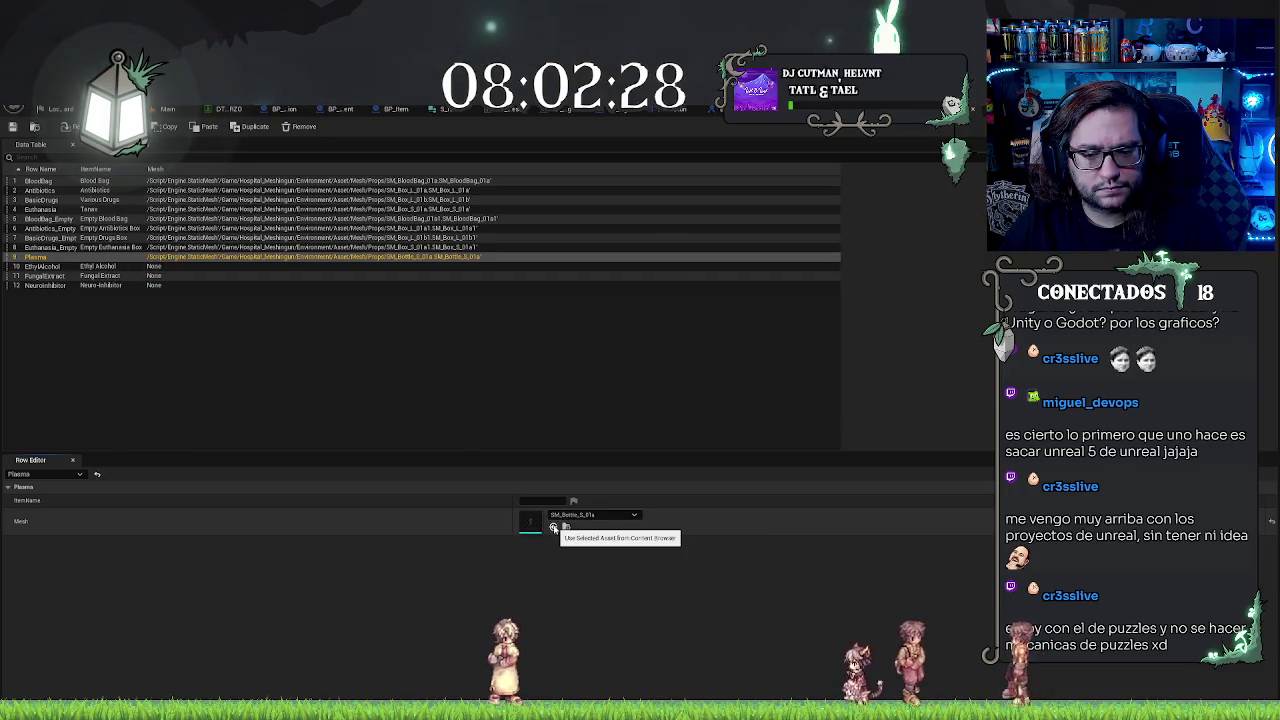
# Step: Assign the SM_Bottle_S_01a mesh to the Plasma row and open it in the mesh editor
pyautogui.click(554, 527)
pyautogui.click(564, 517)
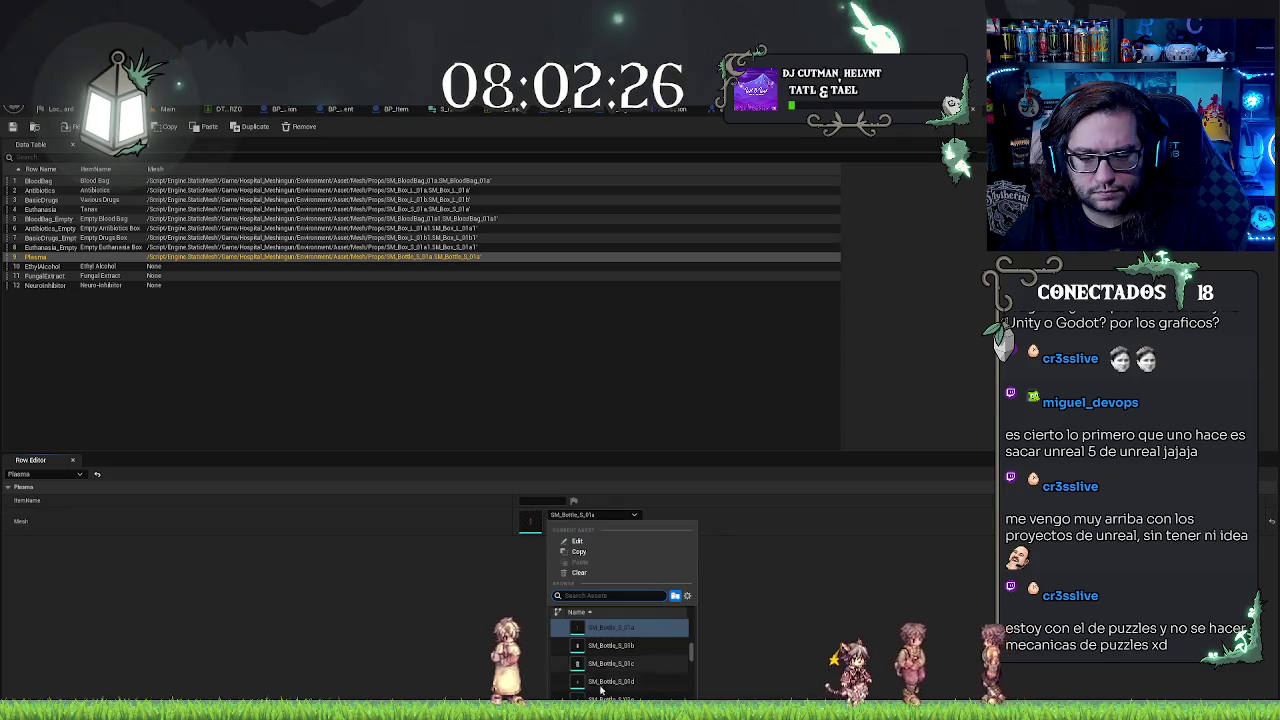
pyautogui.press('Escape')
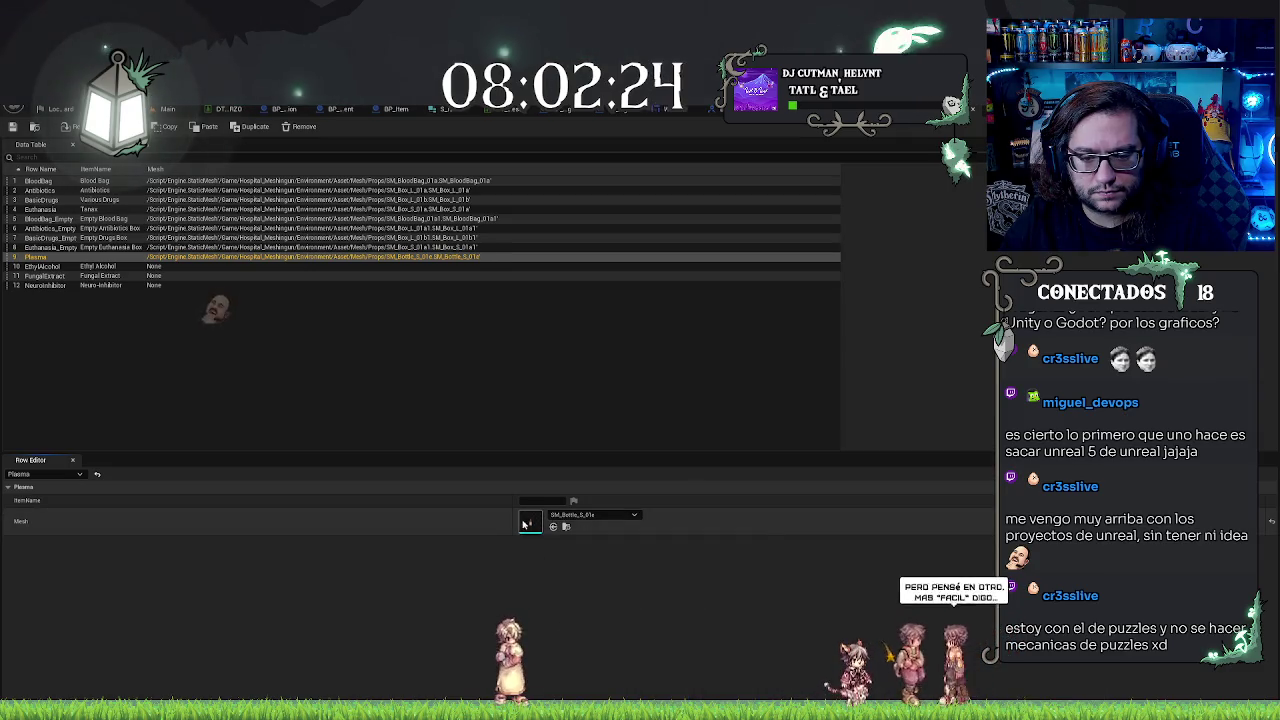
pyautogui.doubleClick(530, 522)
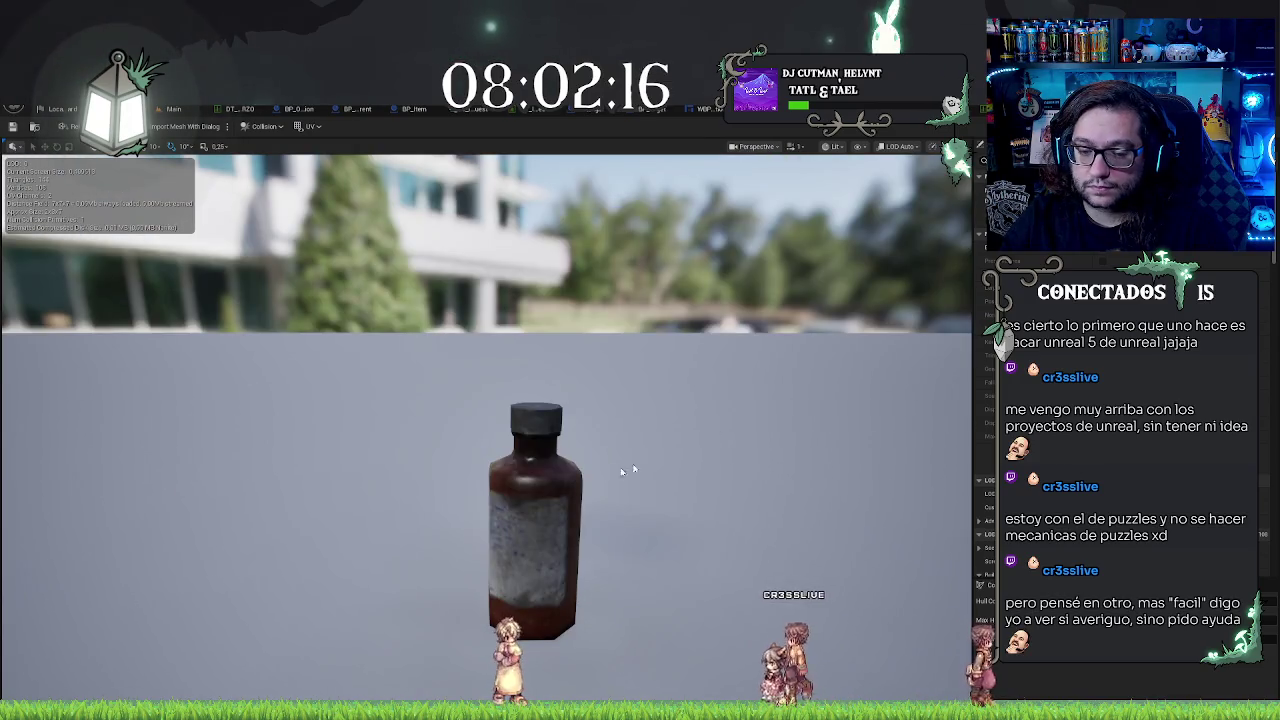
# Step: Inspect the SM_Bottle_S_01a mesh, then duplicate it as SM_Bottle_S_01a1
pyautogui.scroll(3, 487, 430)
pyautogui.scroll(-5, 487, 430)
pyautogui.moveTo(487, 430)
pyautogui.mouseDown()
pyautogui.moveTo(560, 430)
pyautogui.moveTo(500, 440)
pyautogui.moveTo(500, 500)
pyautogui.moveTo(500, 450)
pyautogui.moveTo(560, 450)
pyautogui.mouseUp()
pyautogui.scroll(3, 520, 450)
pyautogui.scroll(-5, 520, 450)
pyautogui.scroll(6, 560, 450)
pyautogui.scroll(-8, 560, 450)
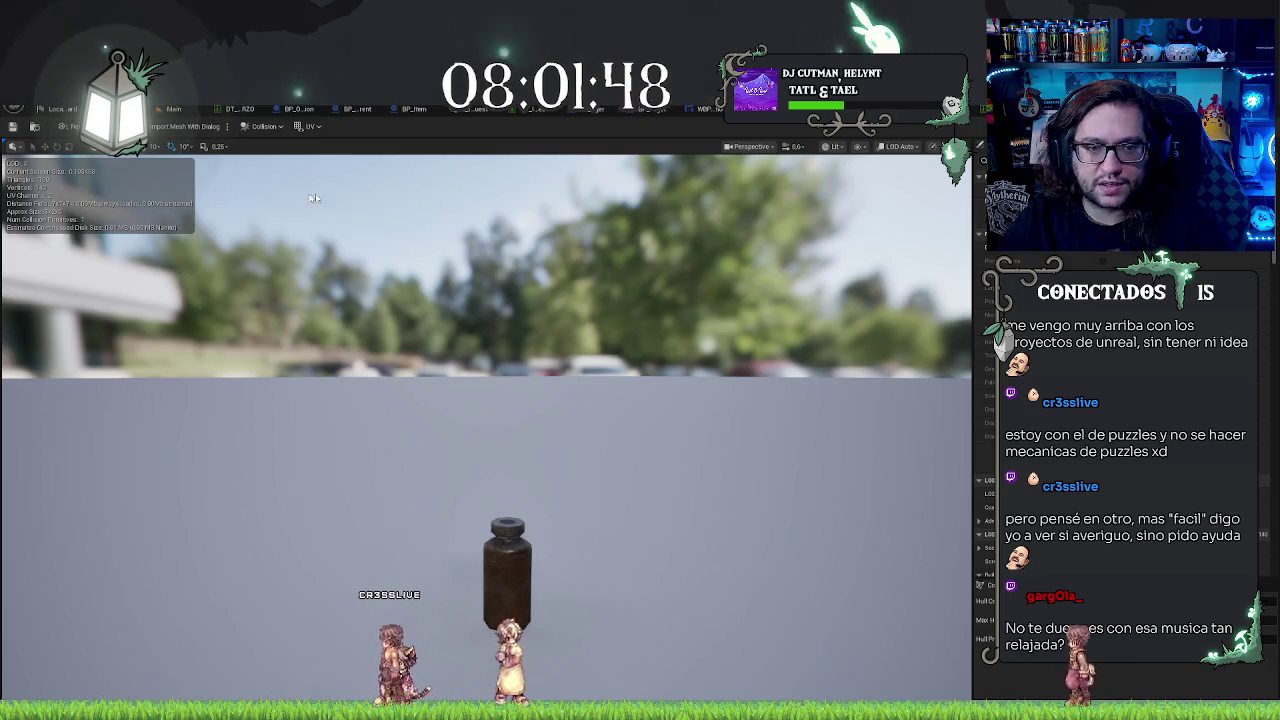
pyautogui.hotkey('ctrl', 'Tab')
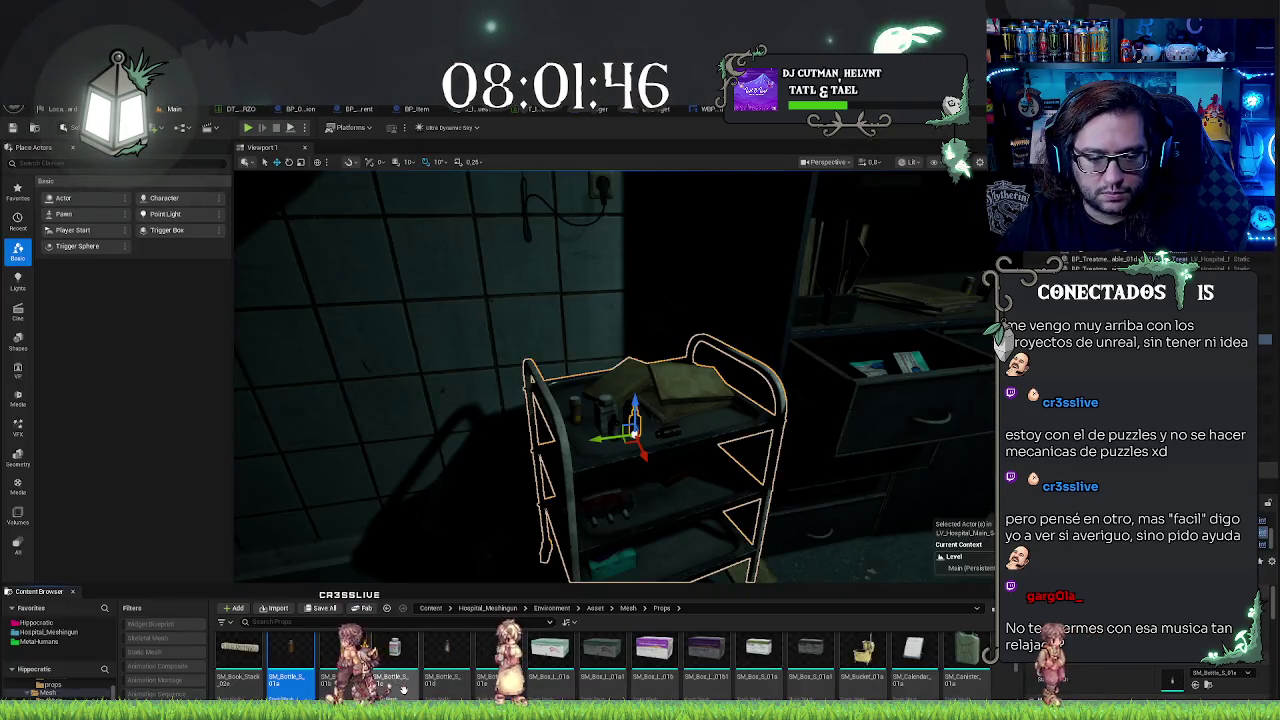
pyautogui.hotkey('ctrl', 'd')
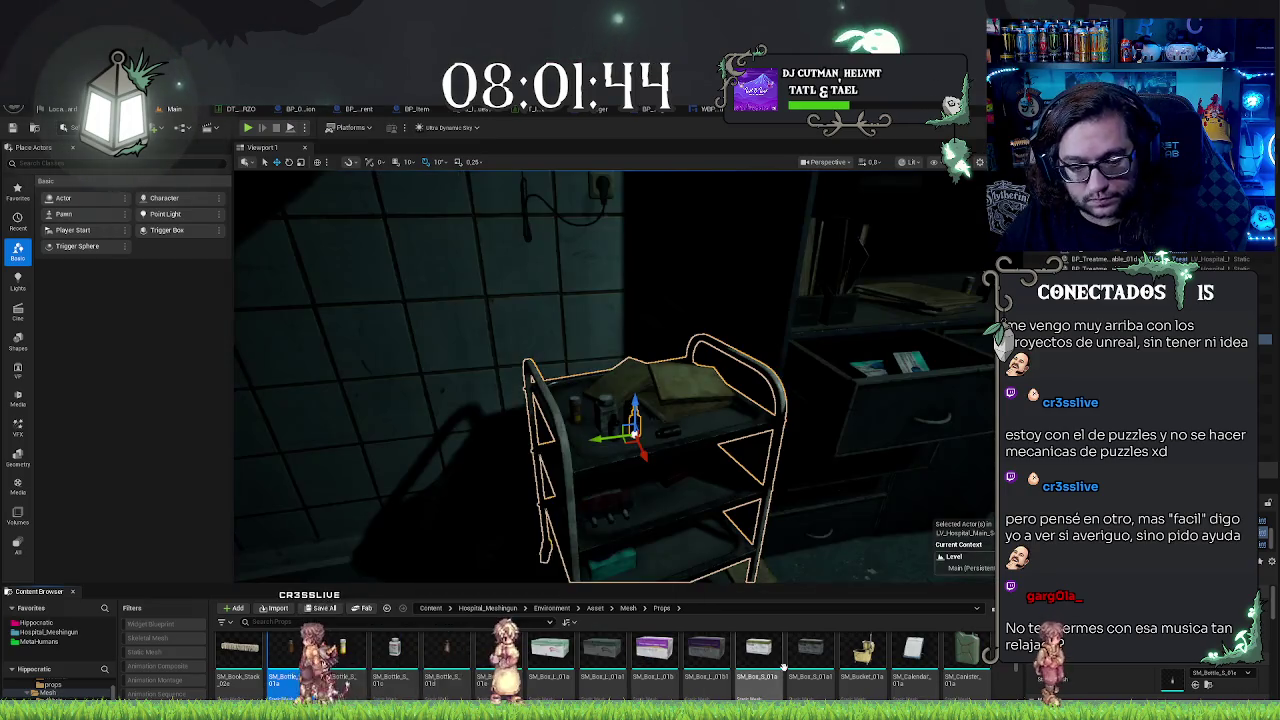
pyautogui.press('Return')
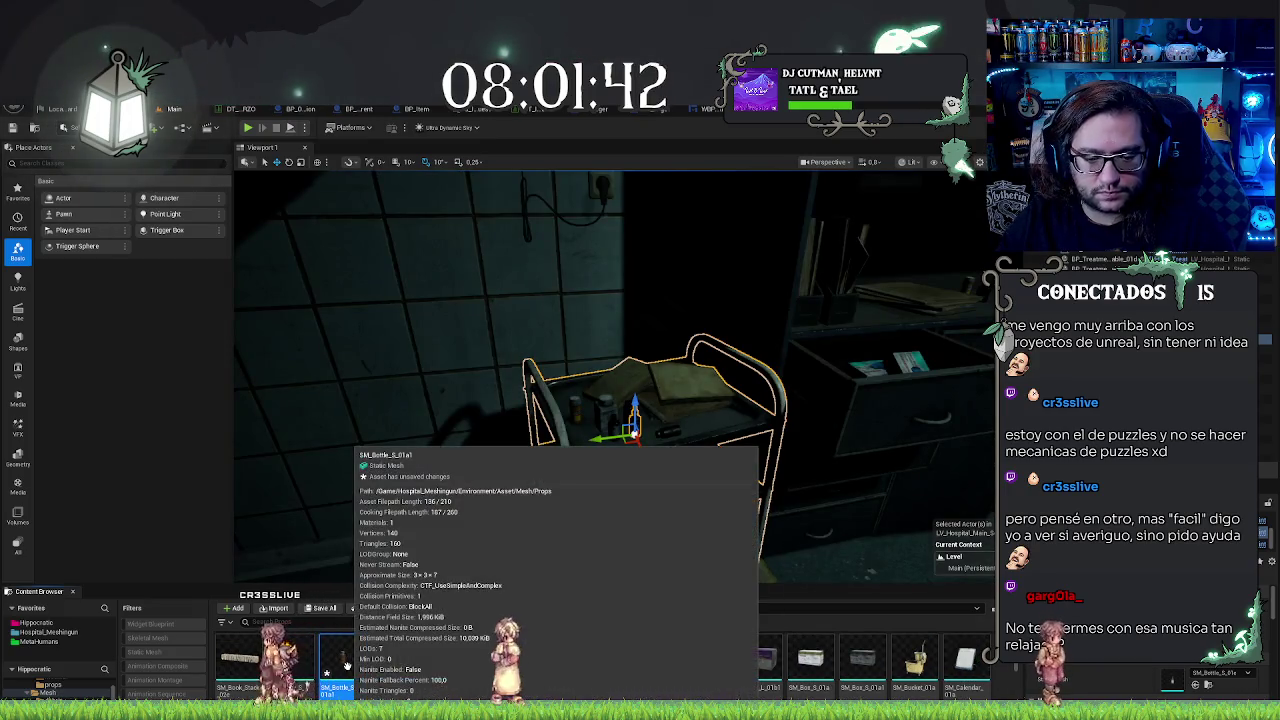
# Step: Open the SM_Bottle_S_01a1 copy and orbit and zoom around it to inspect it
pyautogui.doubleClick(345, 662)
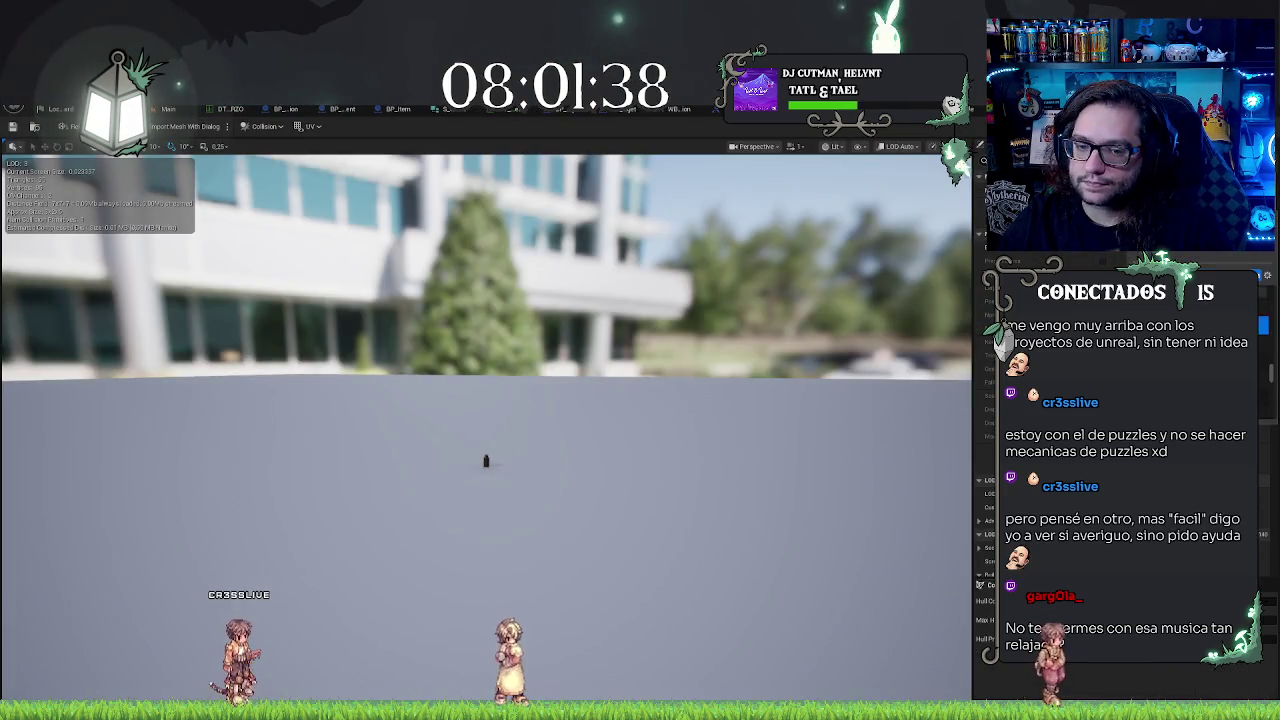
pyautogui.scroll(2, 619, 407)
pyautogui.scroll(-2, 619, 407)
pyautogui.moveTo(619, 407); pyautogui.dragTo(600, 370)
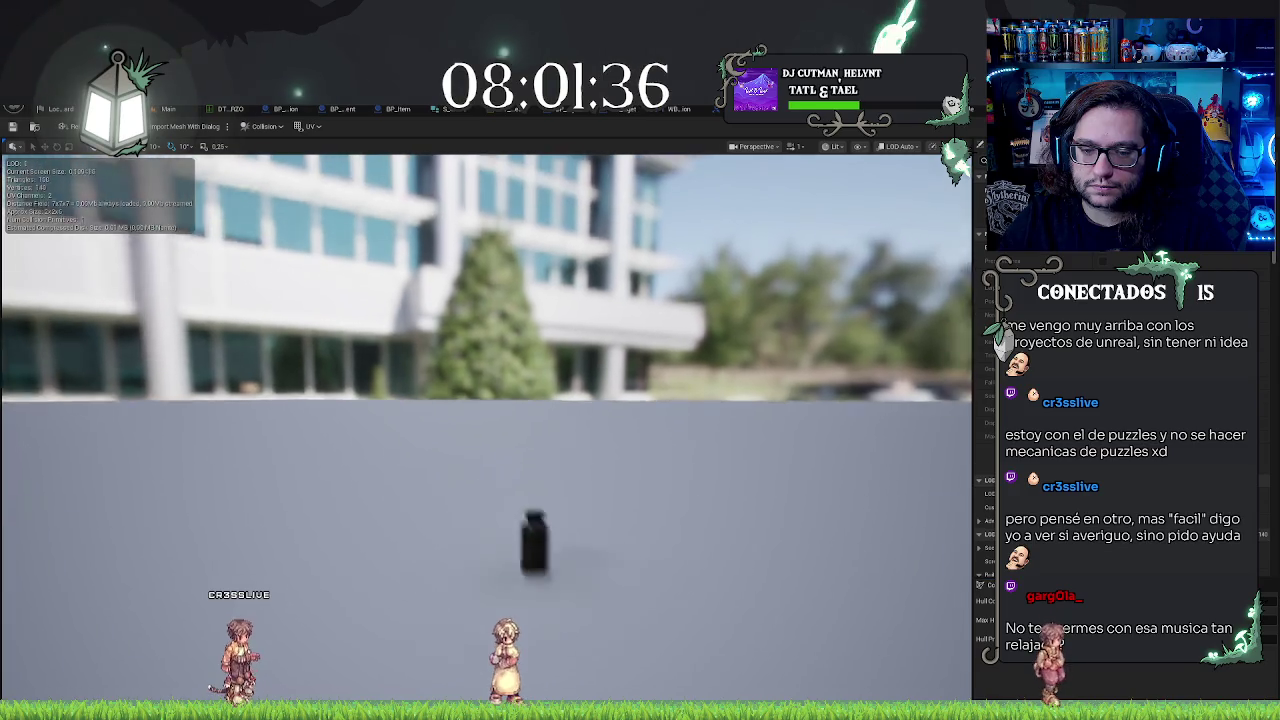
pyautogui.scroll(5, 619, 407)
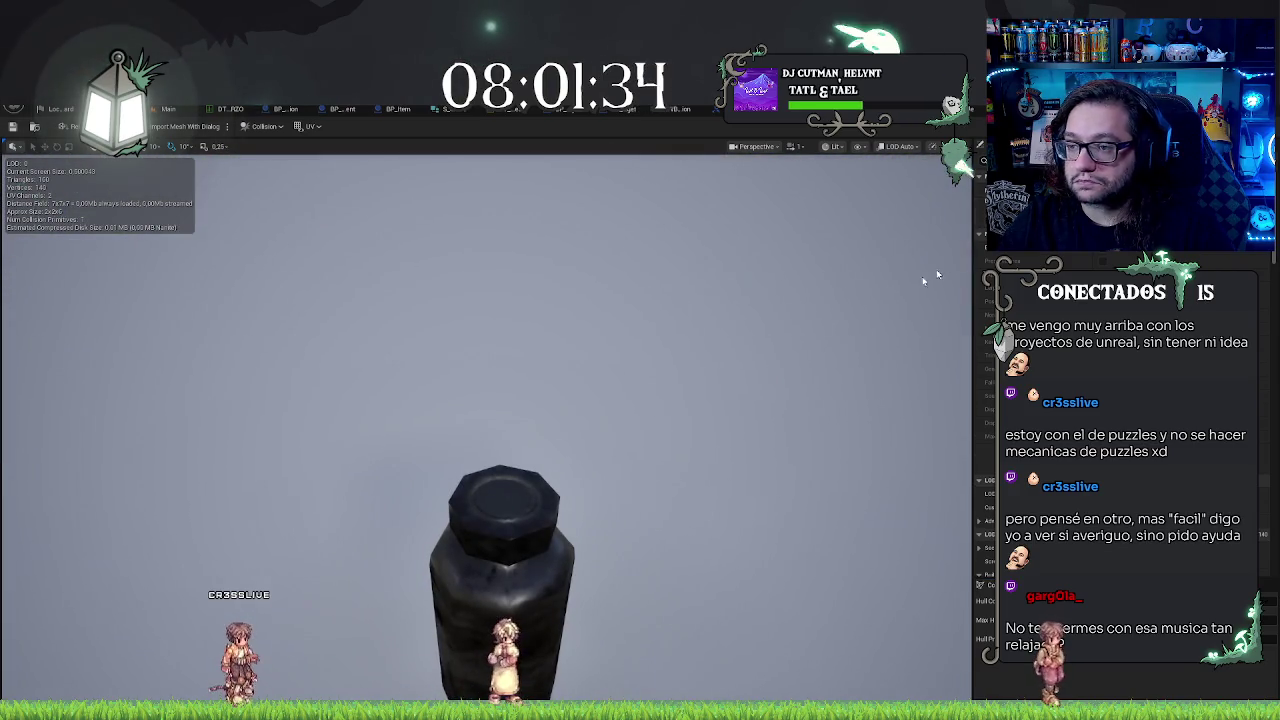
pyautogui.moveTo(937, 274); pyautogui.dragTo(900, 330)
pyautogui.scroll(-5, 900, 330)
pyautogui.scroll(3, 900, 330)
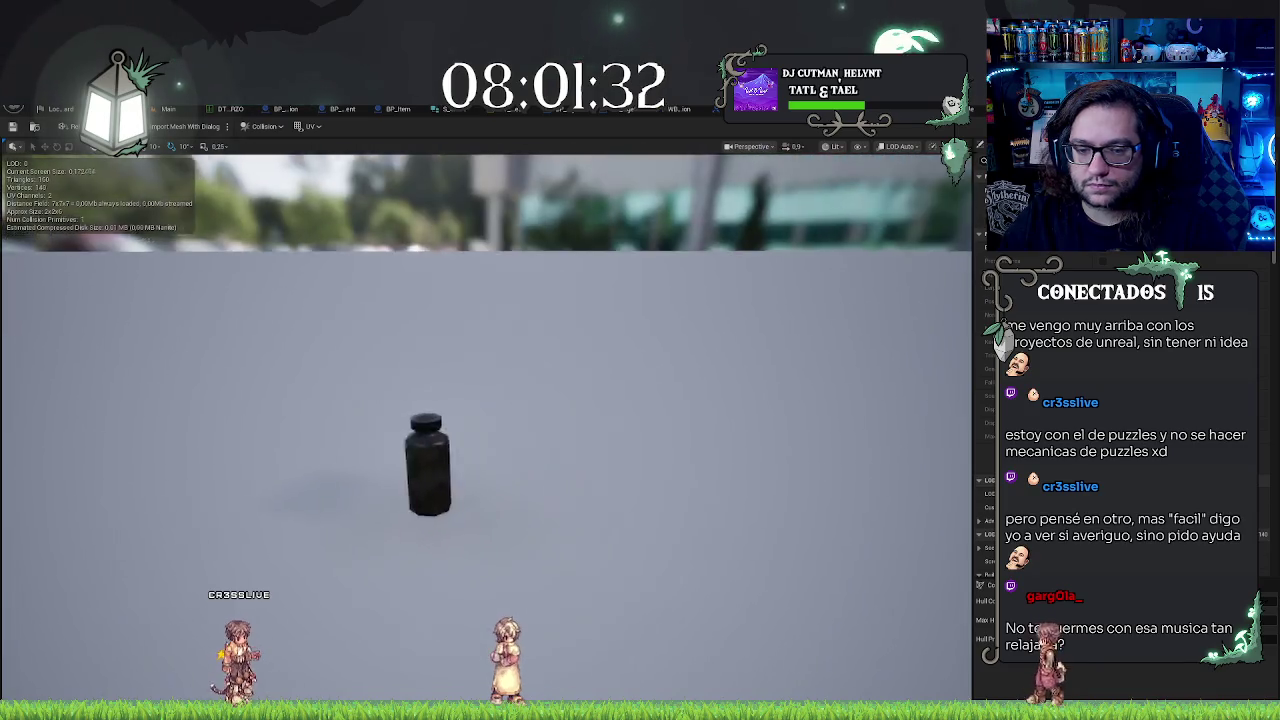
pyautogui.scroll(-3, 486, 427)
pyautogui.scroll(2, 486, 427)
pyautogui.scroll(3, 486, 427)
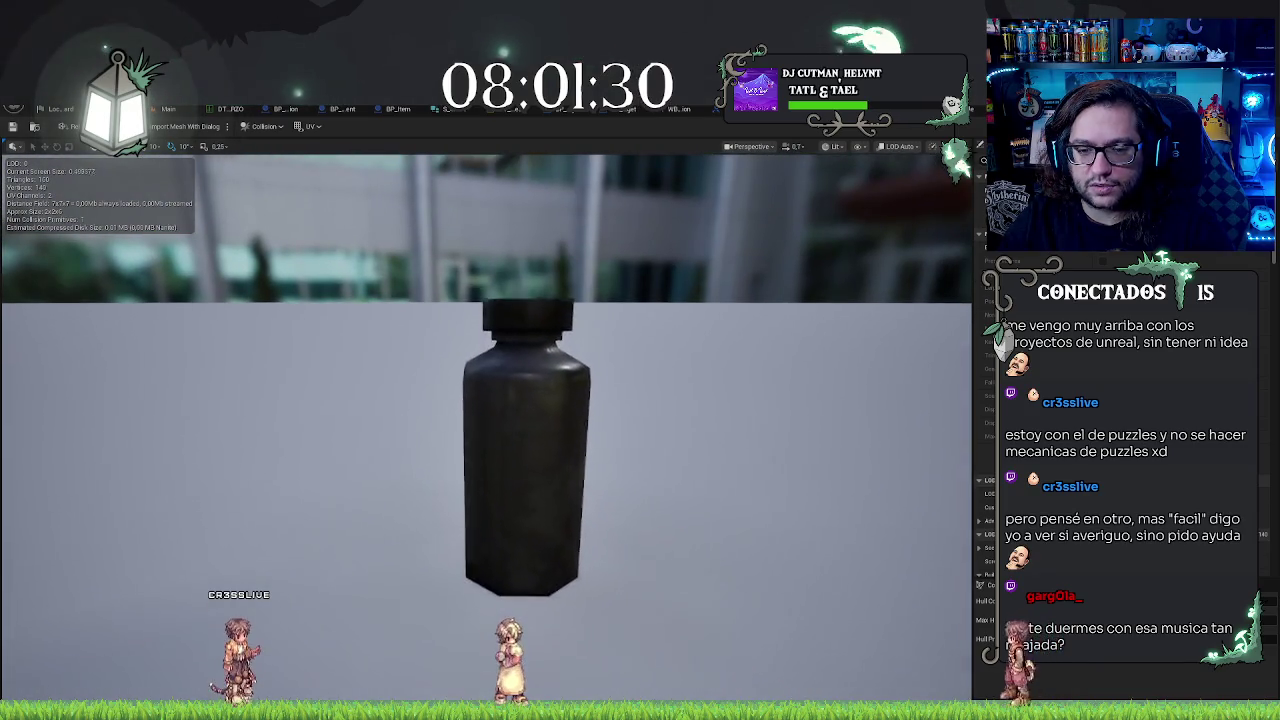
pyautogui.scroll(1, 526, 447)
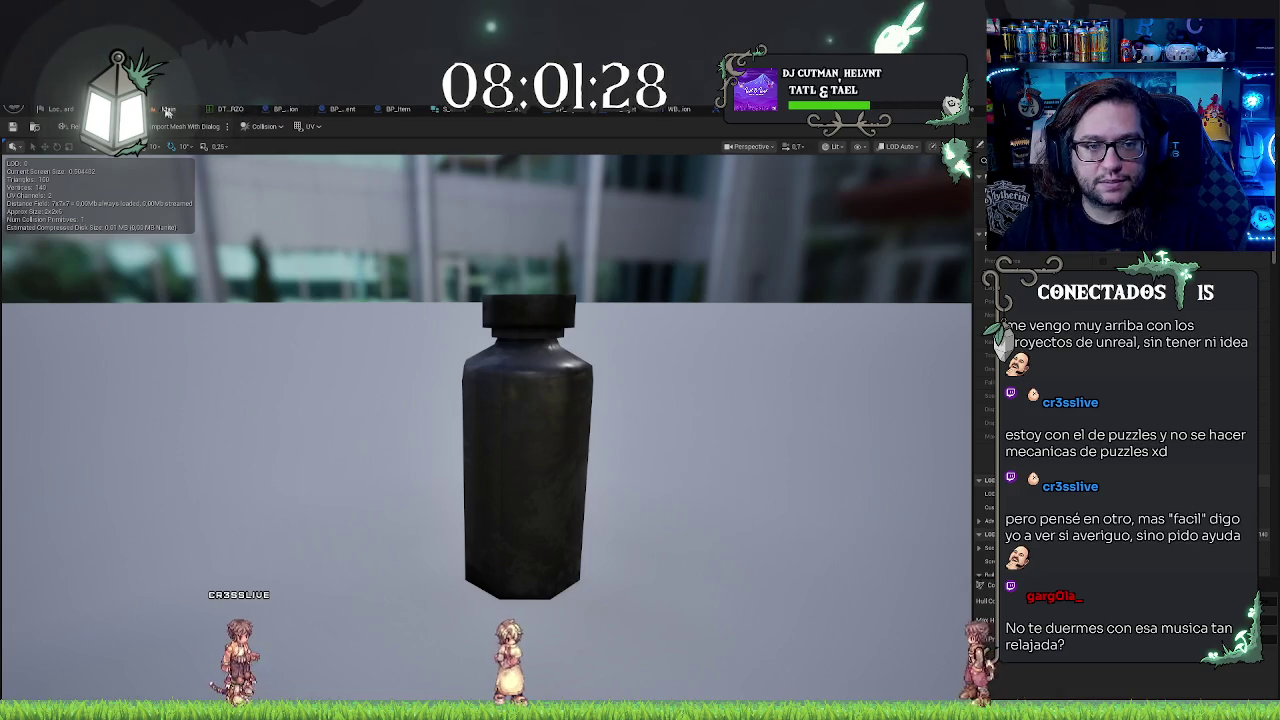
pyautogui.click(168, 108)
pyautogui.click(336, 665)
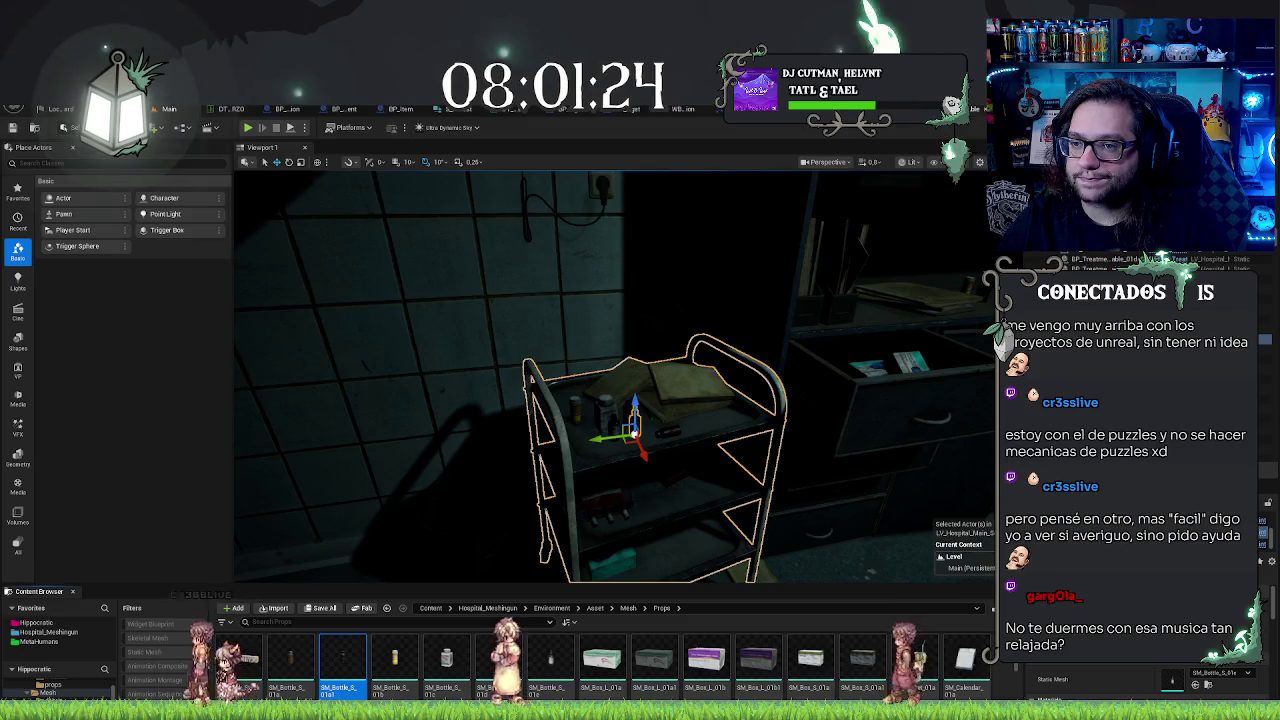
# Step: Give the NeuroInhibitor row the copied bottle mesh and the FungalExtract row SM_Bottle_S_01c
pyautogui.click(232, 108)
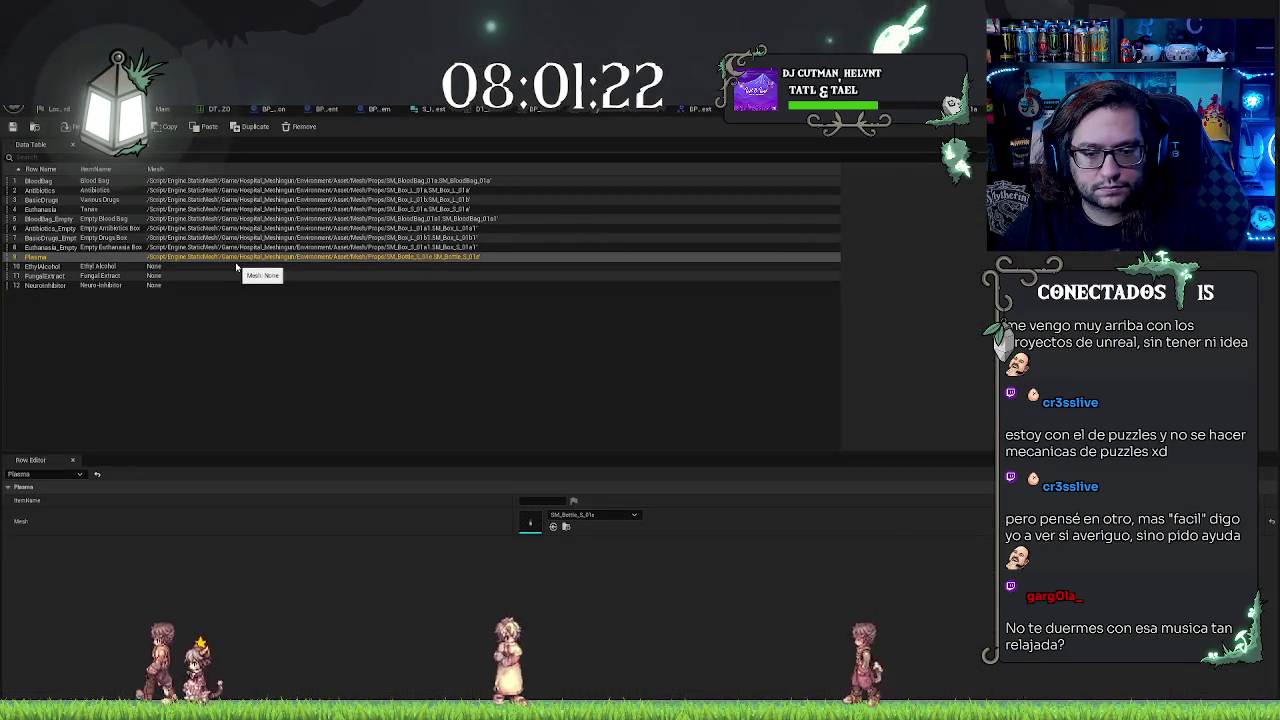
pyautogui.click(46, 286)
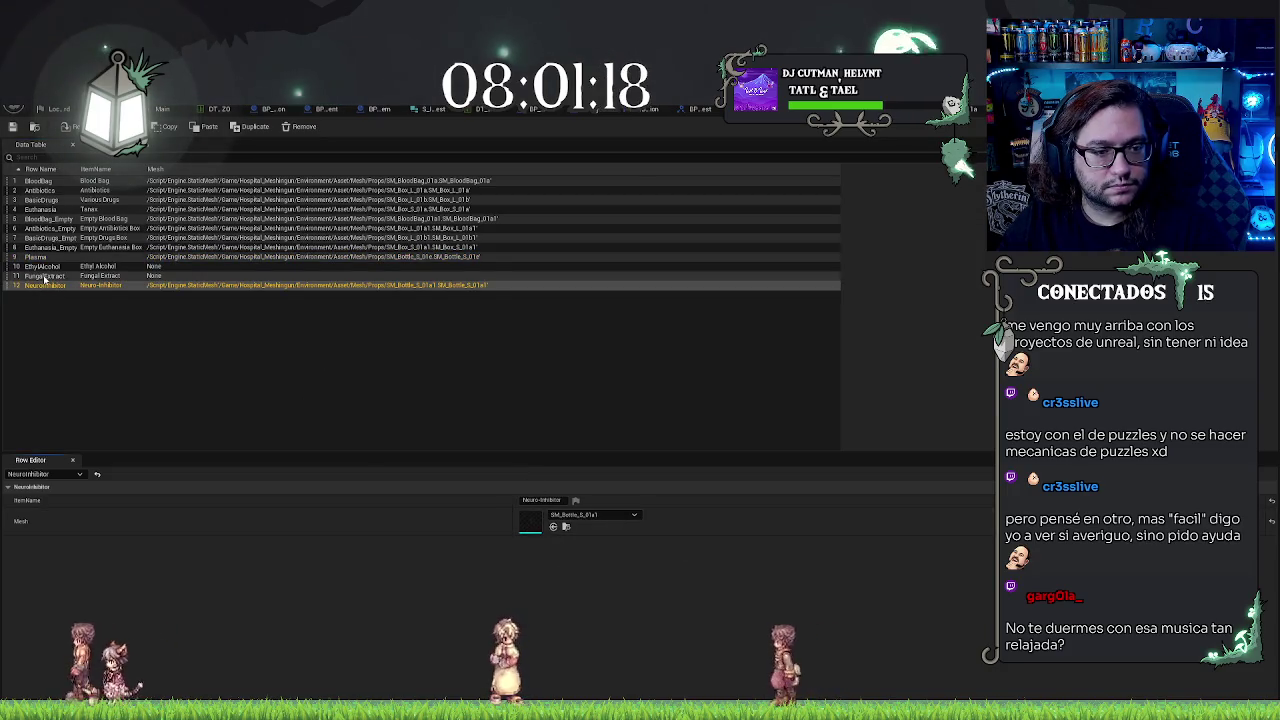
pyautogui.click(45, 276)
pyautogui.click(163, 108)
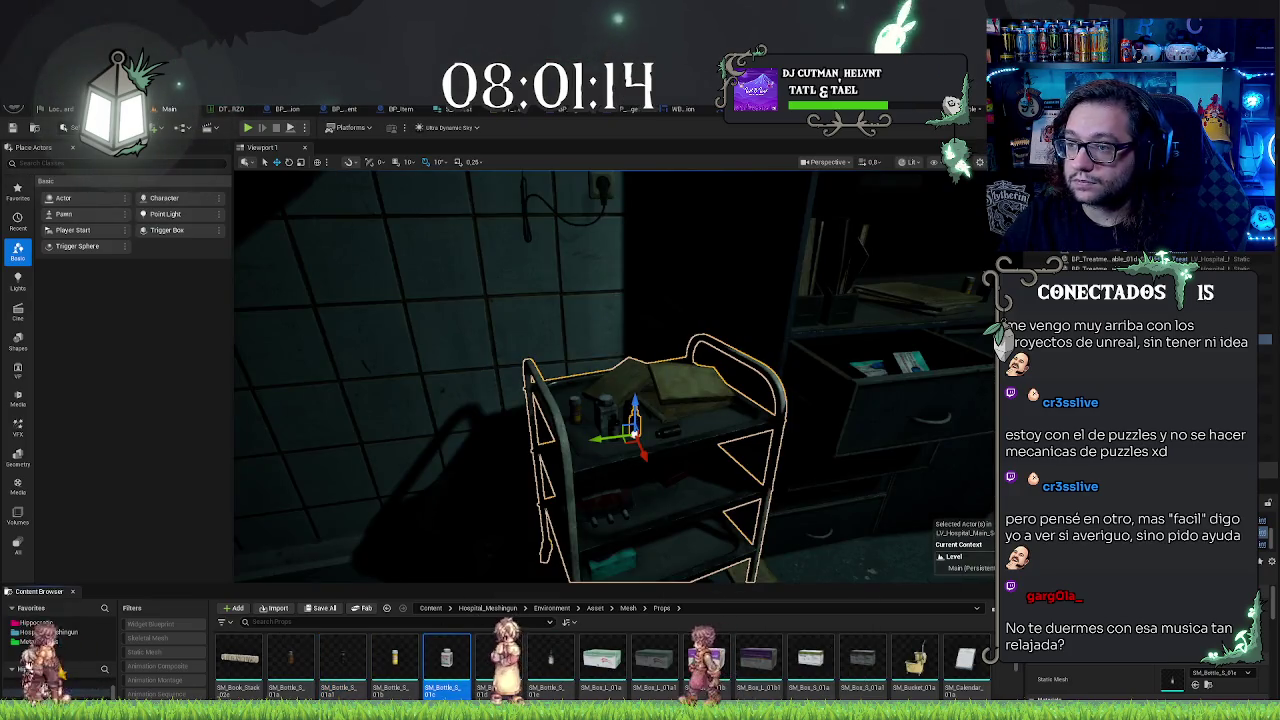
pyautogui.click(230, 108)
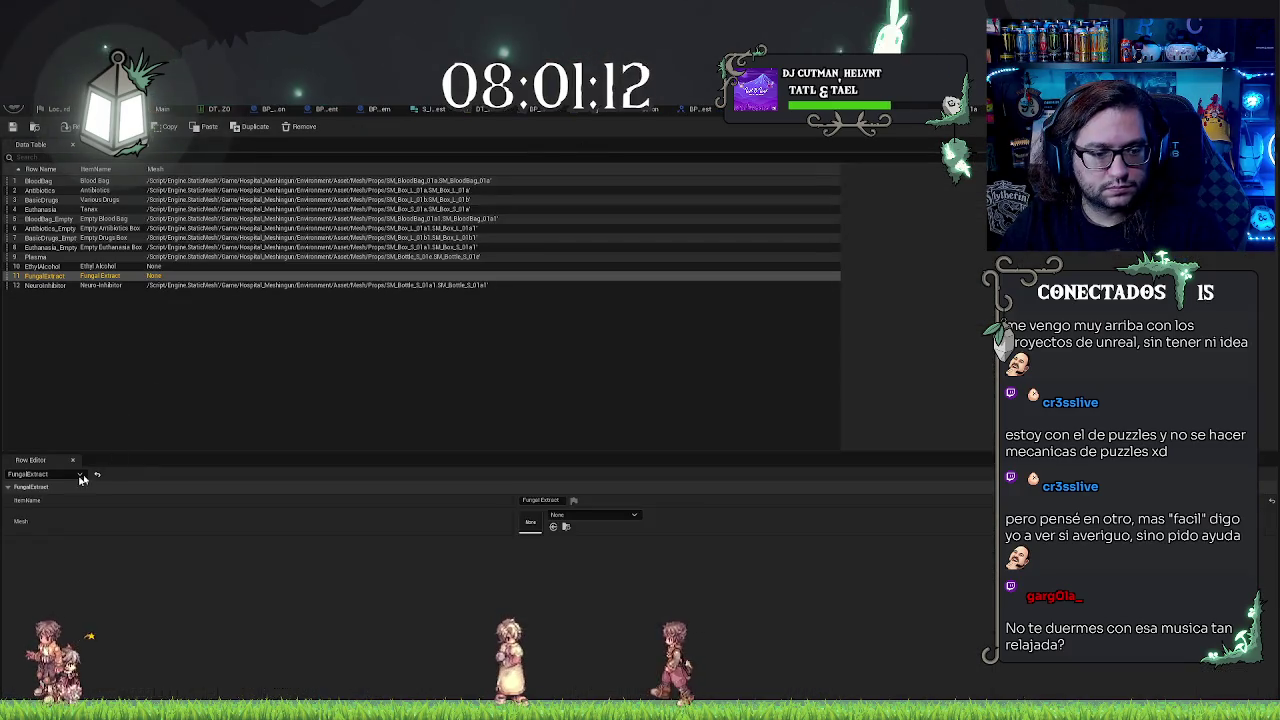
pyautogui.click(553, 526)
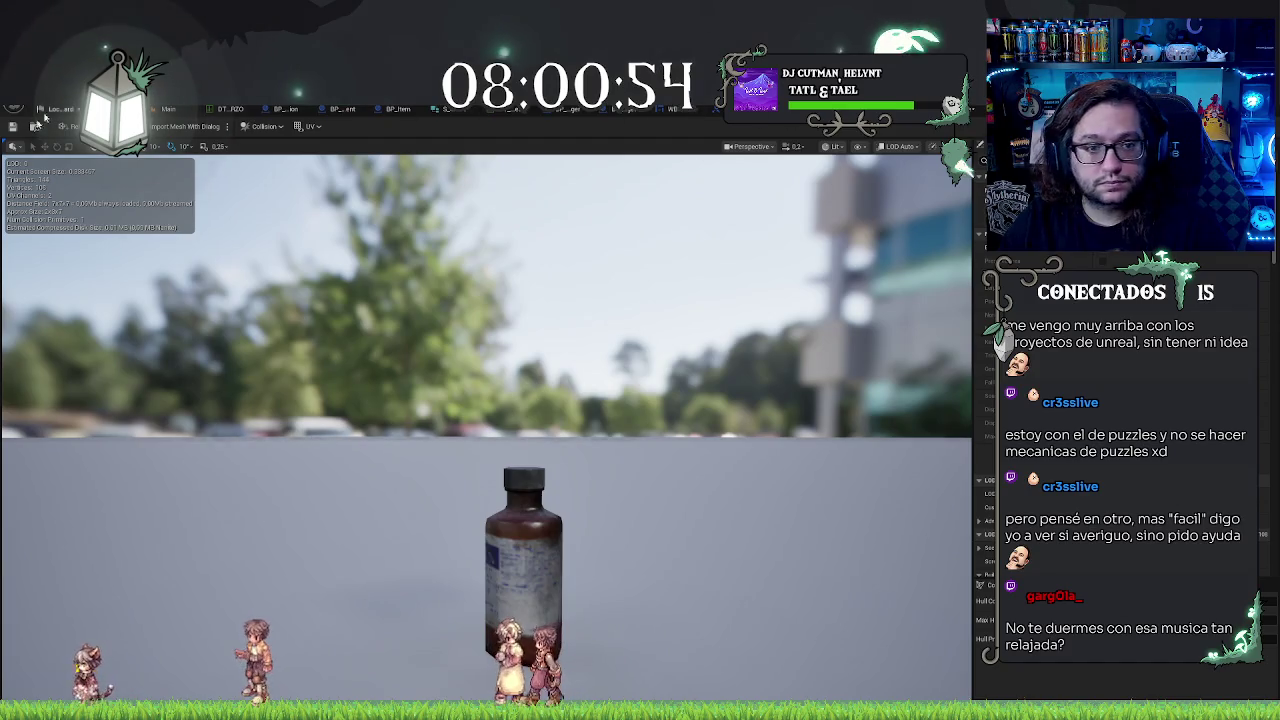
# Step: Assign SM_Bottle_S_01d to the Ethyl Alcohol row, then return to the level editor
pyautogui.click(172, 109)
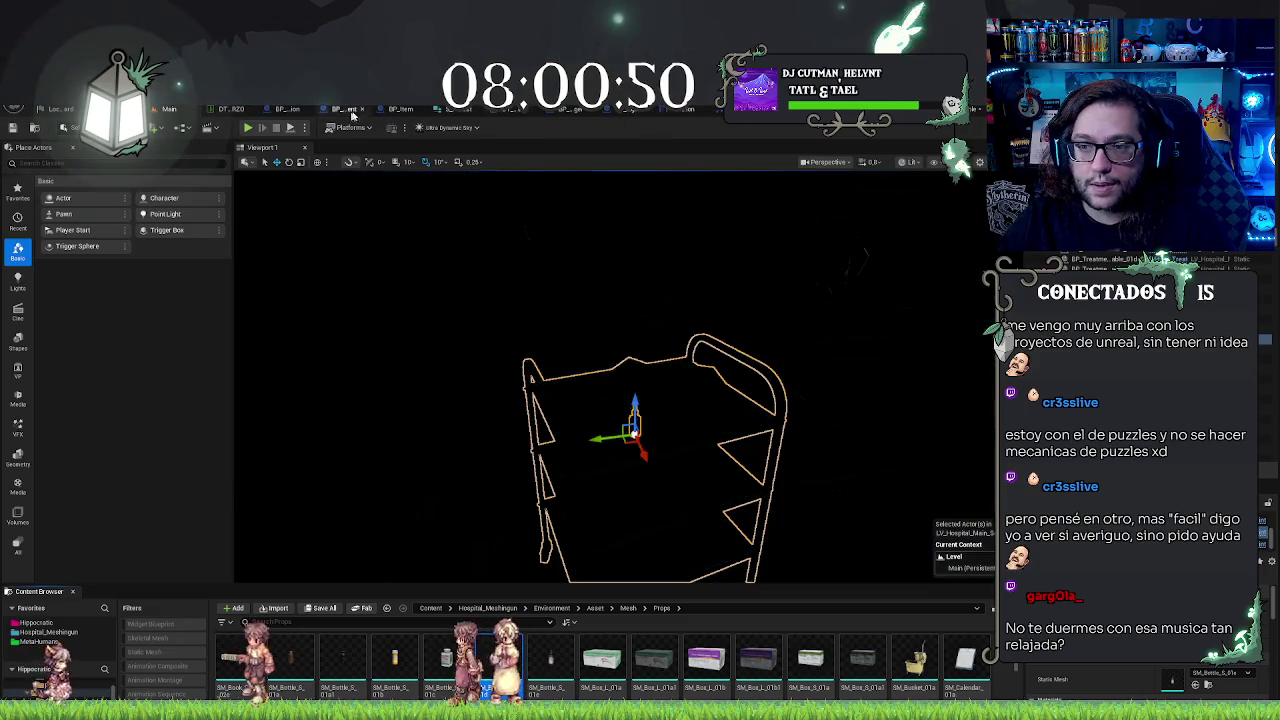
pyautogui.click(226, 109)
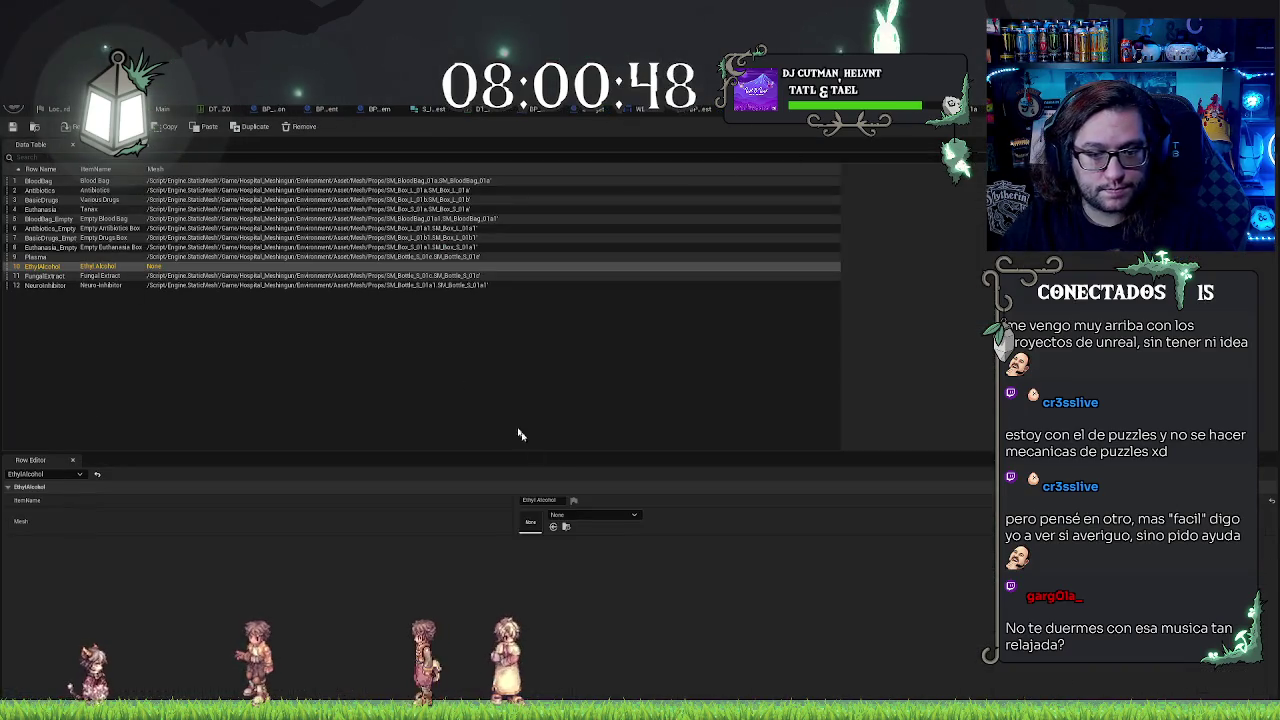
pyautogui.click(449, 375)
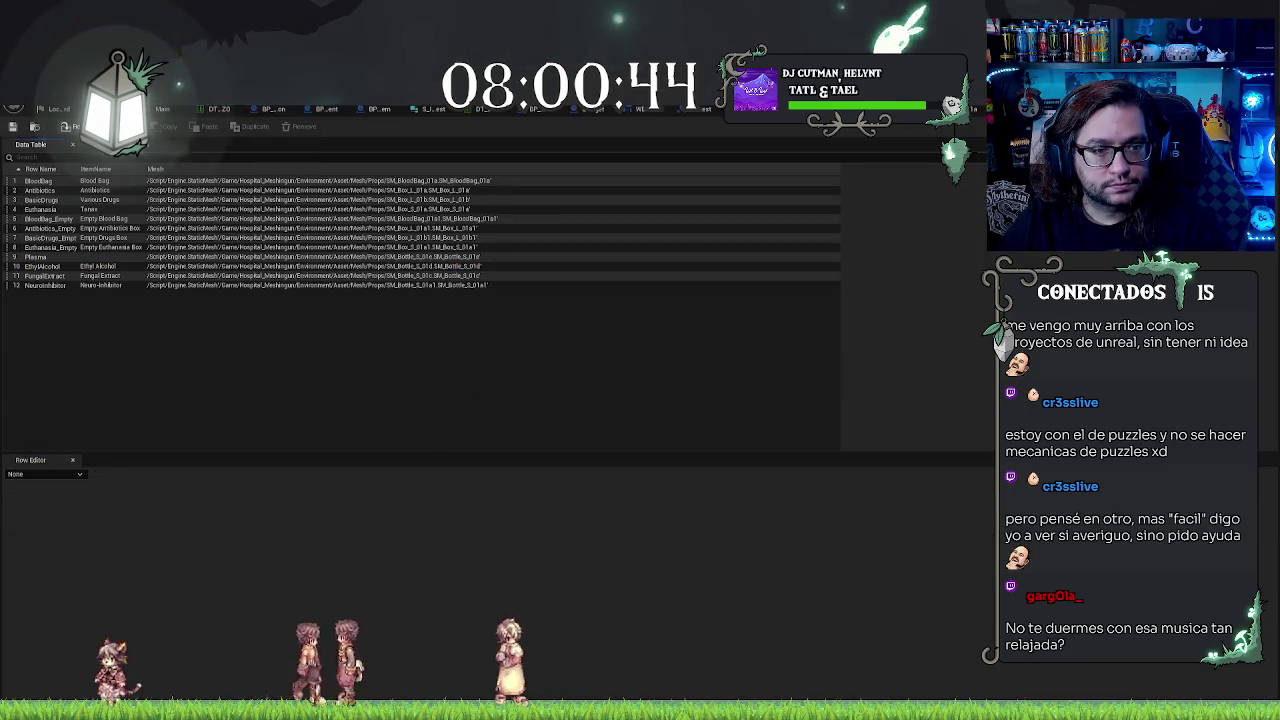
pyautogui.click(162, 108)
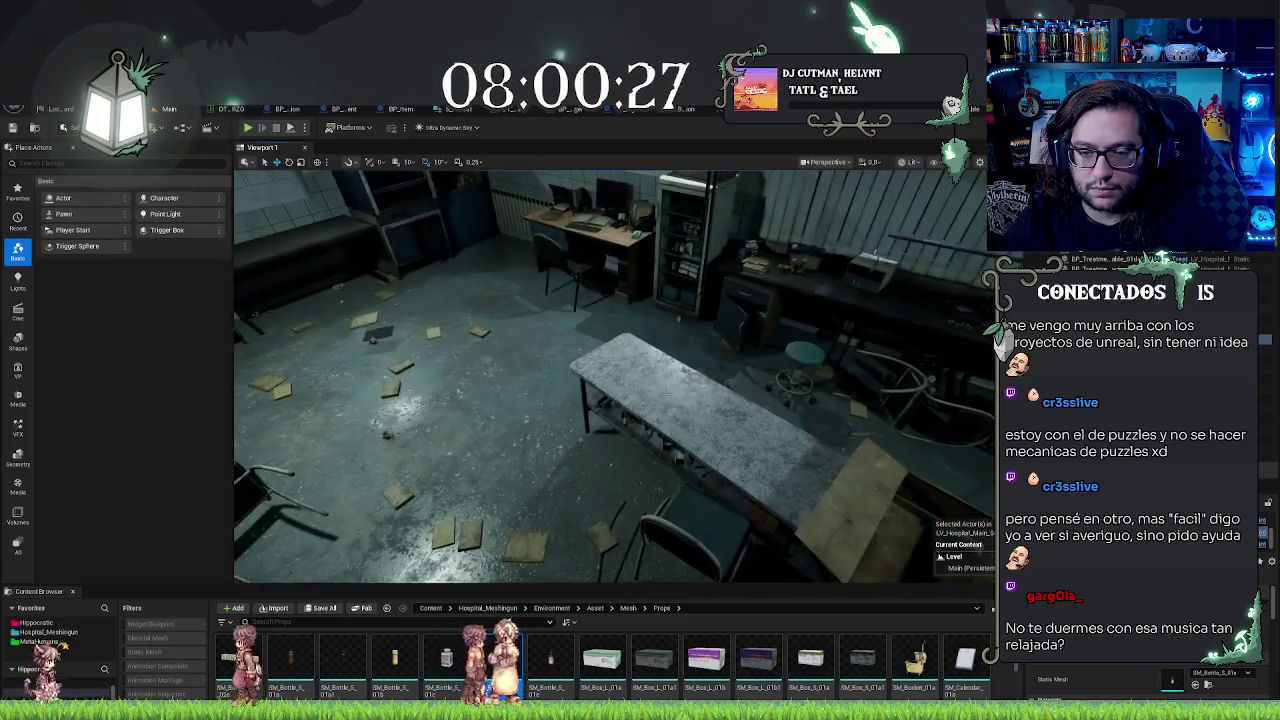
# Step: Select the long metal table in the exam room
pyautogui.click(585, 410)
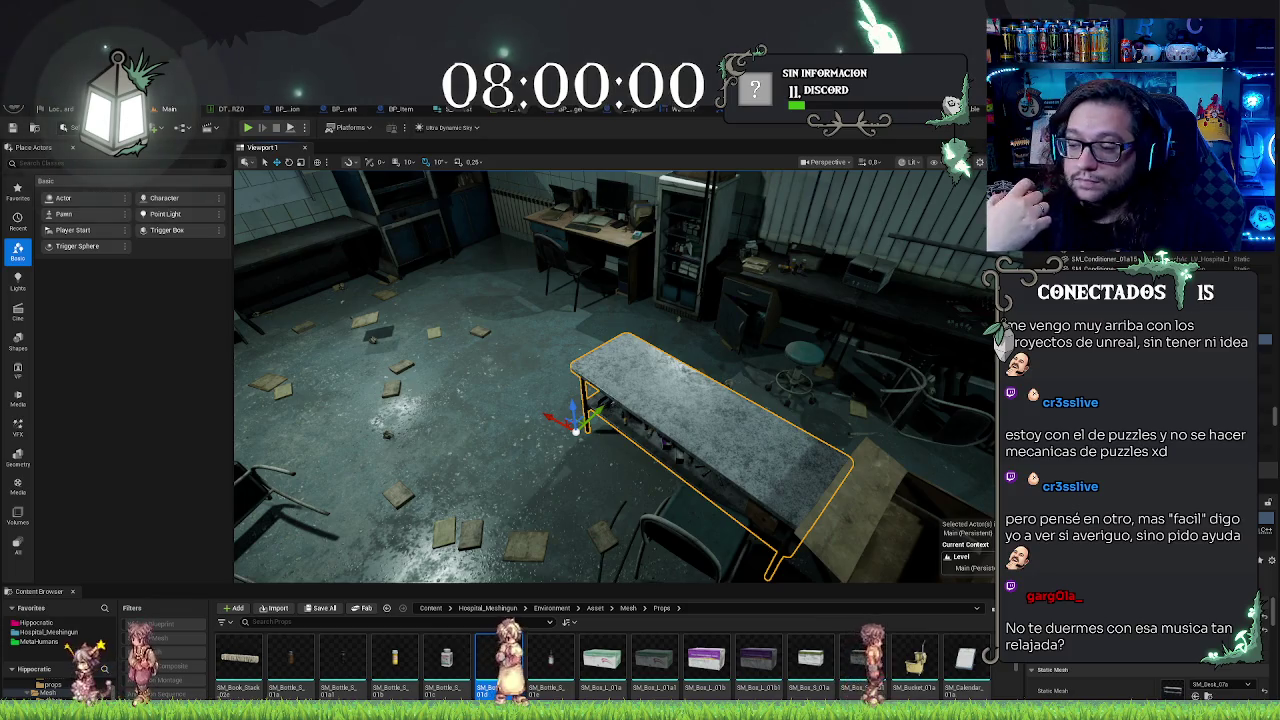
# Step: Fly the camera across the hospital room and frame the marble table top up close
pyautogui.moveTo(579, 484); pyautogui.dragTo(579, 484)
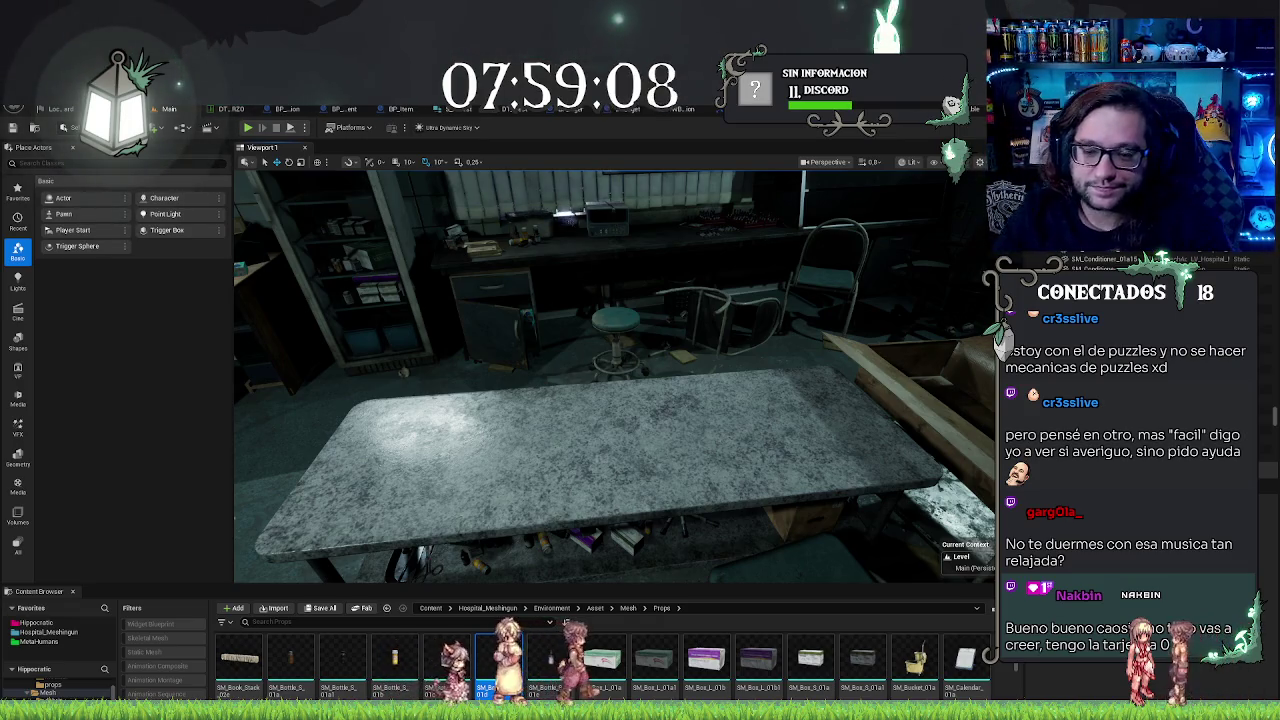
pyautogui.scroll(-1, 615, 376)
pyautogui.moveTo(615, 376); pyautogui.dragTo(560, 390)
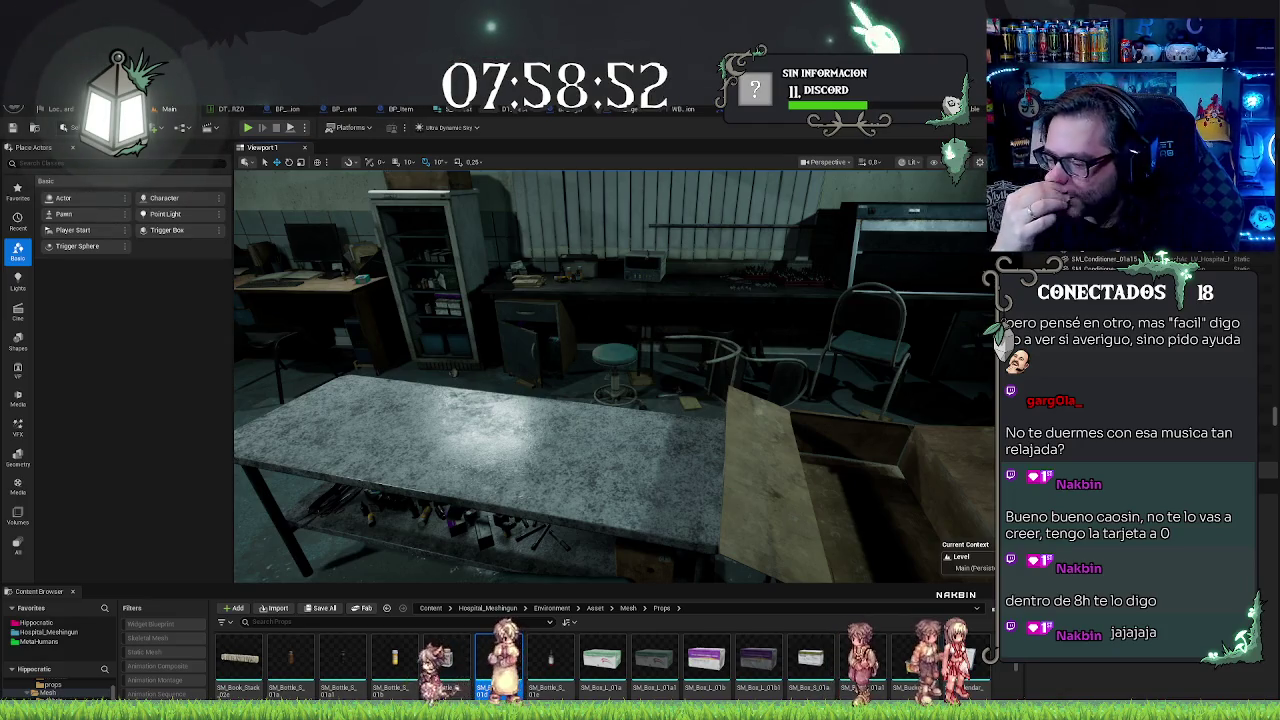
pyautogui.moveTo(615, 375)
pyautogui.mouseDown()
pyautogui.moveTo(615, 420)
pyautogui.moveTo(500, 425)
pyautogui.moveTo(555, 415)
pyautogui.moveTo(575, 360)
pyautogui.moveTo(580, 390)
pyautogui.mouseUp()
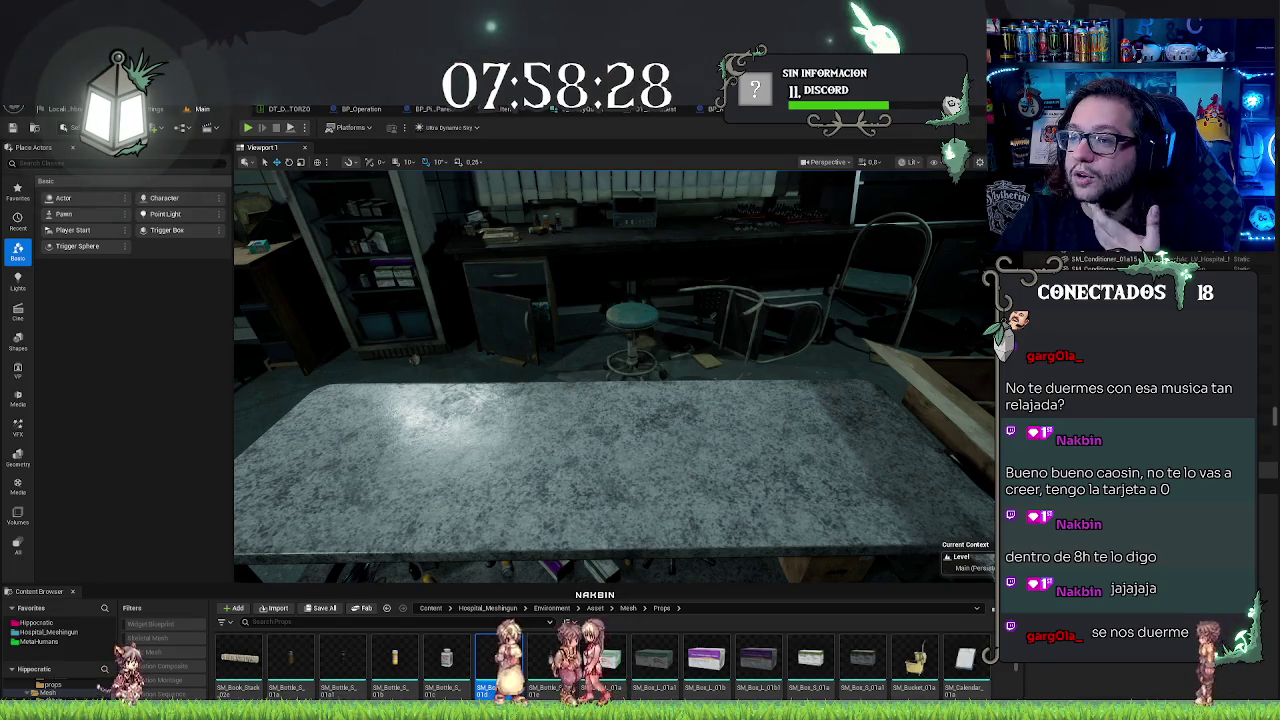
# Step: Cycle through the open Blueprints to BP_DropTarget, compile it, and return to the level editor
pyautogui.hotkey('ctrl', 'Tab')
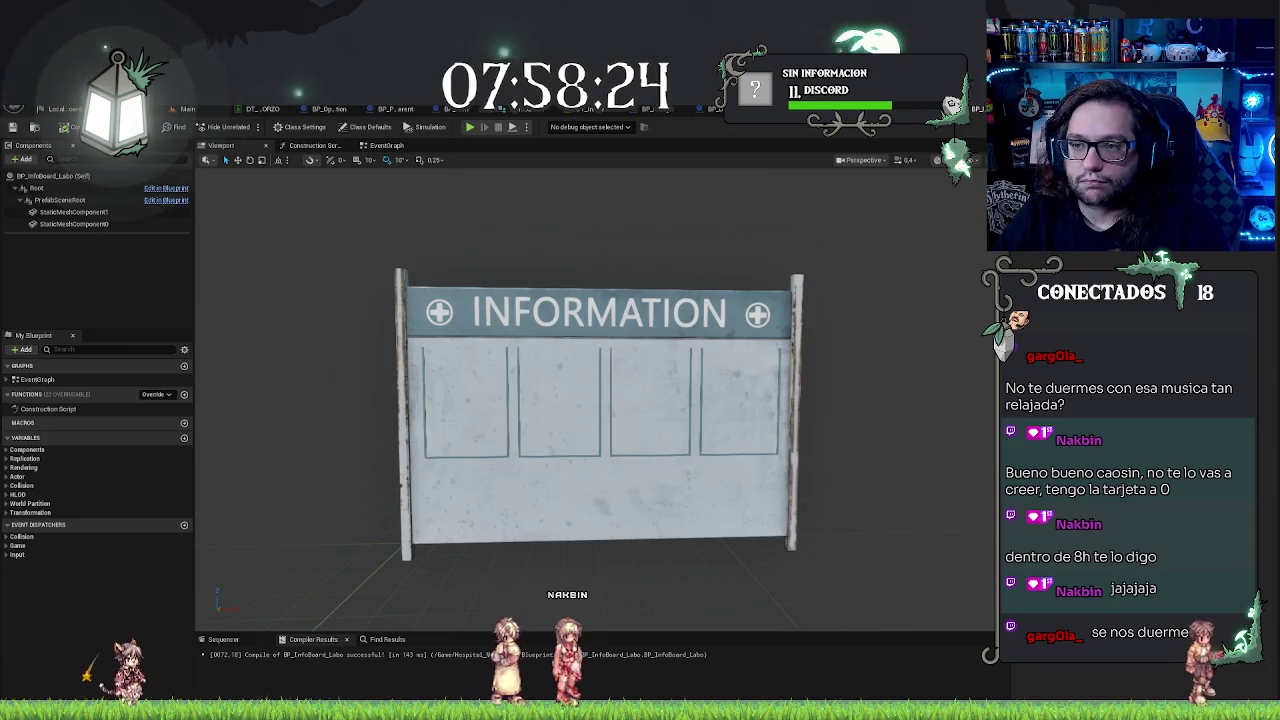
pyautogui.hotkey('ctrl', 'Tab')
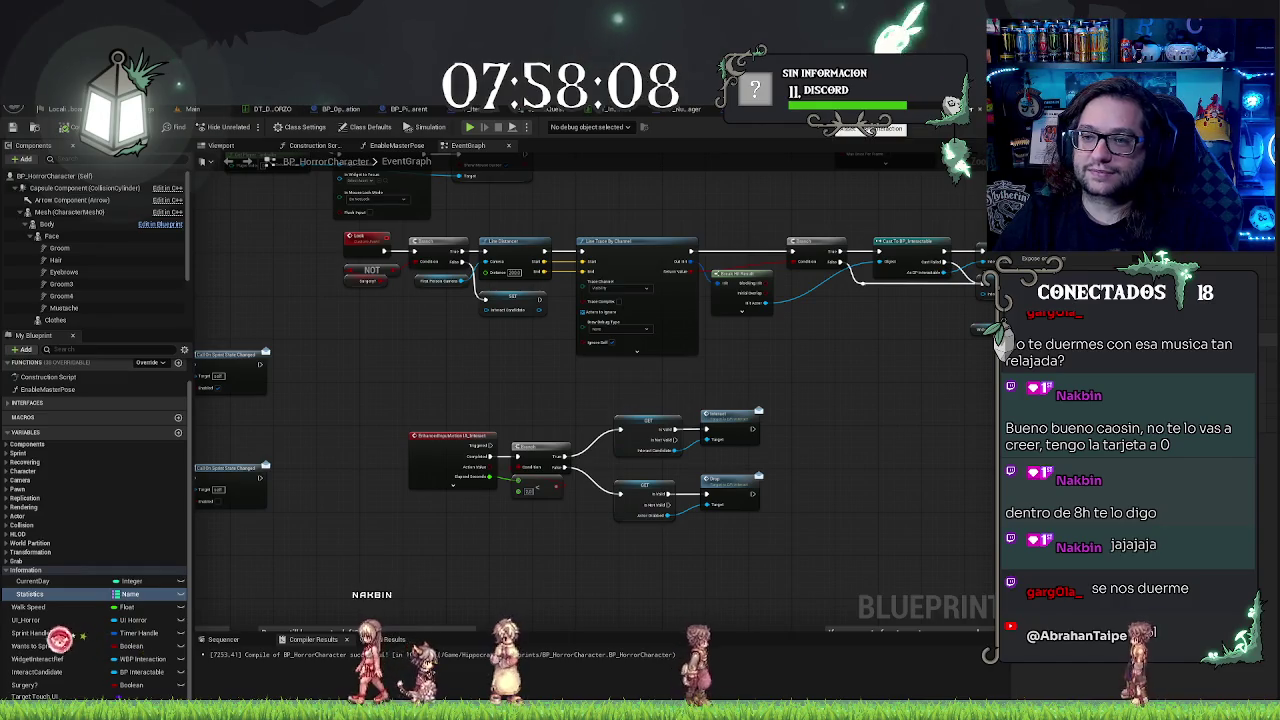
pyautogui.hotkey('ctrl', 'Tab')
pyautogui.hotkey('ctrl', 'Tab')
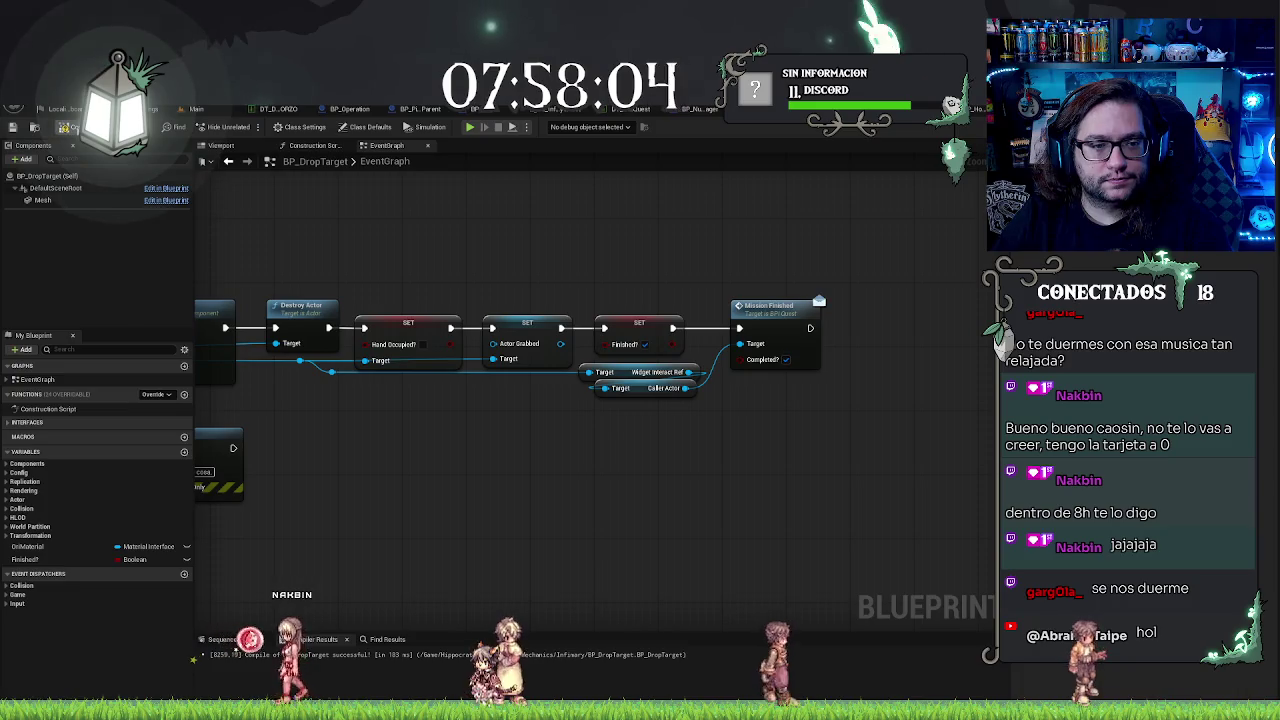
pyautogui.click(13, 127)
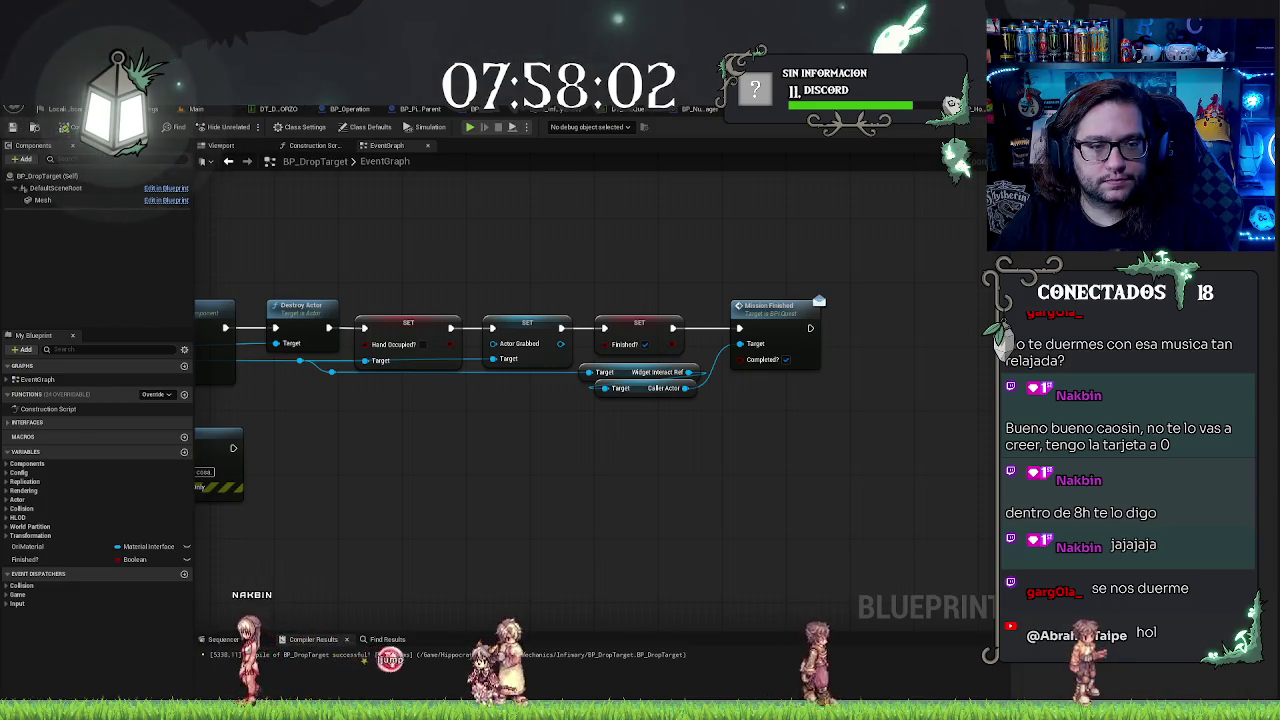
pyautogui.click(196, 108)
# Step: Open BP_ItemDispenser from the Mechanics > Laboratory folder
pyautogui.click(388, 607)
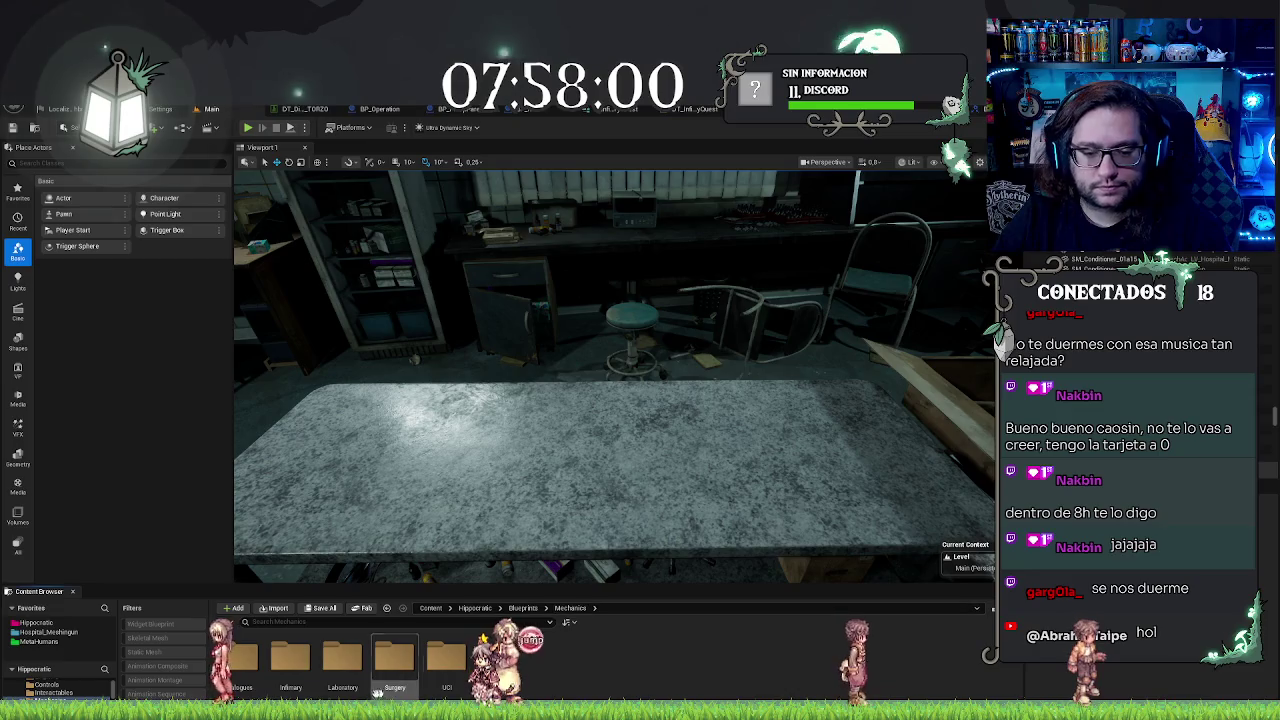
pyautogui.click(345, 670)
pyautogui.doubleClick(345, 670)
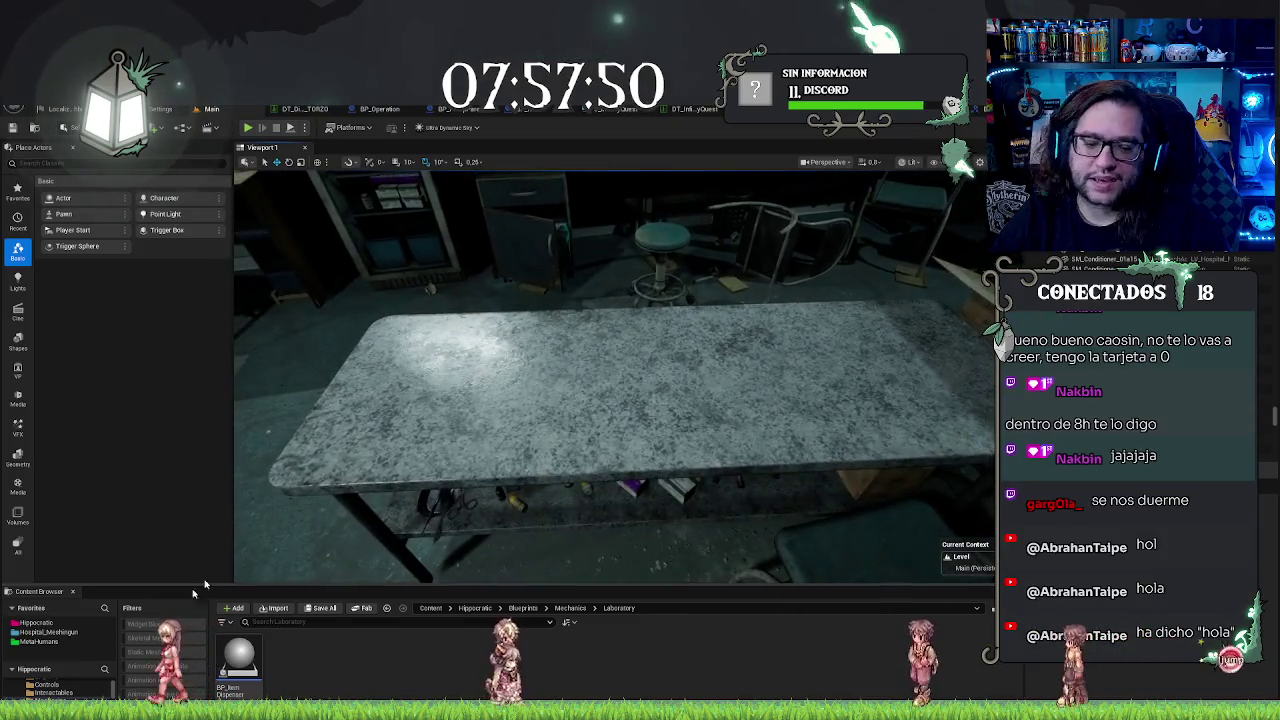
pyautogui.click(248, 660)
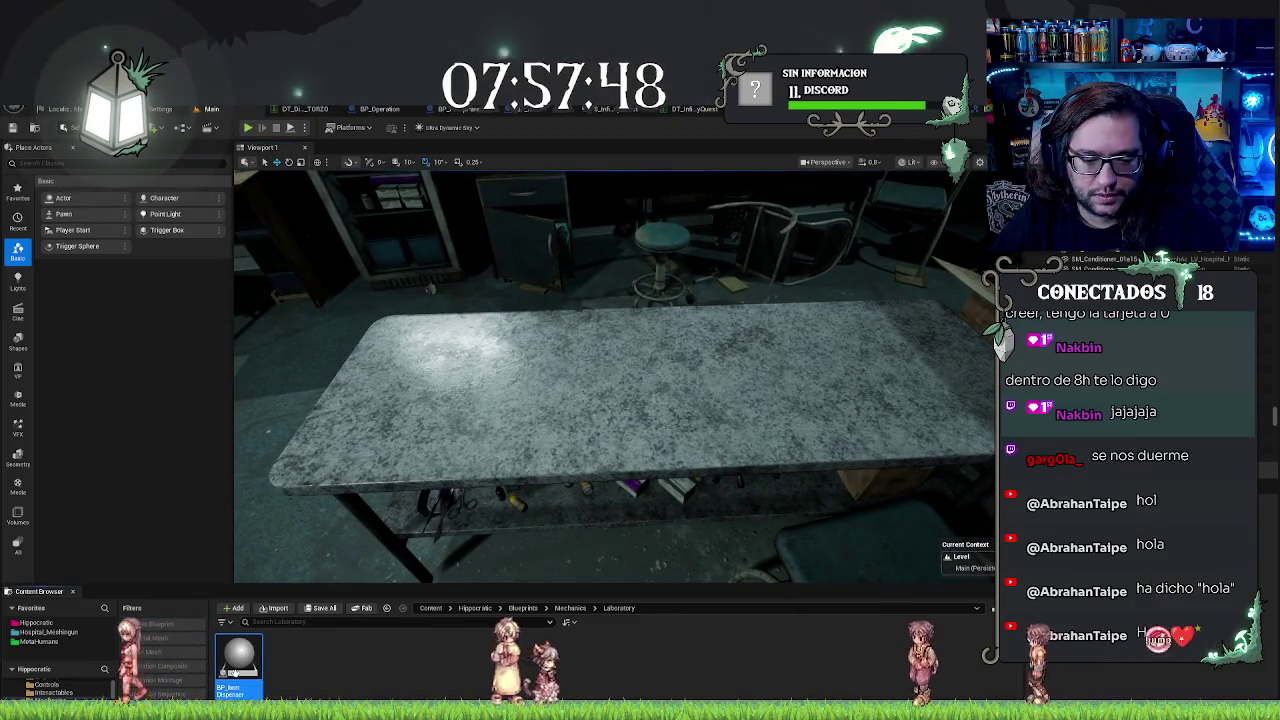
pyautogui.doubleClick(262, 684)
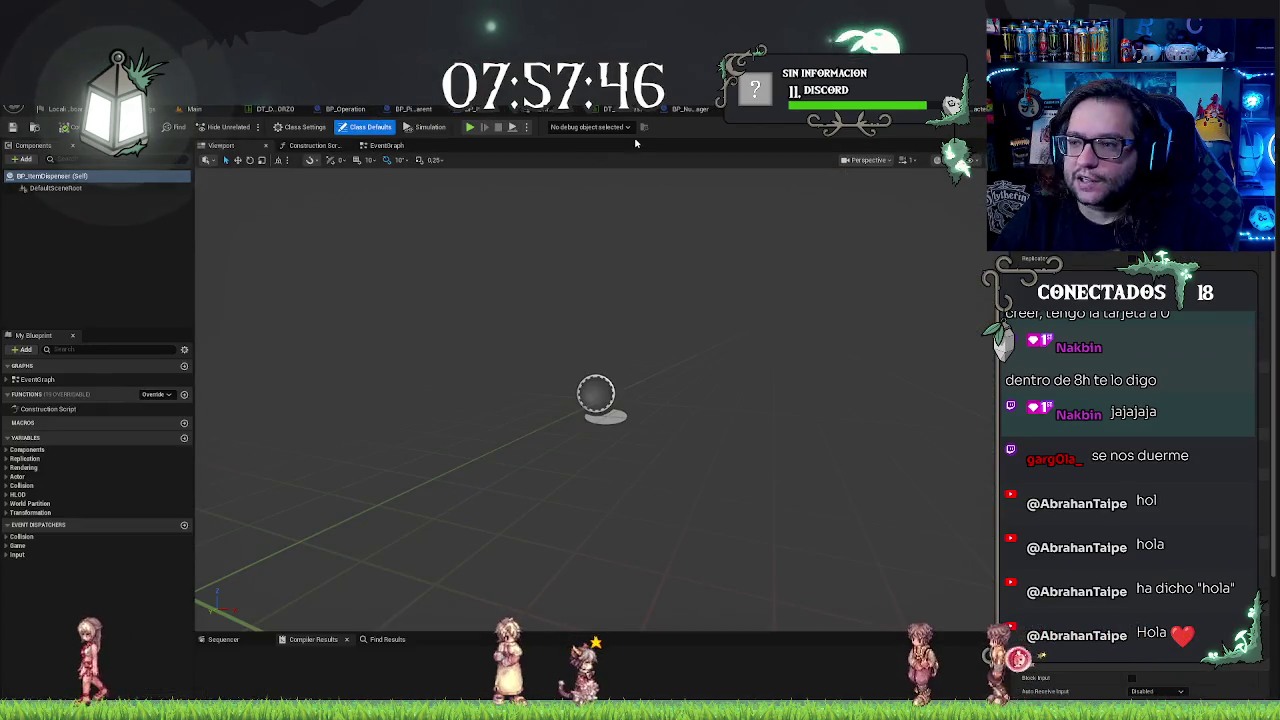
# Step: Reparent BP_ItemDispenser to BP_PickUp_Parent through File > Reparent Blueprint
pyautogui.click(39, 108)
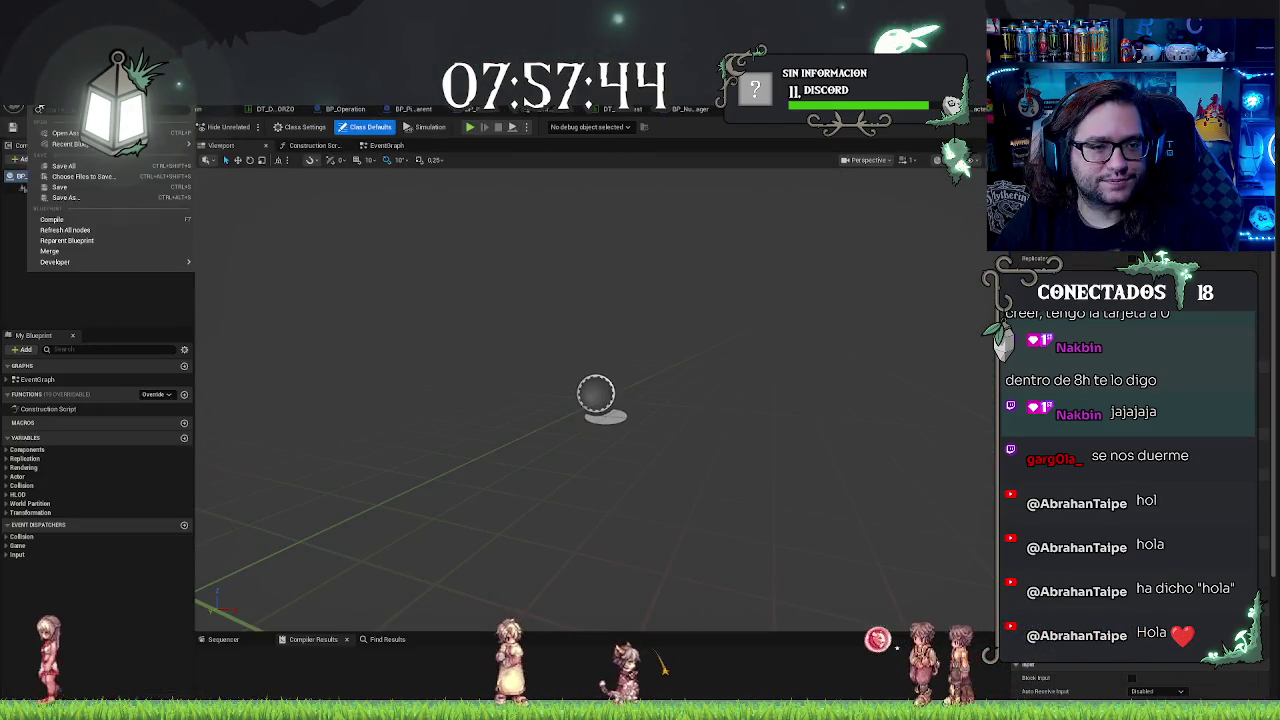
pyautogui.click(100, 241)
pyautogui.write('item')
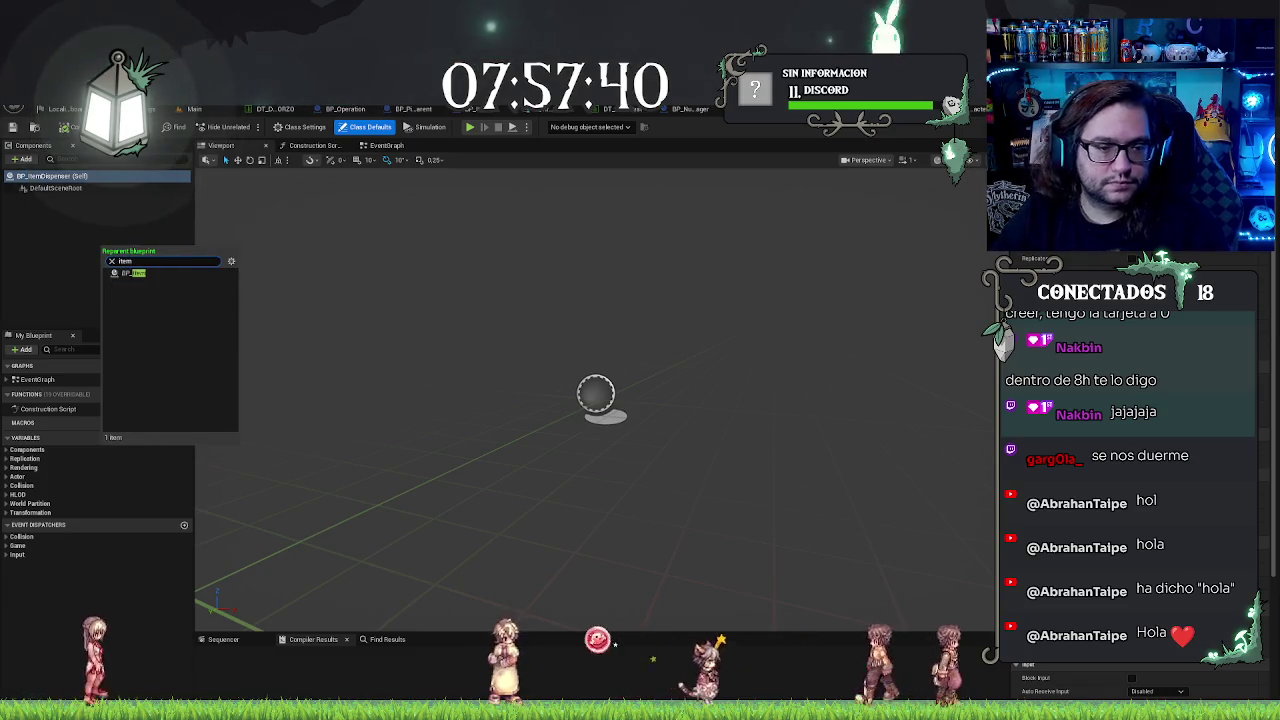
pyautogui.press('BackSpace')
pyautogui.press('BackSpace')
pyautogui.press('BackSpace')
pyautogui.write('parent')
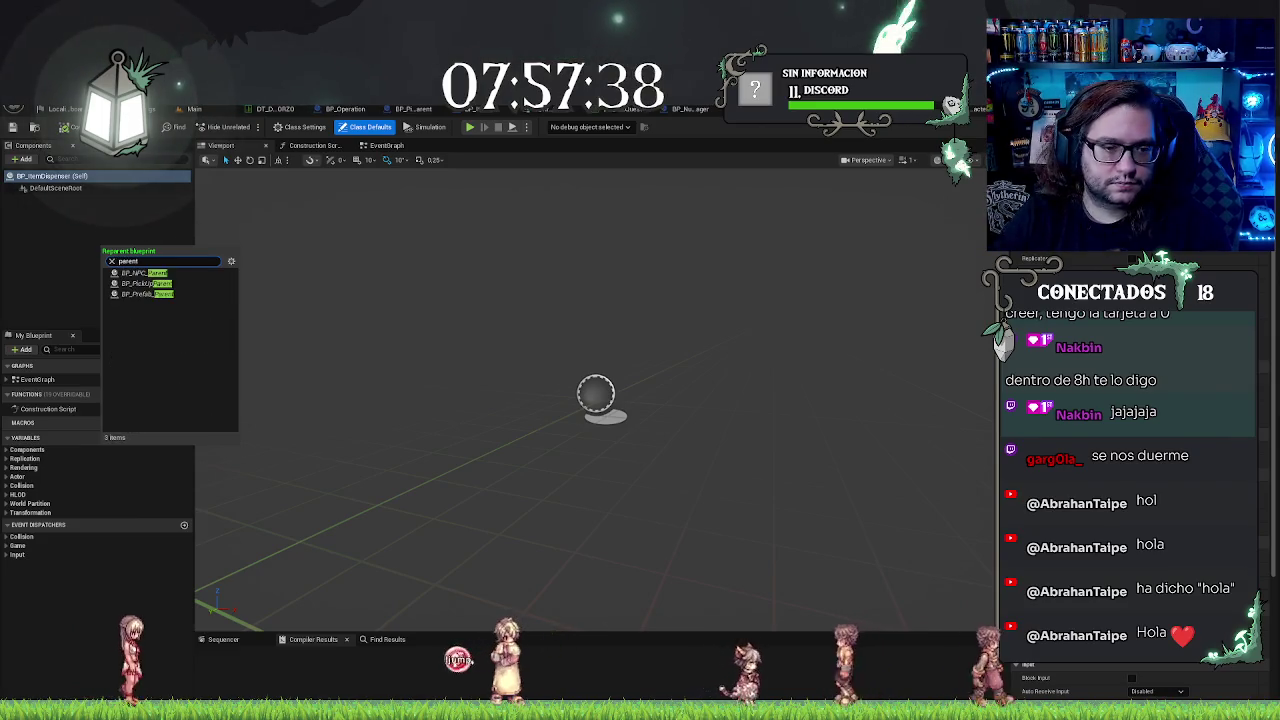
pyautogui.click(147, 284)
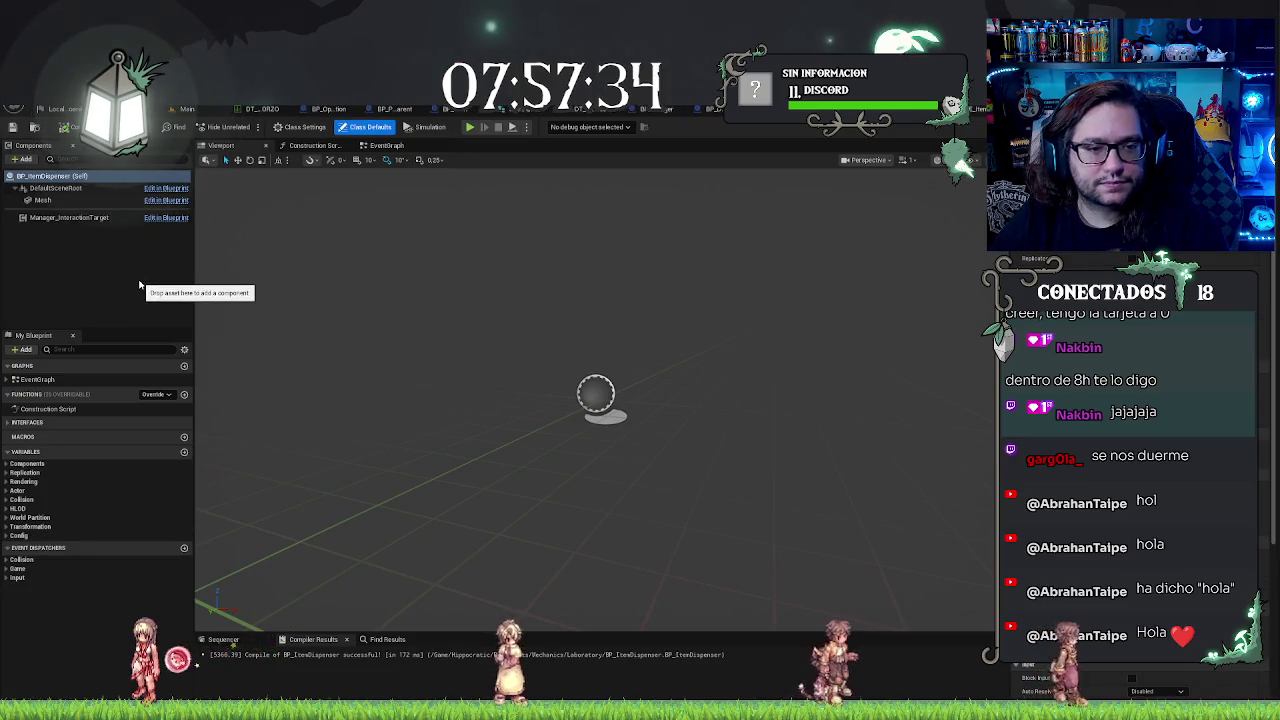
pyautogui.click(135, 283)
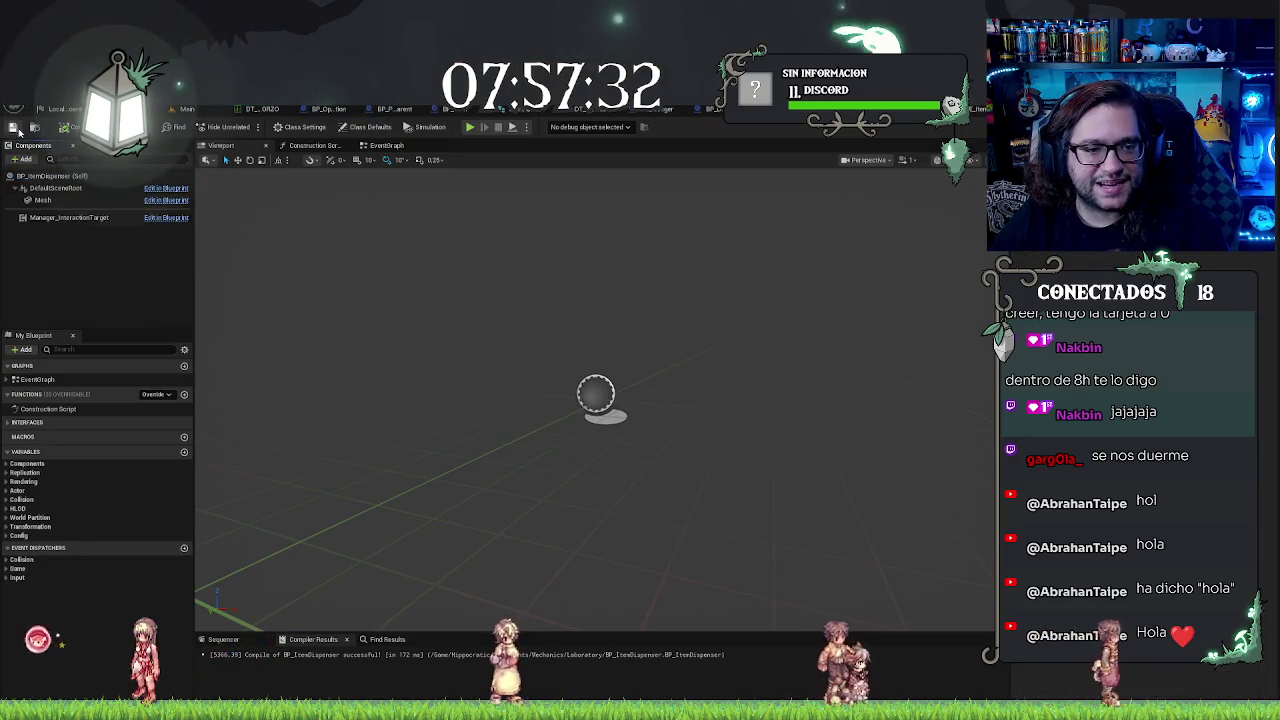
# Step: Orbit around the dispenser sphere preview, then bring up the Construction Script graph
pyautogui.moveTo(639, 305)
pyautogui.mouseDown()
pyautogui.moveTo(610, 300)
pyautogui.moveTo(660, 302)
pyautogui.moveTo(647, 280)
pyautogui.moveTo(645, 310)
pyautogui.moveTo(610, 340)
pyautogui.mouseUp()
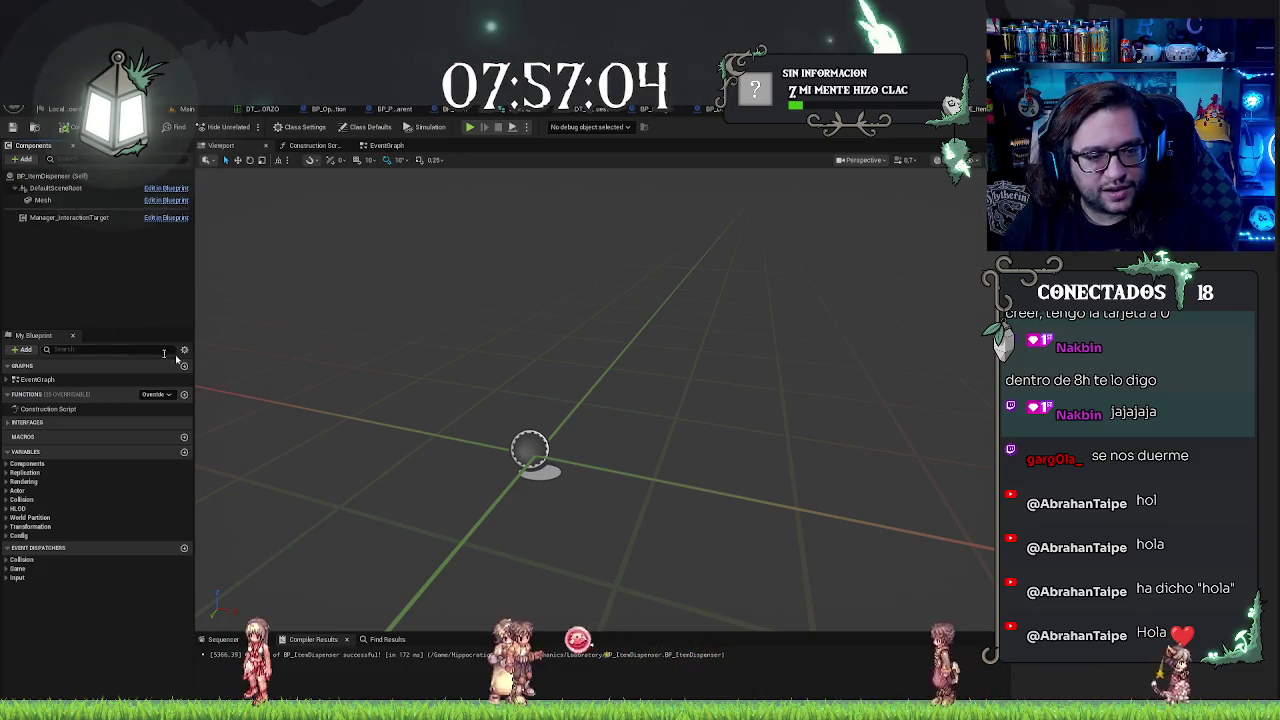
pyautogui.moveTo(280, 349)
pyautogui.mouseDown()
pyautogui.moveTo(300, 350)
pyautogui.moveTo(280, 349)
pyautogui.mouseUp()
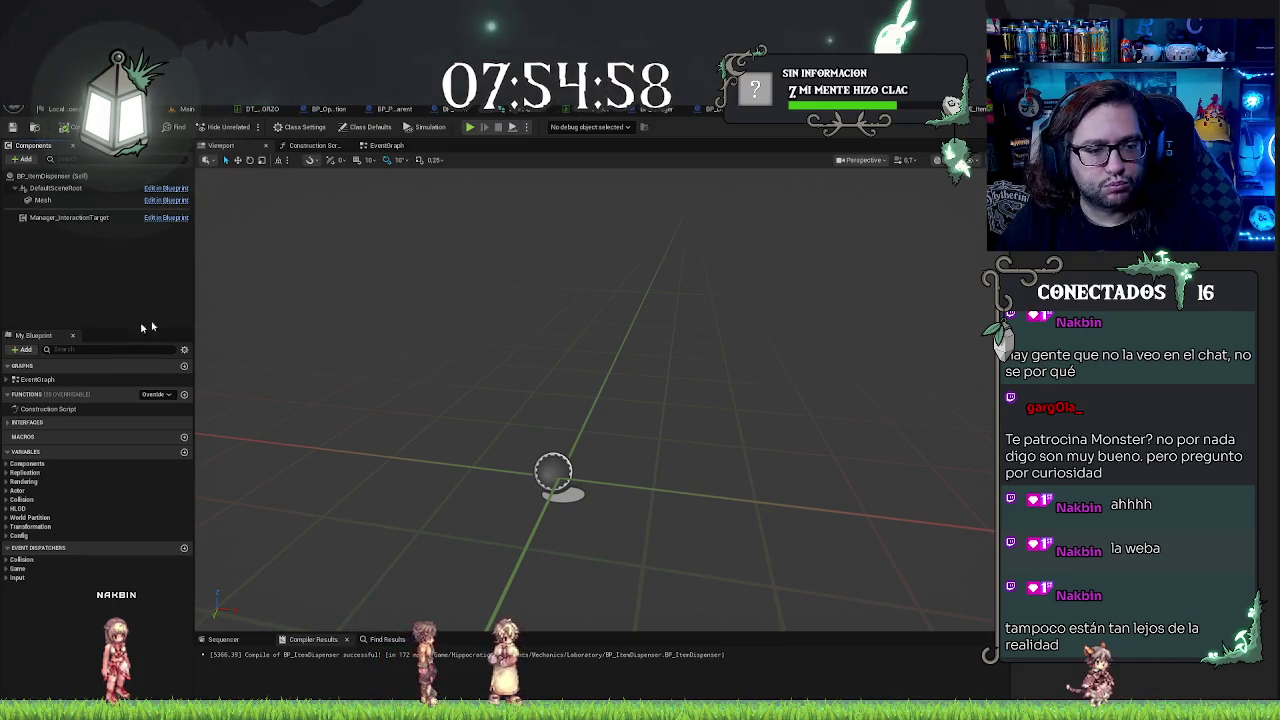
pyautogui.moveTo(455, 343); pyautogui.dragTo(512, 370)
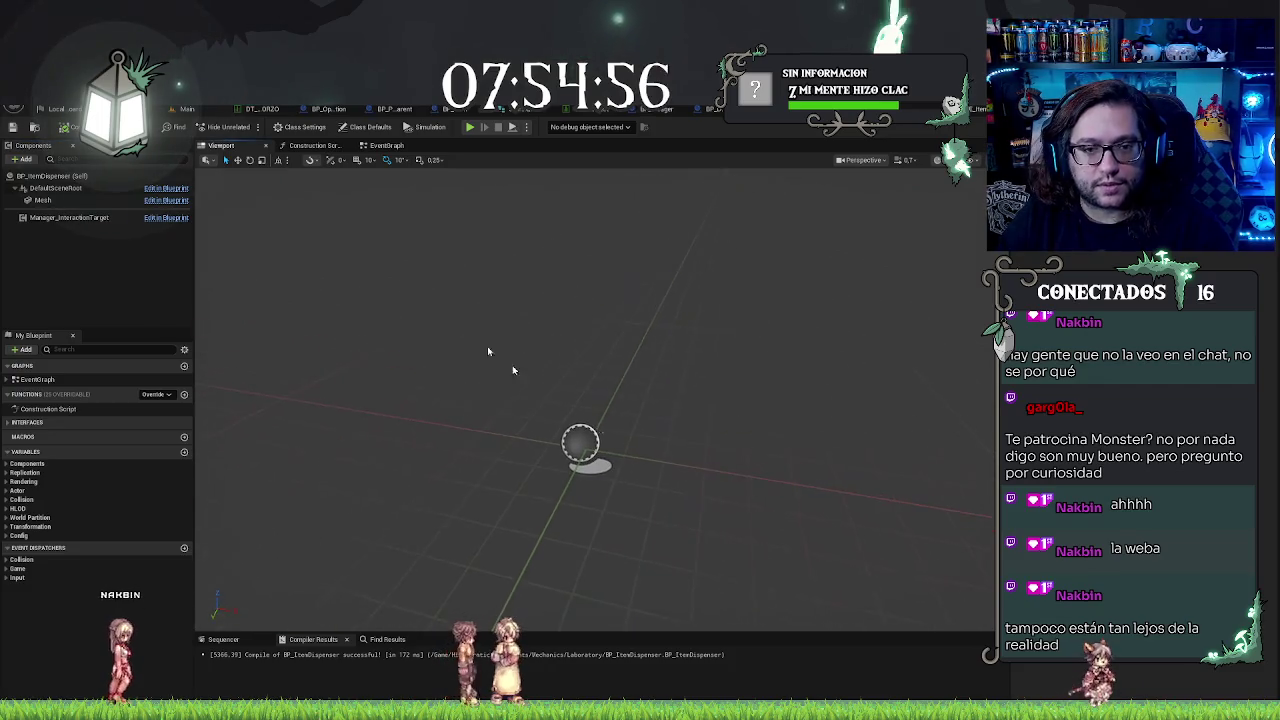
pyautogui.click(303, 147)
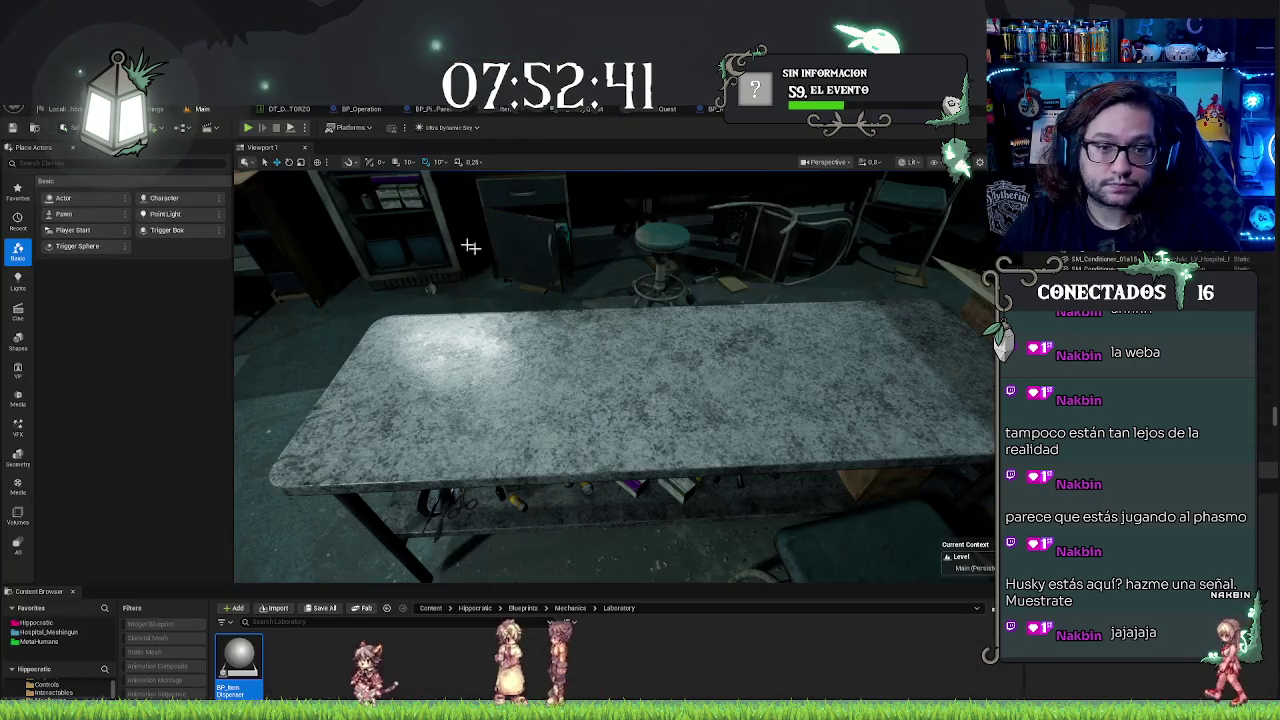
# Step: Add a Widget component to BP_ItemDispenser and rename it ScreenCounter
pyautogui.click(187, 108)
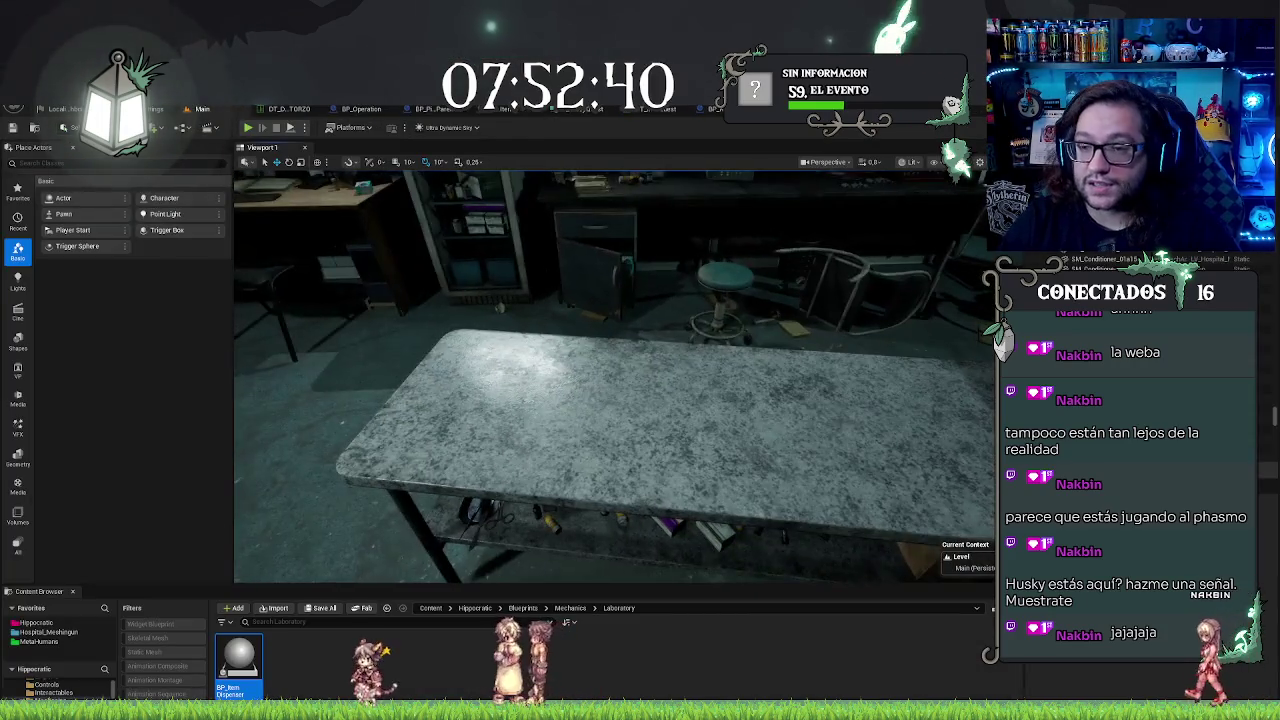
pyautogui.click(480, 108)
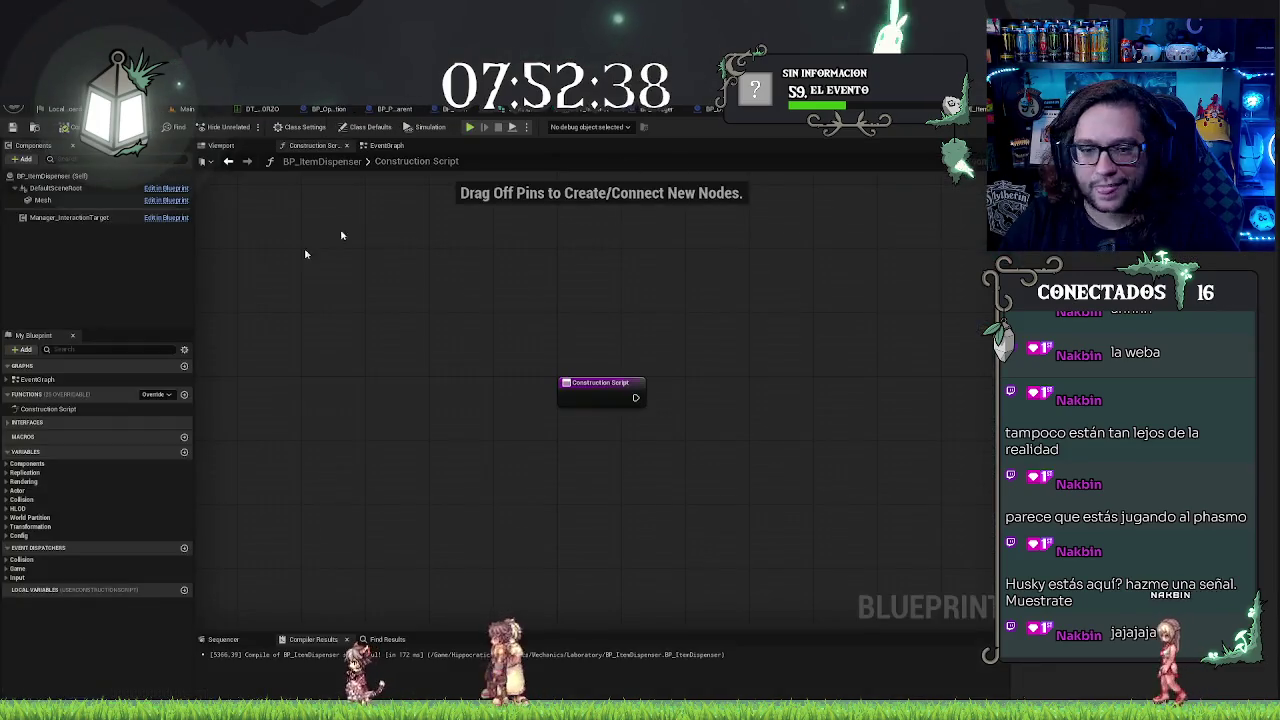
pyautogui.click(18, 159)
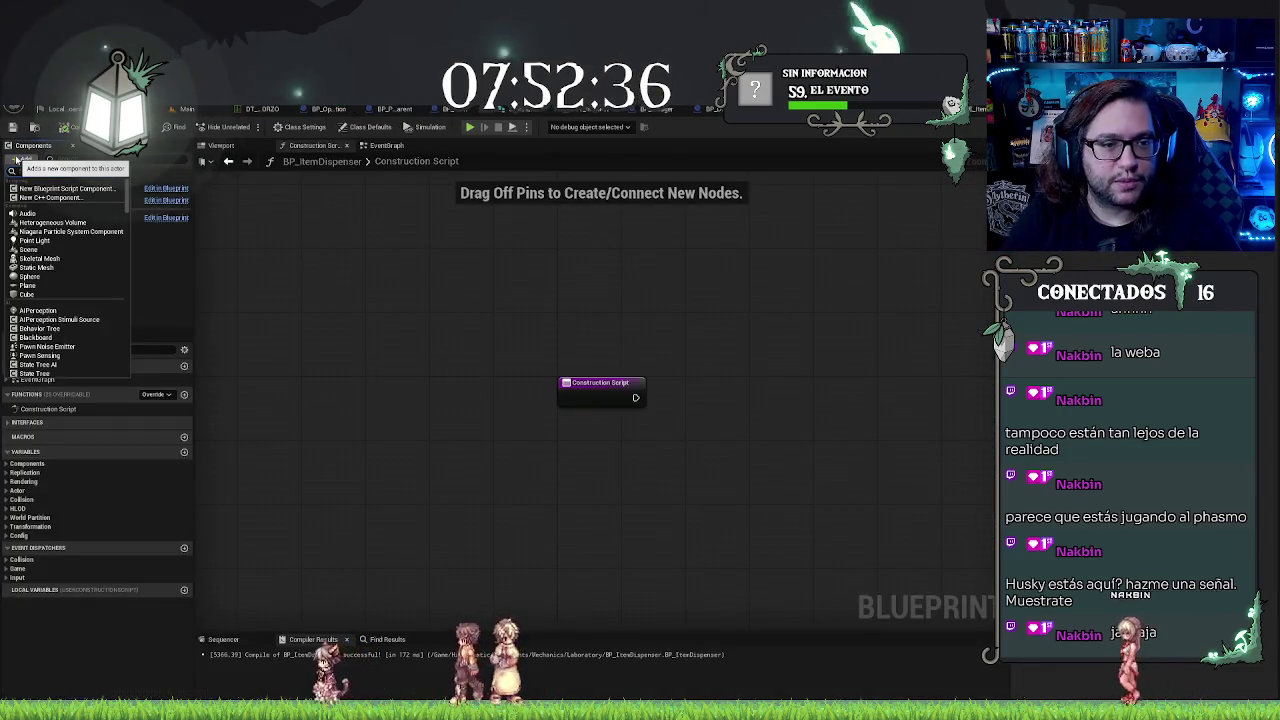
pyautogui.write('widget comp')
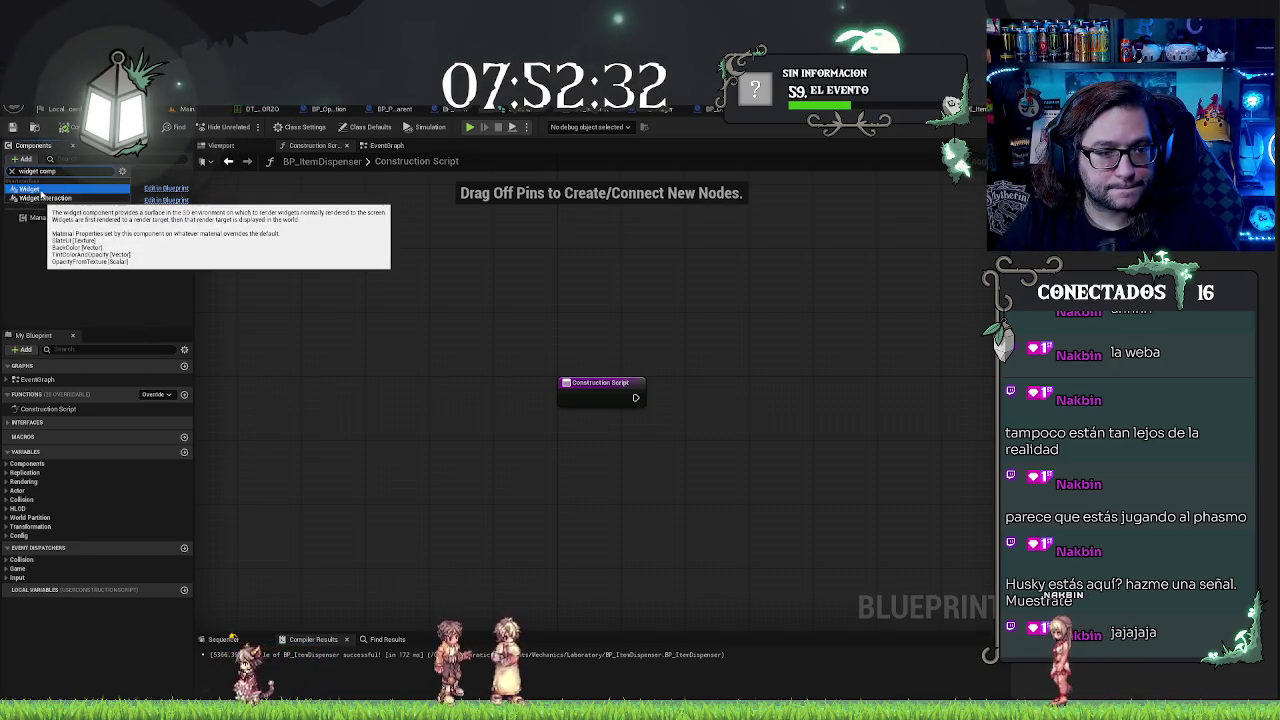
pyautogui.click(42, 190)
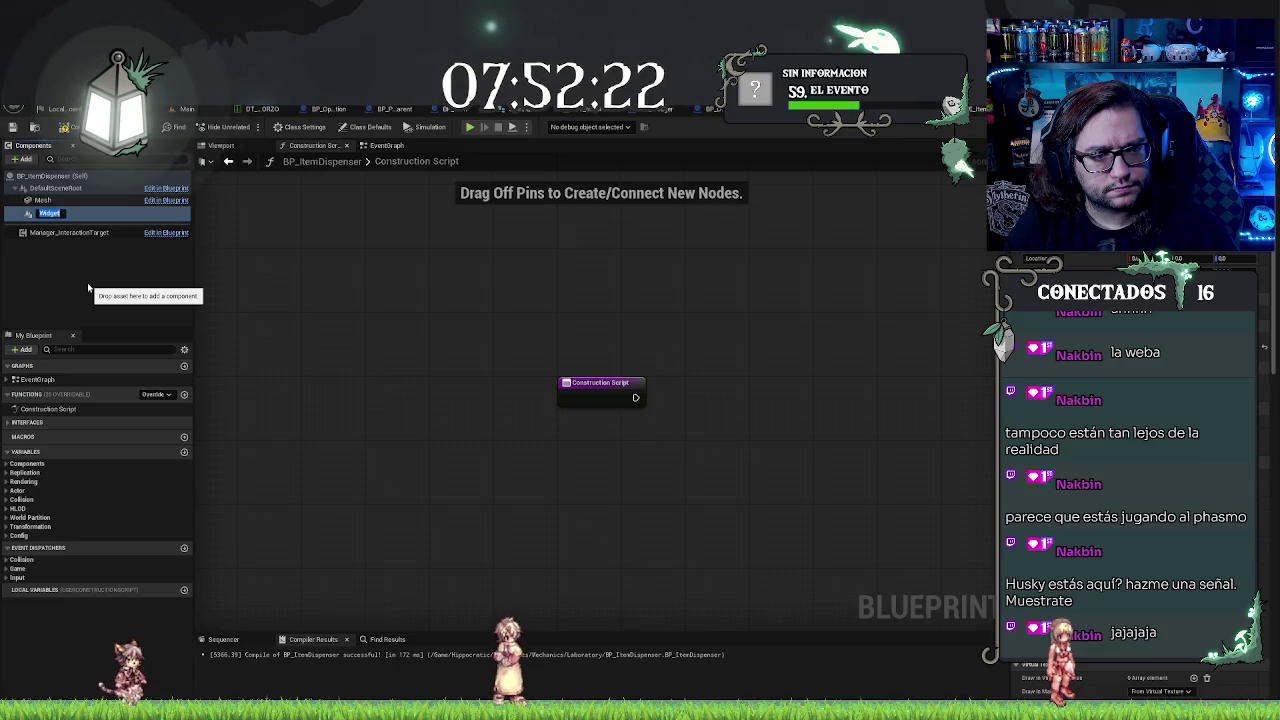
pyautogui.write('S')
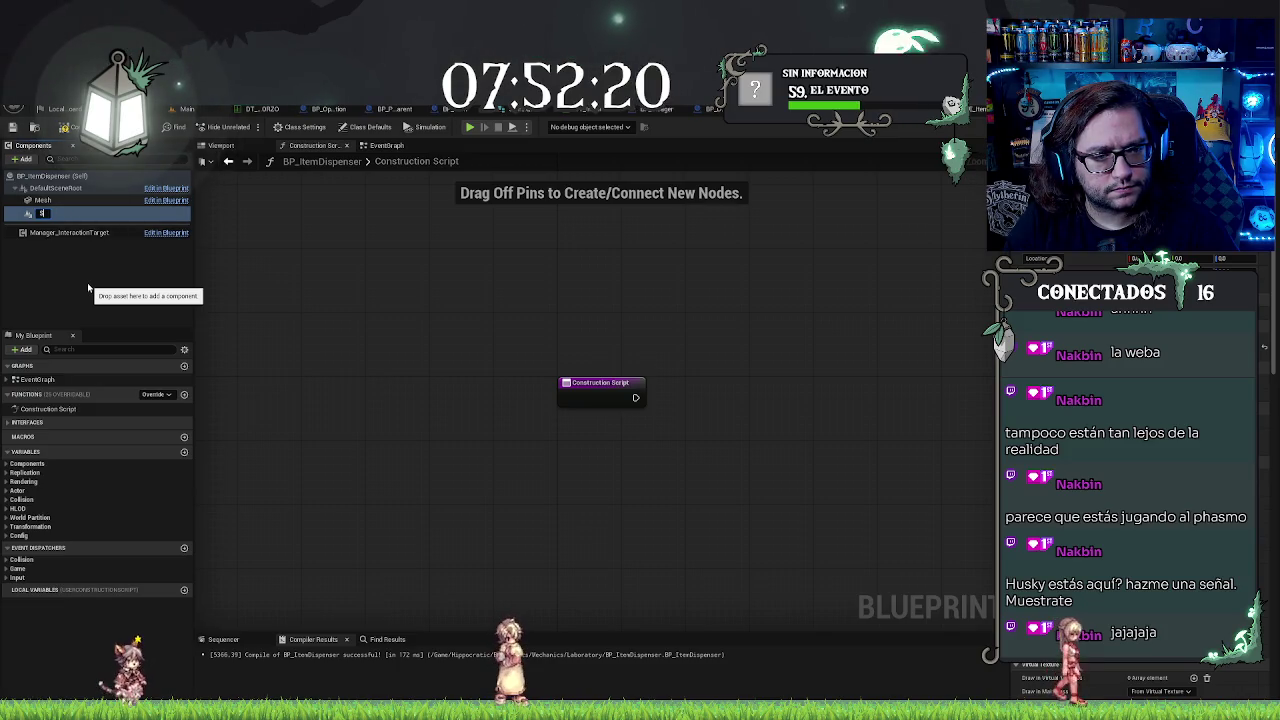
pyautogui.write('creenCounter')
pyautogui.press('Return')
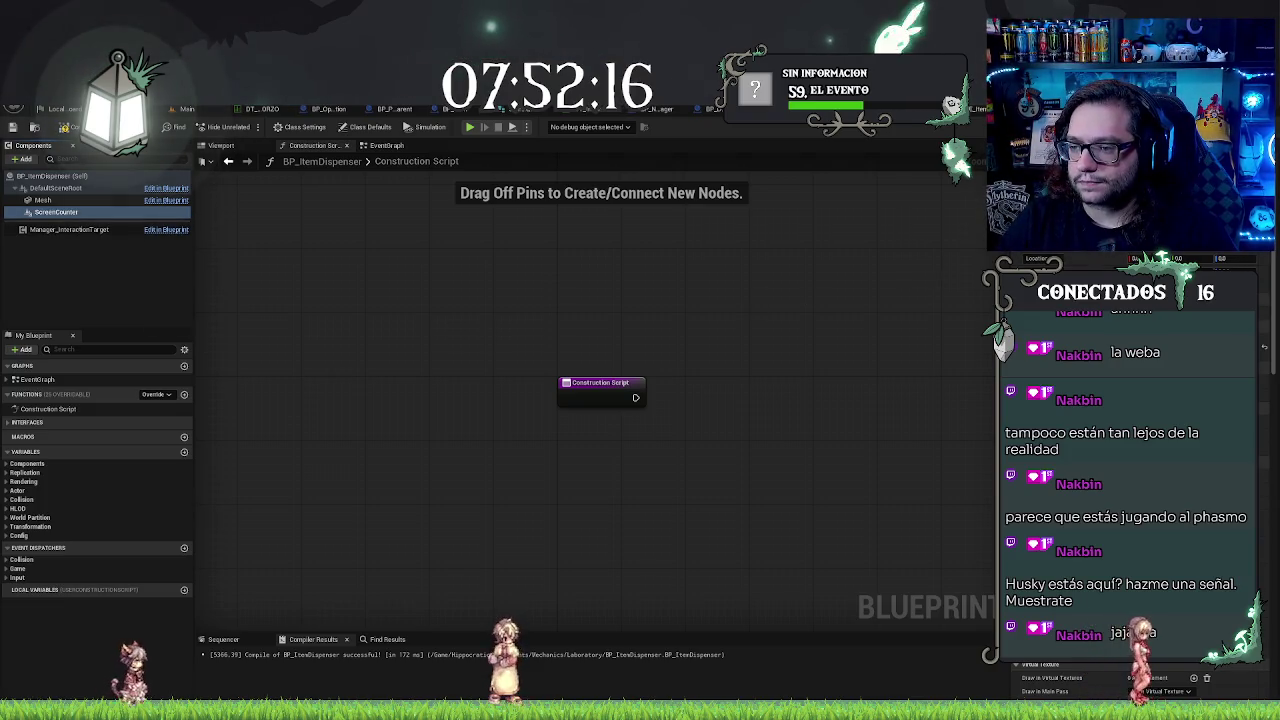
pyautogui.moveTo(600, 327)
pyautogui.mouseDown()
pyautogui.moveTo(657, 343)
pyautogui.moveTo(583, 380)
pyautogui.mouseUp()
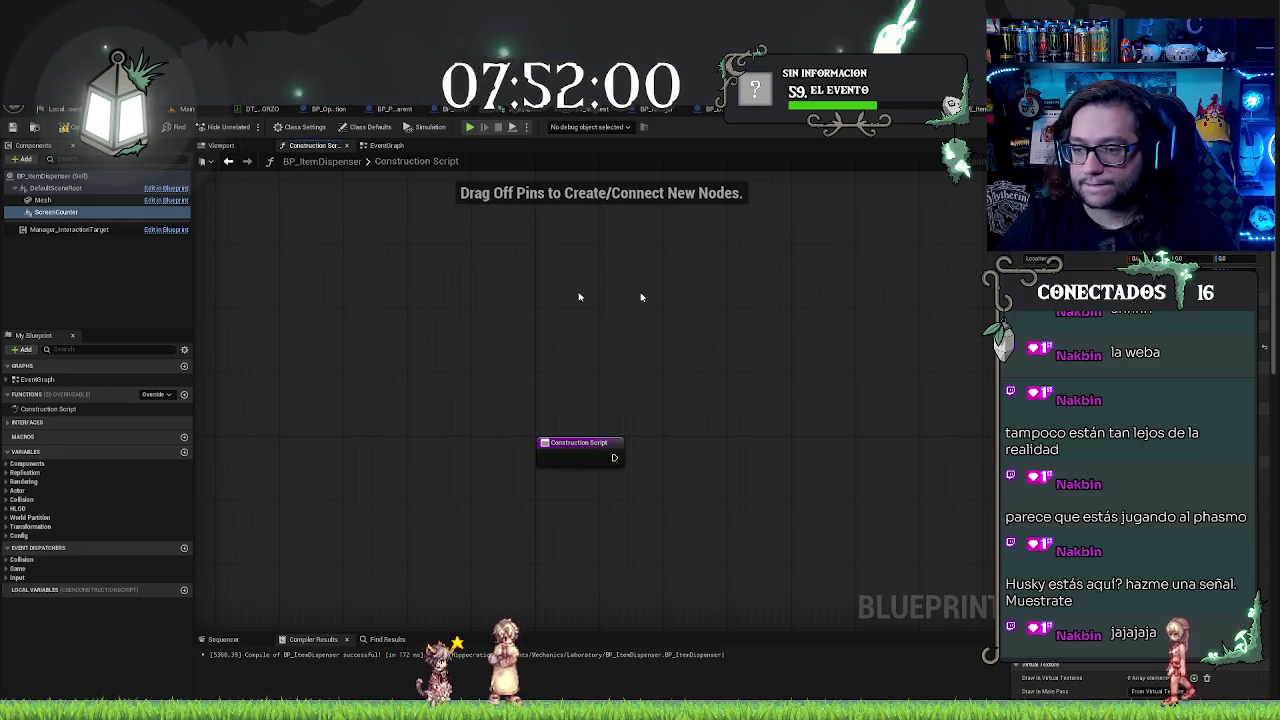
pyautogui.click(46, 214)
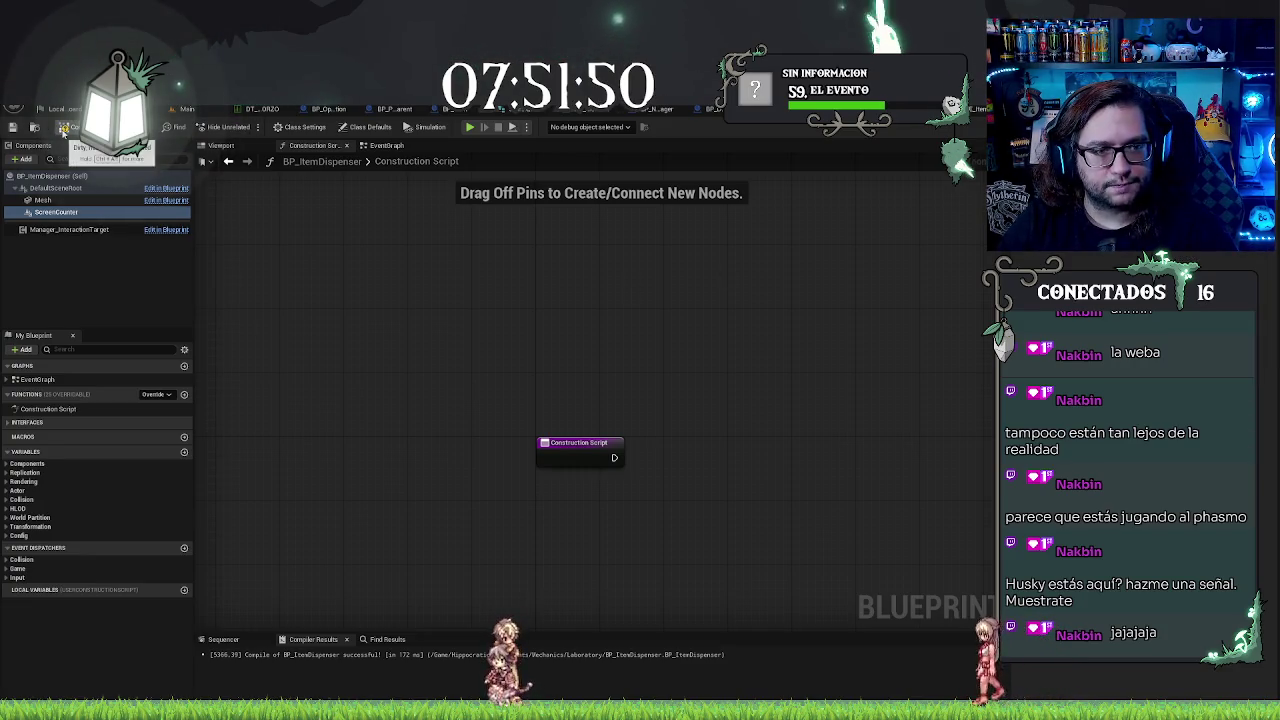
pyautogui.click(120, 265)
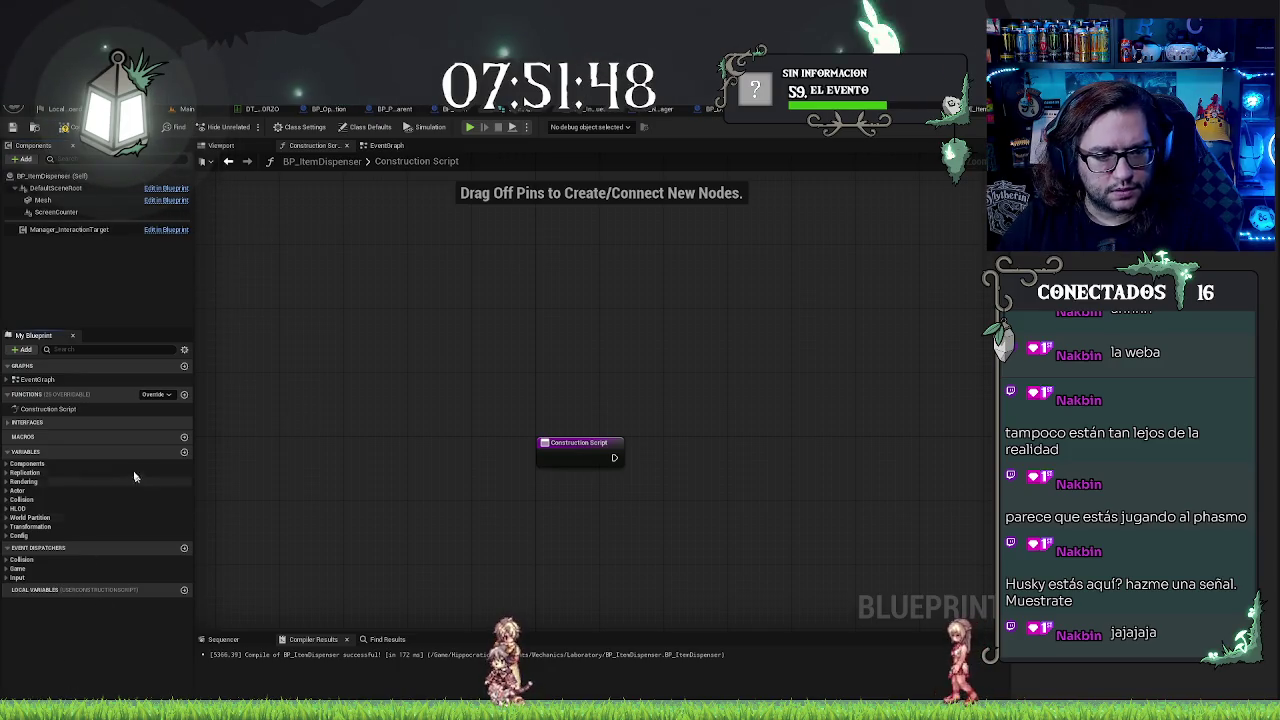
# Step: Create an EItems enum variable named ItemType and drop its getter below Construction Script
pyautogui.click(184, 452)
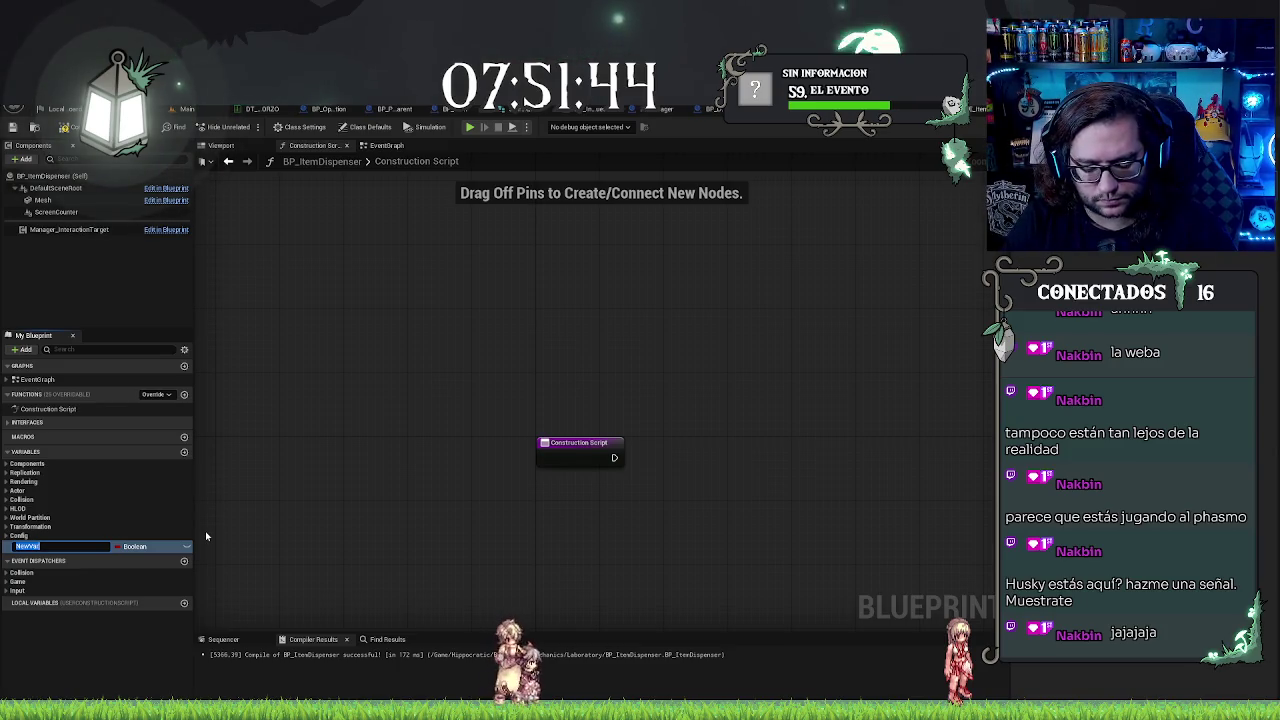
pyautogui.write('Re')
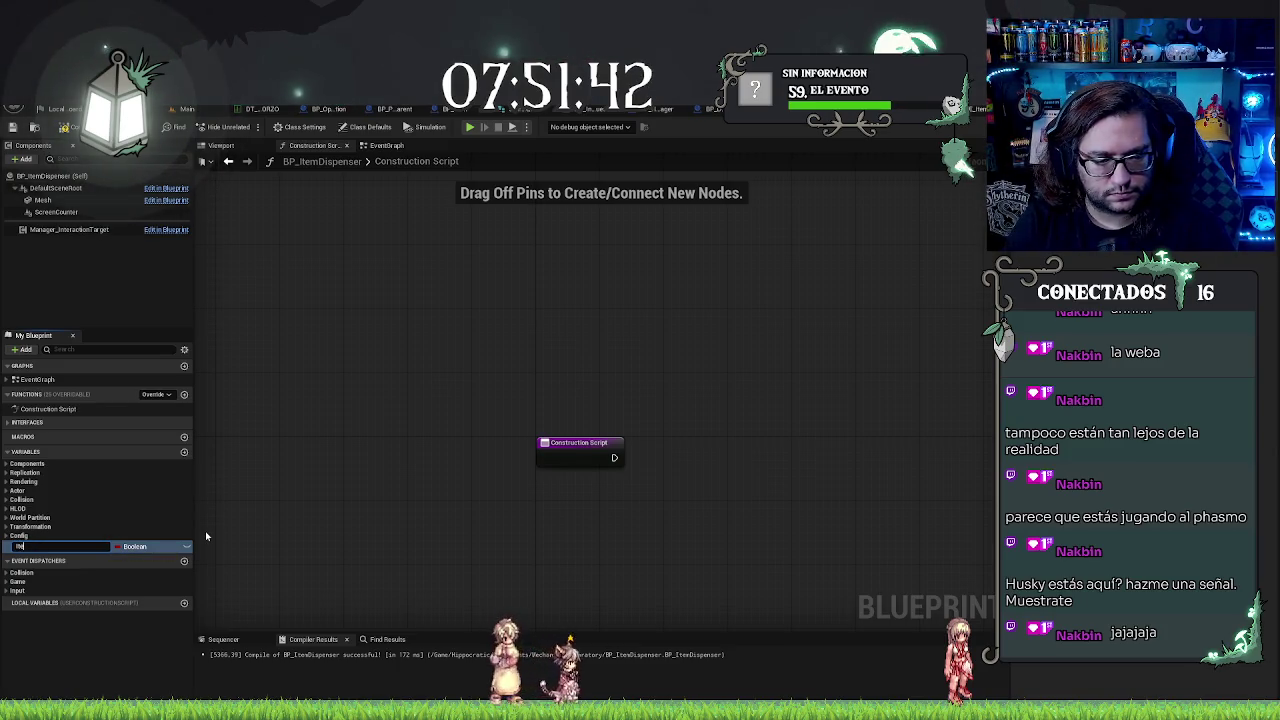
pyautogui.write('mType')
pyautogui.press('Return')
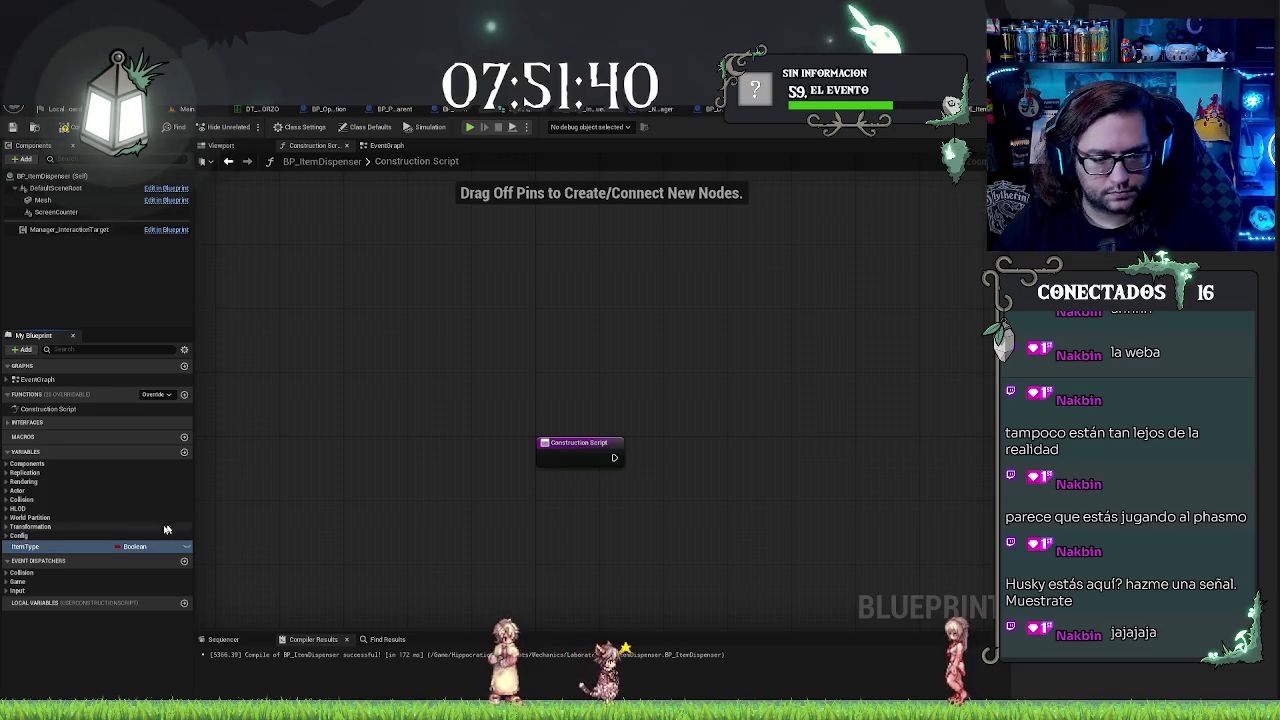
pyautogui.click(130, 547)
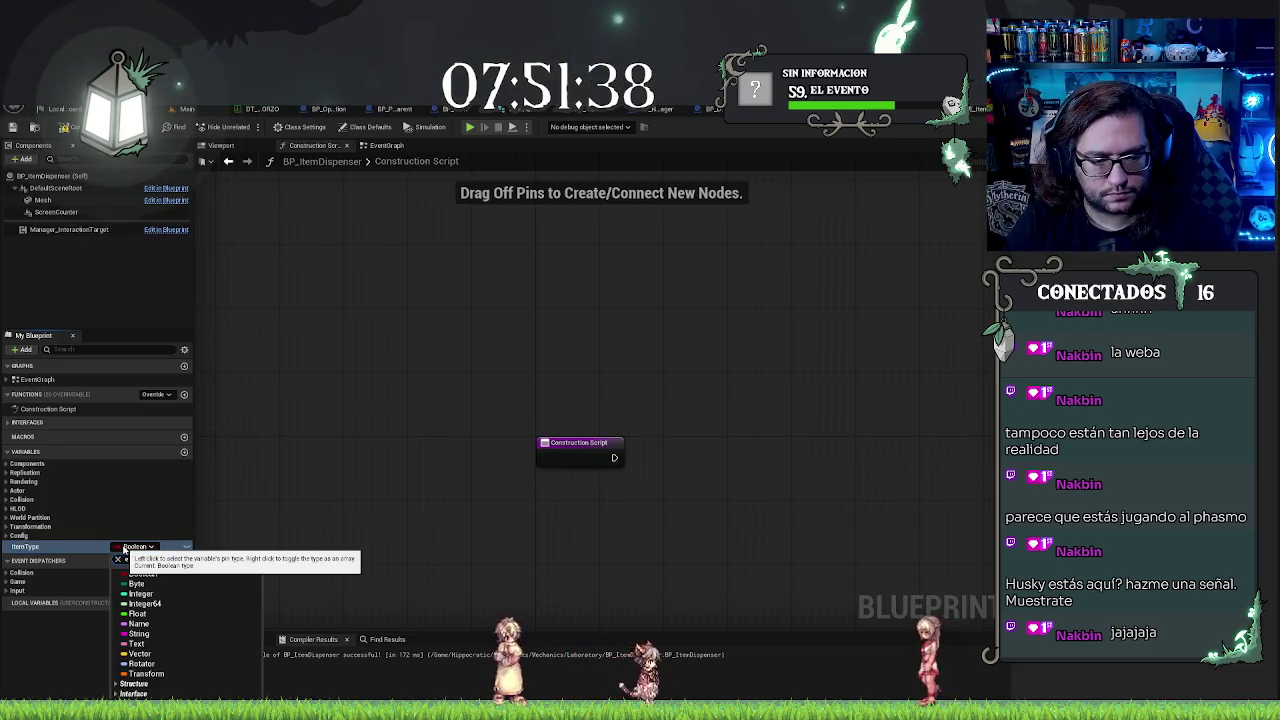
pyautogui.scroll(-10, 185, 630)
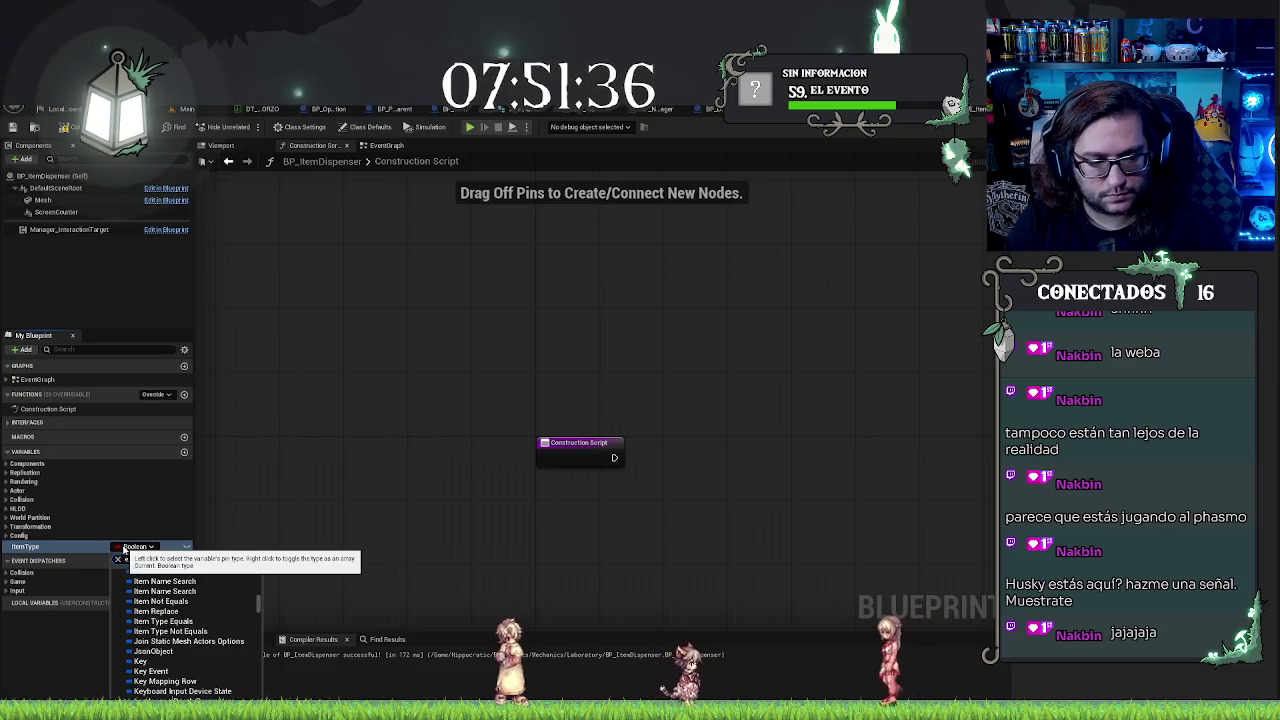
pyautogui.write('e_item')
pyautogui.click(130, 676)
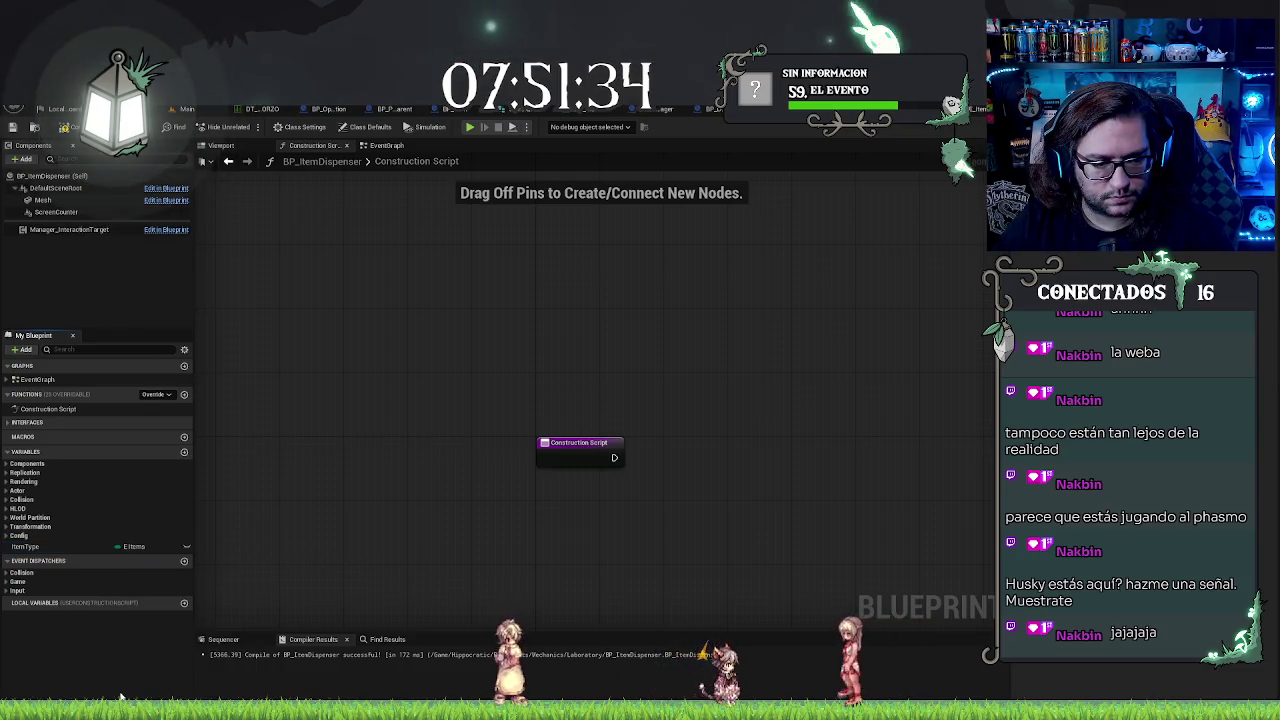
pyautogui.moveTo(554, 509); pyautogui.dragTo(491, 484)
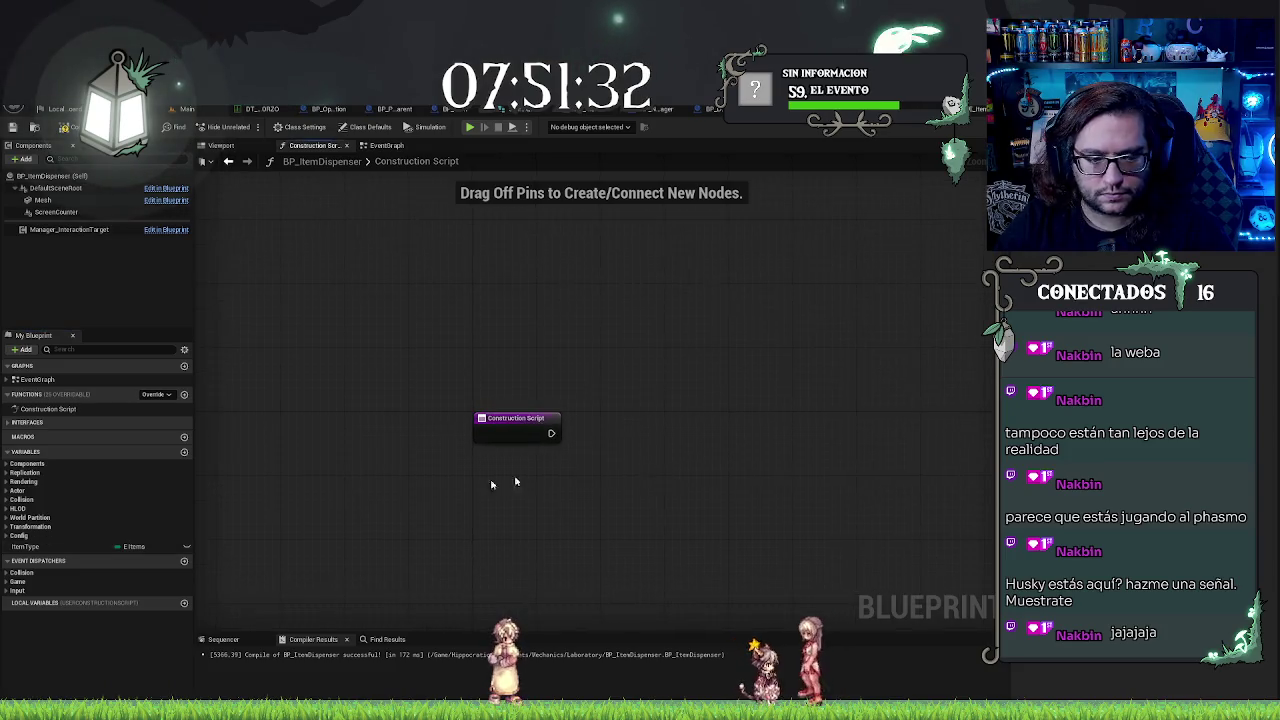
pyautogui.moveTo(25, 546)
pyautogui.mouseDown()
pyautogui.moveTo(586, 466)
pyautogui.moveTo(487, 473)
pyautogui.moveTo(506, 464)
pyautogui.mouseUp()
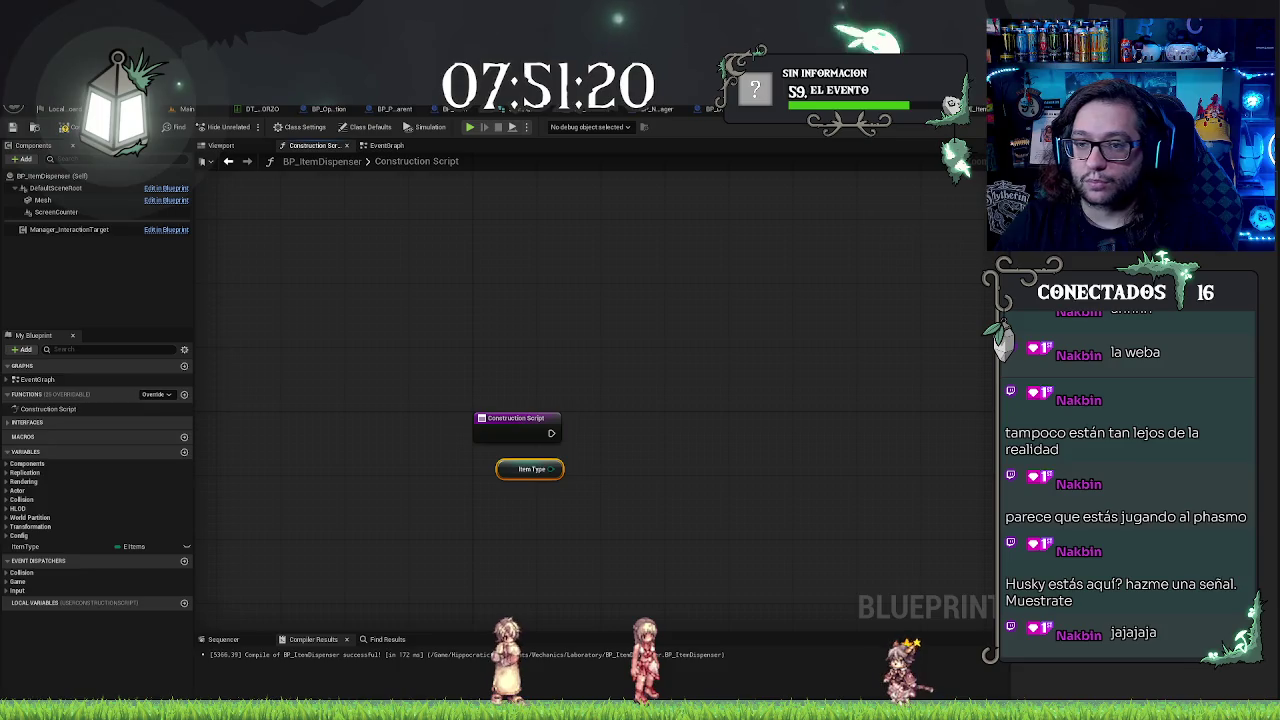
# Step: In BP_Item's Construction Script, select the Item Type, Enum to String, Get Data Table Row and SET nodes
pyautogui.click(453, 111)
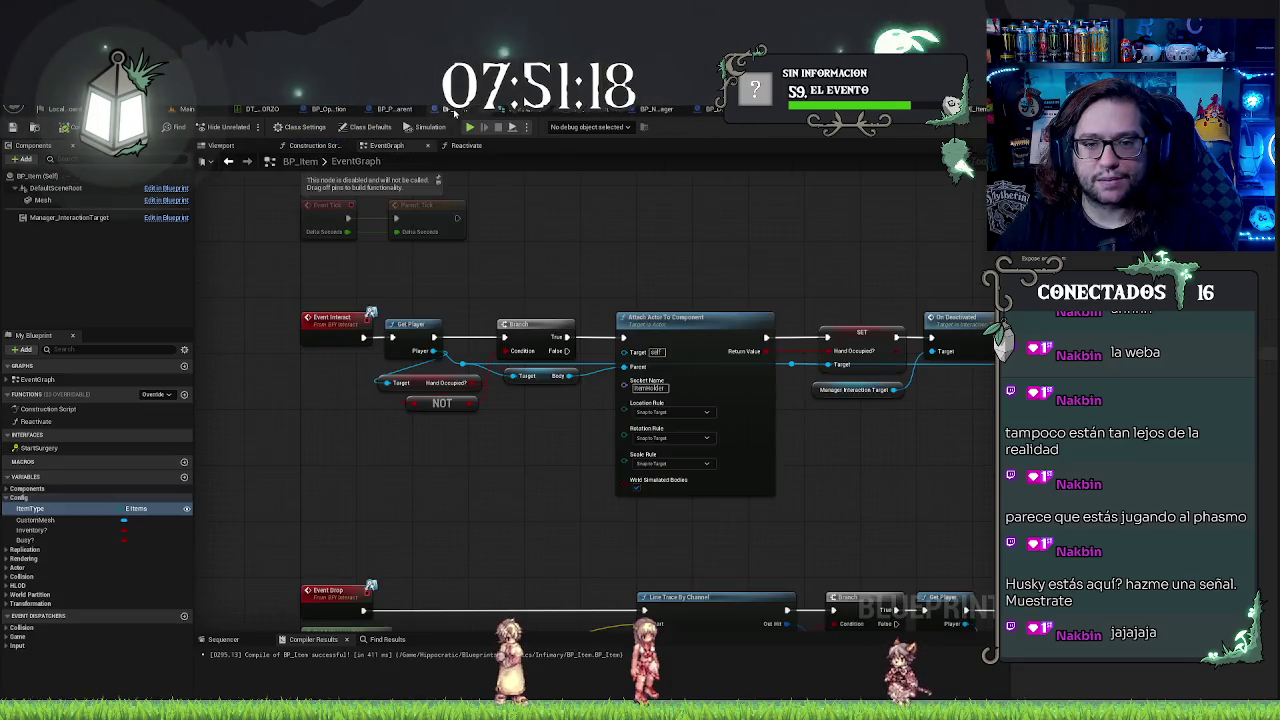
pyautogui.scroll(-3, 602, 254)
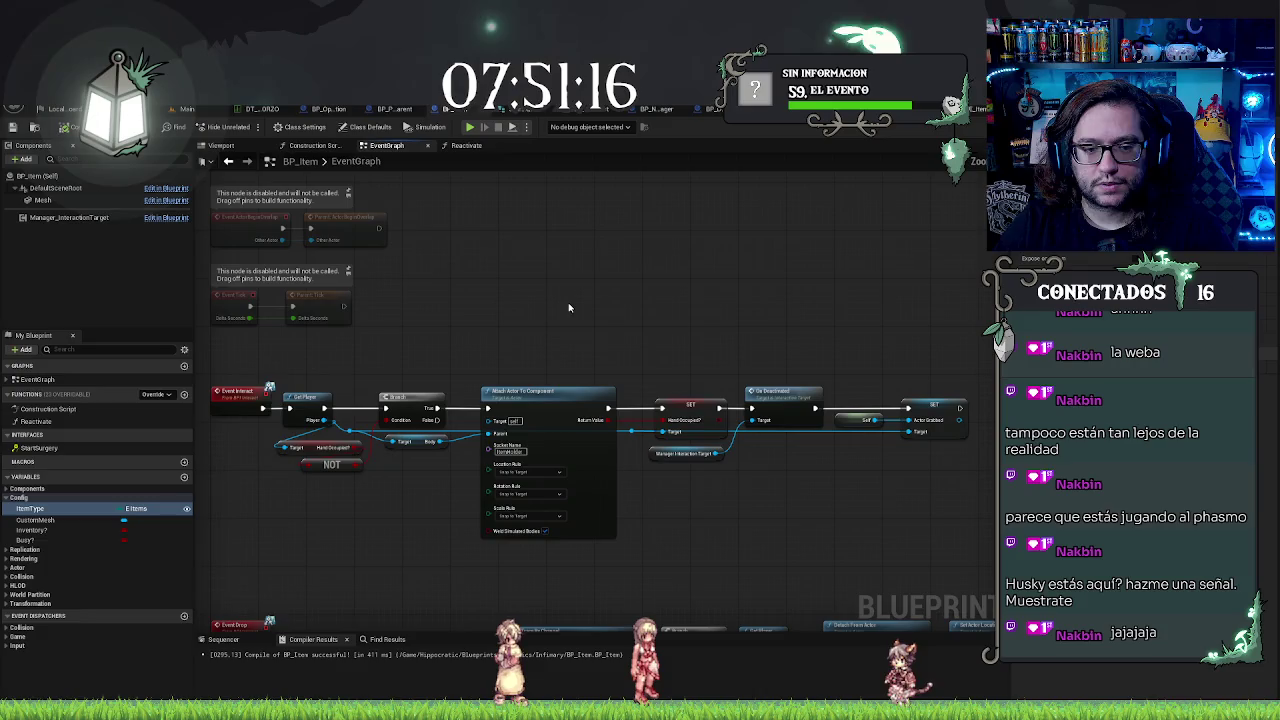
pyautogui.click(341, 147)
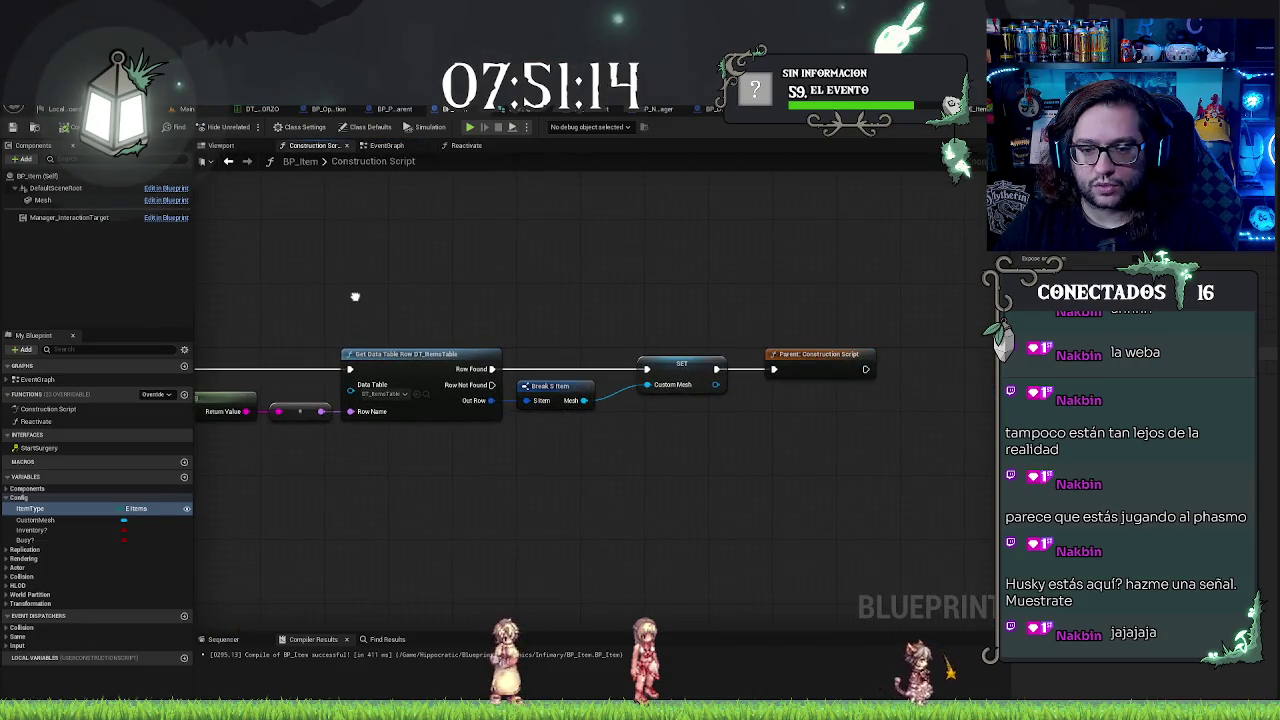
pyautogui.moveTo(355, 296)
pyautogui.mouseDown()
pyautogui.moveTo(643, 294)
pyautogui.moveTo(443, 291)
pyautogui.mouseUp()
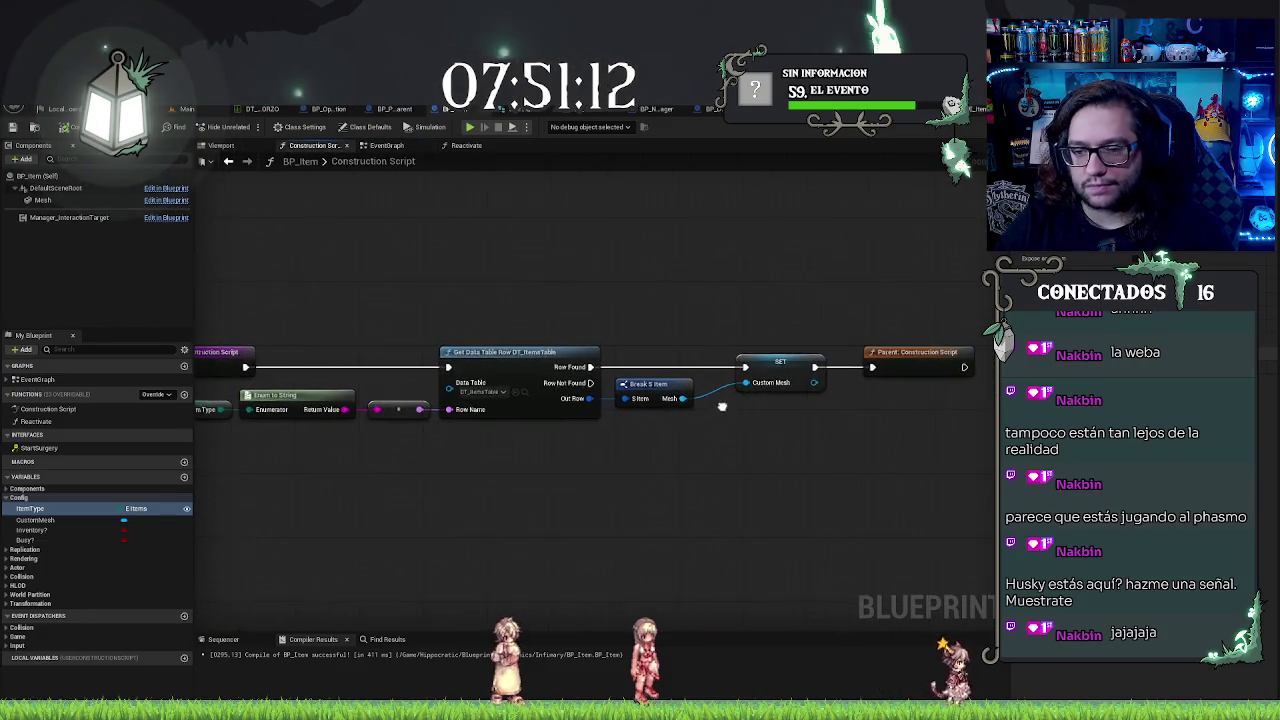
pyautogui.moveTo(716, 410); pyautogui.dragTo(772, 417)
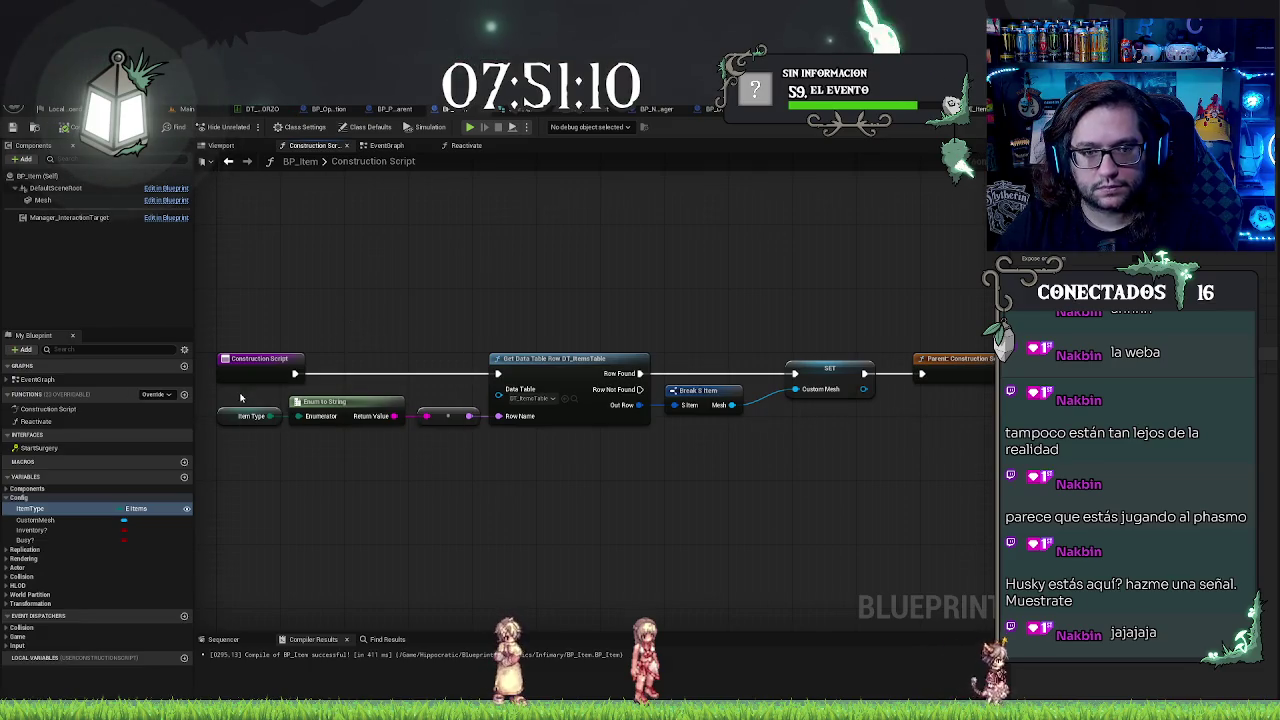
pyautogui.moveTo(240, 397); pyautogui.dragTo(457, 486)
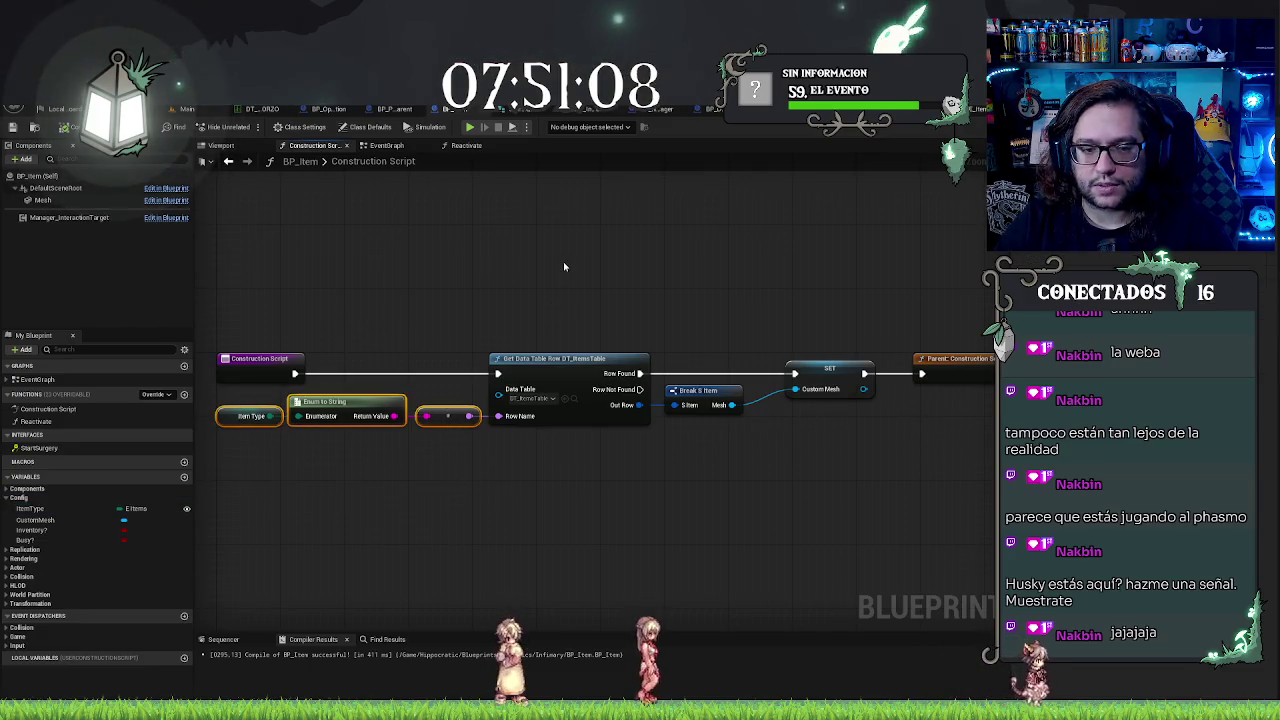
pyautogui.moveTo(565, 263); pyautogui.dragTo(812, 430)
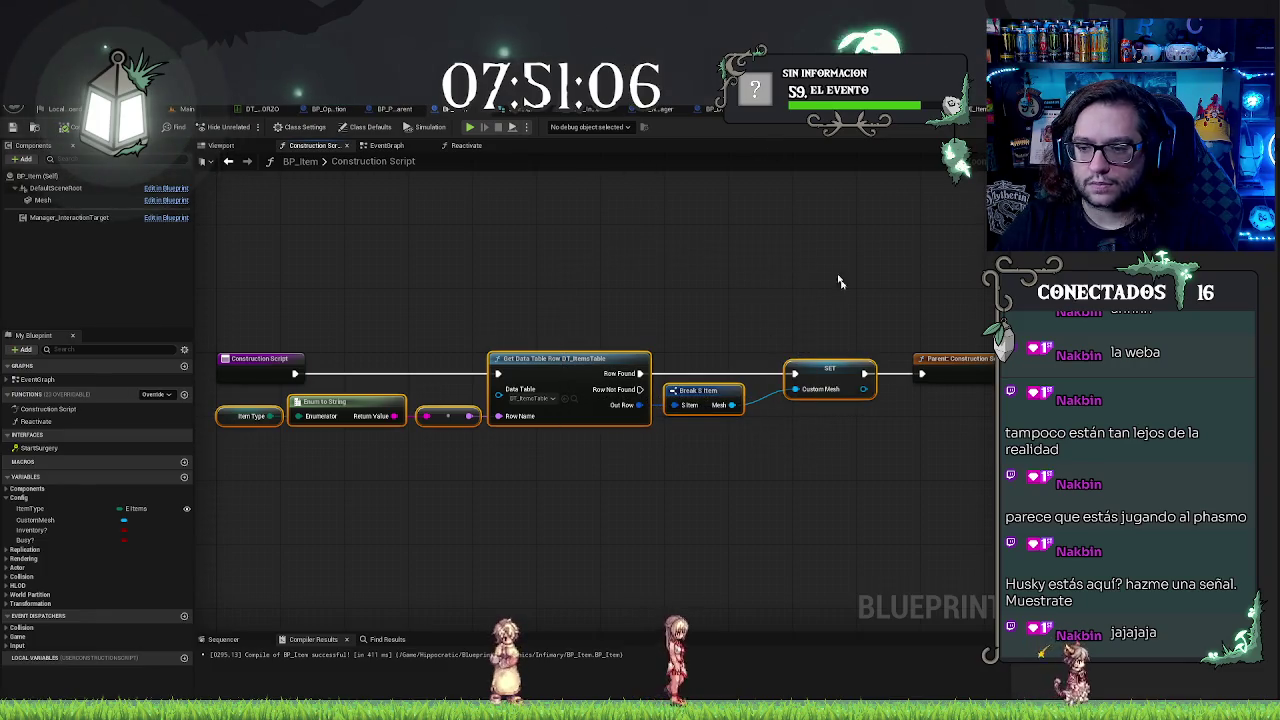
# Step: Paste the mesh-lookup chain into BP_ItemDispenser's Construction Script and delete the spare Item Type getter
pyautogui.click(720, 108)
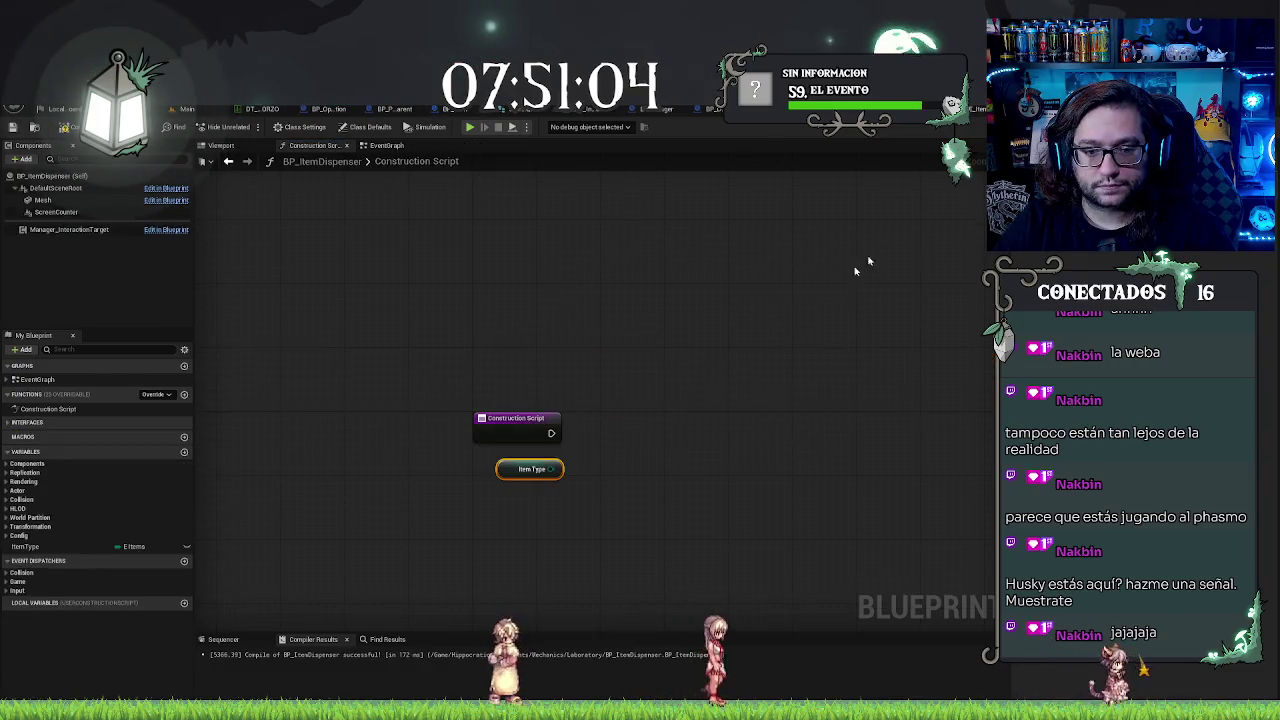
pyautogui.moveTo(694, 417); pyautogui.dragTo(621, 403)
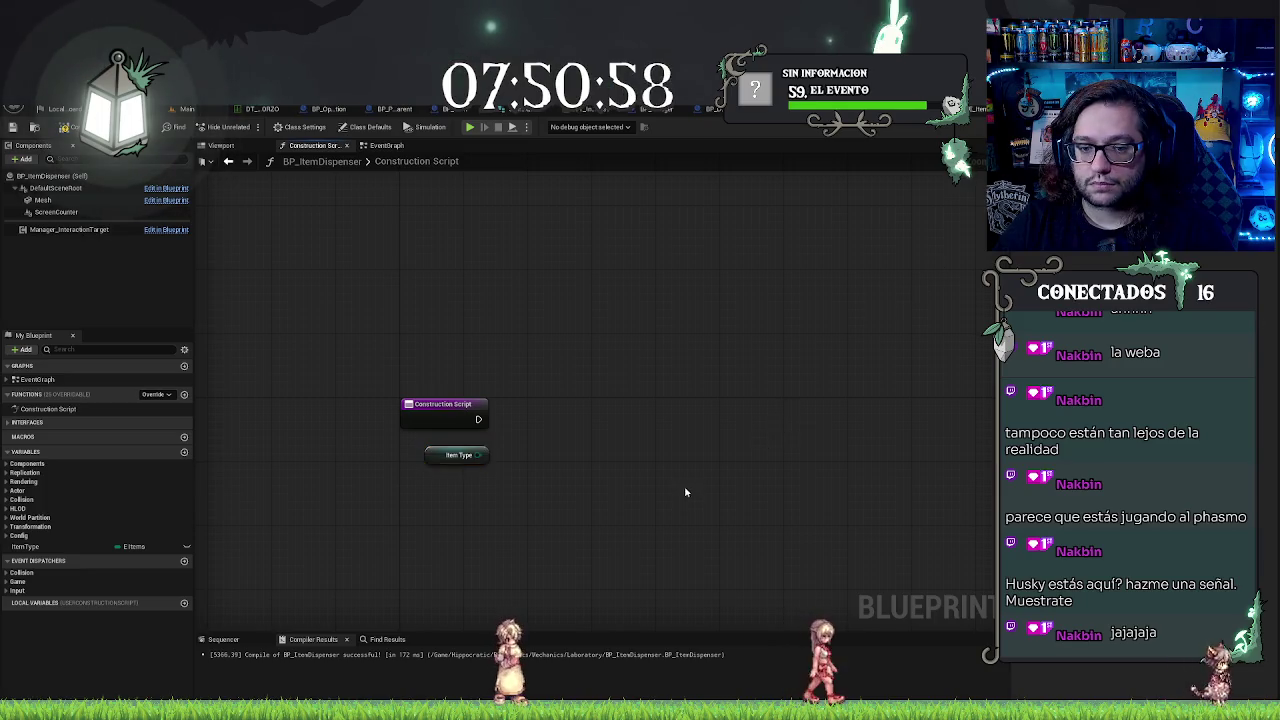
pyautogui.moveTo(631, 476); pyautogui.dragTo(587, 407)
pyautogui.hotkey('ctrl', 'v')
pyautogui.moveTo(587, 362)
pyautogui.mouseDown()
pyautogui.moveTo(532, 320)
pyautogui.moveTo(493, 389)
pyautogui.mouseUp()
pyautogui.moveTo(413, 386); pyautogui.dragTo(414, 551)
pyautogui.moveTo(606, 400)
pyautogui.mouseDown()
pyautogui.moveTo(263, 434)
pyautogui.moveTo(463, 500)
pyautogui.mouseUp()
pyautogui.click(414, 554)
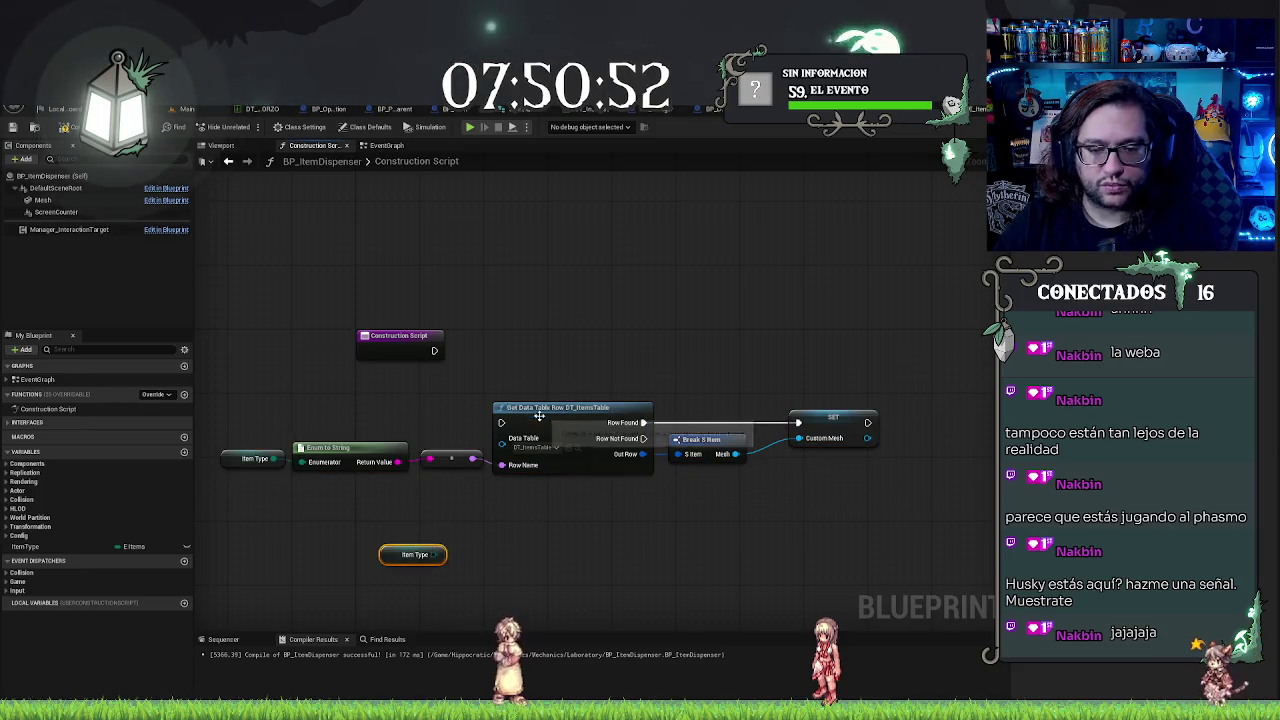
pyautogui.press('Delete')
pyautogui.click(597, 407)
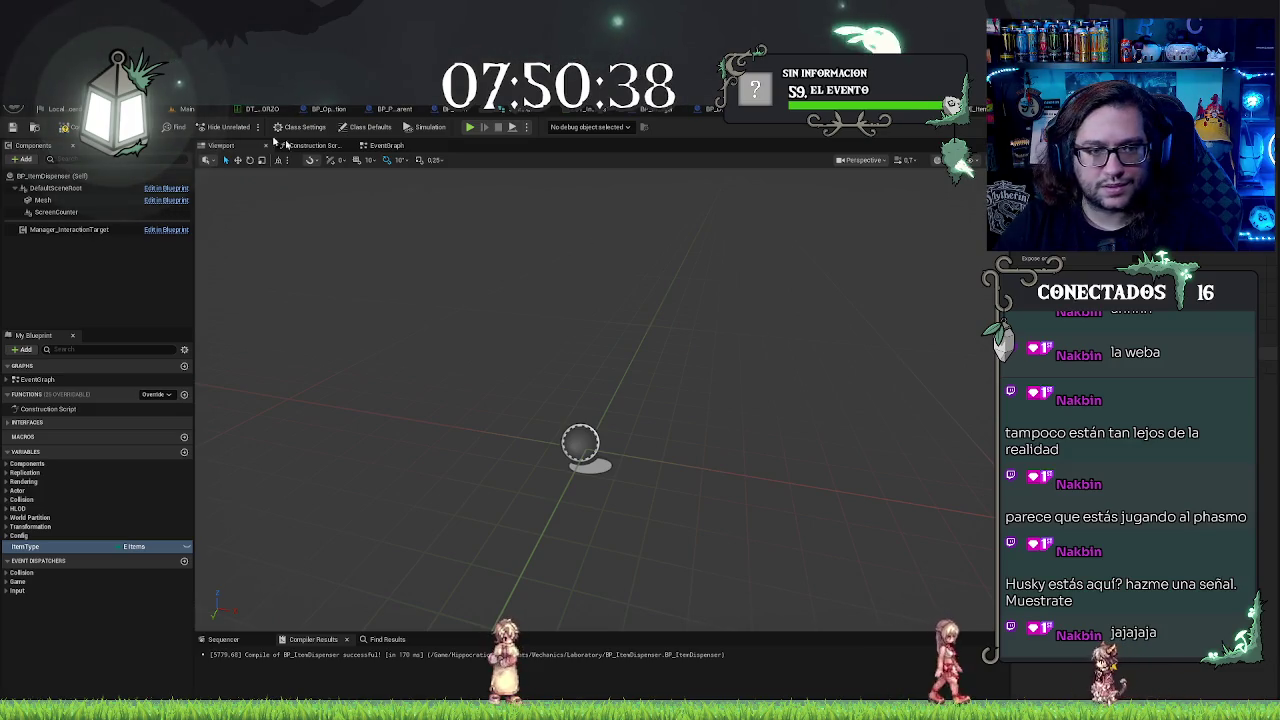
# Step: Compile BP_ItemDispenser, try searching 'parent cons' off the SET node's exec pin, then cancel
pyautogui.click(24, 127)
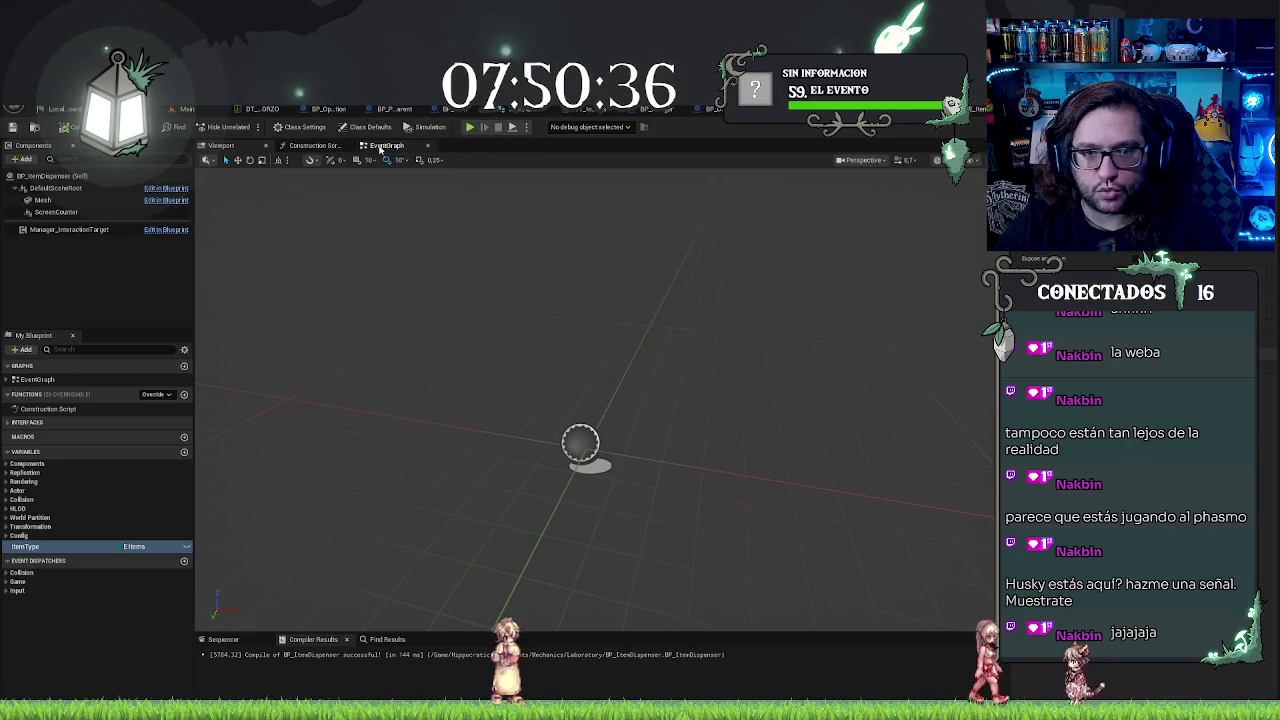
pyautogui.click(310, 145)
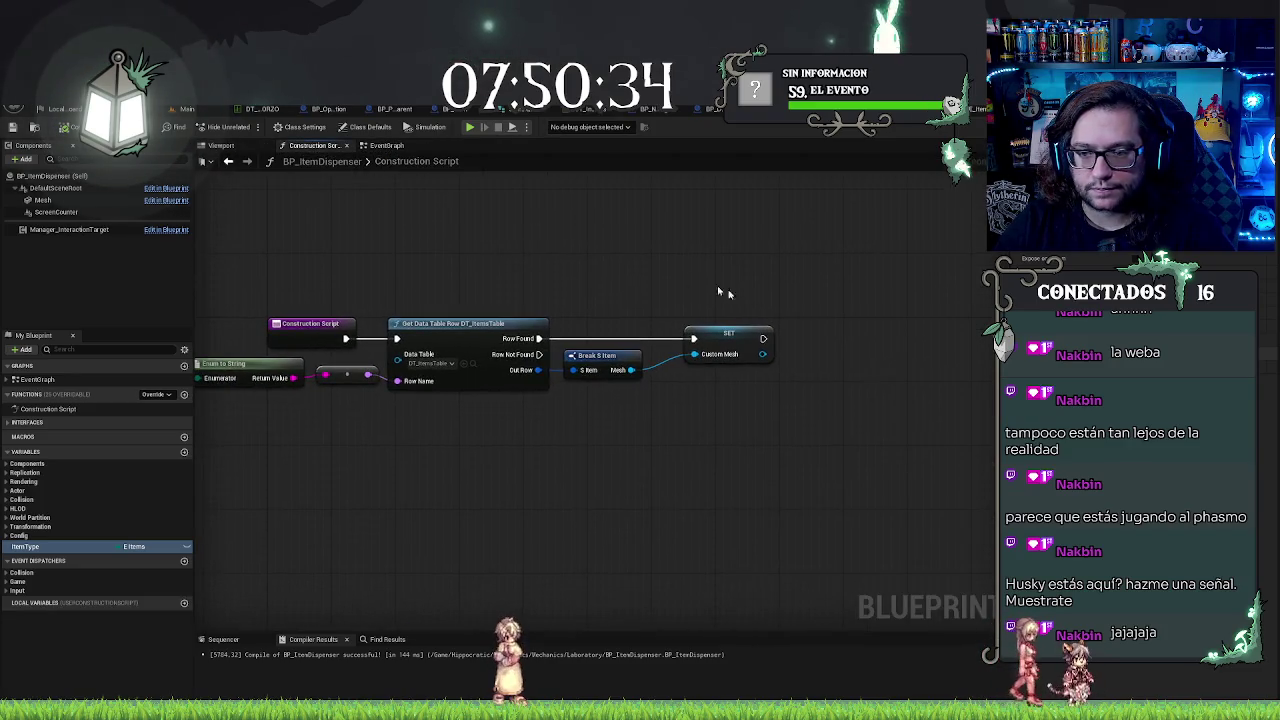
pyautogui.moveTo(763, 338); pyautogui.dragTo(800, 342)
pyautogui.write('parent')
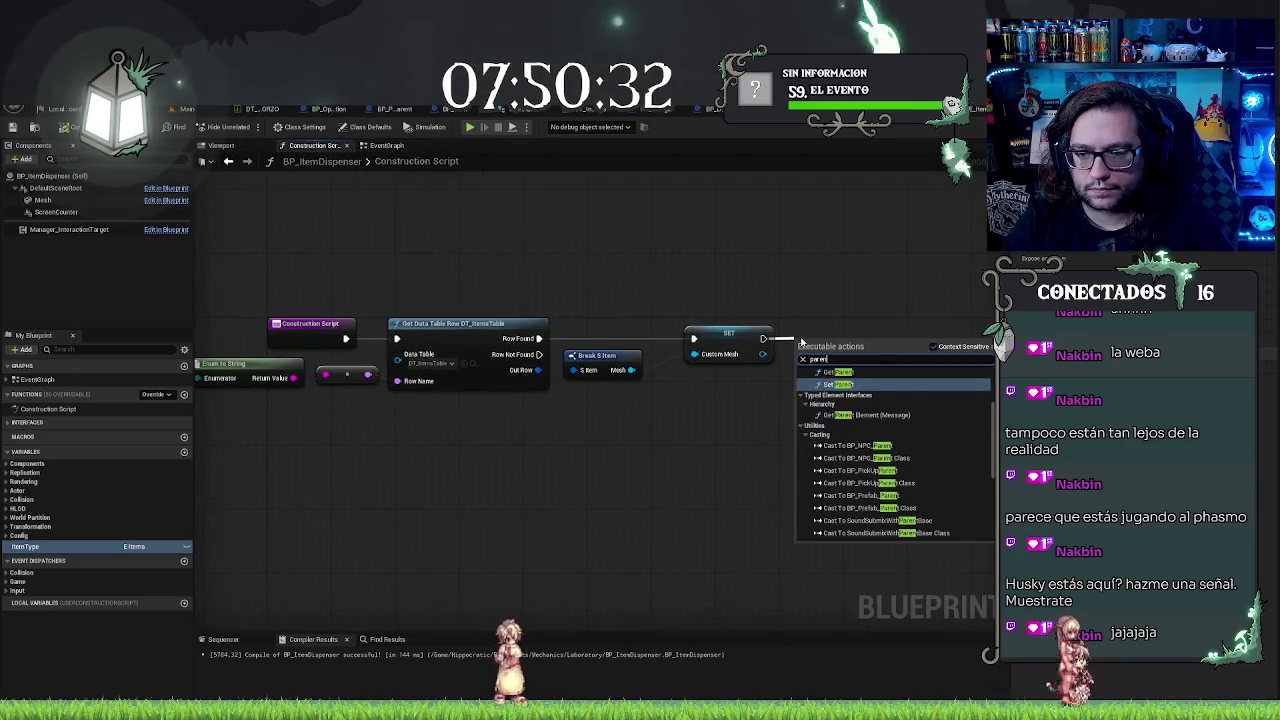
pyautogui.write(' cons')
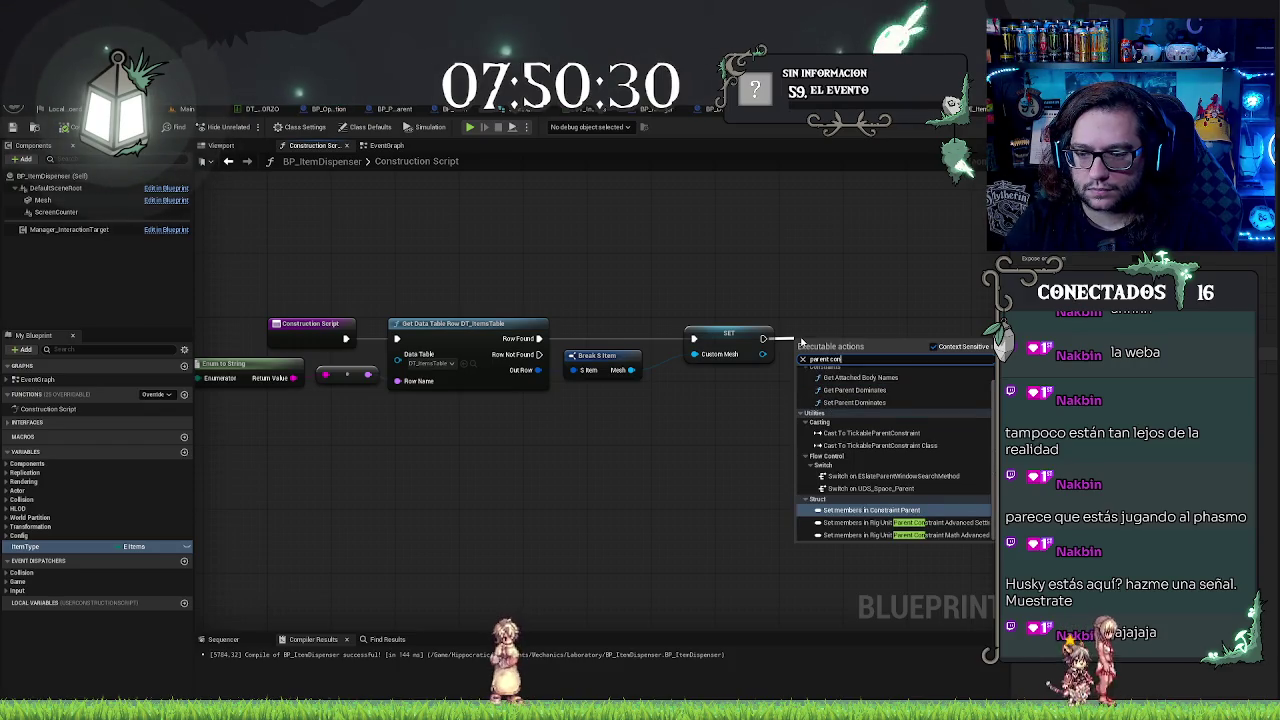
pyautogui.press('BackSpace')
pyautogui.press('BackSpace')
pyautogui.press('BackSpace')
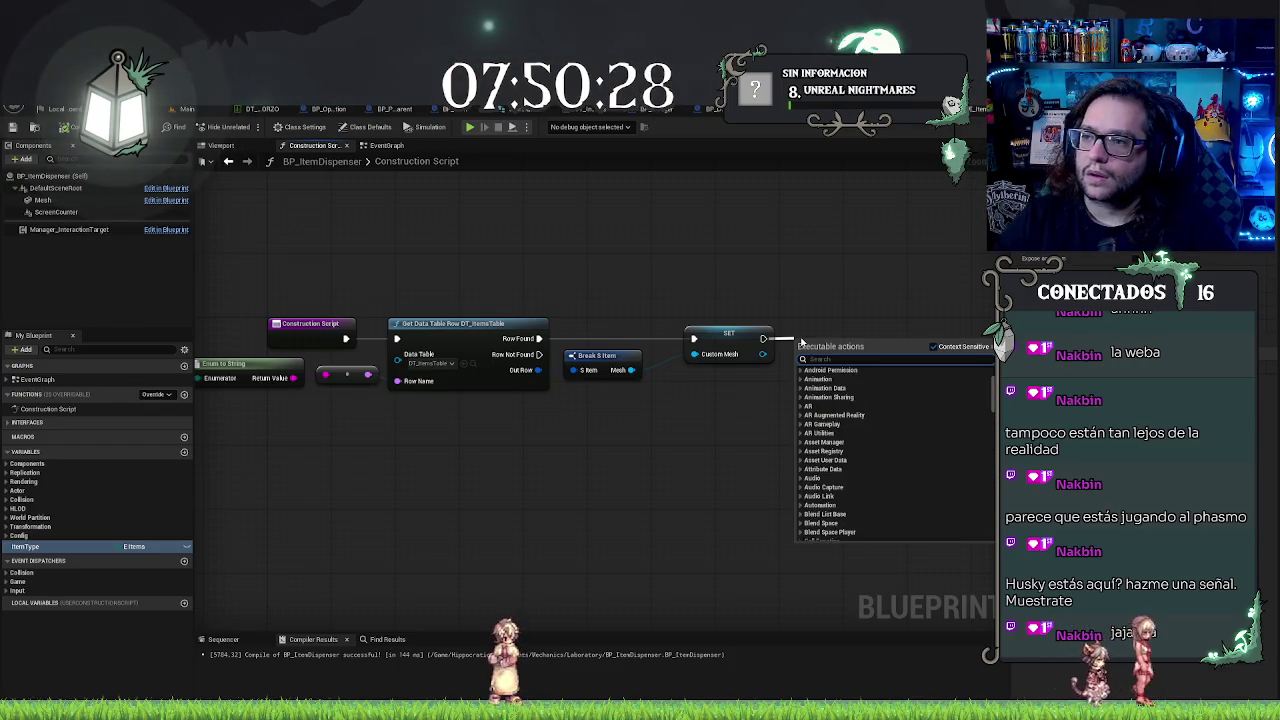
pyautogui.press('Escape')
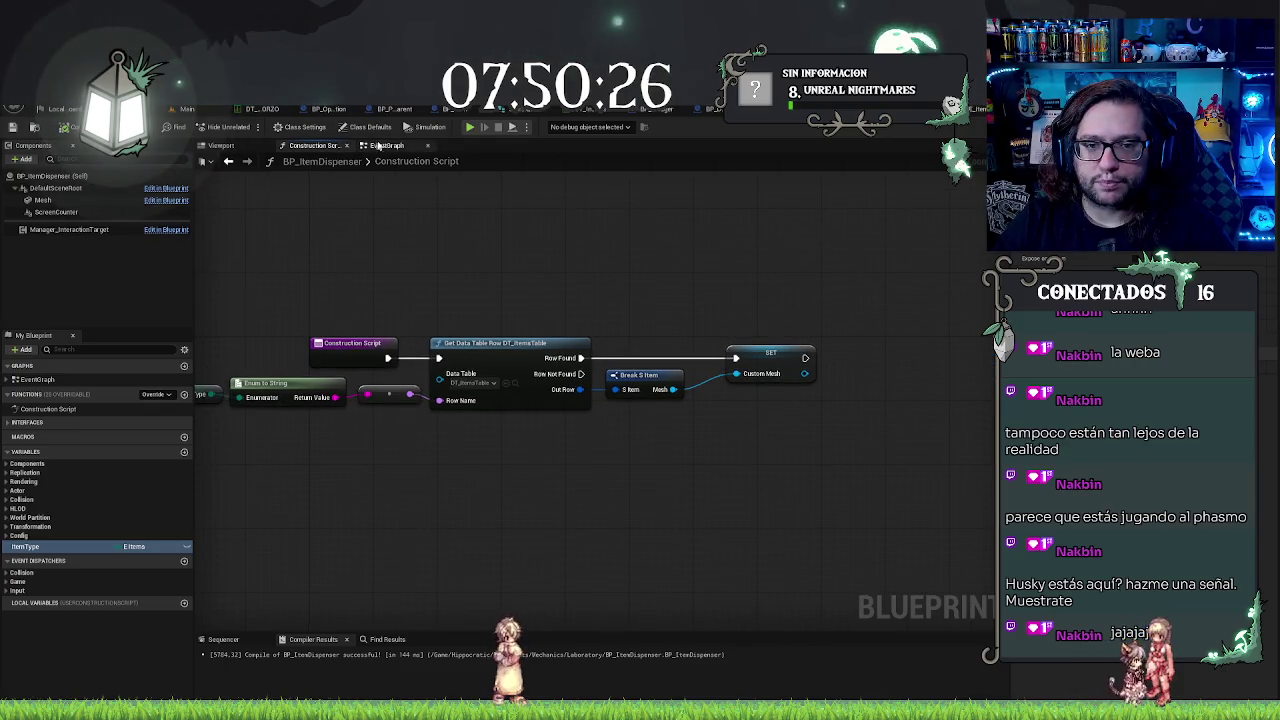
pyautogui.click(386, 145)
pyautogui.click(329, 147)
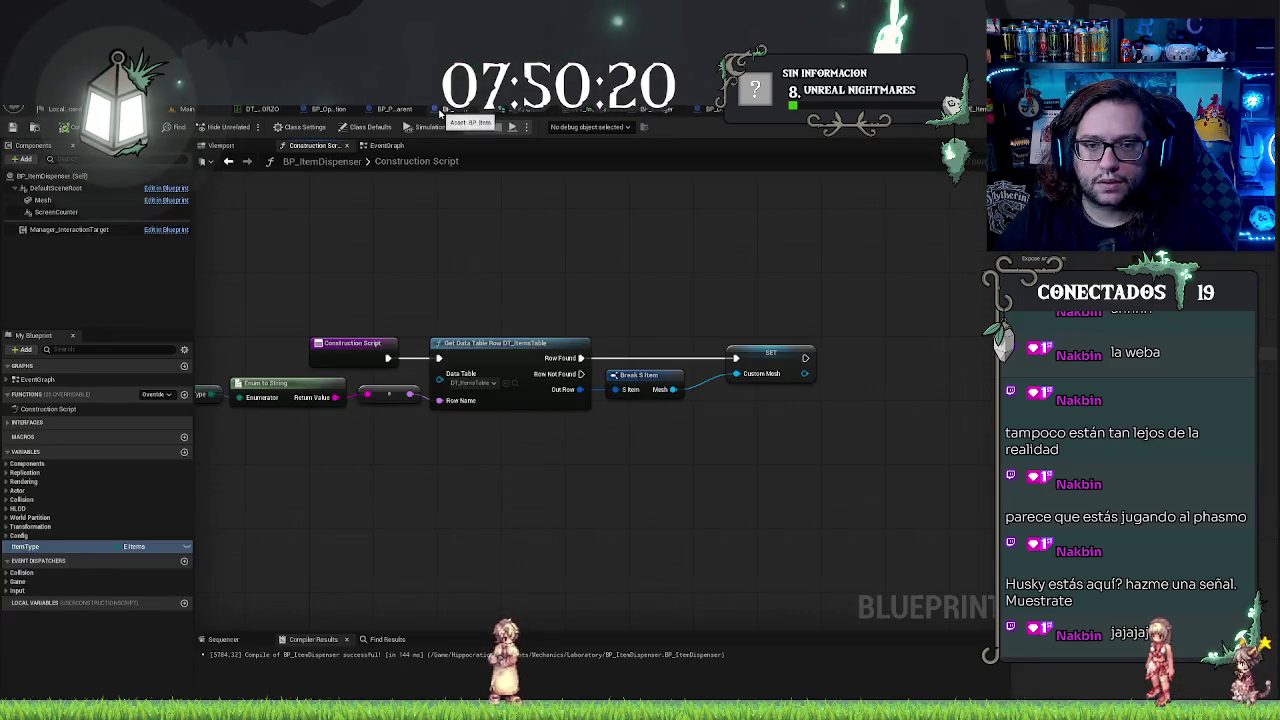
# Step: Paste a Parent: Construction Script node right of SET and wire SET's exec output into it
pyautogui.click(974, 358)
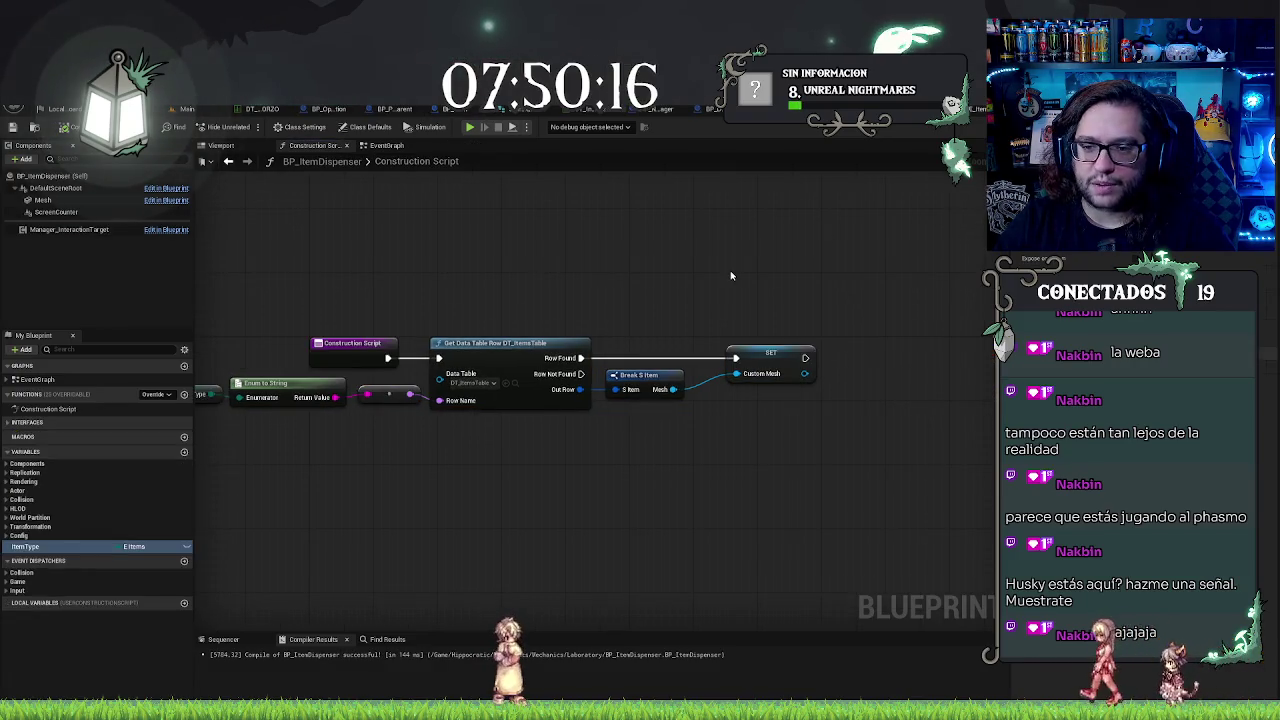
pyautogui.hotkey('ctrl', 'v')
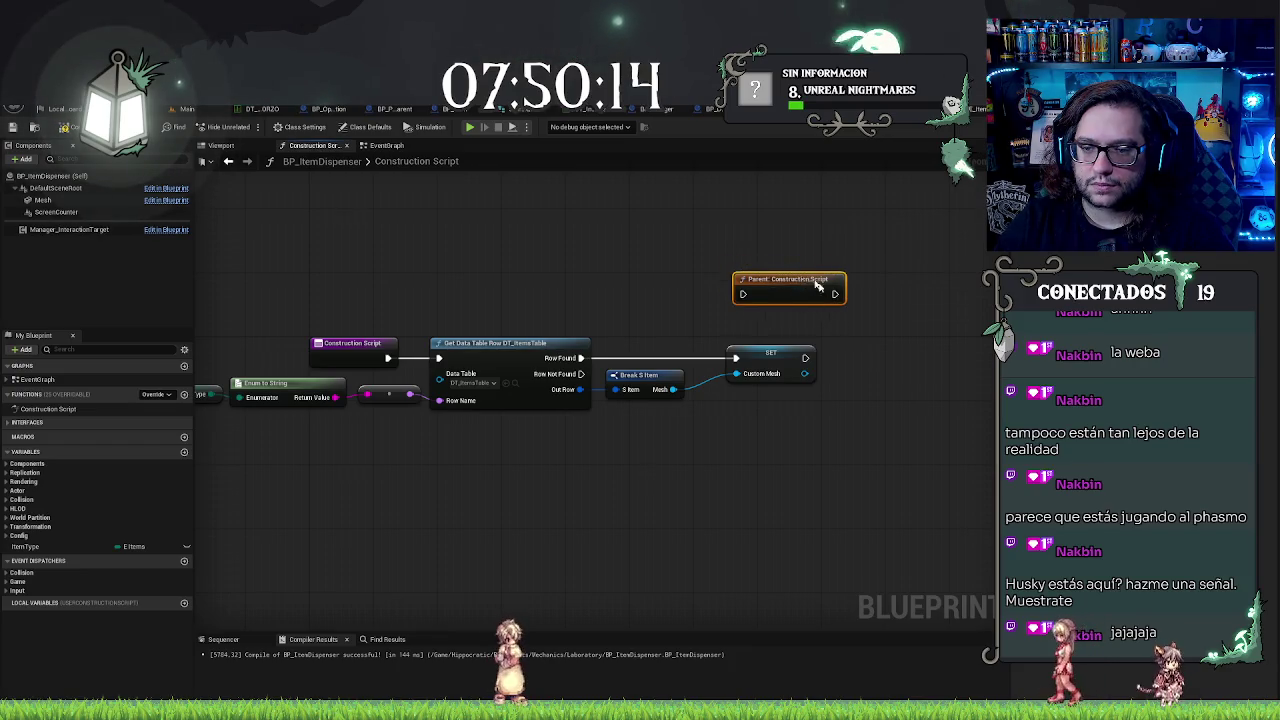
pyautogui.moveTo(807, 285)
pyautogui.mouseDown()
pyautogui.moveTo(910, 368)
pyautogui.moveTo(901, 343)
pyautogui.mouseUp()
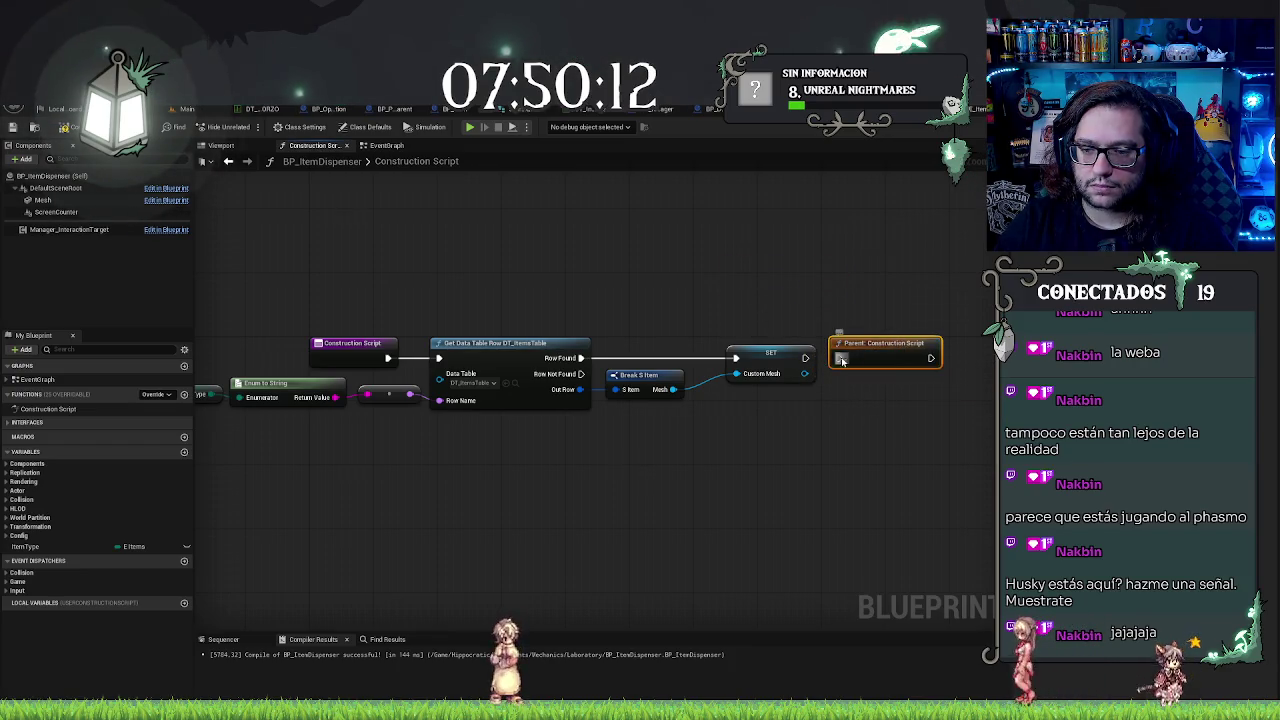
pyautogui.rightClick(805, 358)
pyautogui.press('Escape')
pyautogui.moveTo(805, 358); pyautogui.dragTo(838, 358)
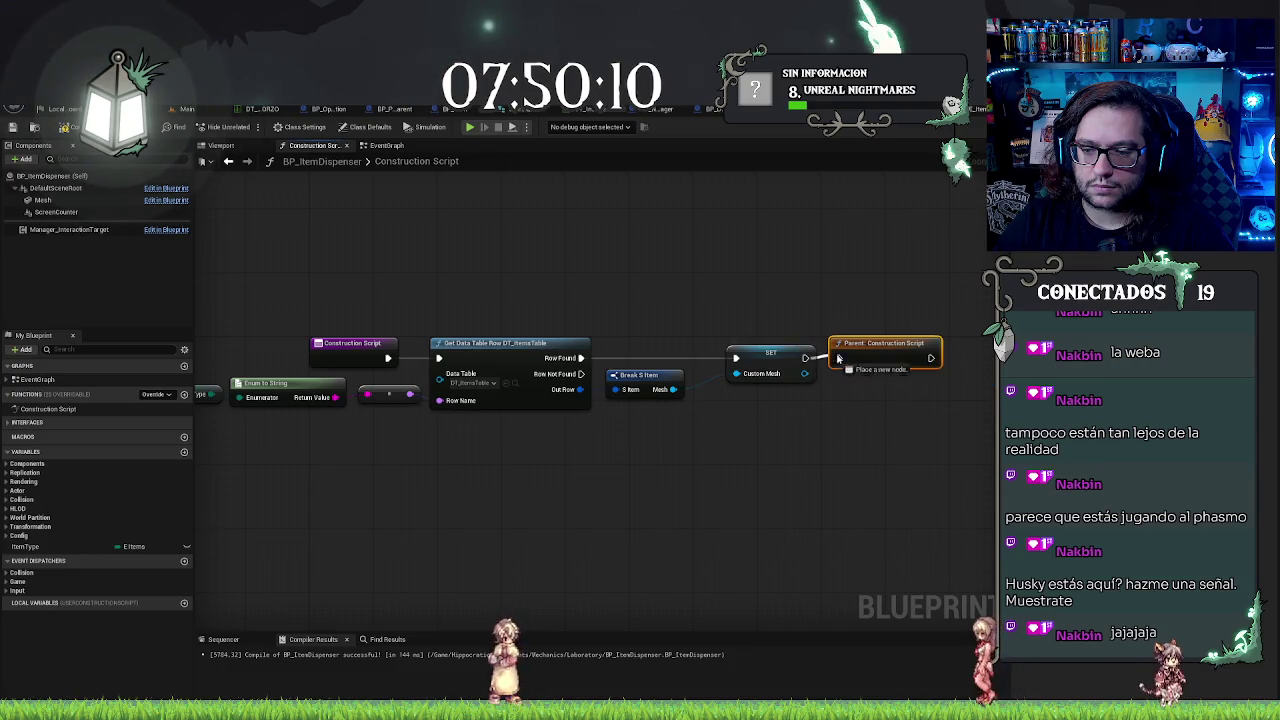
pyautogui.click(760, 277)
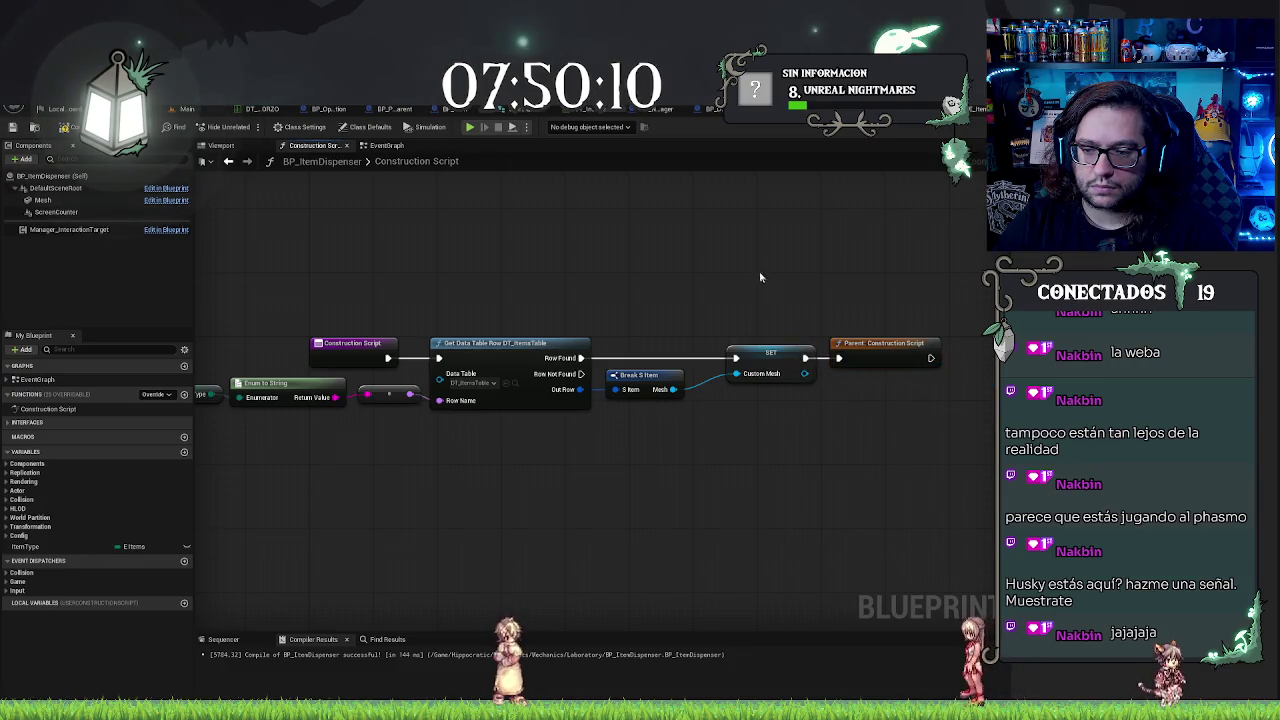
# Step: Switch between the Viewport, Event Graph and Construction Script views of BP_ItemDispenser
pyautogui.click(222, 145)
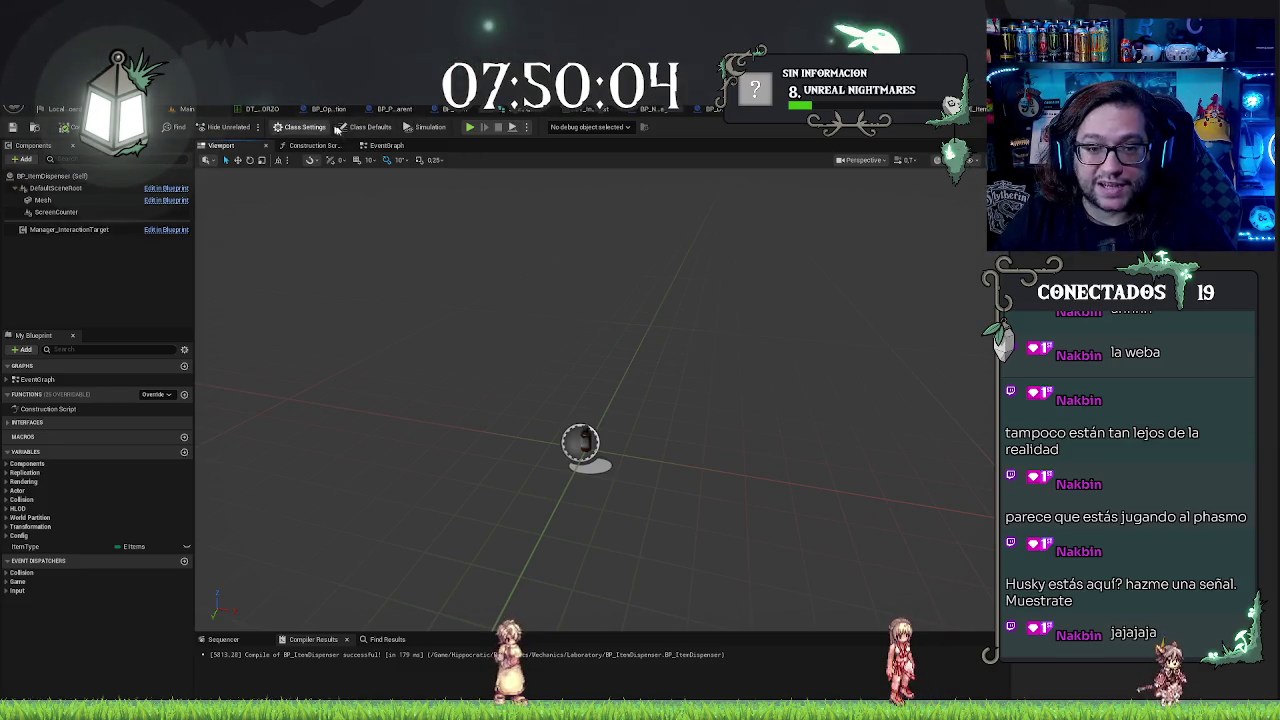
pyautogui.click(387, 146)
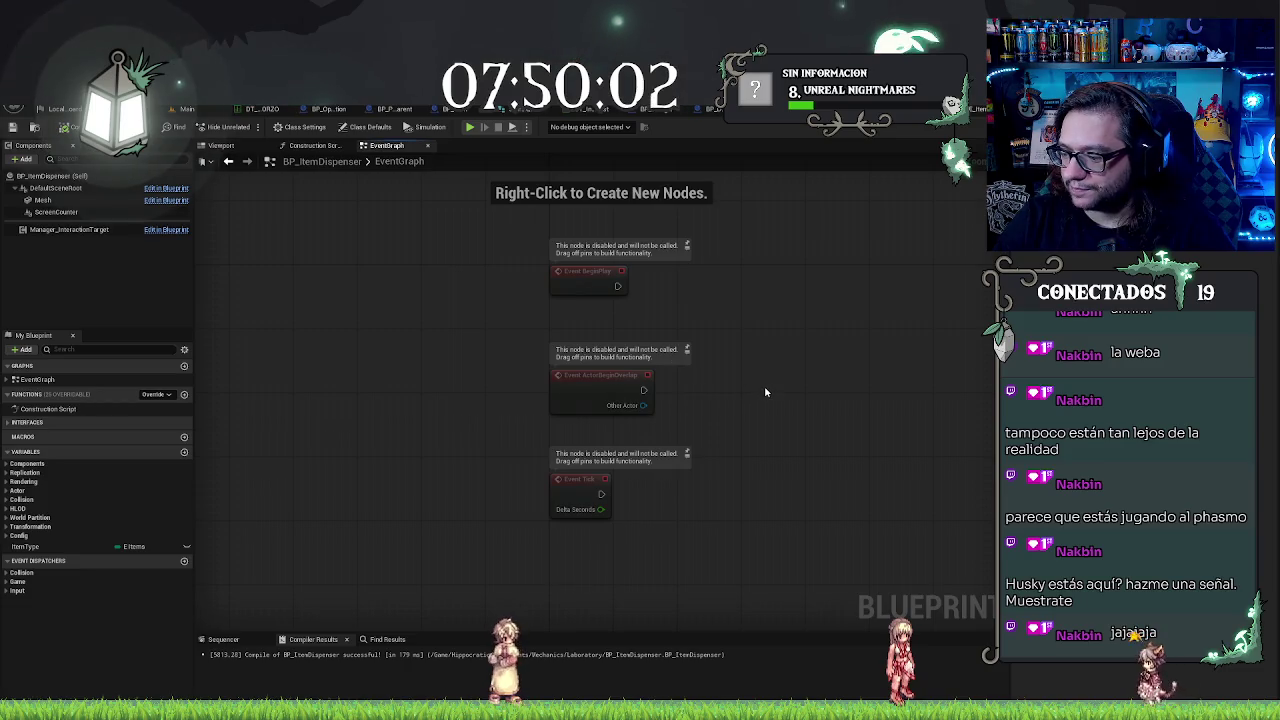
pyautogui.click(311, 145)
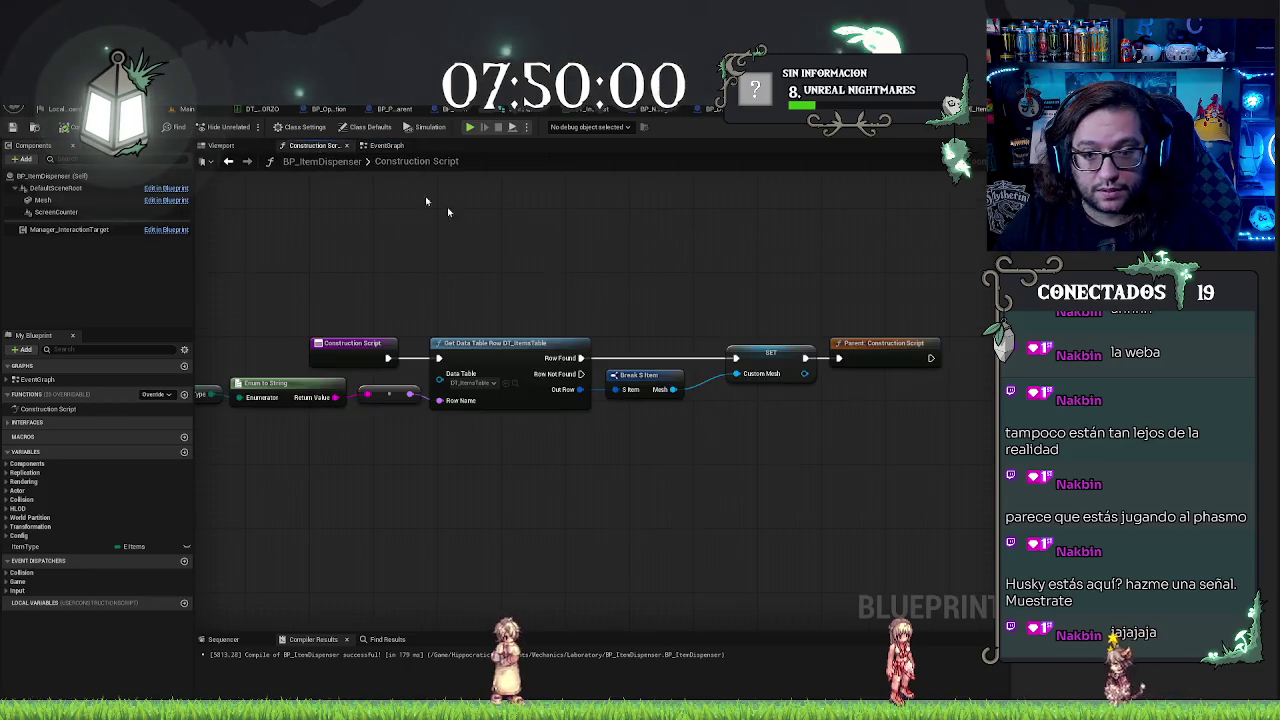
pyautogui.click(222, 145)
# Step: Inspect the bottle mesh in the 3D viewport, selecting and then deselecting the Mesh component
pyautogui.click(386, 147)
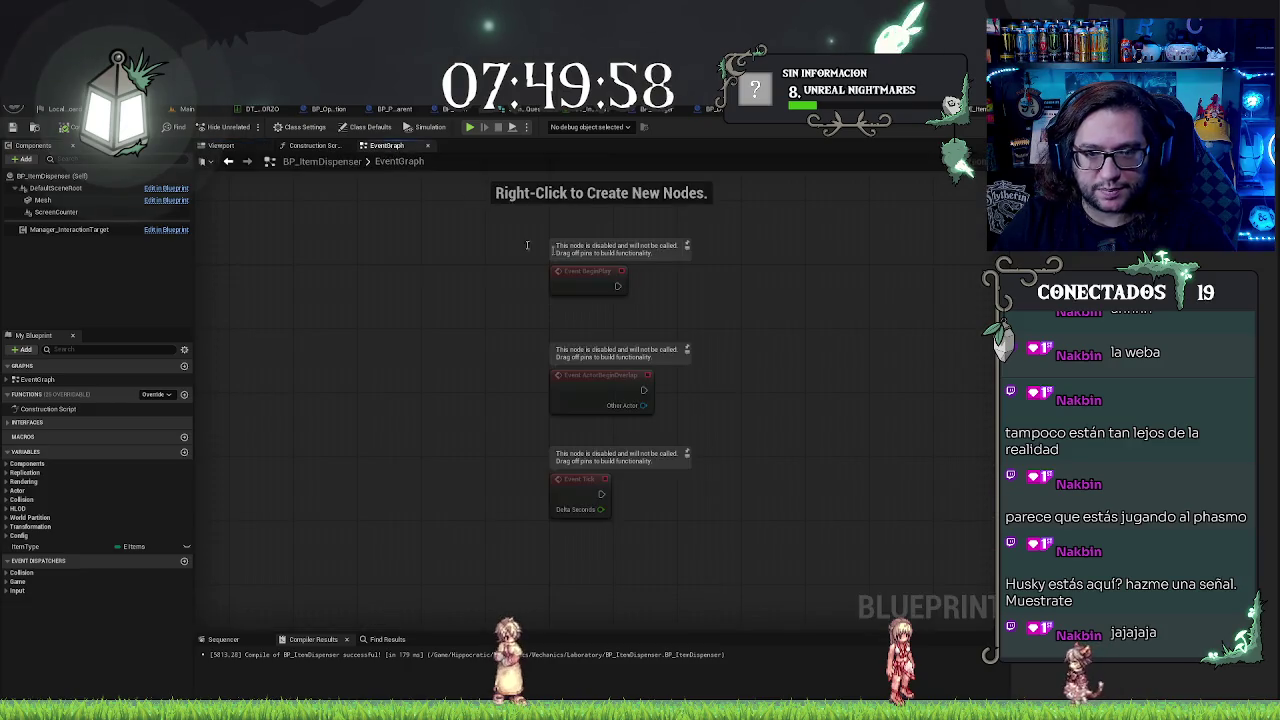
pyautogui.click(222, 145)
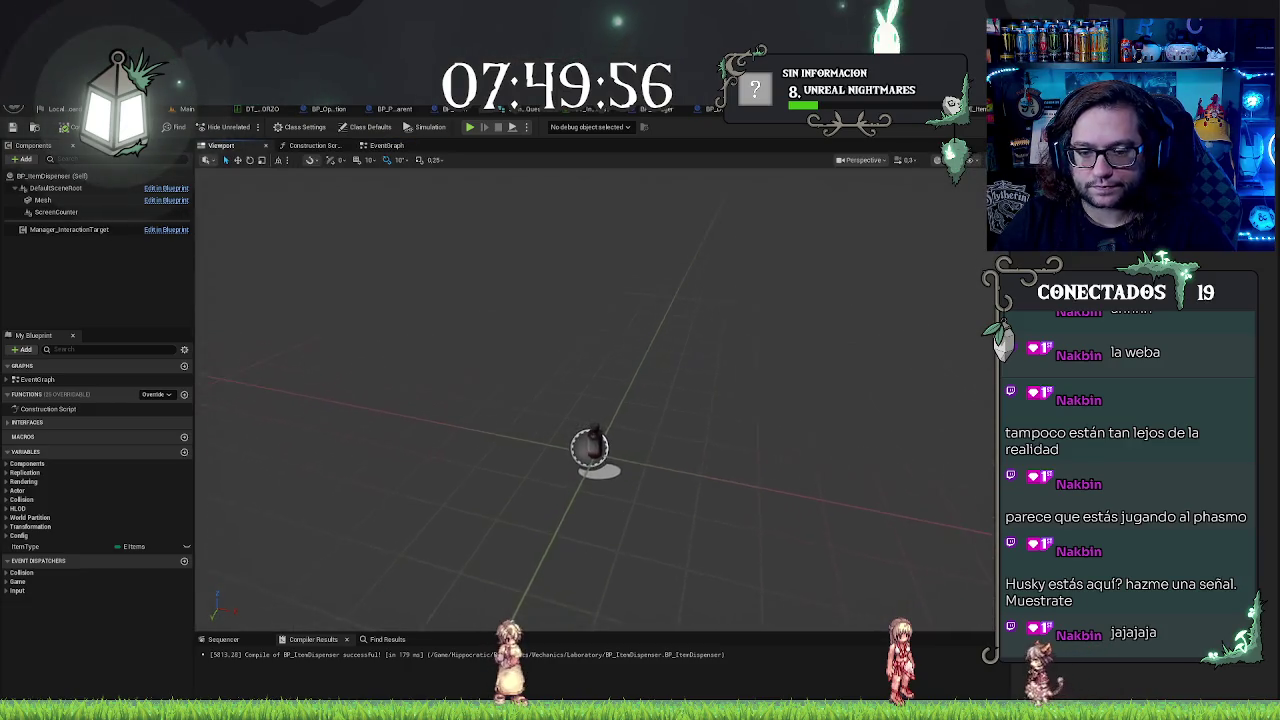
pyautogui.moveTo(654, 346); pyautogui.dragTo(654, 346)
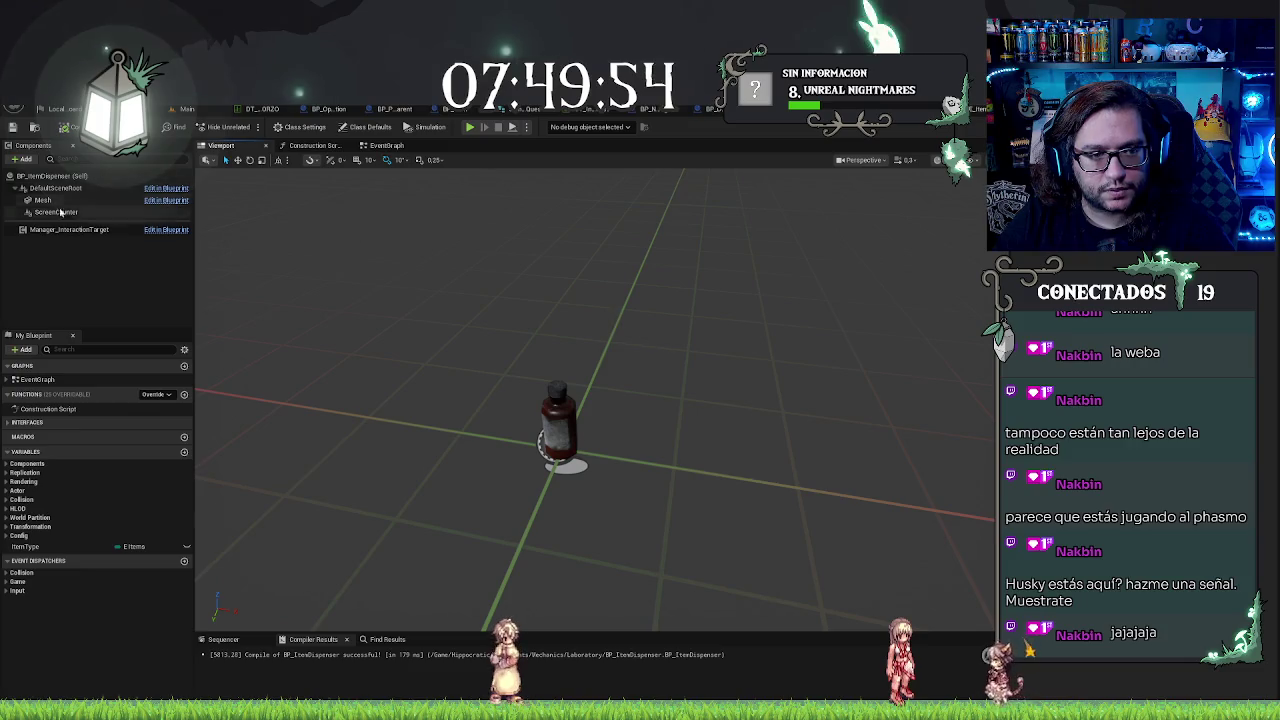
pyautogui.click(560, 425)
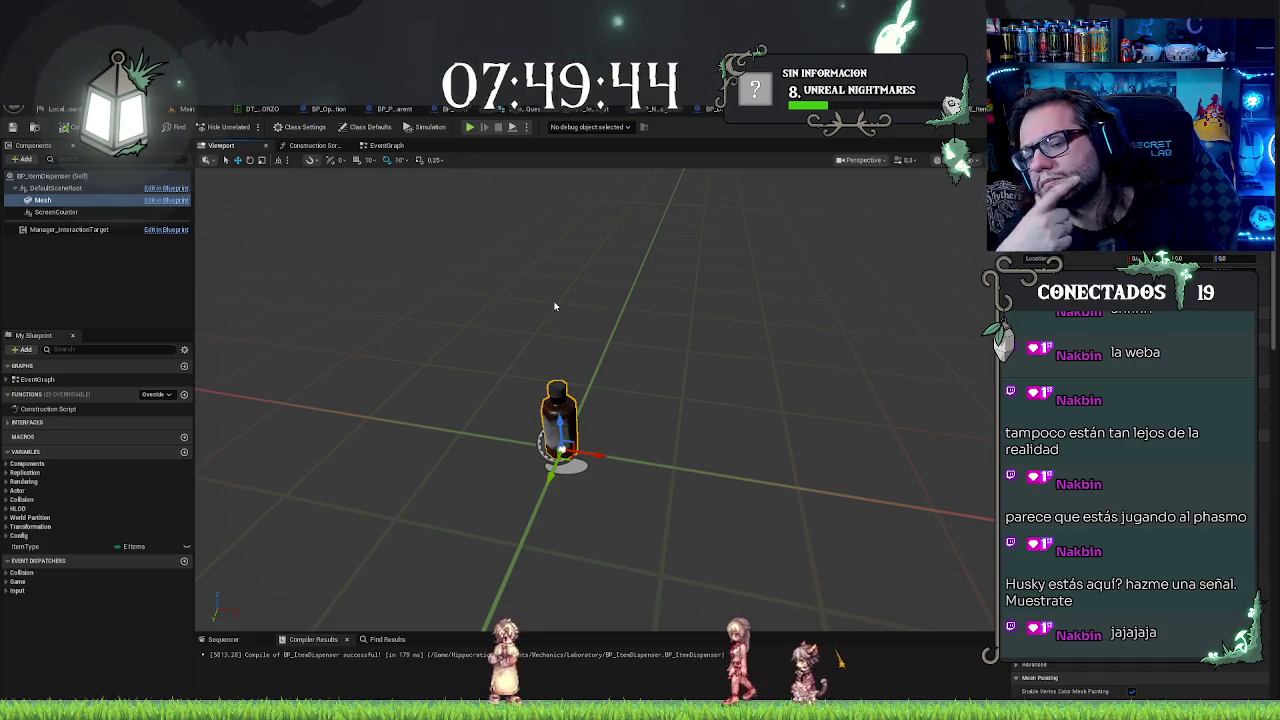
pyautogui.click(123, 281)
# Step: Add a Hierarchical Instanced Static Mesh component by searching 'her' in the Add list
pyautogui.click(21, 159)
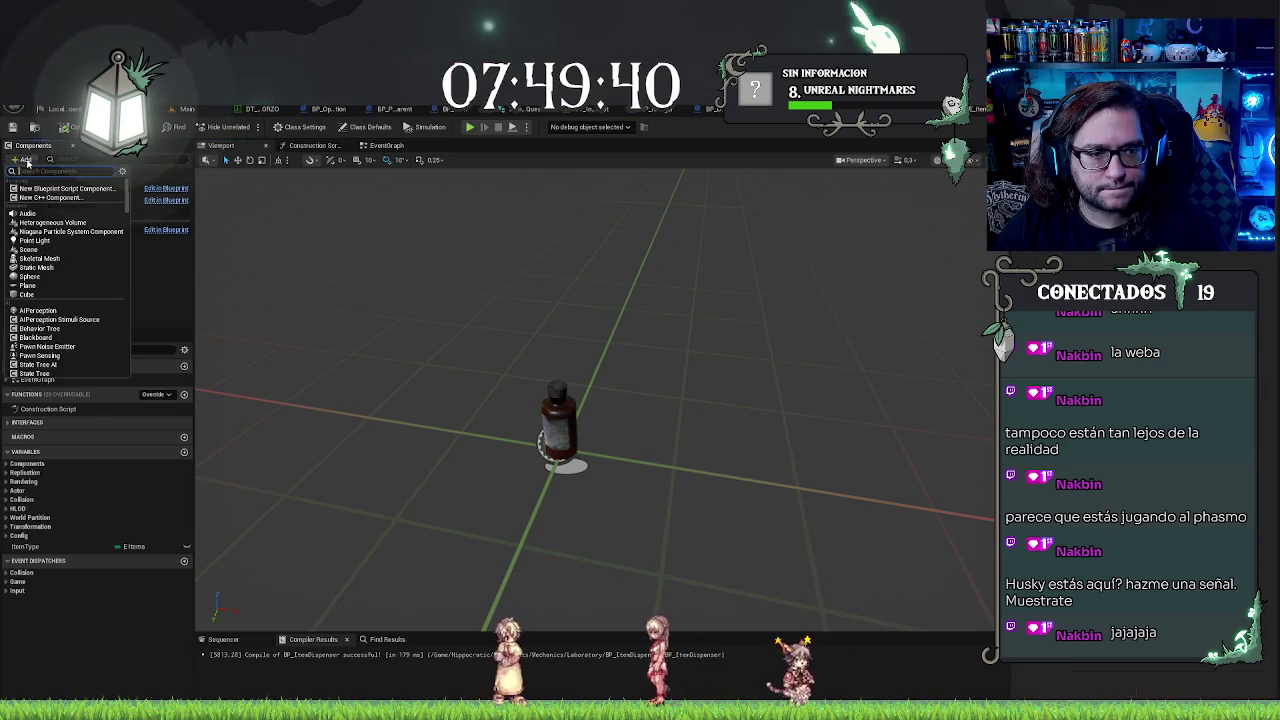
pyautogui.click(166, 292)
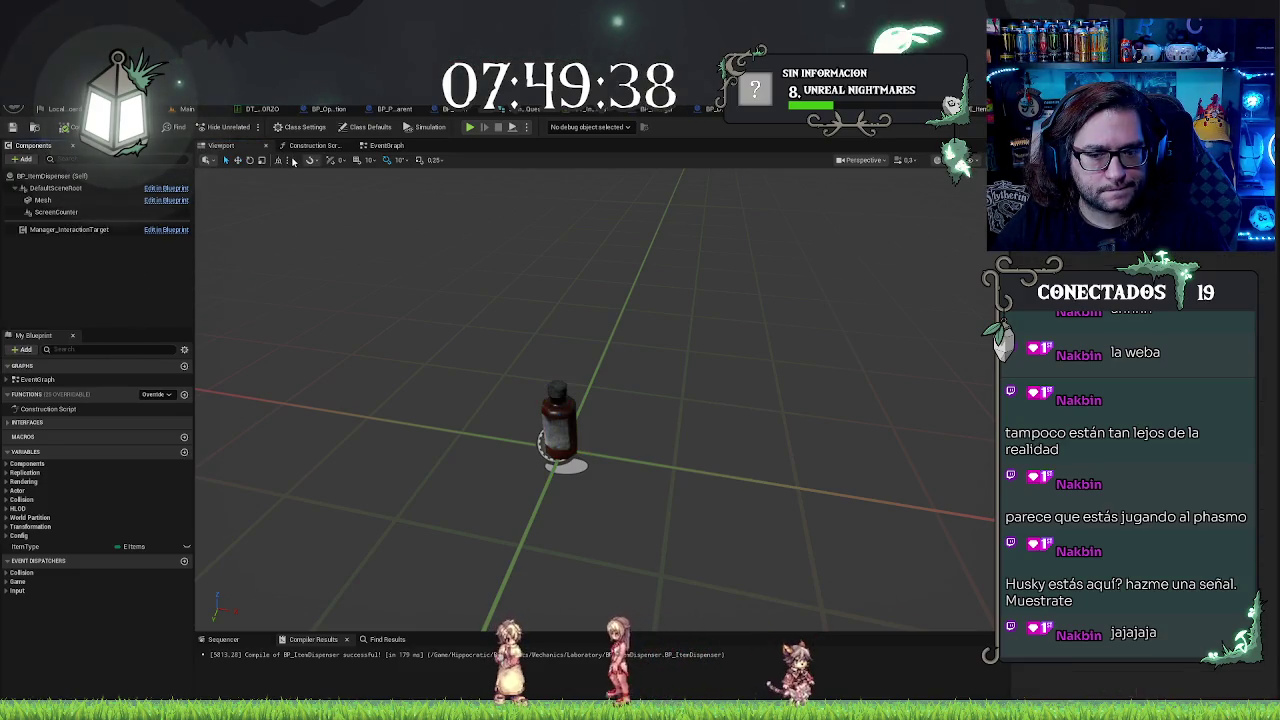
pyautogui.click(21, 159)
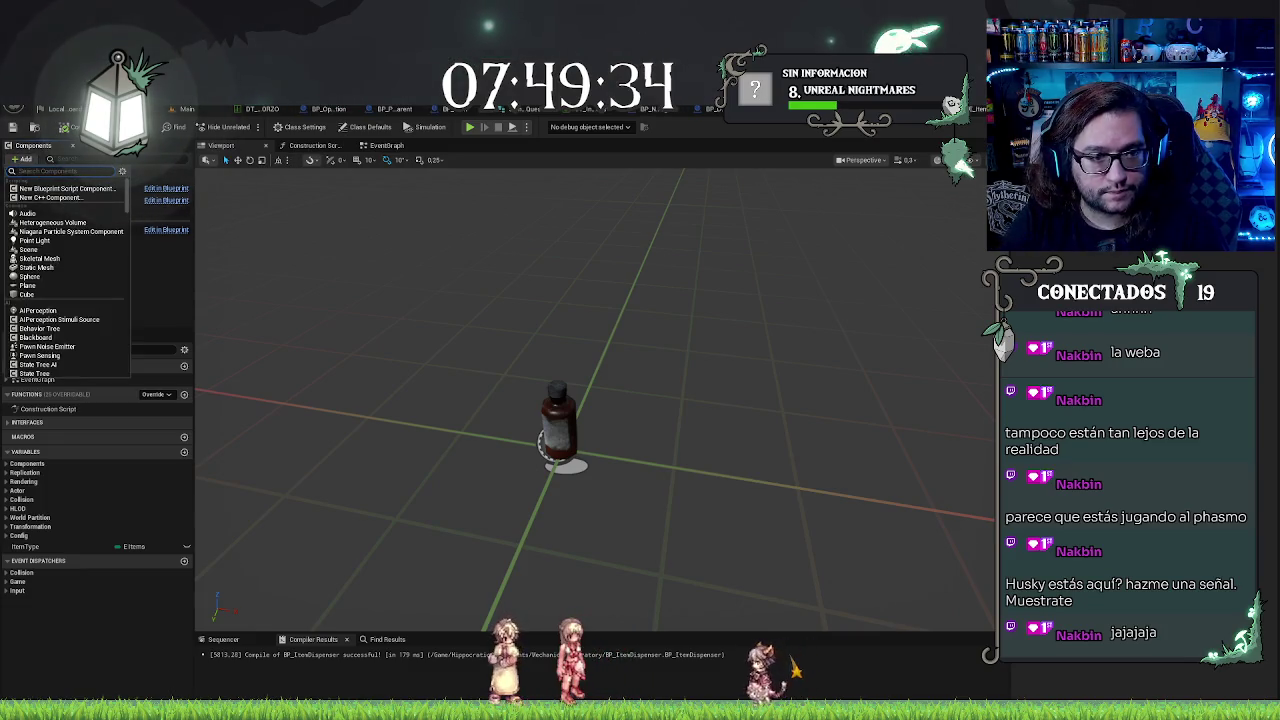
pyautogui.write('her')
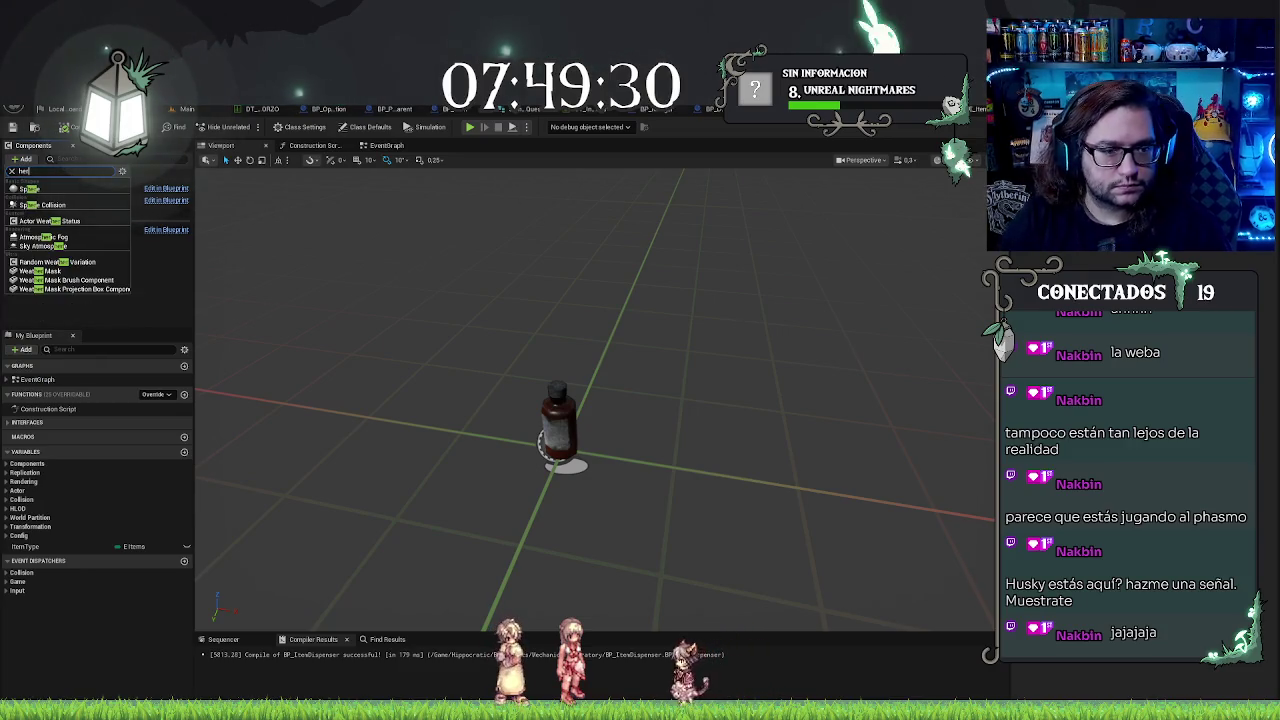
pyautogui.press('Escape')
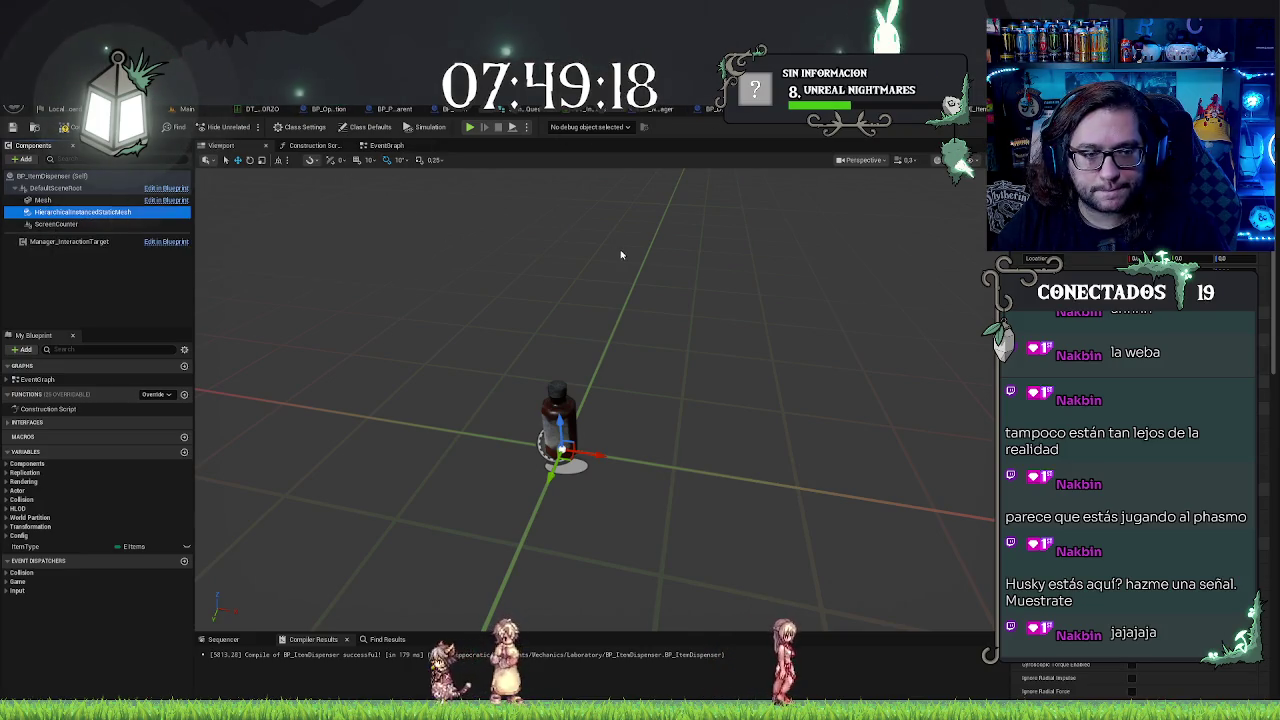
pyautogui.click(42, 200)
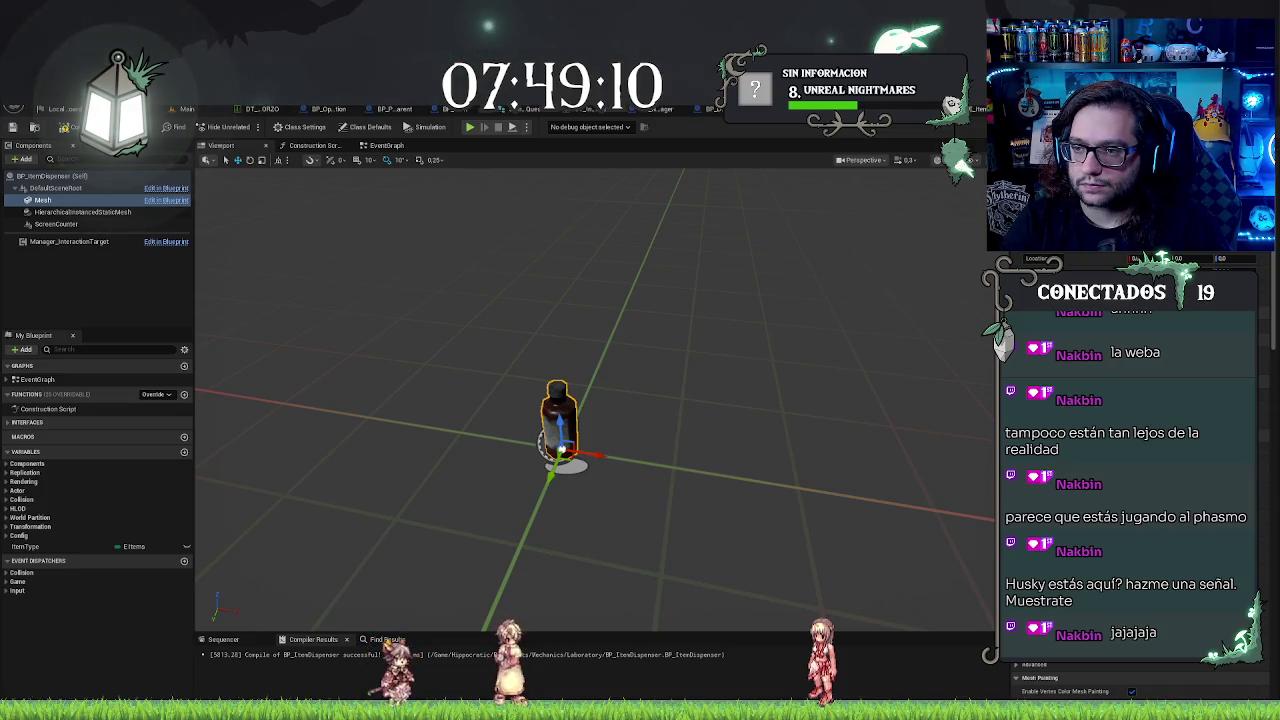
pyautogui.scroll(-5, 1130, 470)
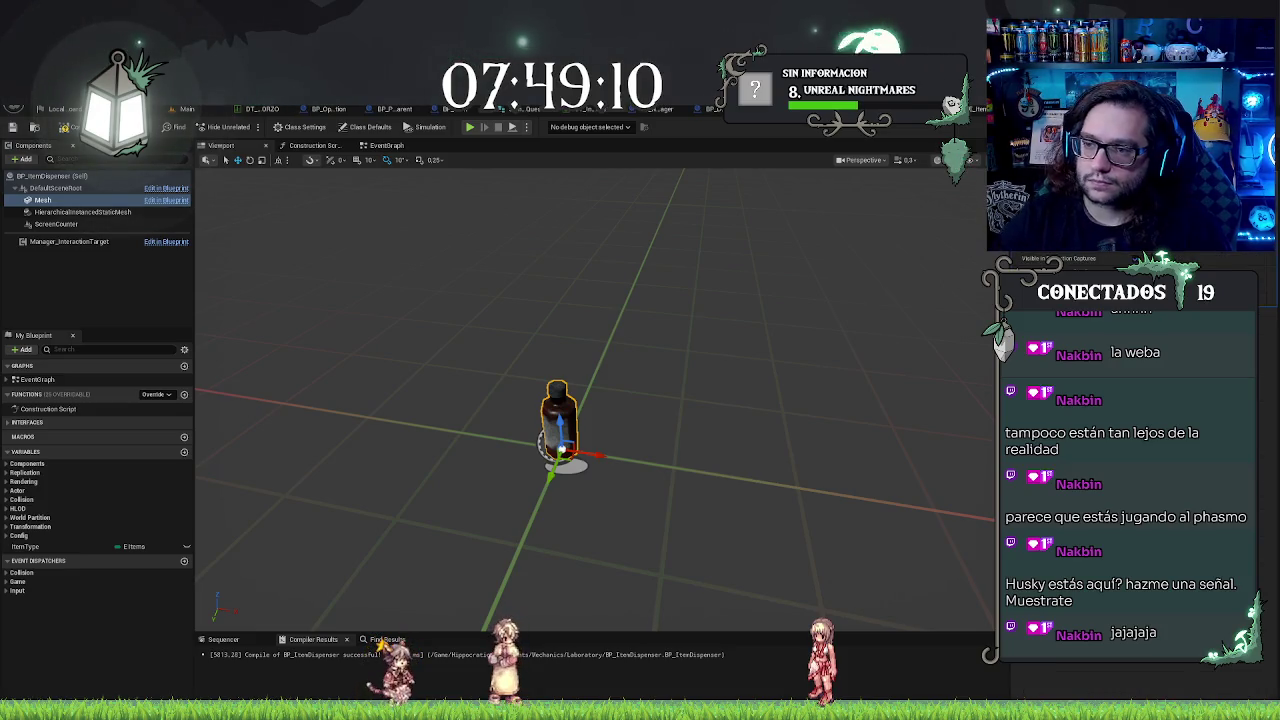
# Step: Drag the instanced mesh reference into the construction script and add a Set Static Mesh node from it
pyautogui.click(130, 307)
pyautogui.click(380, 145)
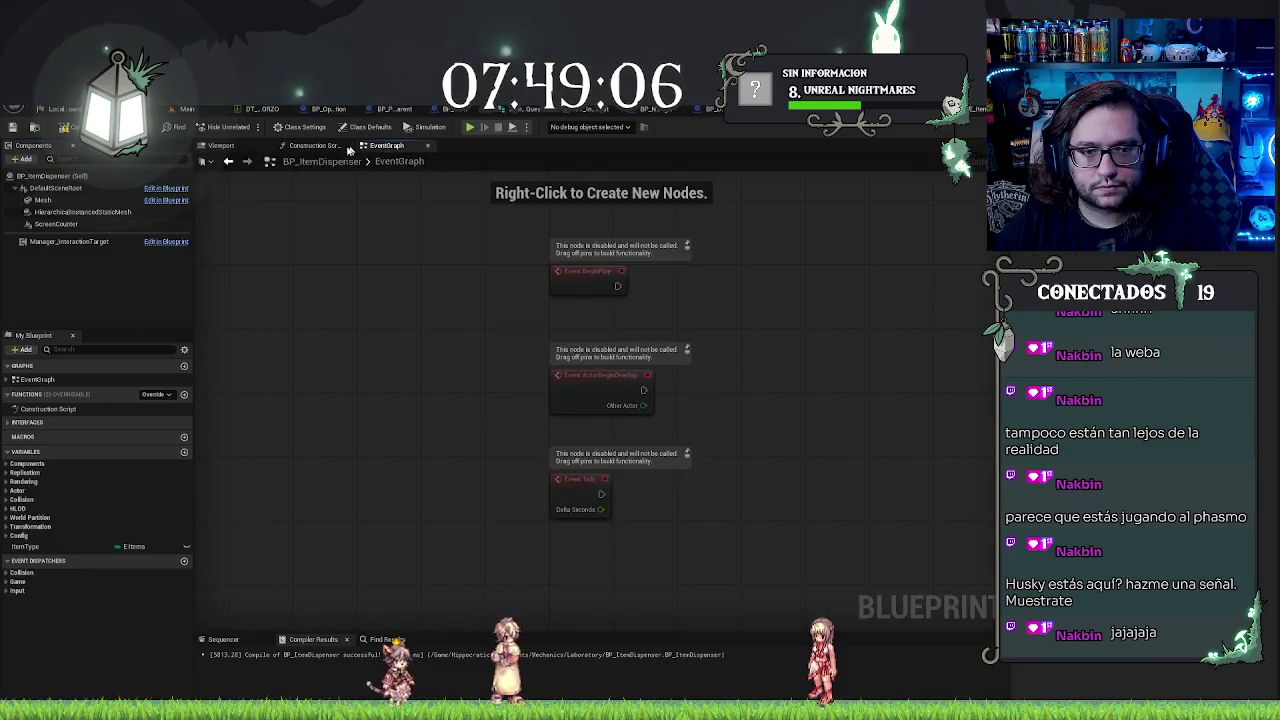
pyautogui.click(311, 147)
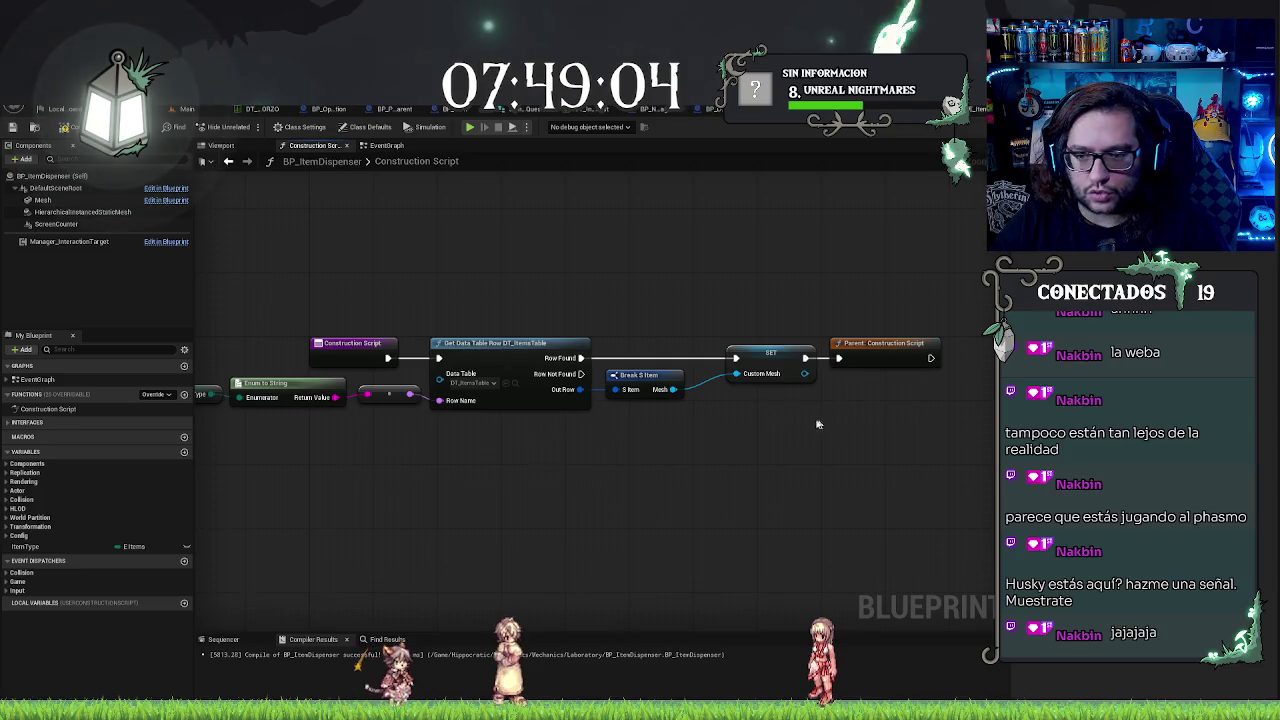
pyautogui.moveTo(817, 424); pyautogui.dragTo(753, 425)
pyautogui.moveTo(40, 212)
pyautogui.mouseDown()
pyautogui.moveTo(600, 484)
pyautogui.moveTo(690, 470)
pyautogui.moveTo(695, 455)
pyautogui.mouseUp()
pyautogui.write('mes')
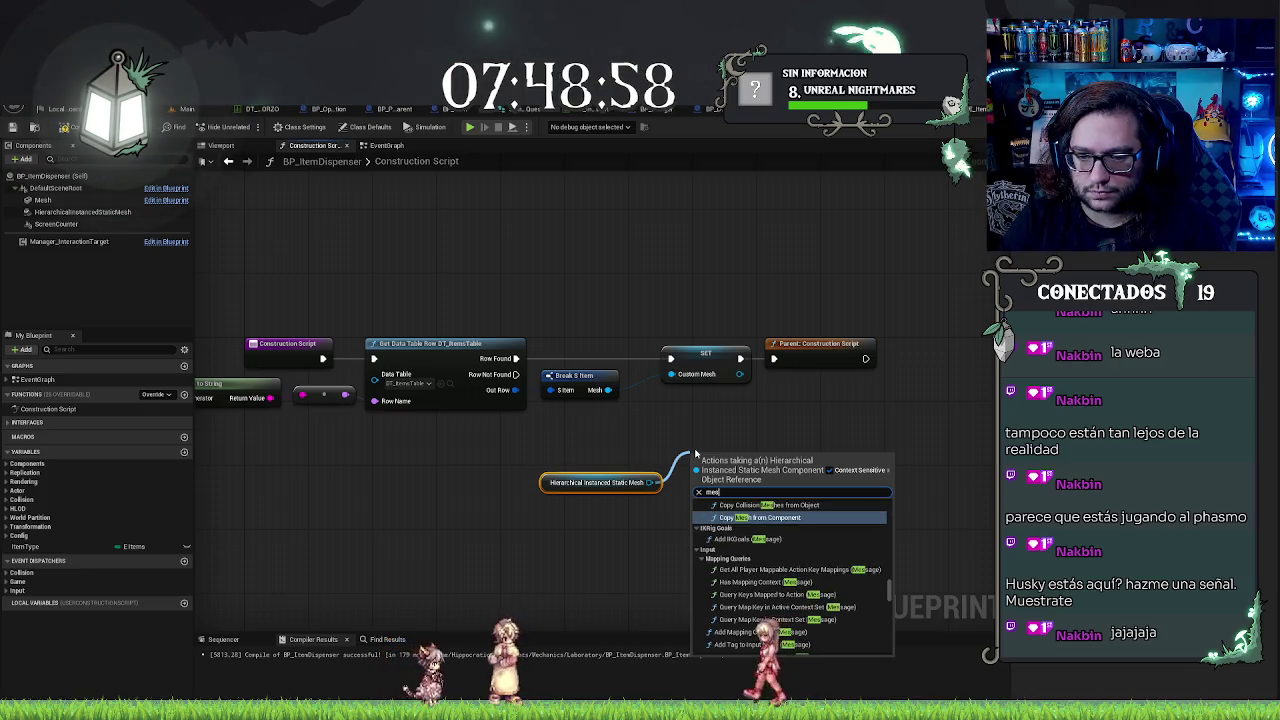
pyautogui.press('BackSpace')
pyautogui.press('BackSpace')
pyautogui.press('BackSpace')
pyautogui.write('set mesh')
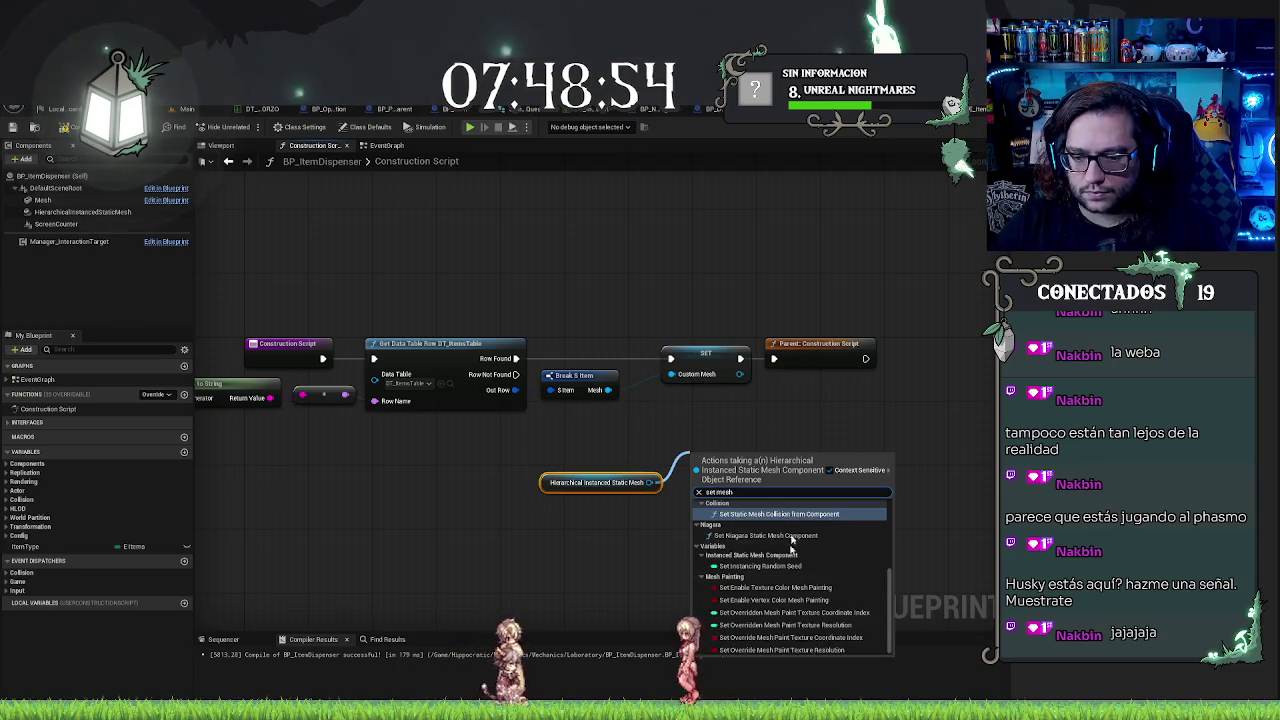
pyautogui.scroll(3, 740, 540)
pyautogui.scroll(2, 741, 509)
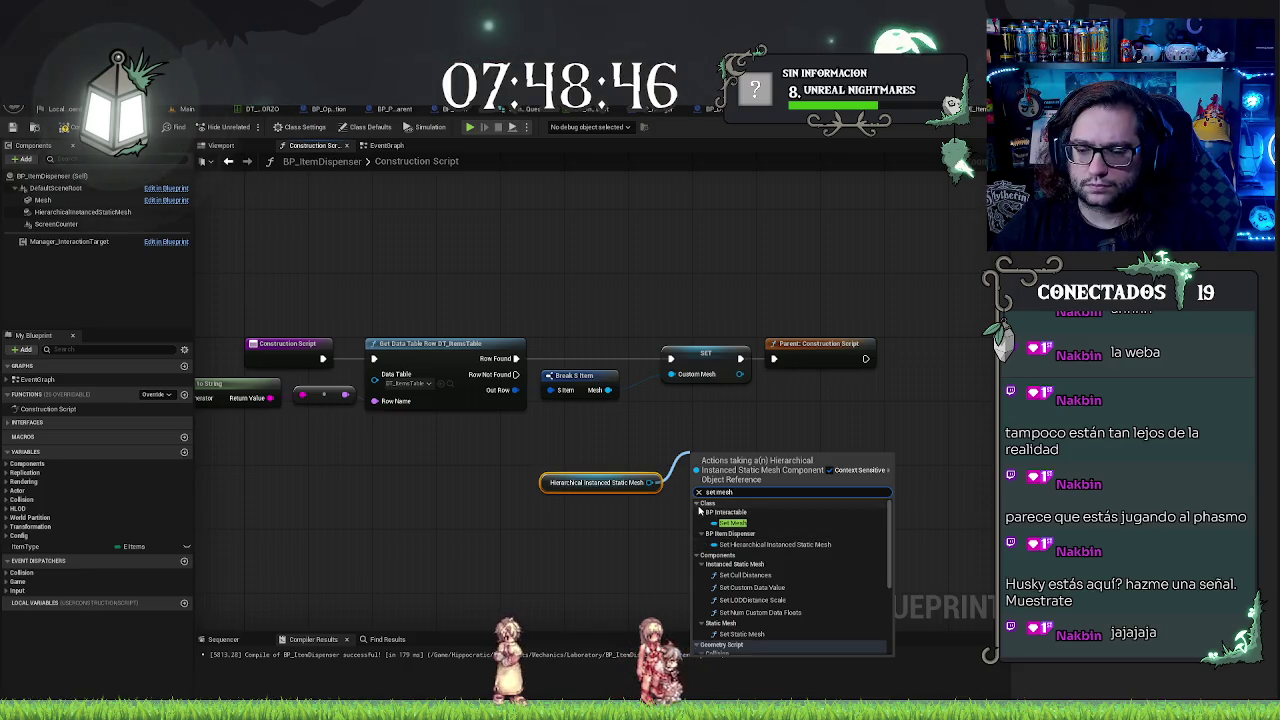
pyautogui.click(752, 634)
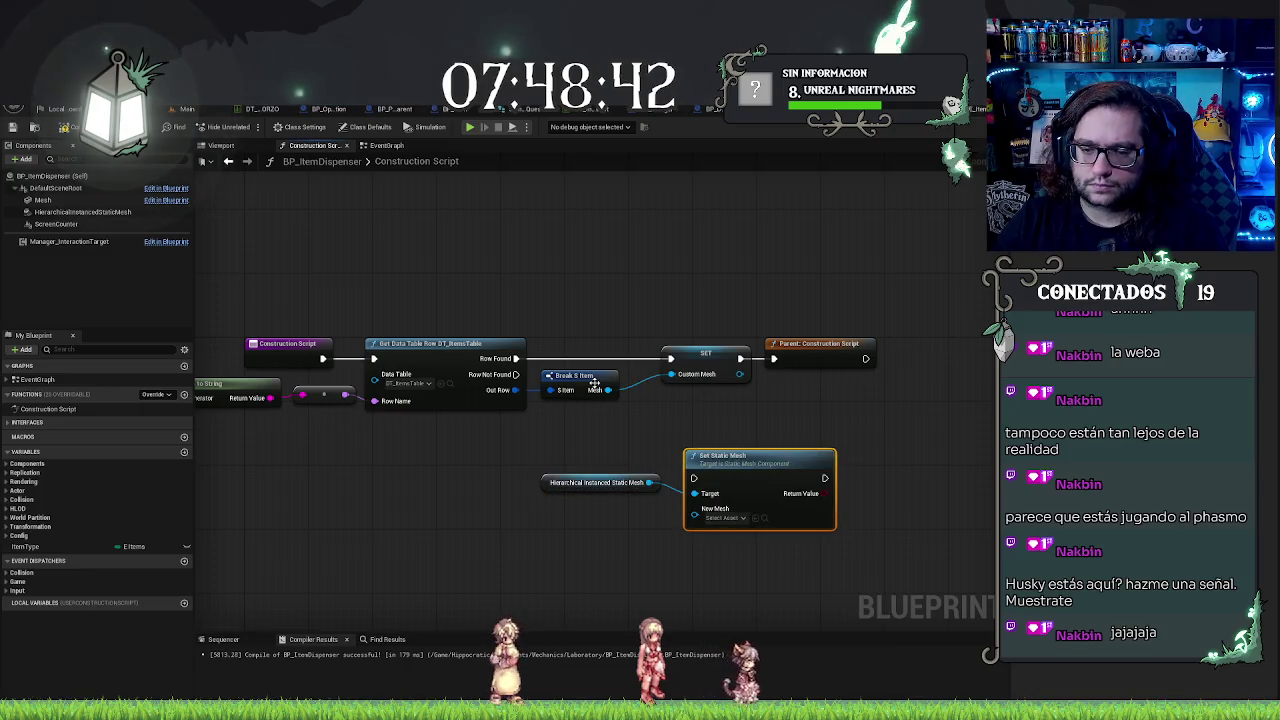
# Step: Feed the item's Mesh into New Mesh and chain Set Static Mesh into the Parent: Construction Script call
pyautogui.moveTo(632, 421); pyautogui.dragTo(694, 514)
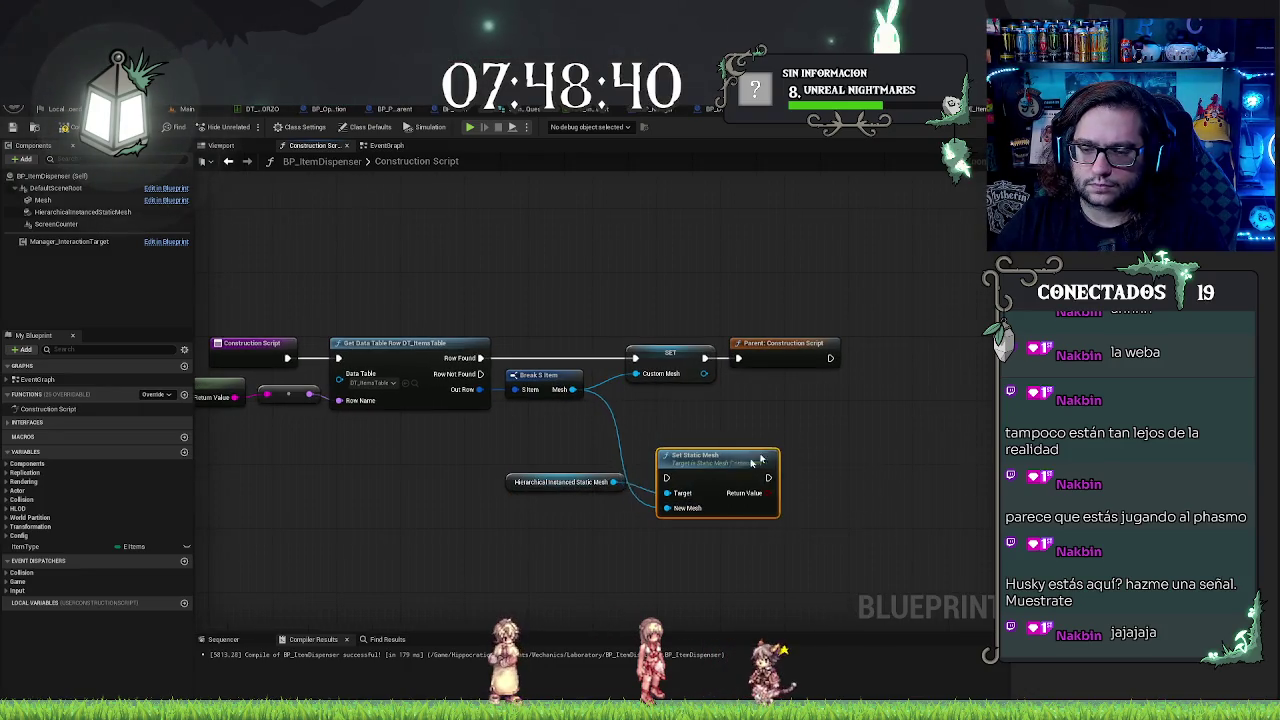
pyautogui.moveTo(705, 456); pyautogui.dragTo(800, 407)
pyautogui.click(803, 341)
pyautogui.moveTo(803, 343); pyautogui.dragTo(908, 343)
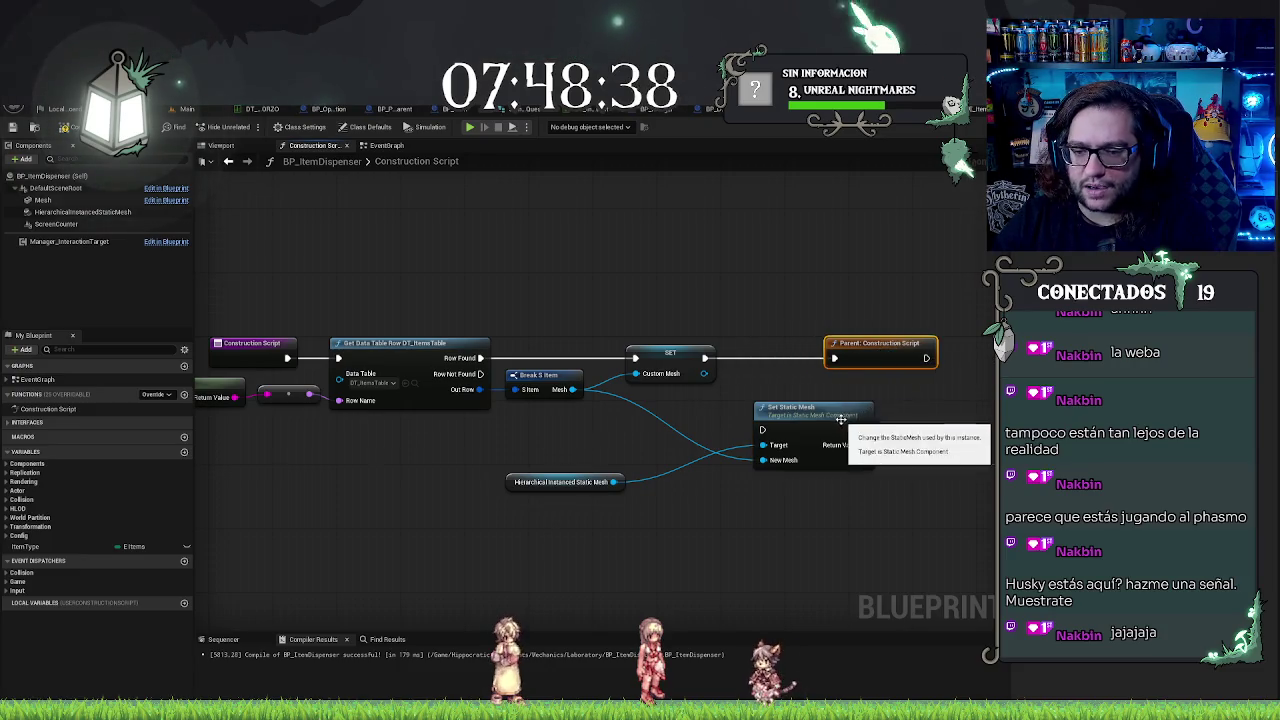
pyautogui.moveTo(829, 415)
pyautogui.mouseDown()
pyautogui.moveTo(797, 360)
pyautogui.moveTo(805, 348)
pyautogui.mouseUp()
pyautogui.moveTo(900, 361); pyautogui.dragTo(936, 361)
pyautogui.moveTo(838, 360); pyautogui.dragTo(882, 358)
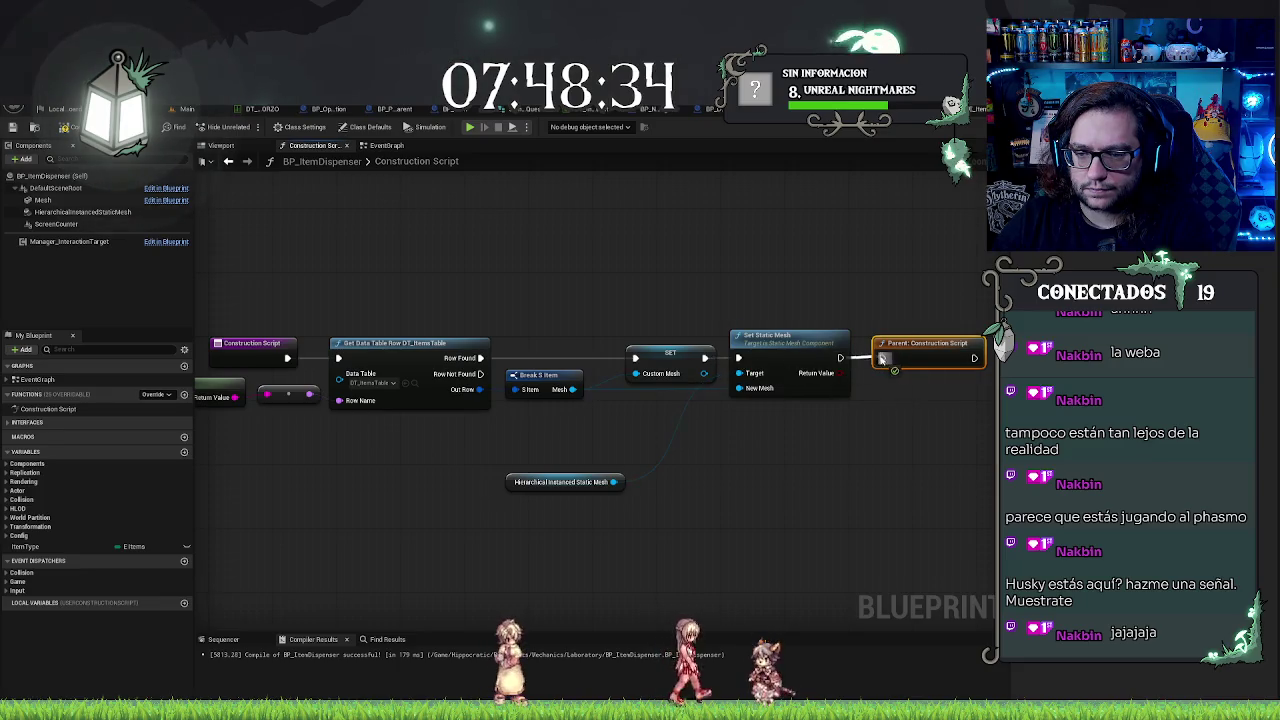
pyautogui.click(801, 470)
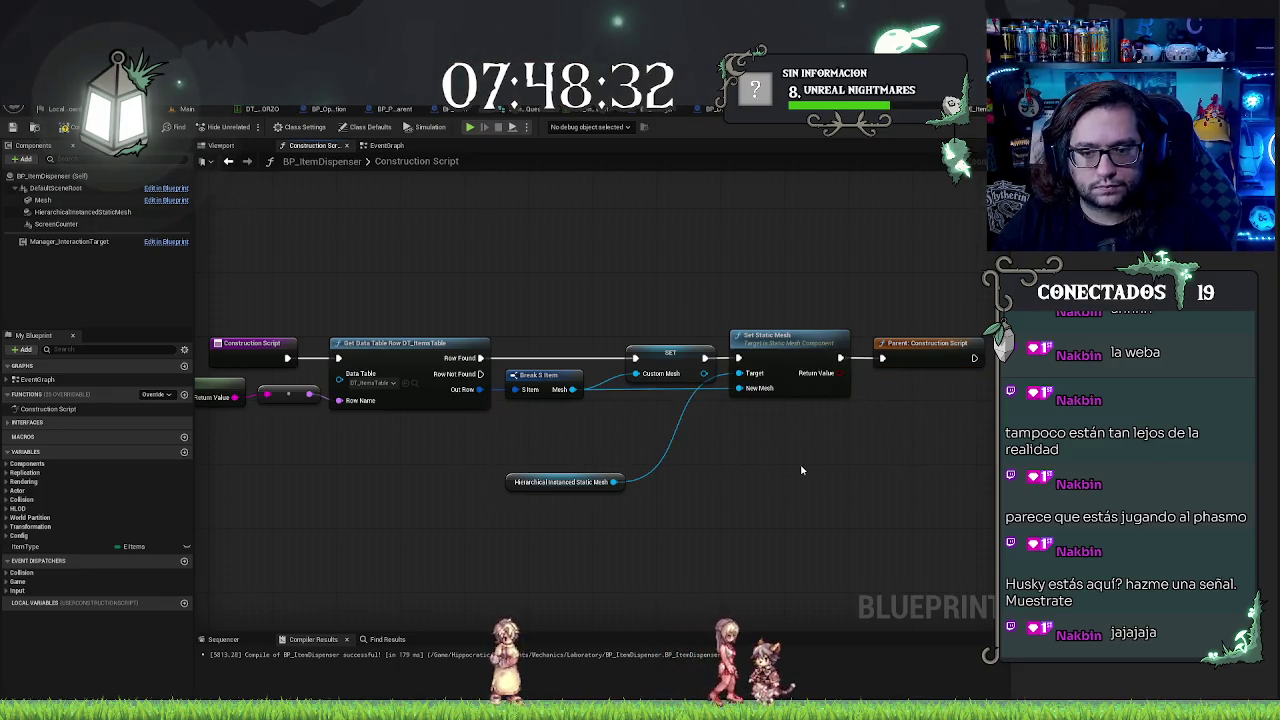
# Step: Tuck the Hierarchical Instanced Static Mesh node under SET and recompile BP_ItemDispenser
pyautogui.click(67, 211)
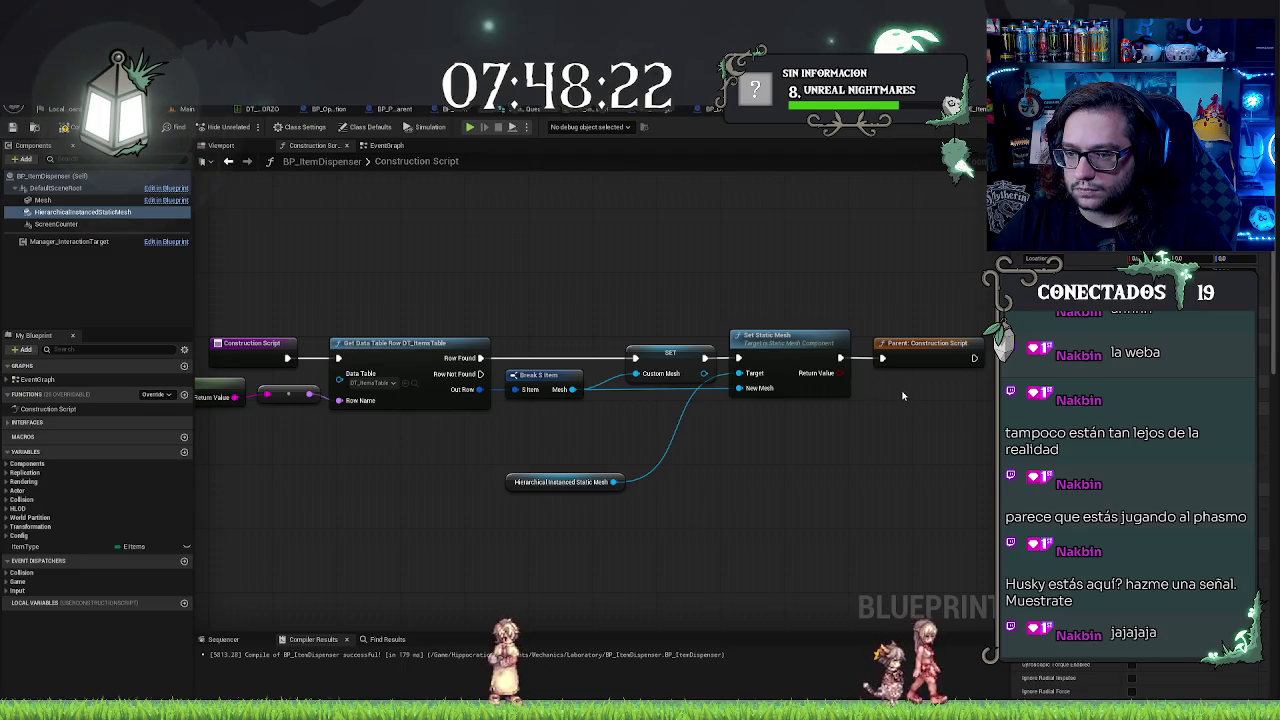
pyautogui.moveTo(902, 396)
pyautogui.mouseDown()
pyautogui.moveTo(802, 396)
pyautogui.moveTo(848, 391)
pyautogui.mouseUp()
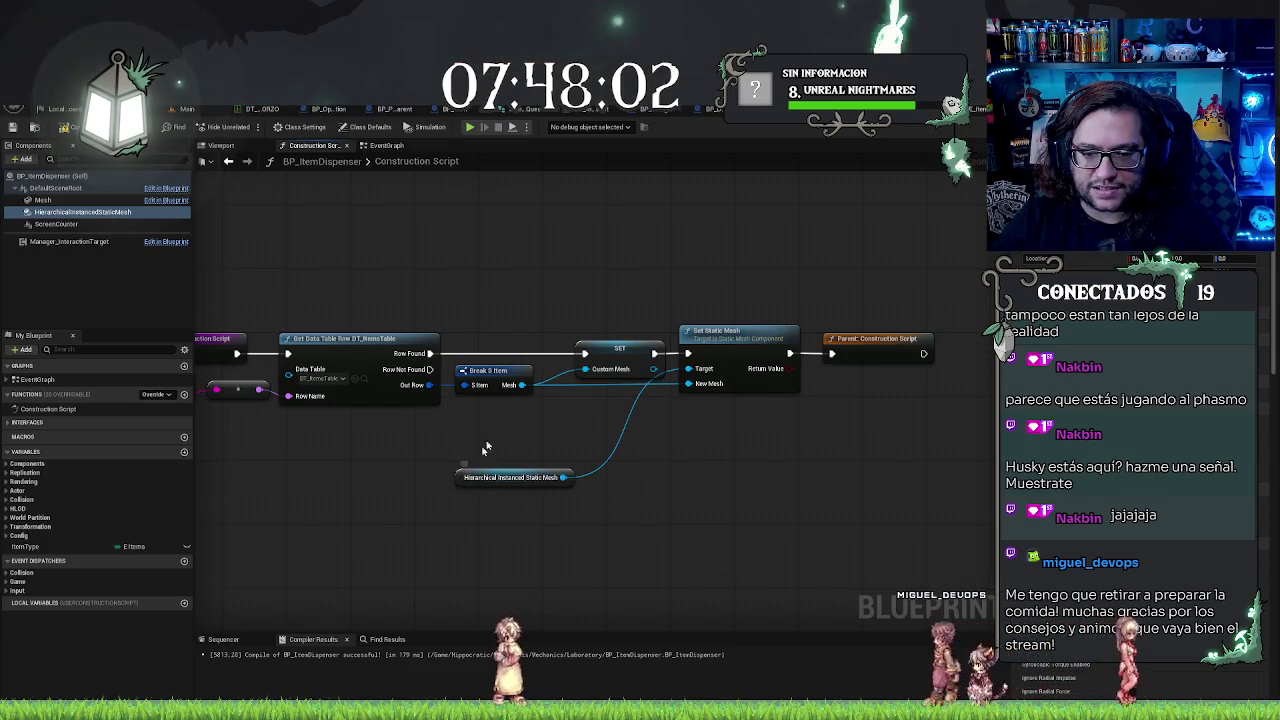
pyautogui.moveTo(458, 477); pyautogui.dragTo(540, 405)
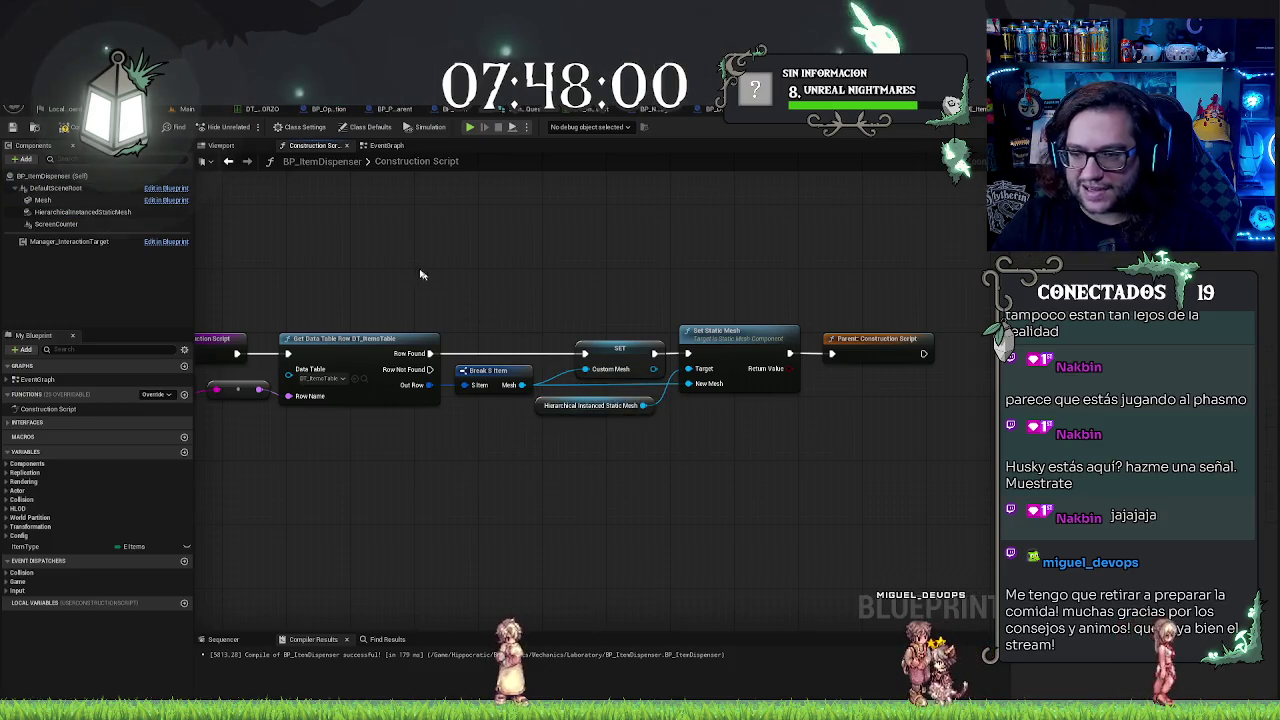
pyautogui.moveTo(523, 277); pyautogui.dragTo(684, 335)
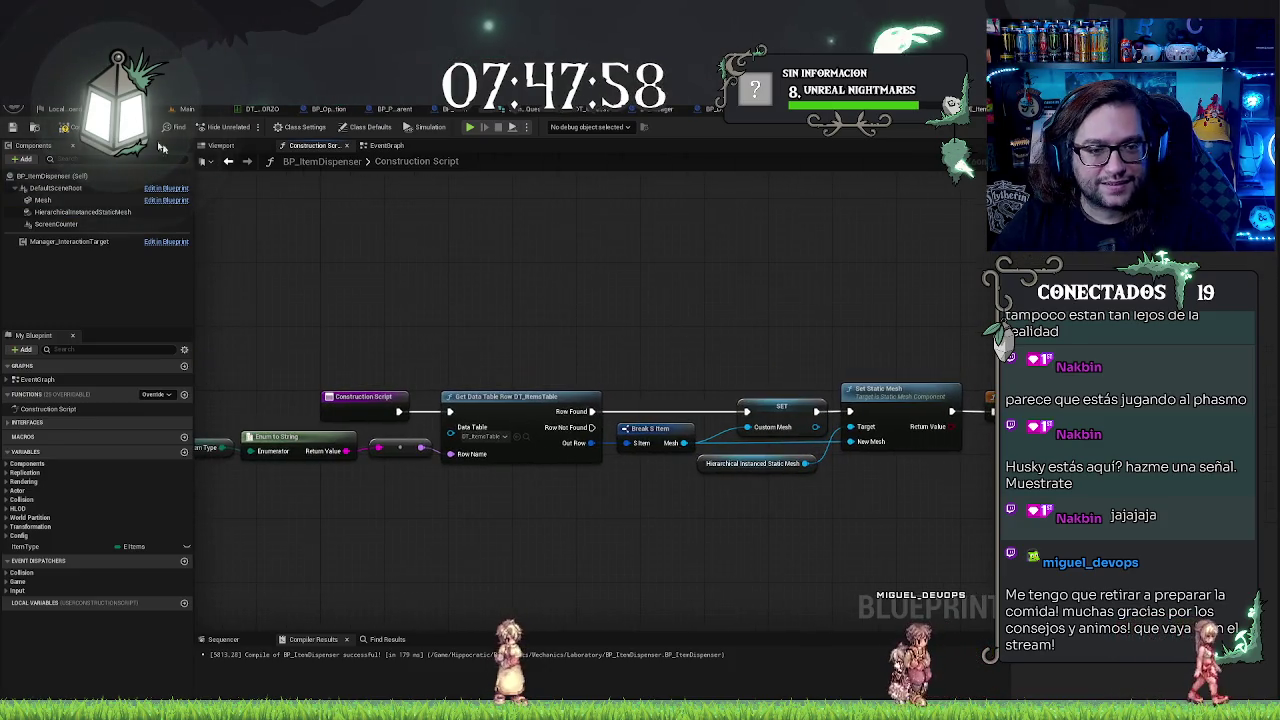
pyautogui.click(12, 127)
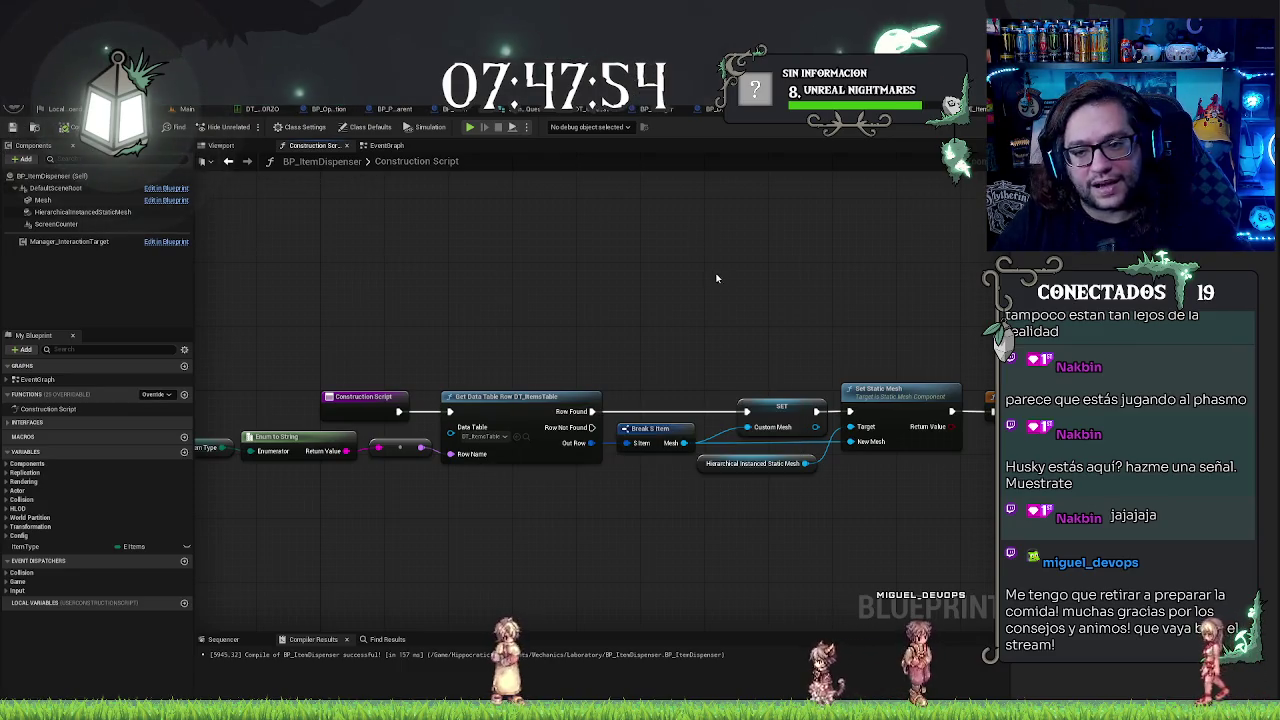
pyautogui.moveTo(719, 293); pyautogui.dragTo(615, 275)
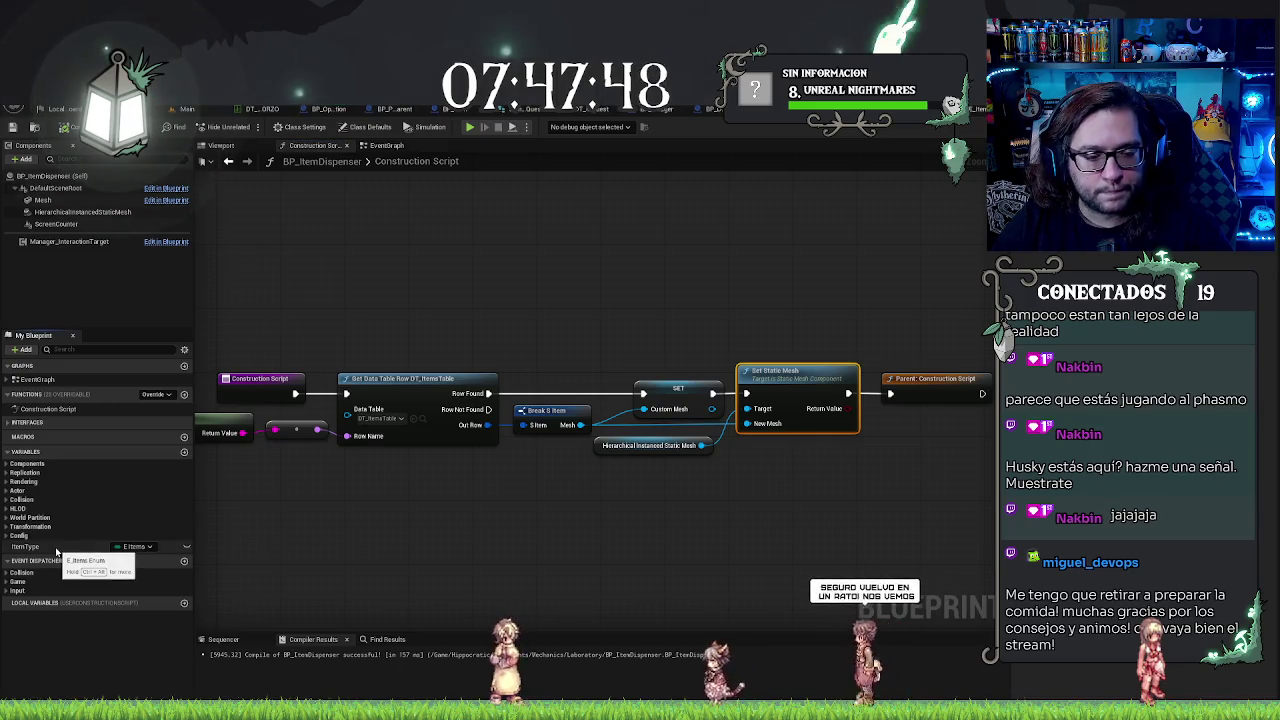
# Step: Add variables named Quantity and Infinite, make Infinite a Boolean, and compile
pyautogui.click(184, 452)
pyautogui.write('Qty')
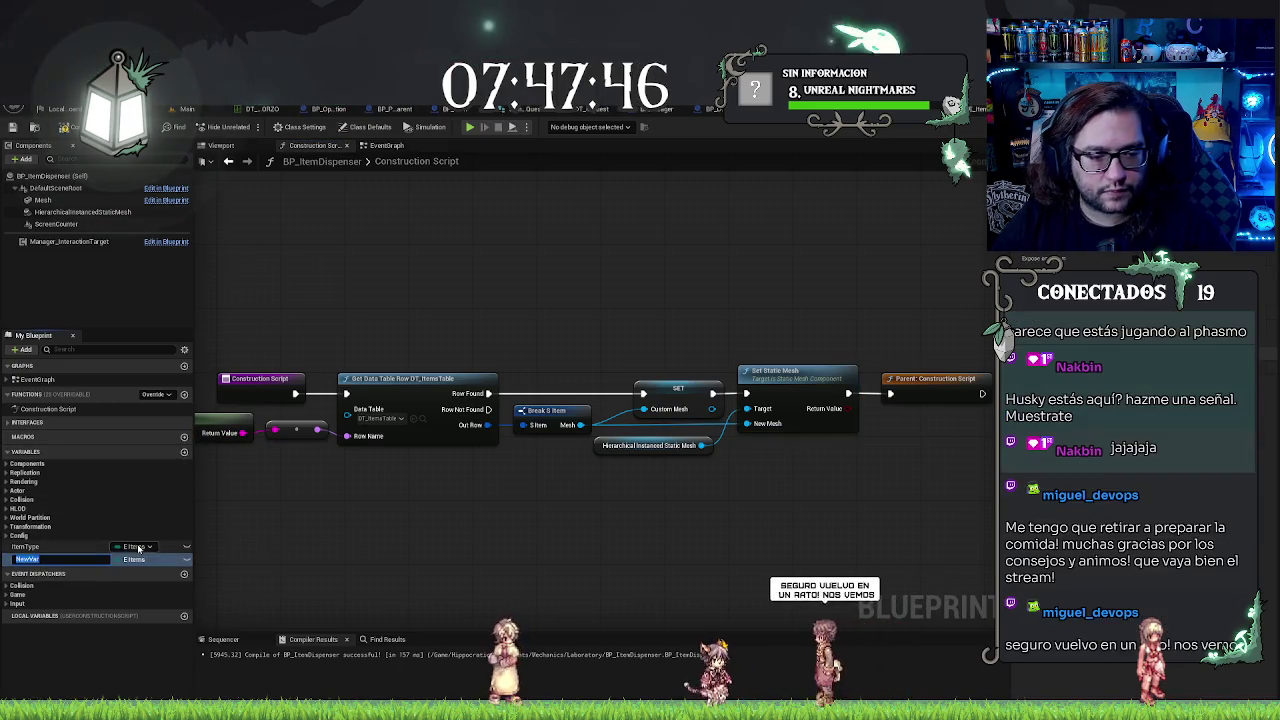
pyautogui.press('BackSpace')
pyautogui.press('BackSpace')
pyautogui.write('uantity')
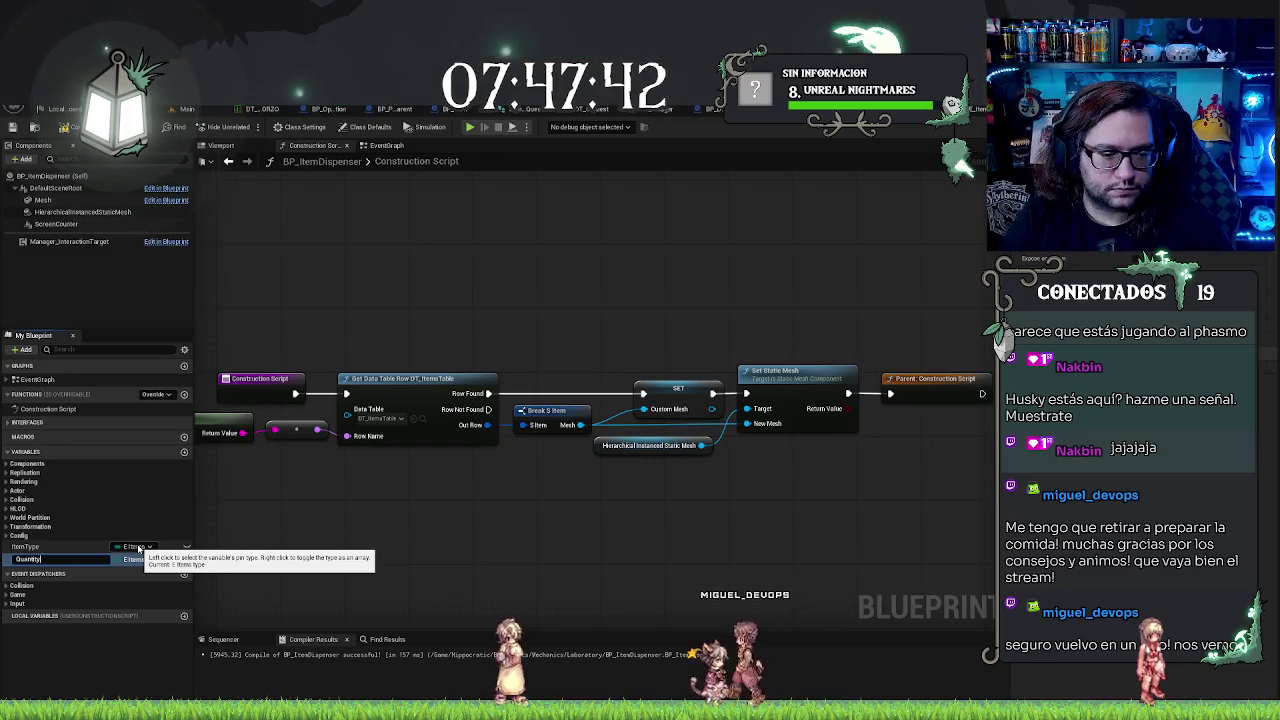
pyautogui.click(134, 559)
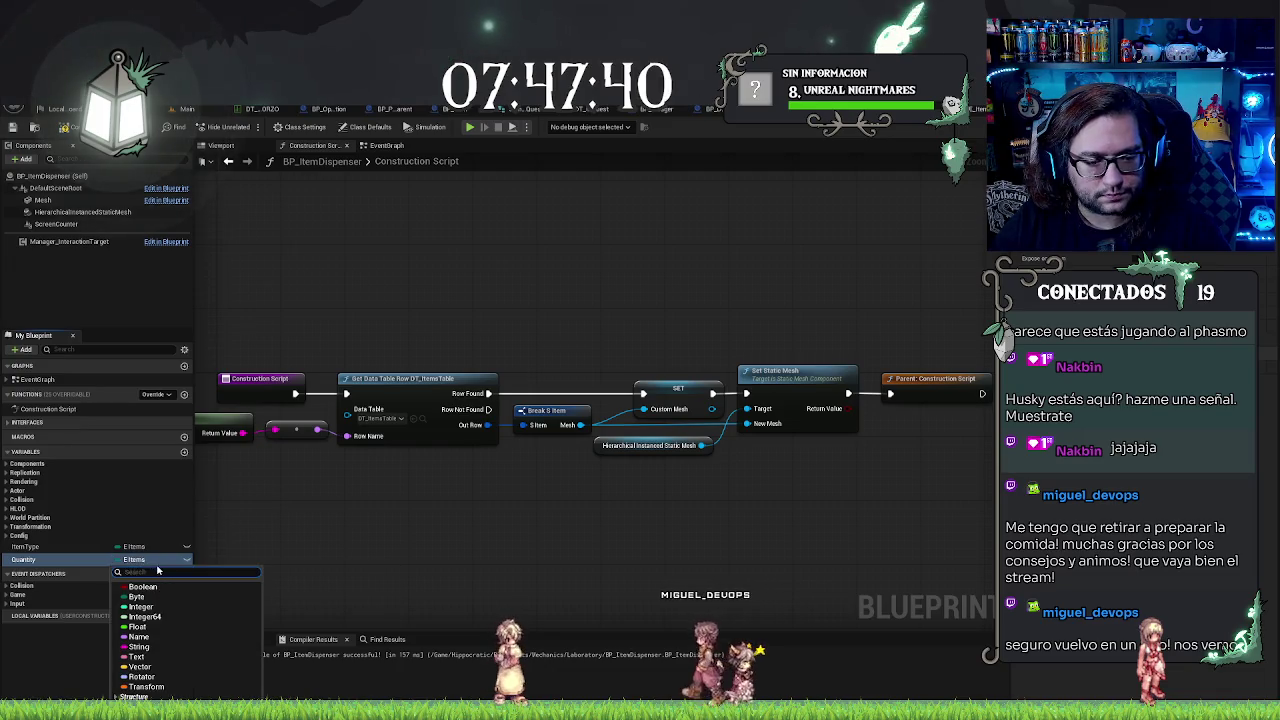
pyautogui.click(22, 625)
pyautogui.click(184, 452)
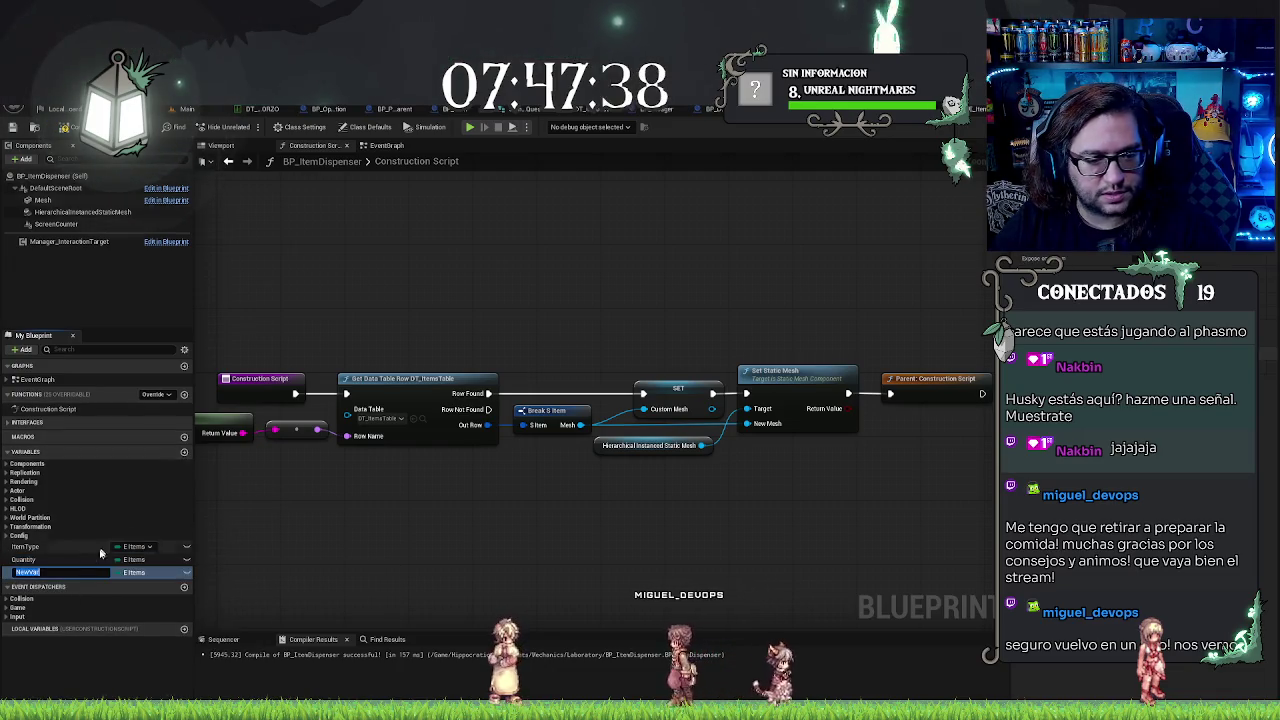
pyautogui.write('Infinite')
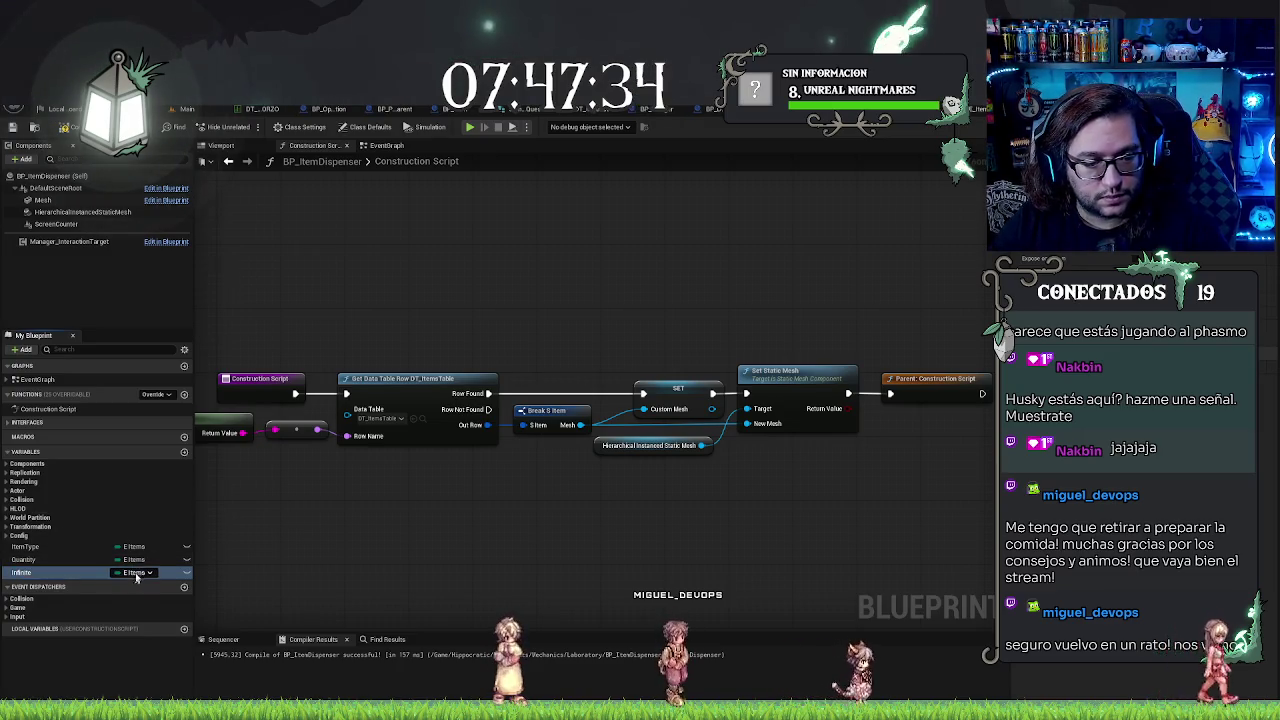
pyautogui.click(136, 572)
pyautogui.click(142, 599)
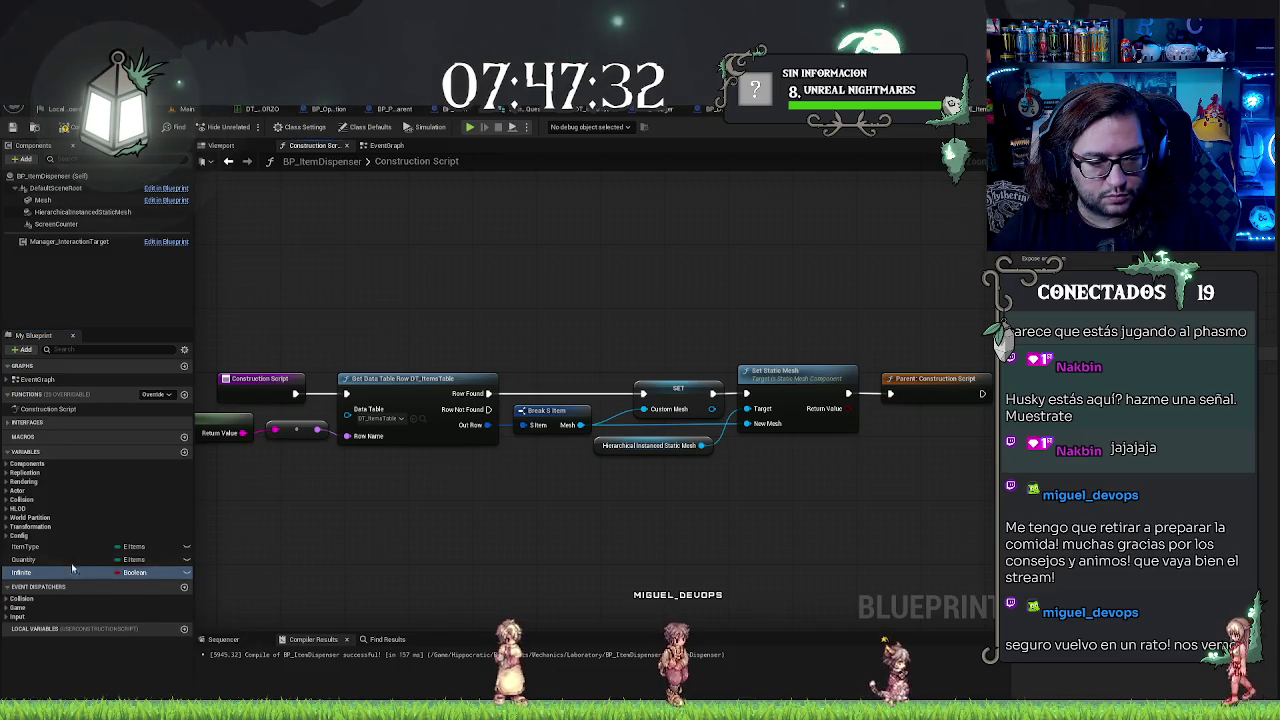
pyautogui.click(68, 133)
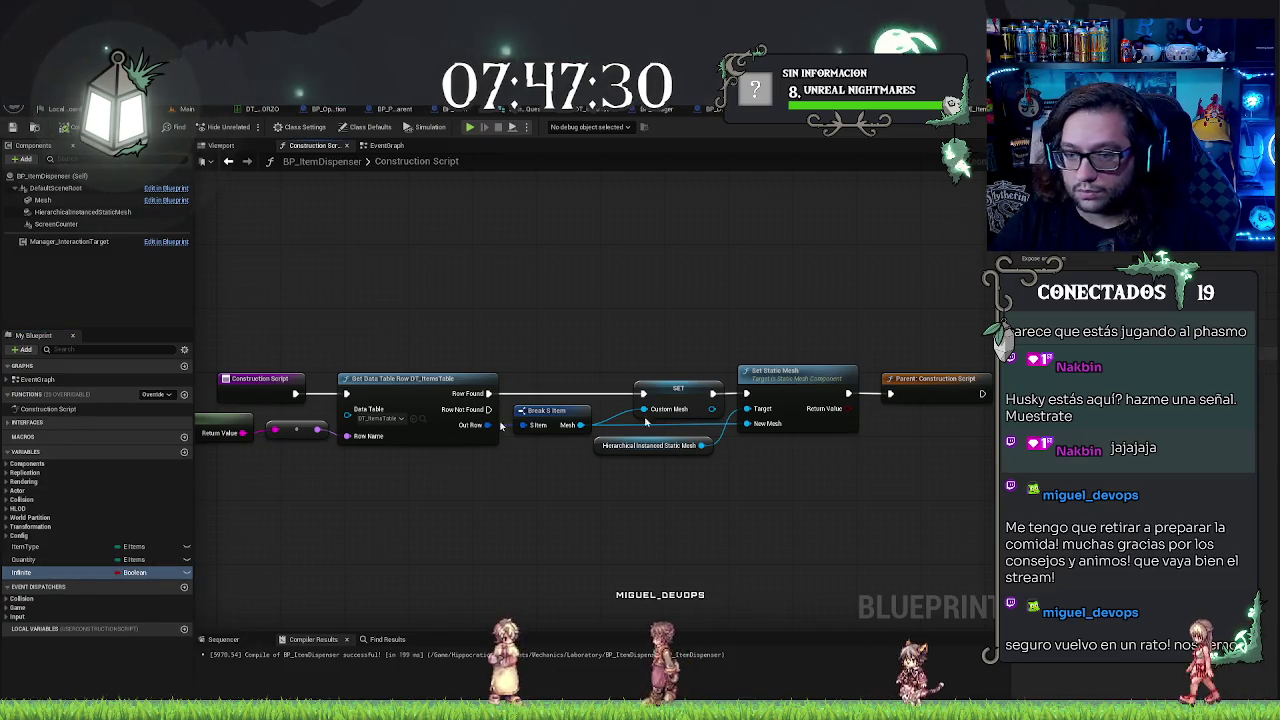
# Step: Change Quantity's type to Integer and pan back to the construction script nodes
pyautogui.click(60, 559)
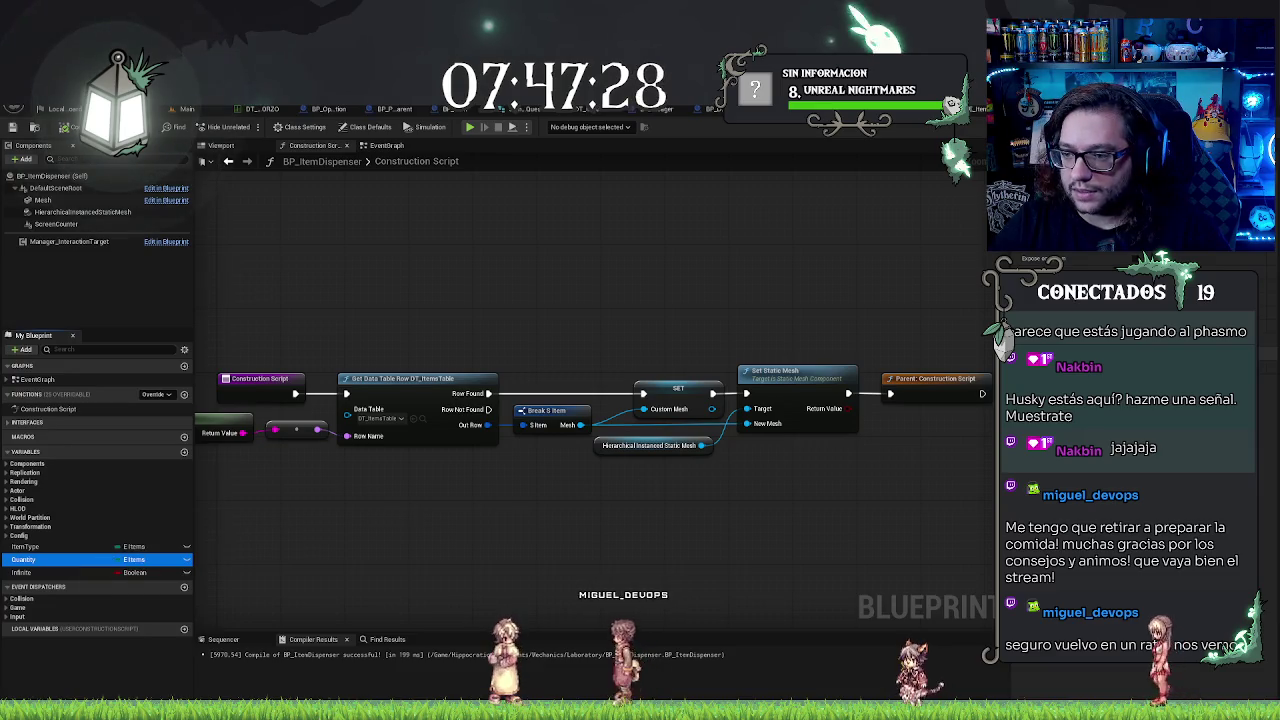
pyautogui.click(138, 559)
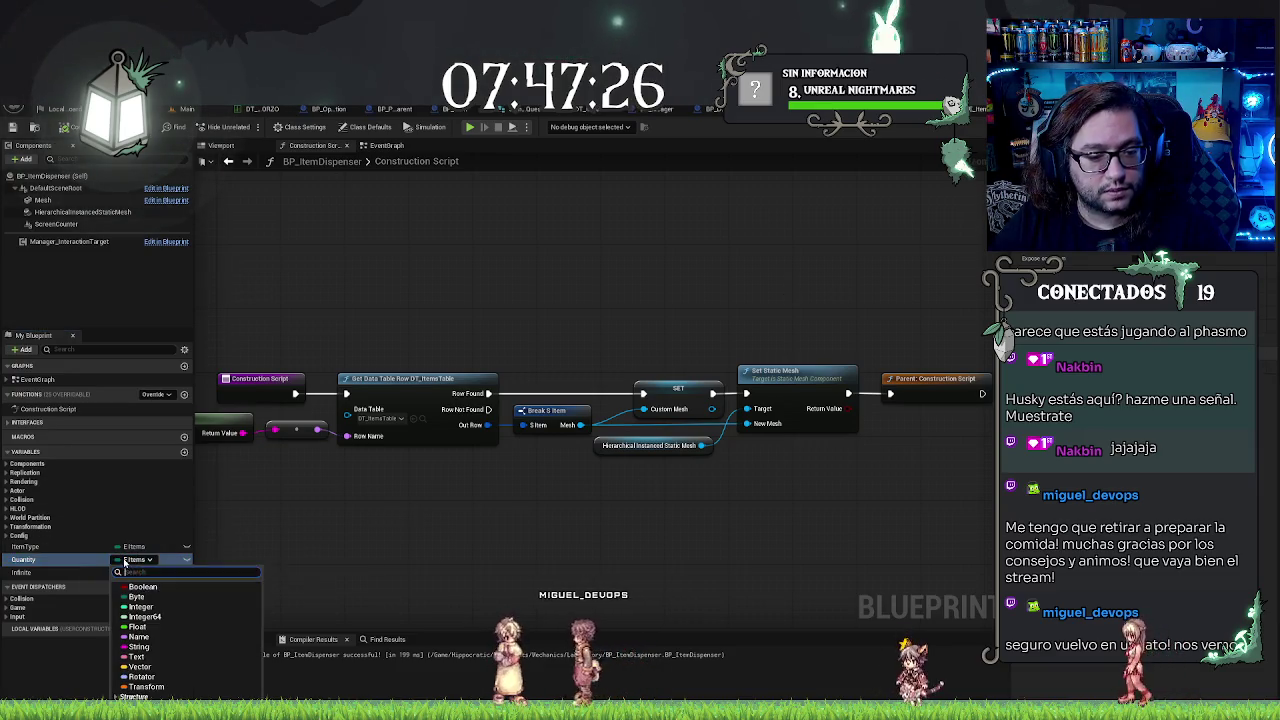
pyautogui.click(140, 607)
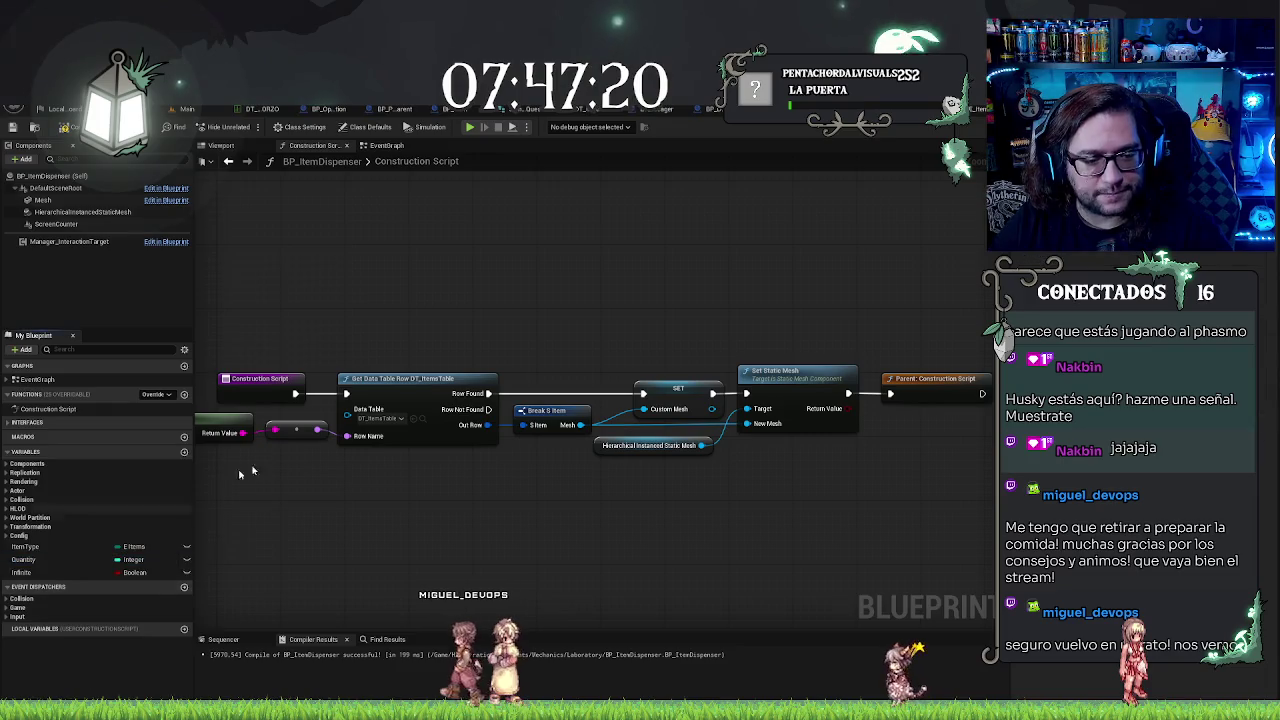
pyautogui.moveTo(243, 466)
pyautogui.mouseDown()
pyautogui.moveTo(537, 529)
pyautogui.moveTo(428, 405)
pyautogui.mouseUp()
pyautogui.moveTo(585, 359)
pyautogui.mouseDown()
pyautogui.moveTo(400, 330)
pyautogui.moveTo(523, 283)
pyautogui.moveTo(641, 312)
pyautogui.mouseUp()
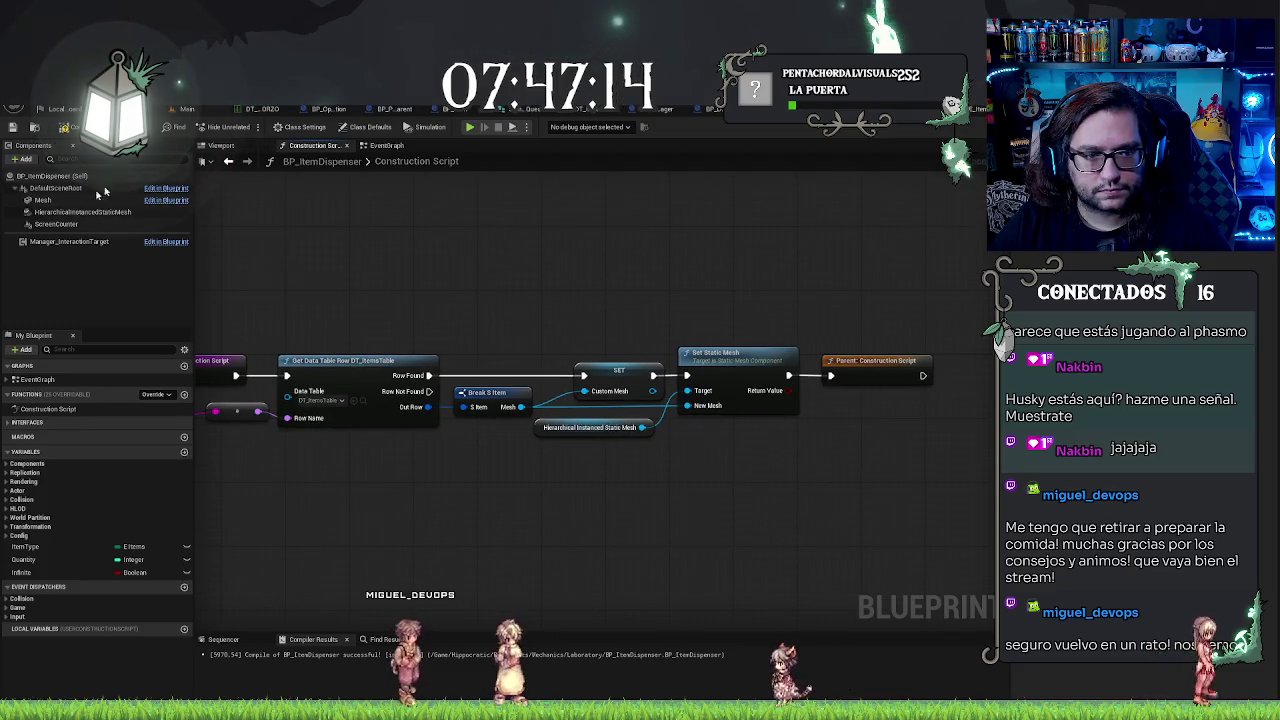
pyautogui.click(43, 200)
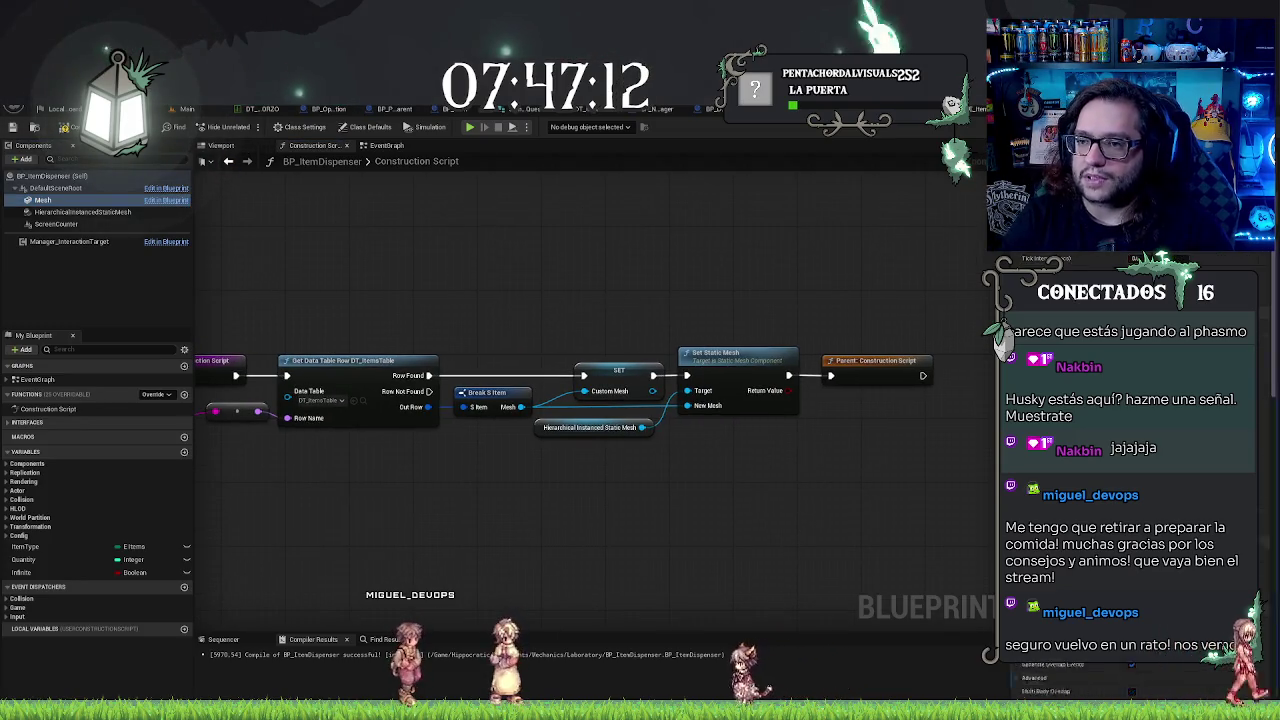
pyautogui.scroll(-3, 1130, 460)
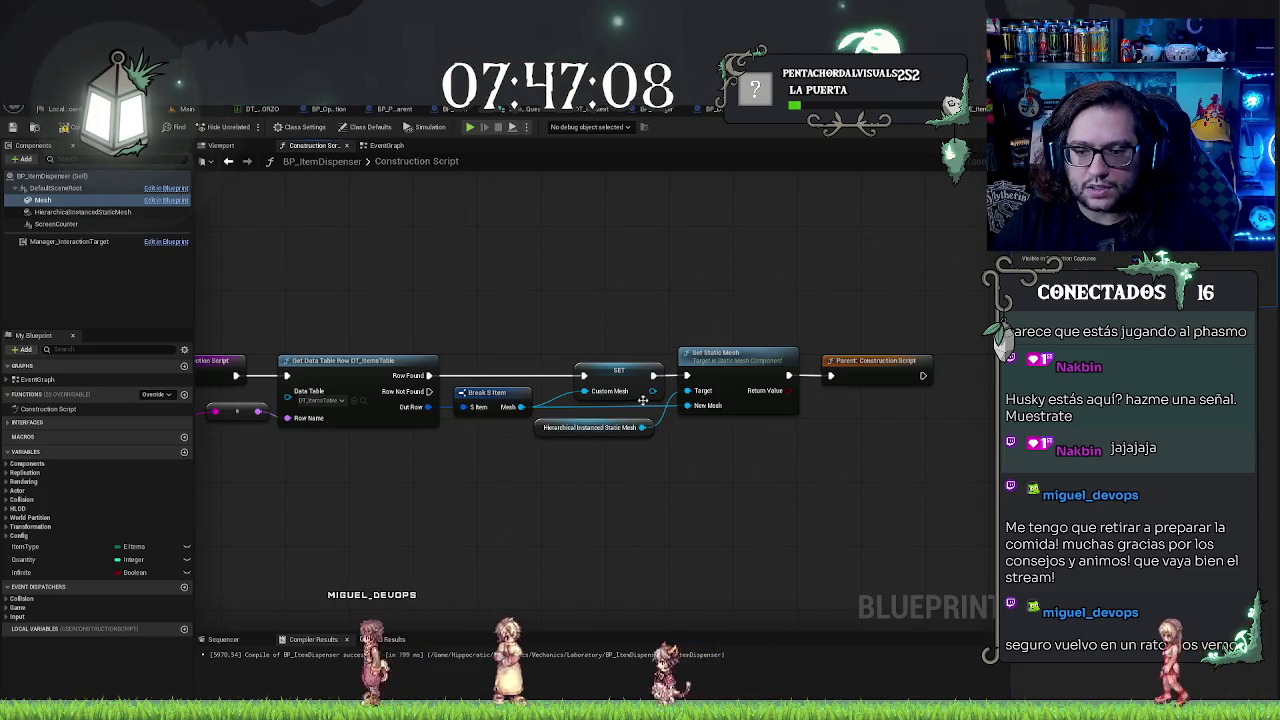
# Step: Shift Set Static Mesh, the parent call and the mesh reference right to make room
pyautogui.moveTo(850, 335); pyautogui.dragTo(755, 459)
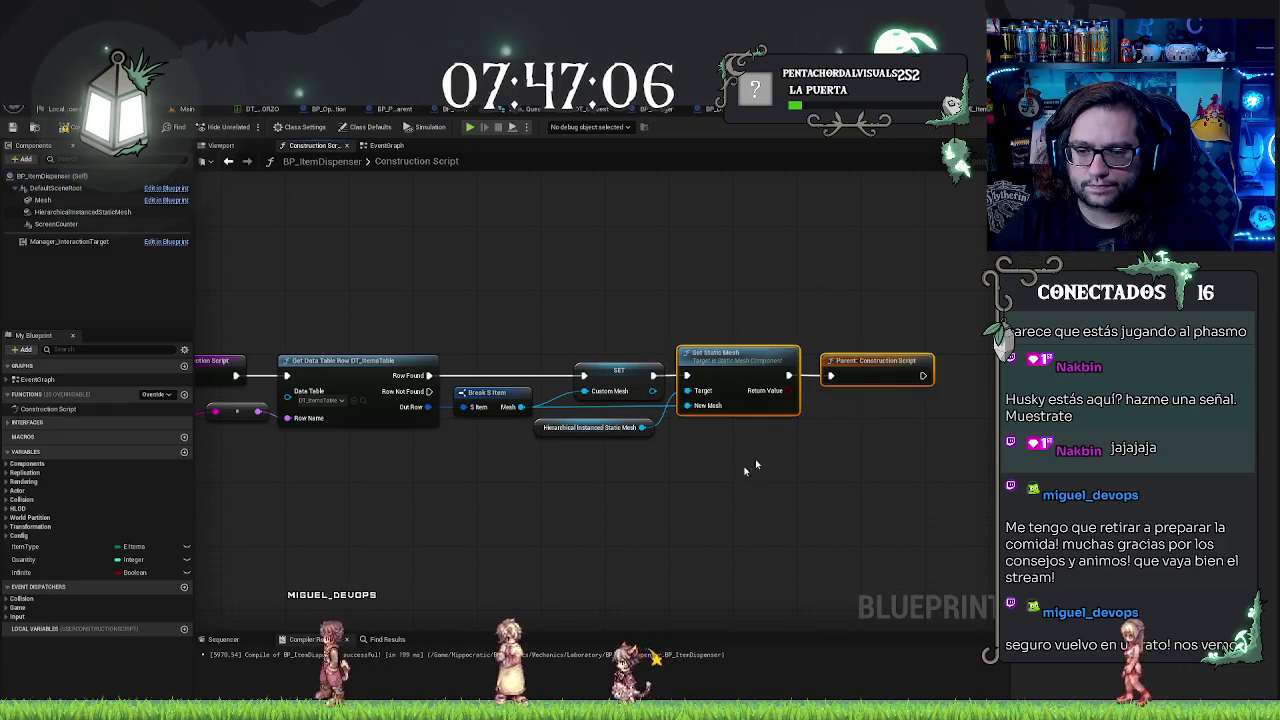
pyautogui.keyDown('ctrl'); pyautogui.click(590, 427); pyautogui.keyUp('ctrl')
pyautogui.moveTo(590, 427); pyautogui.dragTo(735, 427)
pyautogui.click(626, 281)
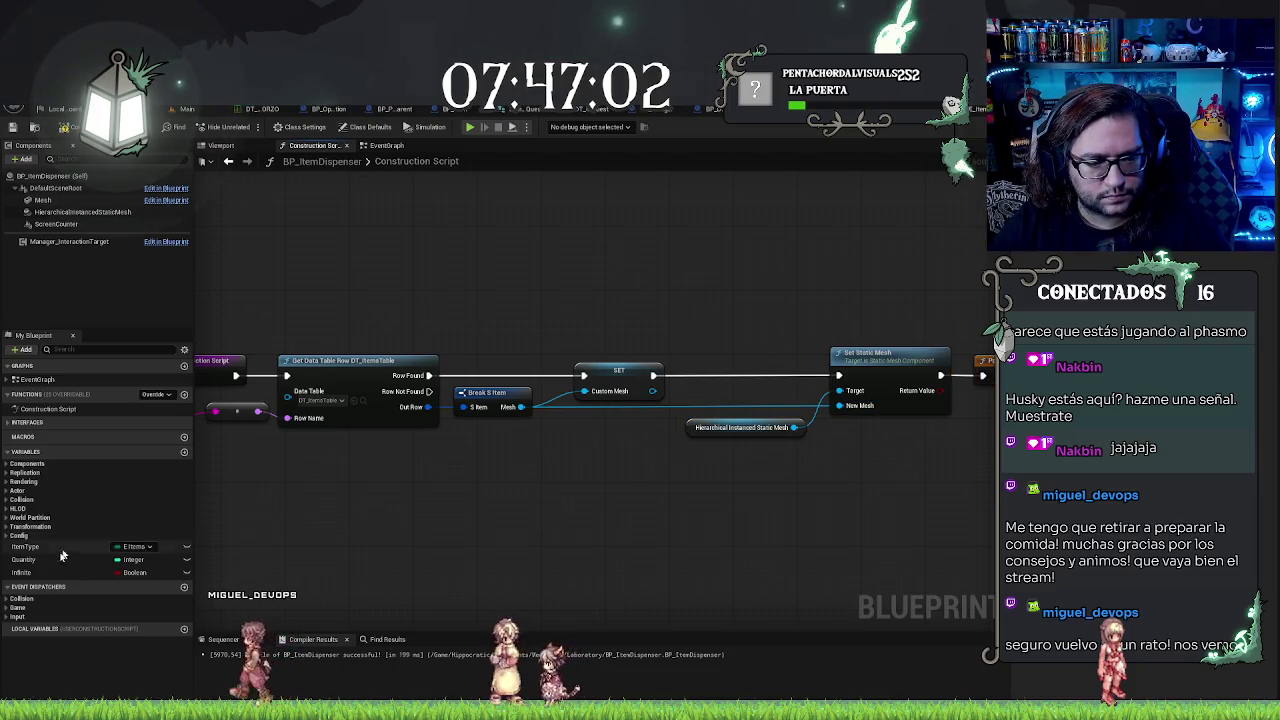
# Step: Add a Branch on an Infinite getter after SET, wire True to Set Static Mesh, and lower it
pyautogui.moveTo(545, 488); pyautogui.dragTo(580, 487)
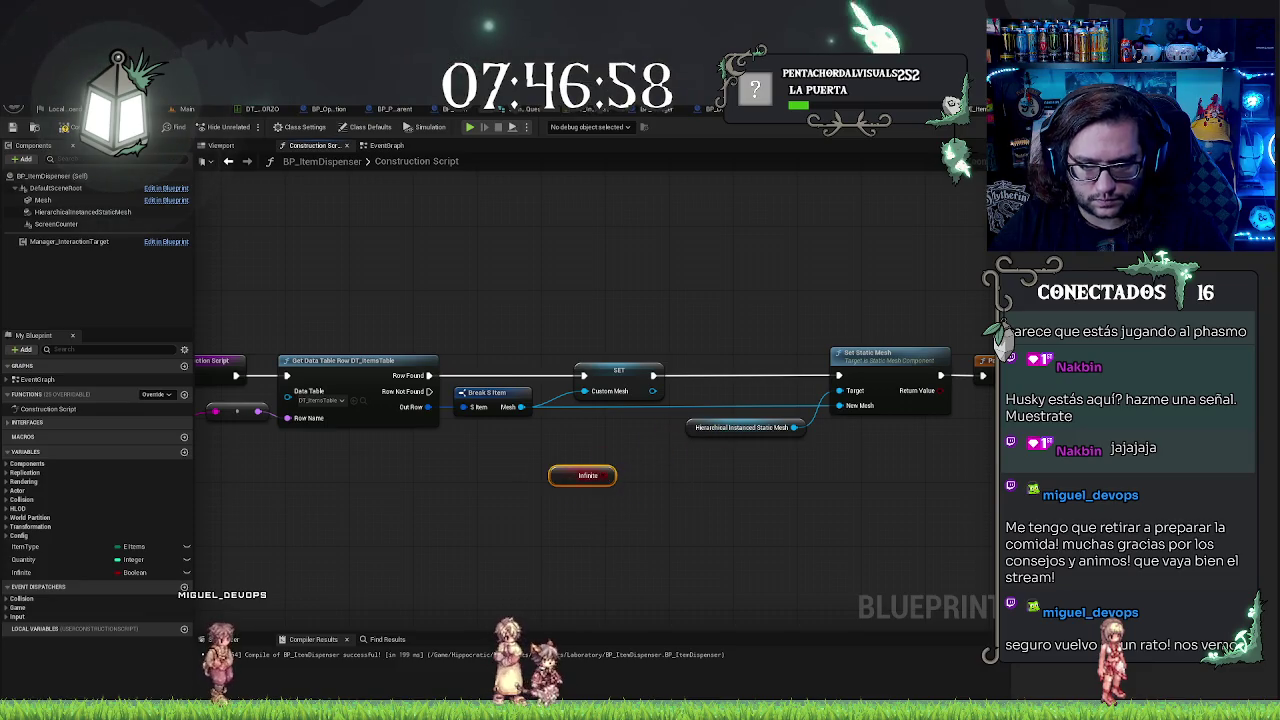
pyautogui.moveTo(605, 479); pyautogui.dragTo(716, 368)
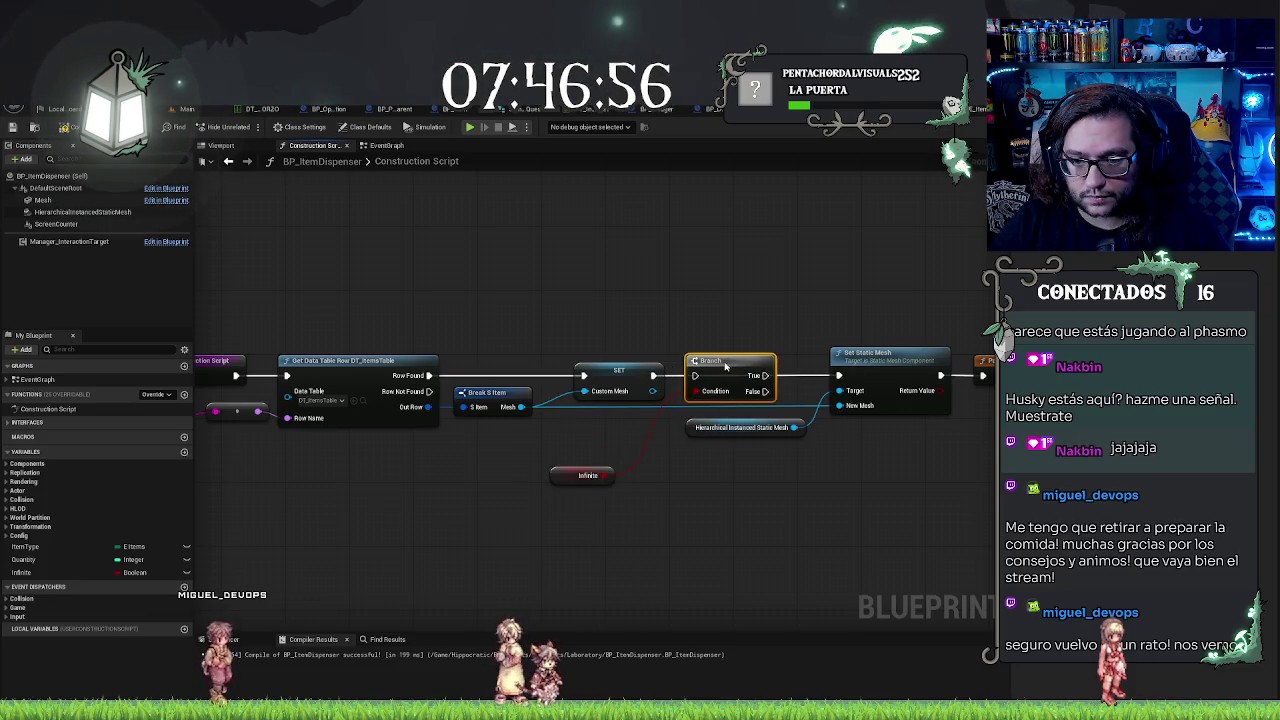
pyautogui.moveTo(626, 452)
pyautogui.mouseDown()
pyautogui.moveTo(558, 418)
pyautogui.moveTo(569, 412)
pyautogui.mouseUp()
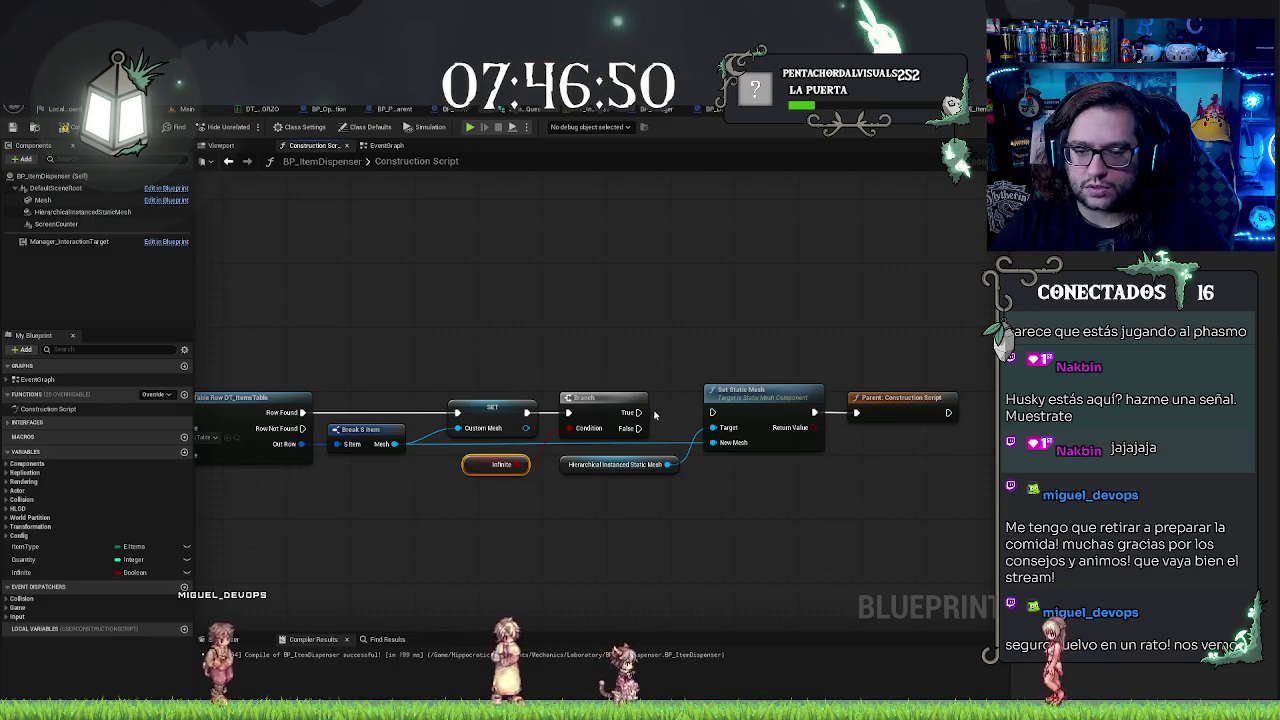
pyautogui.moveTo(636, 413); pyautogui.dragTo(712, 412)
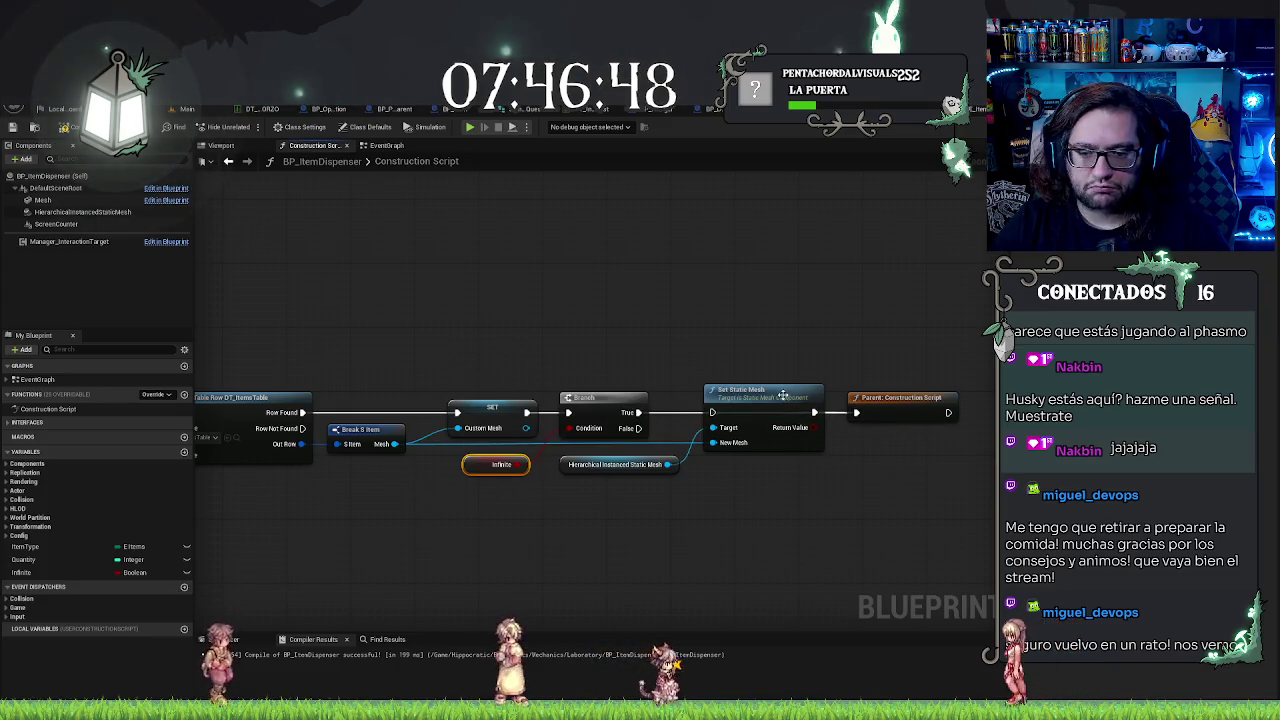
pyautogui.moveTo(550, 500); pyautogui.dragTo(835, 380)
pyautogui.moveTo(757, 390); pyautogui.dragTo(757, 502)
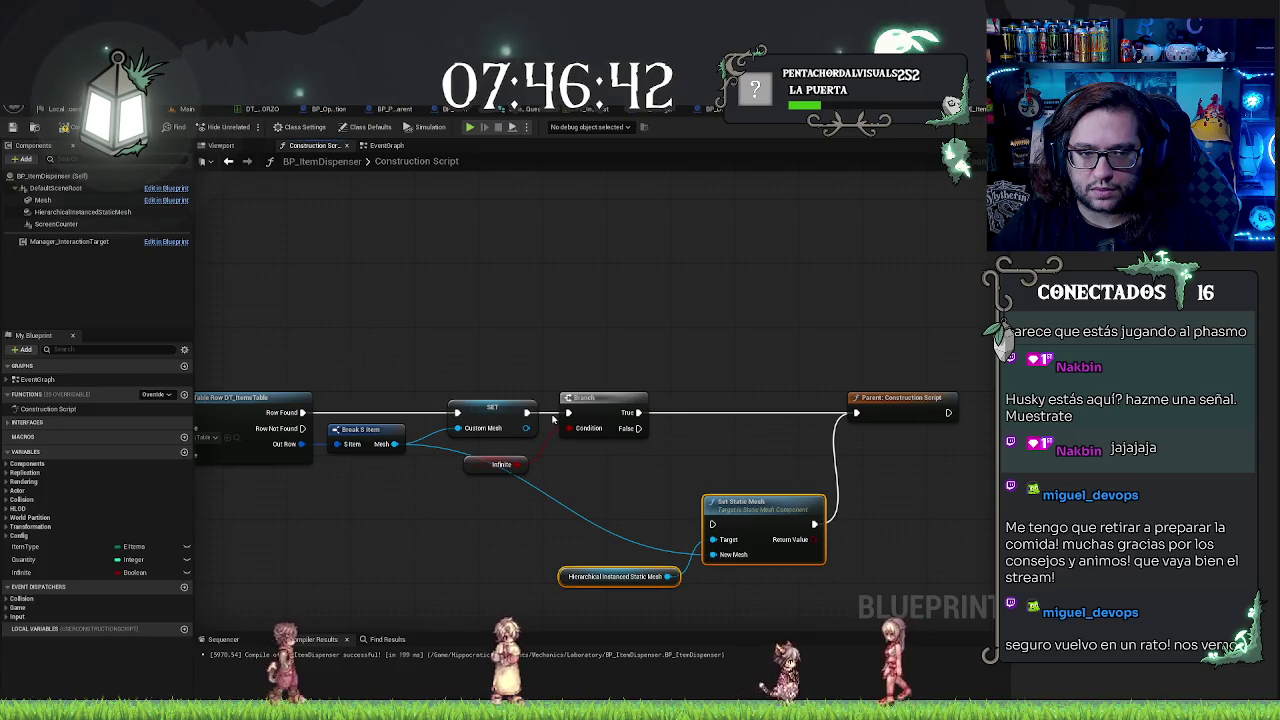
# Step: Add a Set Visibility node targeting the Mesh component and place it after the Branch
pyautogui.moveTo(43, 200)
pyautogui.mouseDown()
pyautogui.moveTo(443, 534)
pyautogui.moveTo(455, 498)
pyautogui.moveTo(505, 492)
pyautogui.mouseUp()
pyautogui.write('visi')
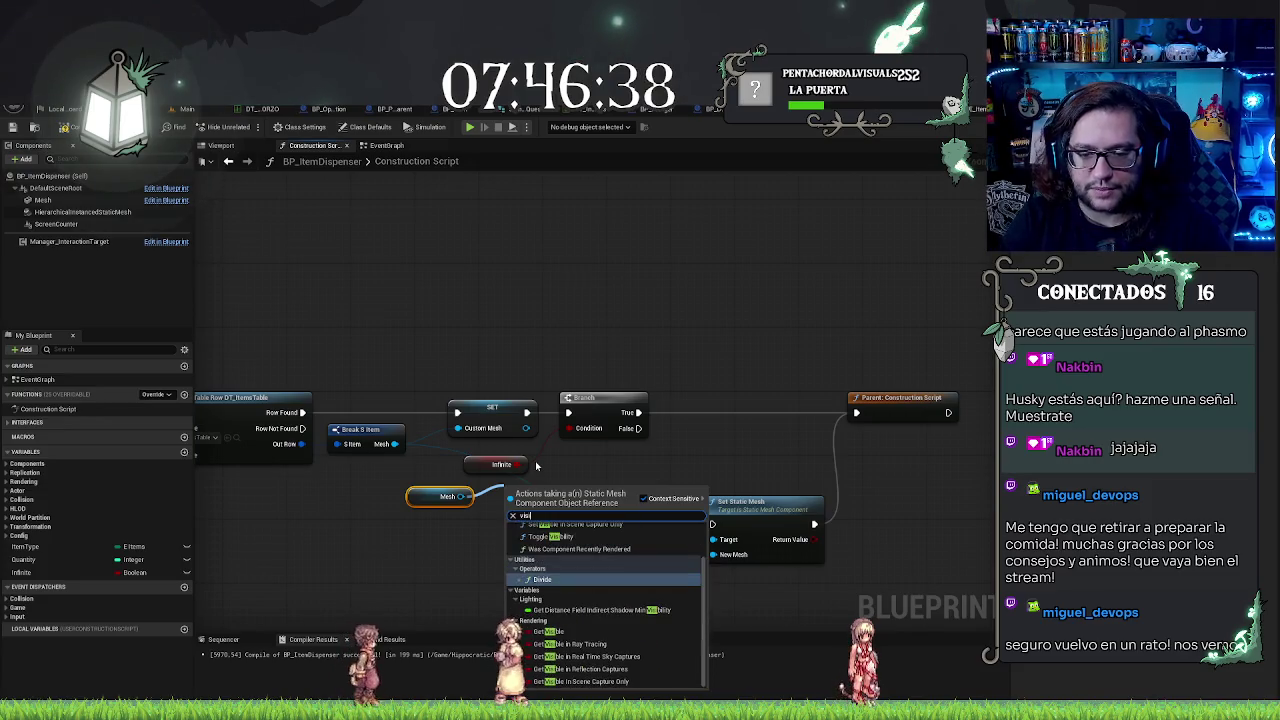
pyautogui.scroll(2, 610, 540)
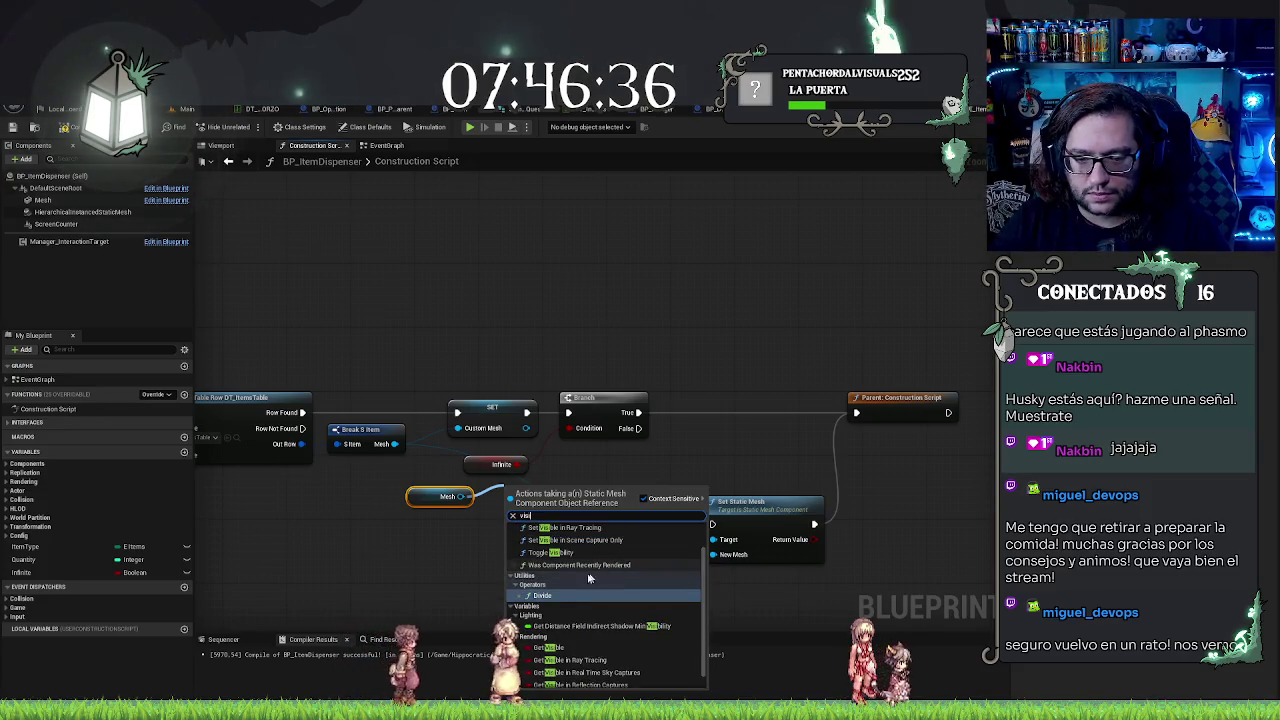
pyautogui.click(578, 548)
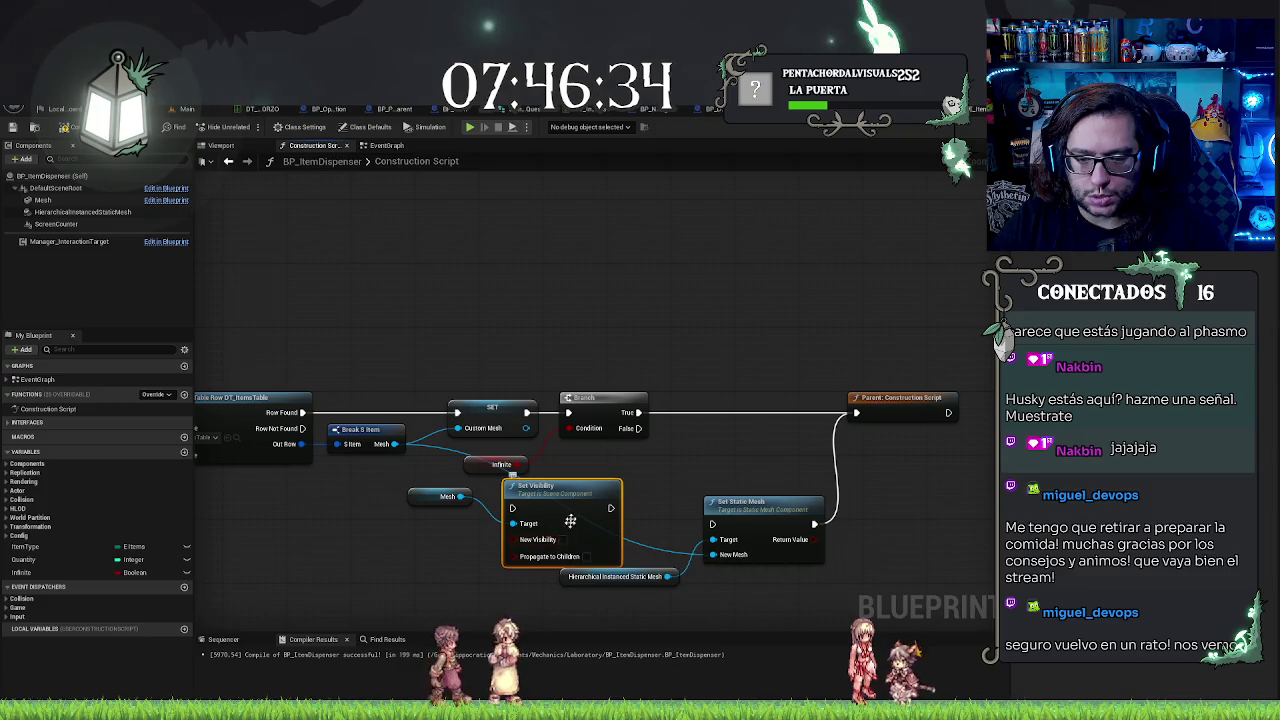
pyautogui.moveTo(570, 521)
pyautogui.mouseDown()
pyautogui.moveTo(795, 464)
pyautogui.moveTo(738, 413)
pyautogui.moveTo(724, 441)
pyautogui.moveTo(731, 412)
pyautogui.moveTo(640, 430)
pyautogui.mouseUp()
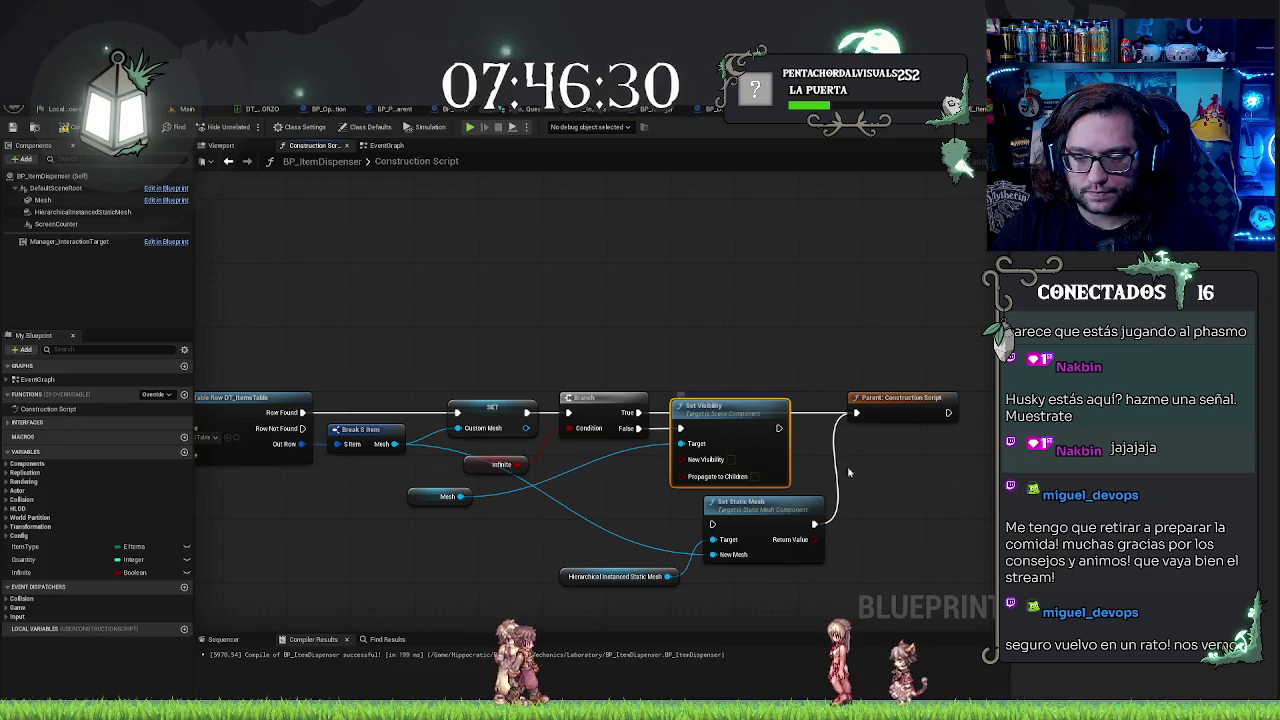
# Step: Move the parent call right, reposition Set Static Mesh, and chain Set Visibility into it
pyautogui.moveTo(631, 507); pyautogui.dragTo(507, 467)
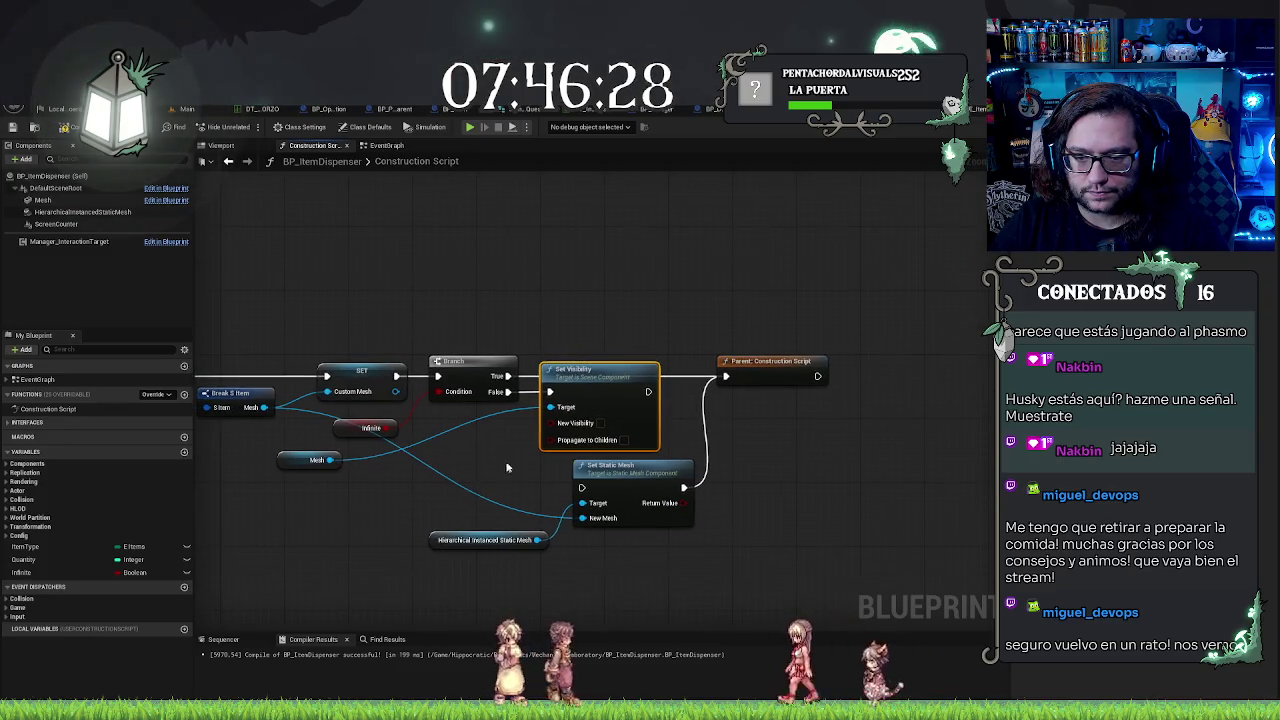
pyautogui.moveTo(820, 339)
pyautogui.mouseDown()
pyautogui.moveTo(976, 339)
pyautogui.moveTo(1010, 361)
pyautogui.mouseUp()
pyautogui.moveTo(500, 504); pyautogui.dragTo(620, 573)
pyautogui.moveTo(637, 472)
pyautogui.mouseDown()
pyautogui.moveTo(752, 427)
pyautogui.moveTo(749, 408)
pyautogui.moveTo(709, 388)
pyautogui.moveTo(617, 397)
pyautogui.moveTo(648, 392)
pyautogui.mouseUp()
pyautogui.click(749, 408)
pyautogui.moveTo(828, 393); pyautogui.dragTo(628, 398)
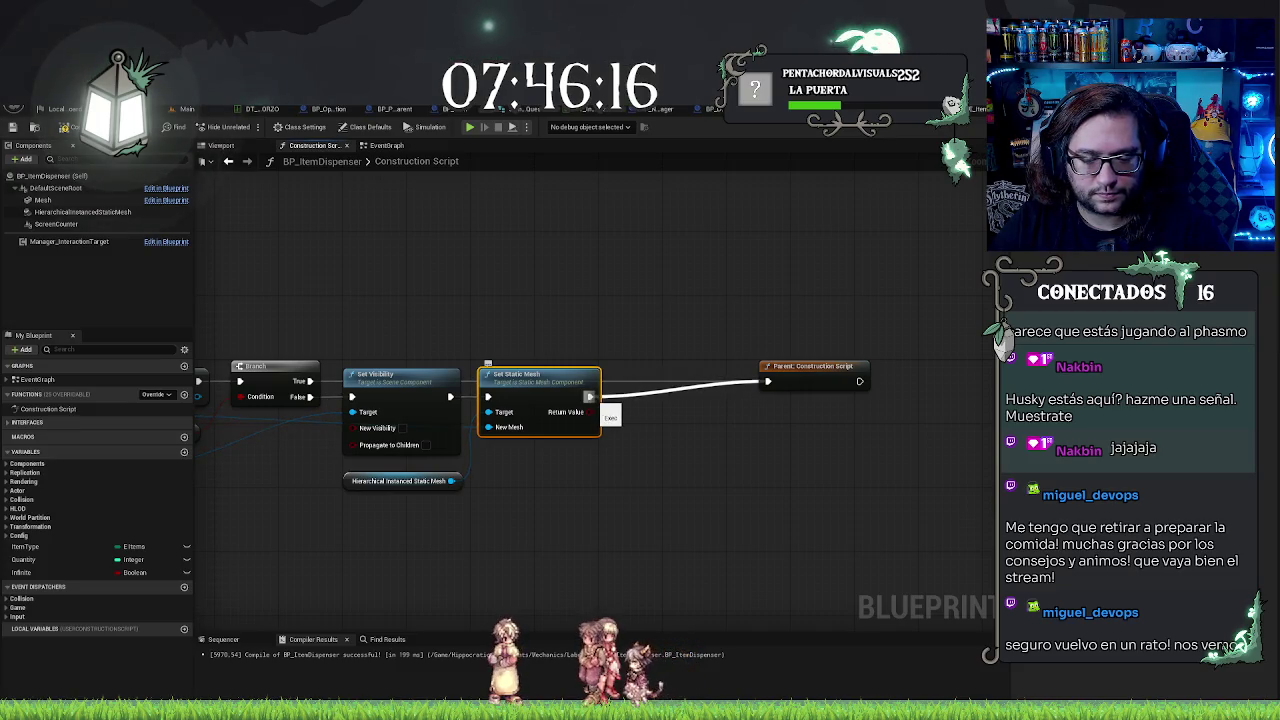
# Step: Add a For Loop after Set Static Mesh, aligned on the execution line
pyautogui.moveTo(593, 400); pyautogui.dragTo(633, 404)
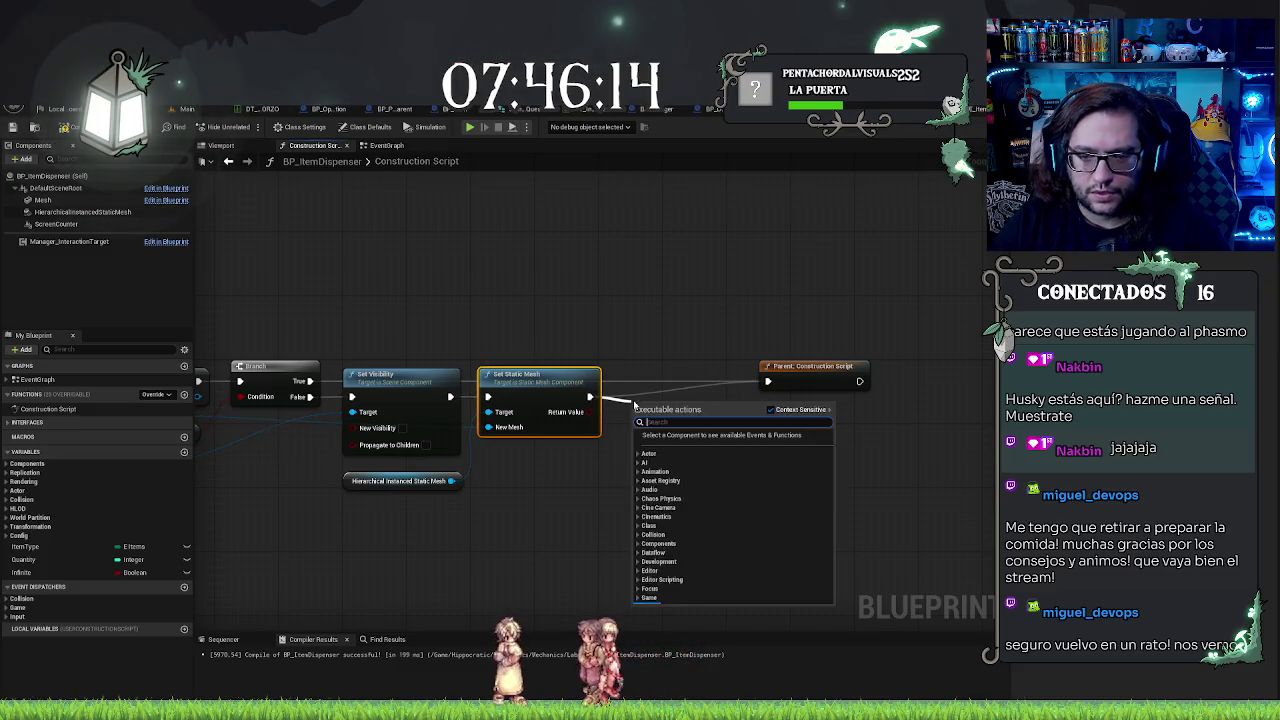
pyautogui.write('for ea')
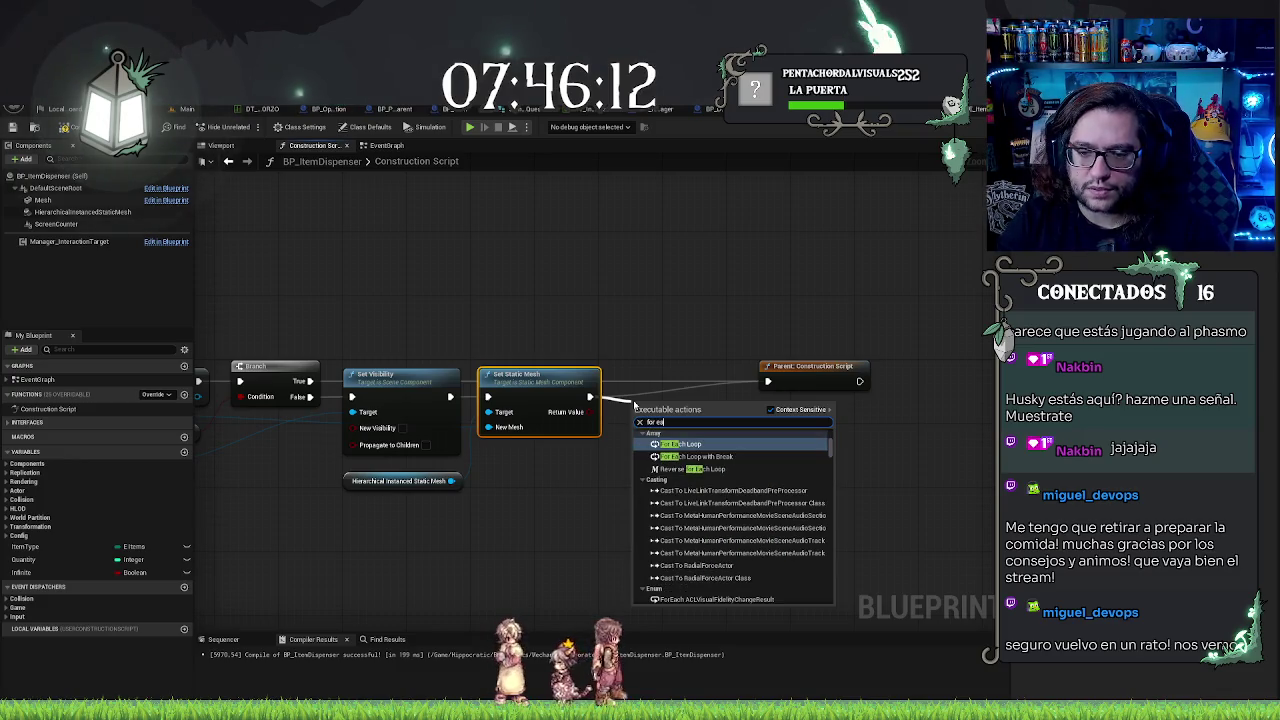
pyautogui.press('BackSpace')
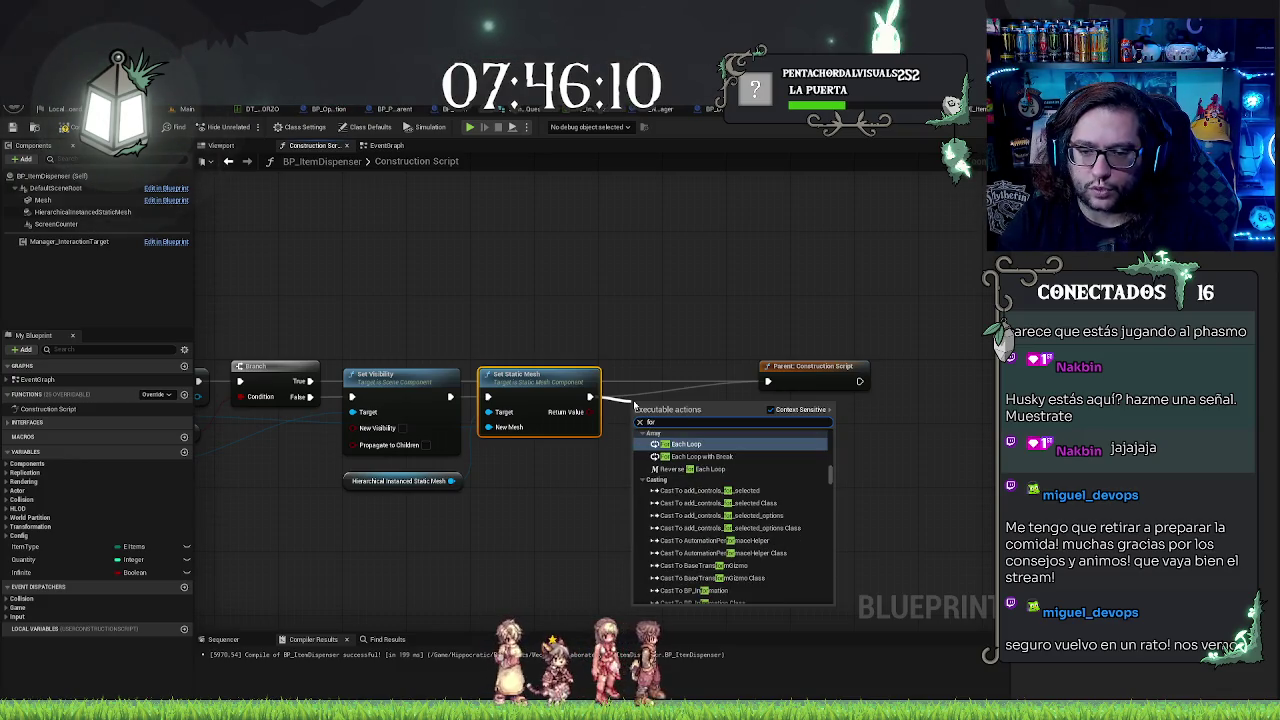
pyautogui.write(' loop')
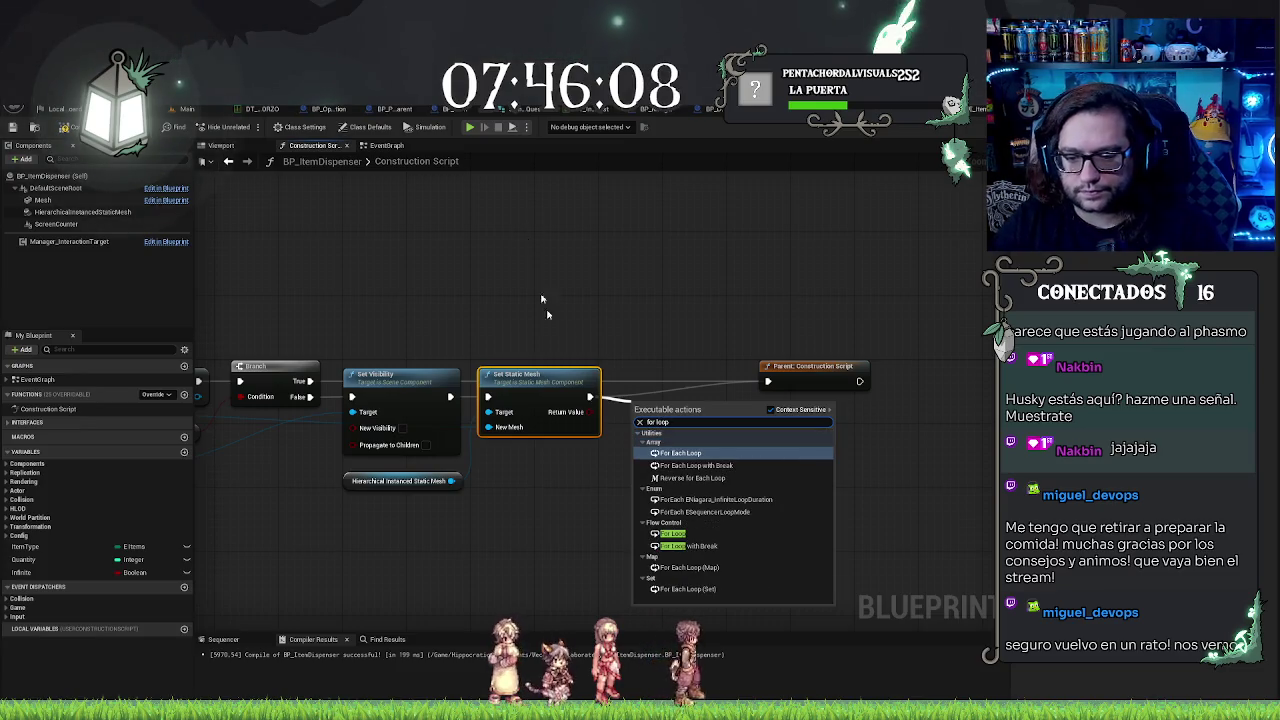
pyautogui.click(673, 534)
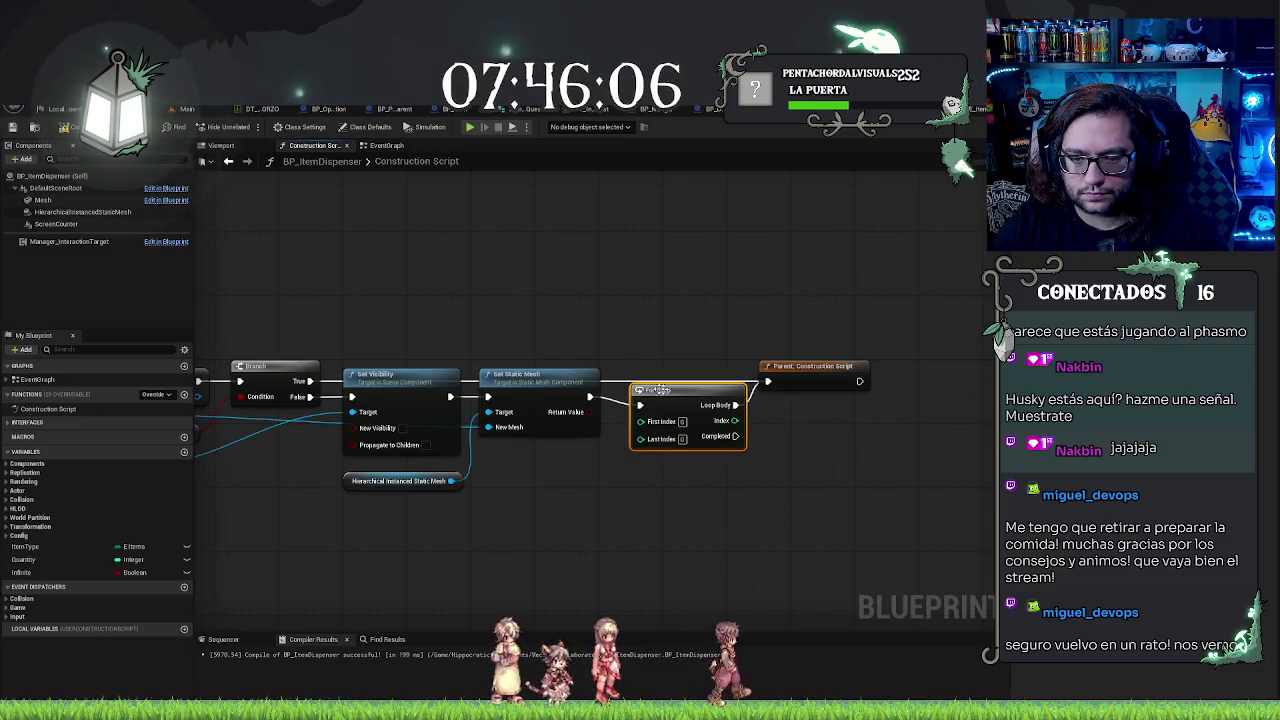
pyautogui.press('q')
pyautogui.click(703, 361)
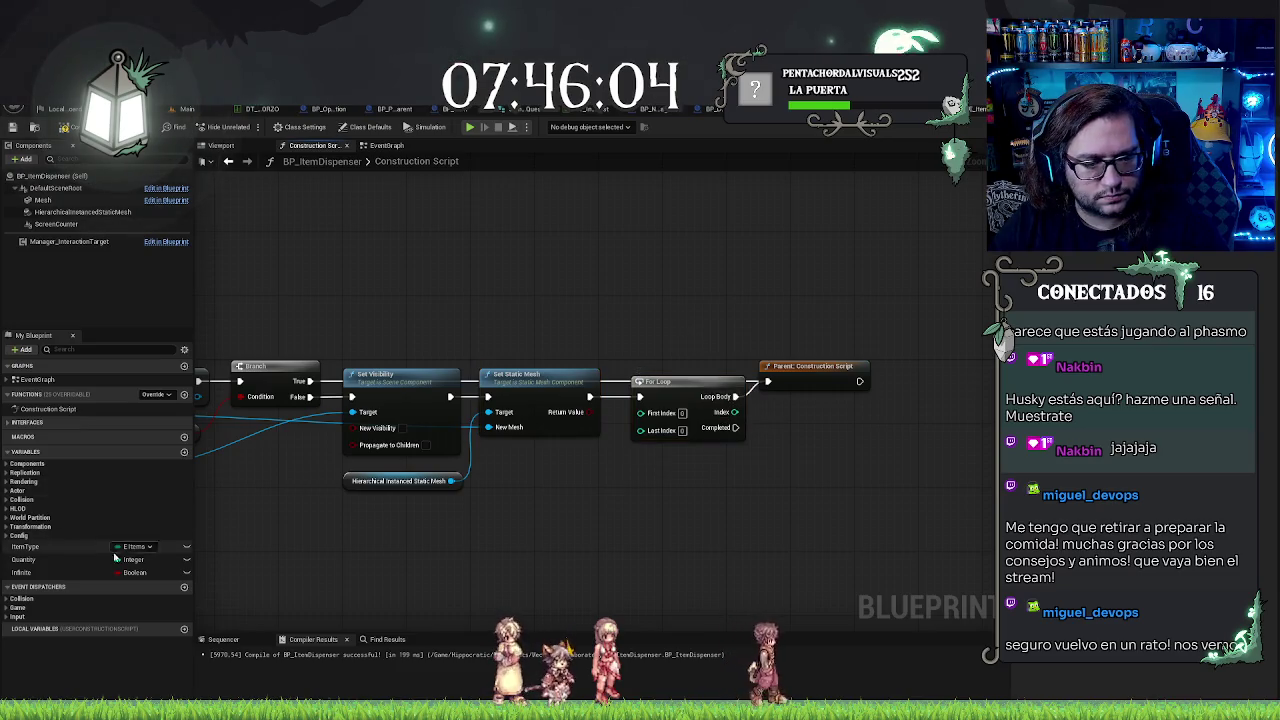
# Step: Feed Quantity minus 1 through a Subtract node into Last Index and wire Completed to the parent call
pyautogui.moveTo(60, 559); pyautogui.dragTo(271, 536)
pyautogui.moveTo(530, 463); pyautogui.dragTo(630, 455)
pyautogui.write('sub')
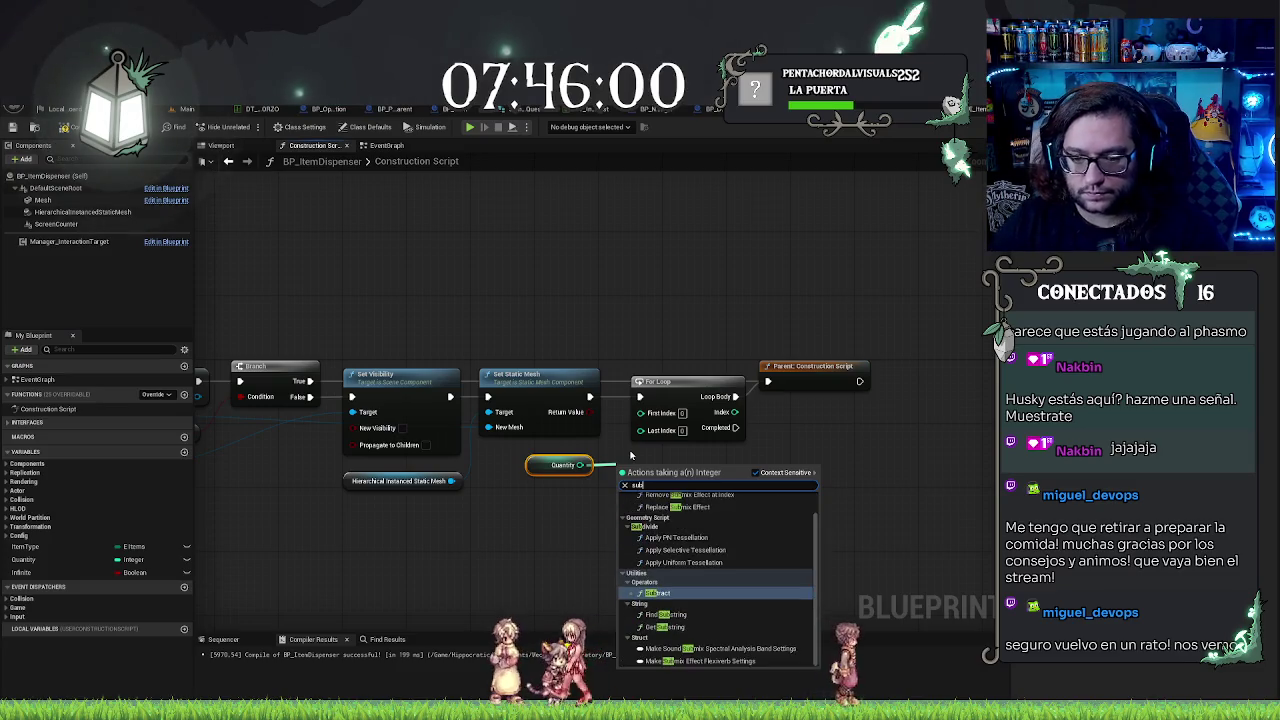
pyautogui.press('Return')
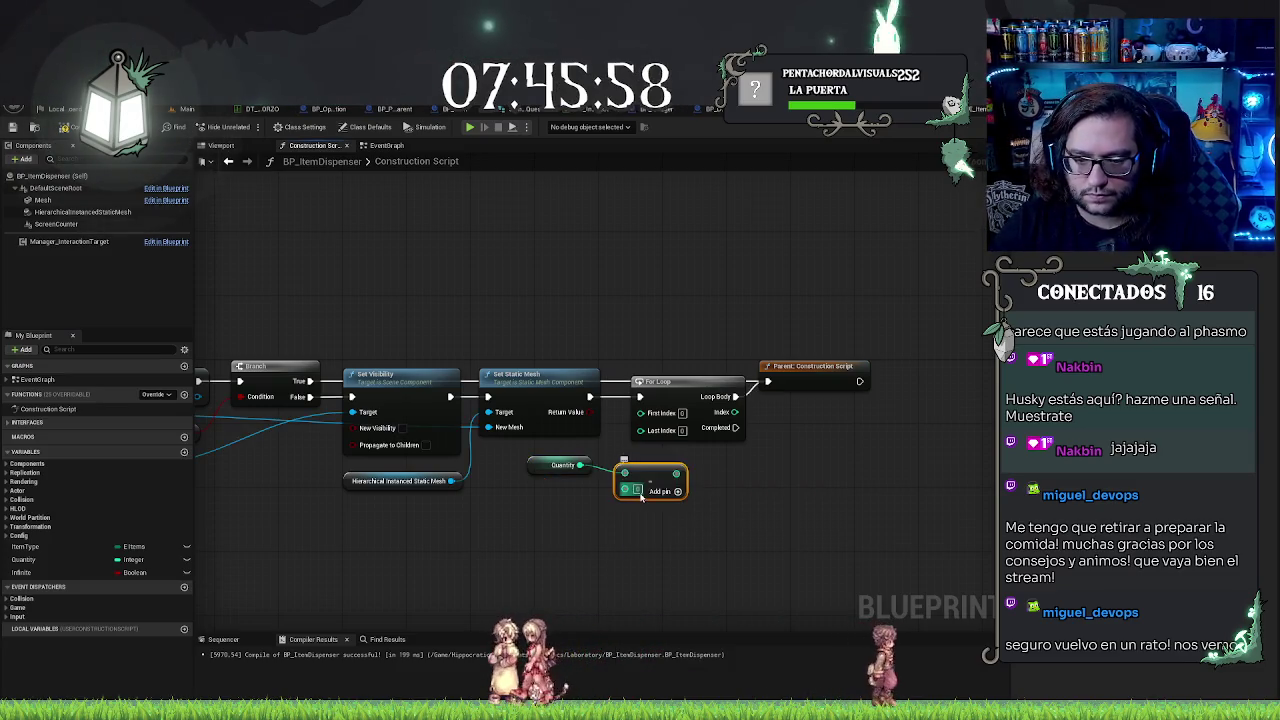
pyautogui.moveTo(676, 474); pyautogui.dragTo(640, 429)
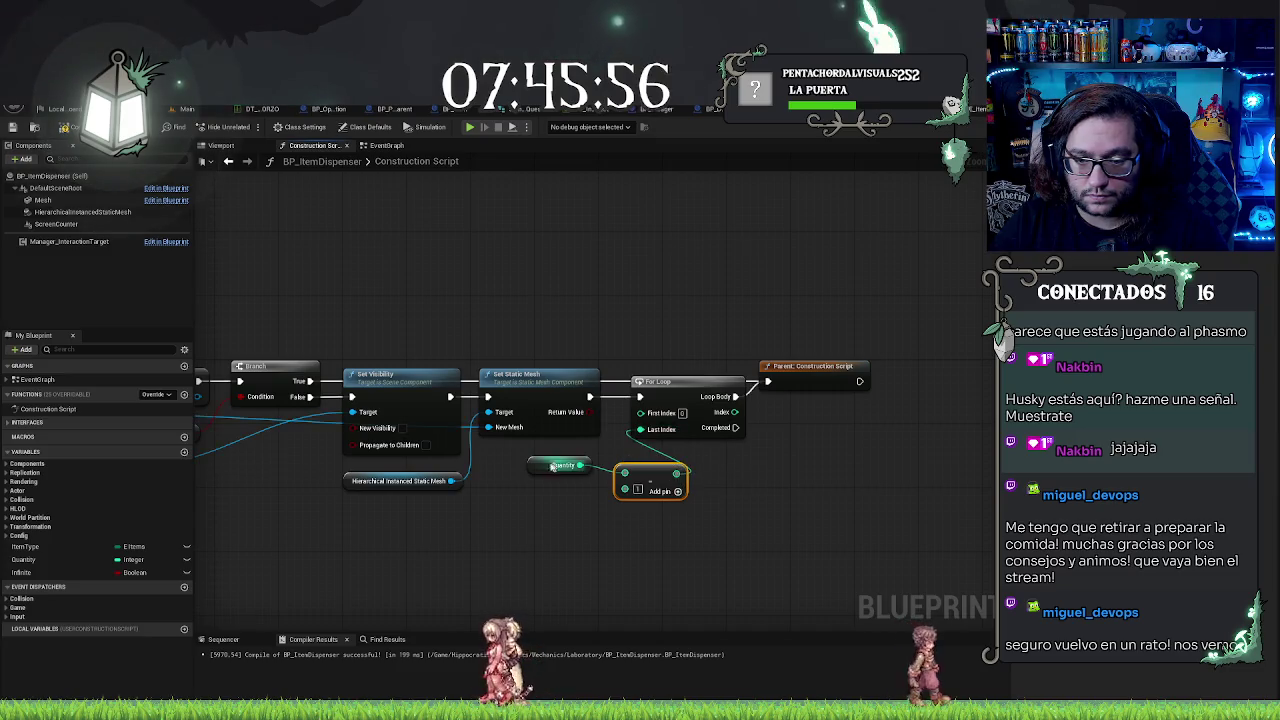
pyautogui.moveTo(648, 474); pyautogui.dragTo(610, 464)
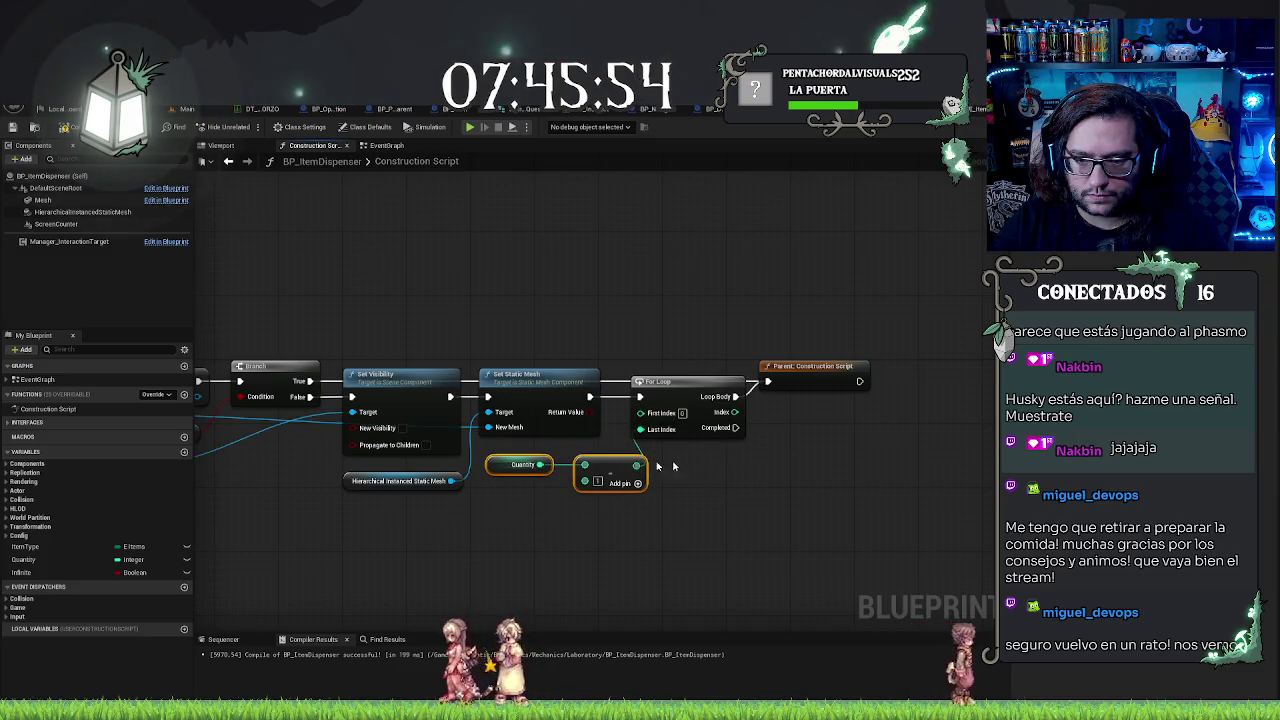
pyautogui.moveTo(735, 427)
pyautogui.mouseDown()
pyautogui.moveTo(770, 382)
pyautogui.moveTo(778, 470)
pyautogui.mouseUp()
# Step: Add an Add Instance node off the HierarchicalInstancedStaticMesh getter, run from the For Loop's Loop Body
pyautogui.write('add')
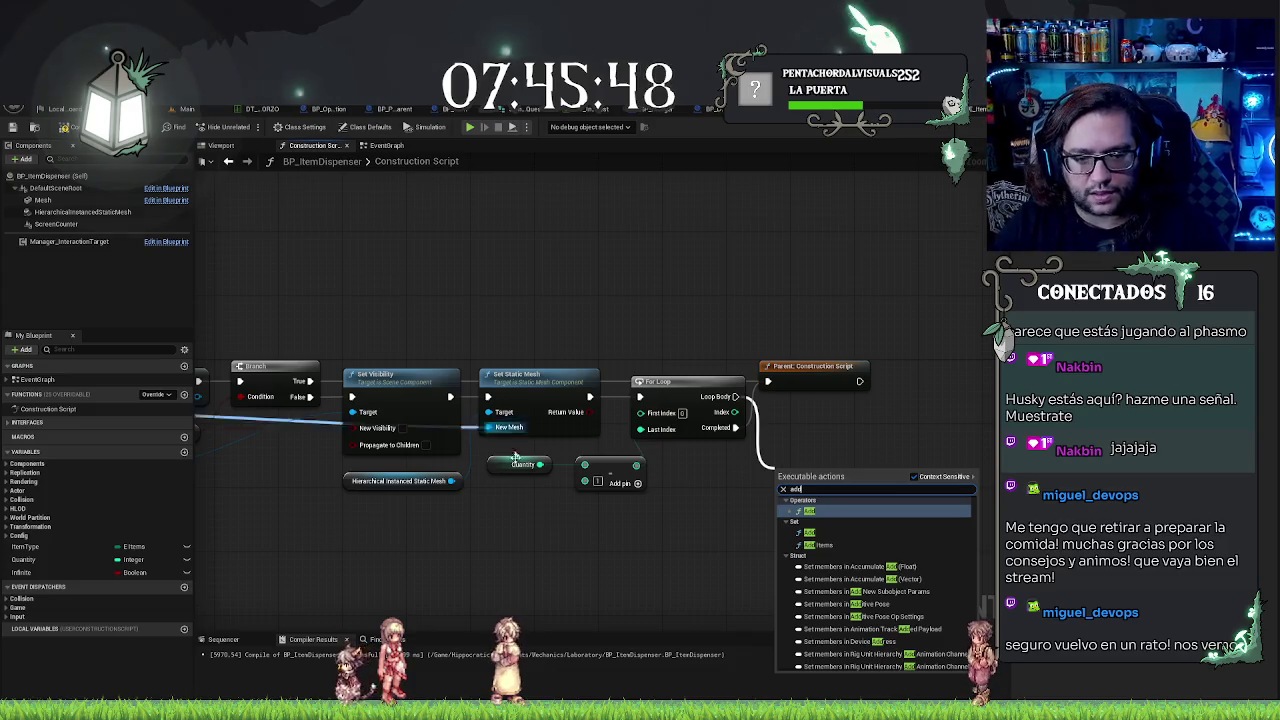
pyautogui.moveTo(451, 481)
pyautogui.mouseDown()
pyautogui.moveTo(803, 457)
pyautogui.moveTo(800, 474)
pyautogui.mouseUp()
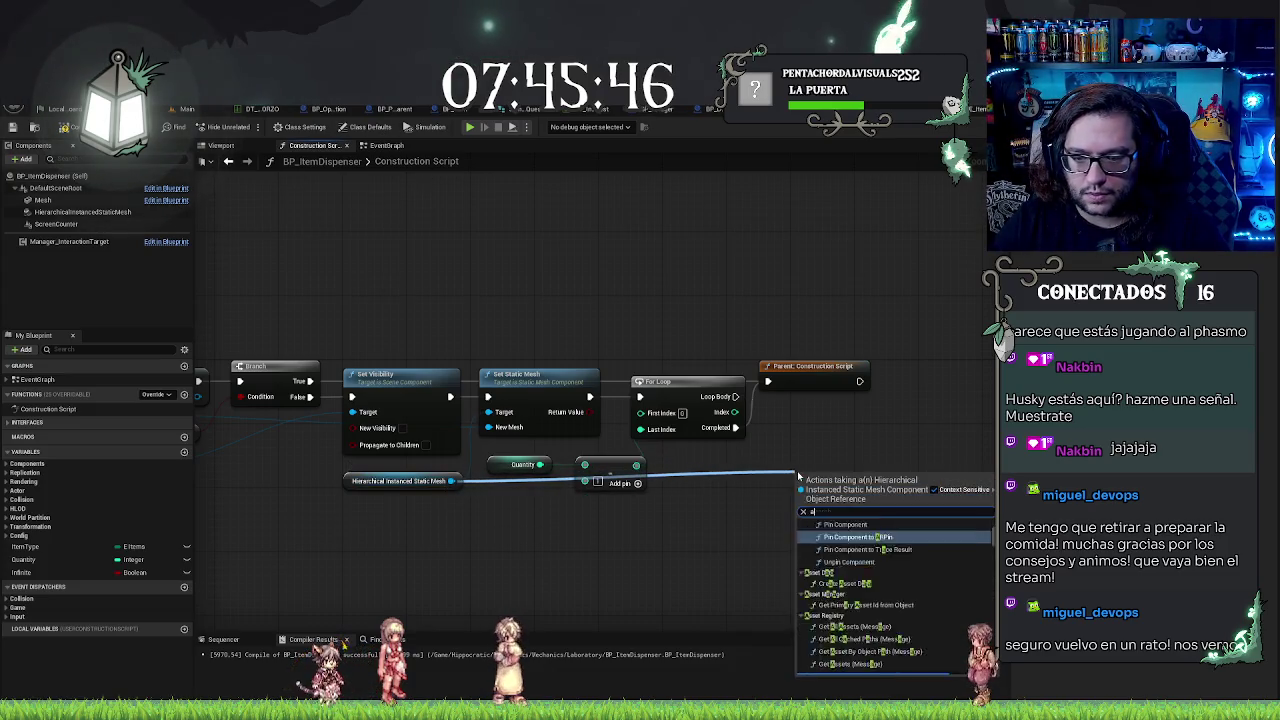
pyautogui.write('add insta')
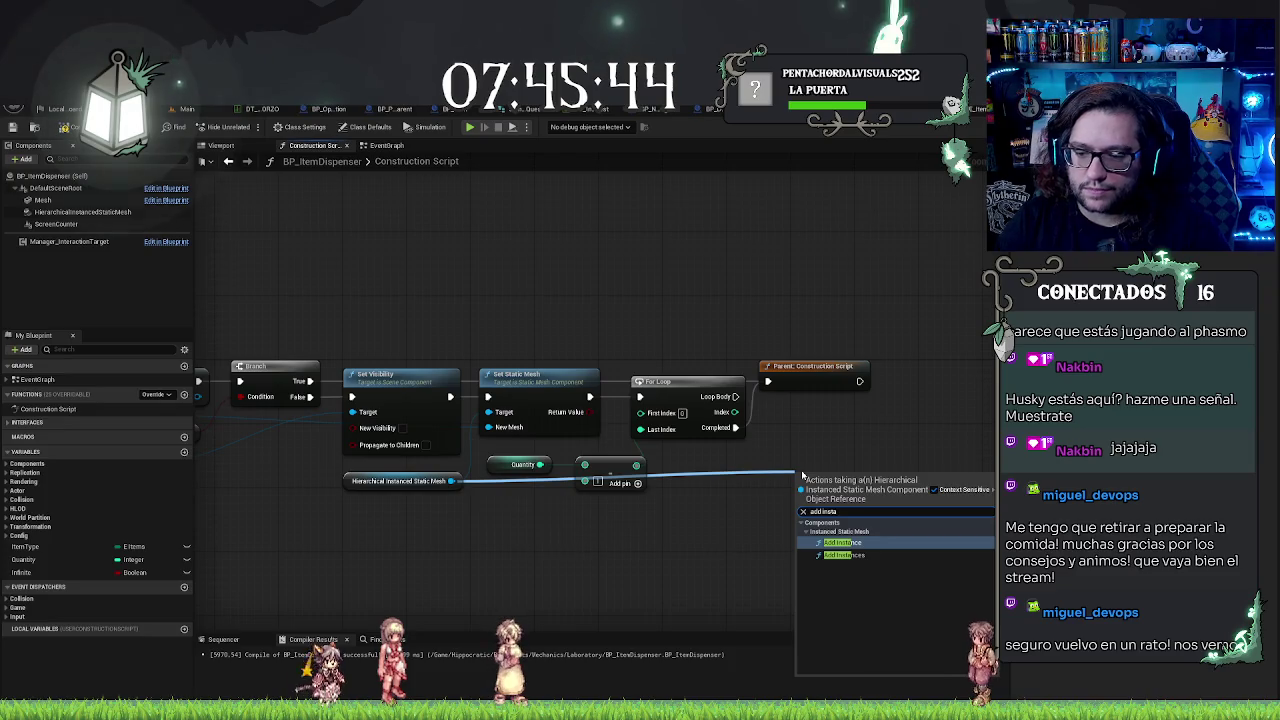
pyautogui.press('Return')
pyautogui.moveTo(851, 489)
pyautogui.mouseDown()
pyautogui.moveTo(863, 445)
pyautogui.moveTo(903, 448)
pyautogui.moveTo(886, 459)
pyautogui.mouseUp()
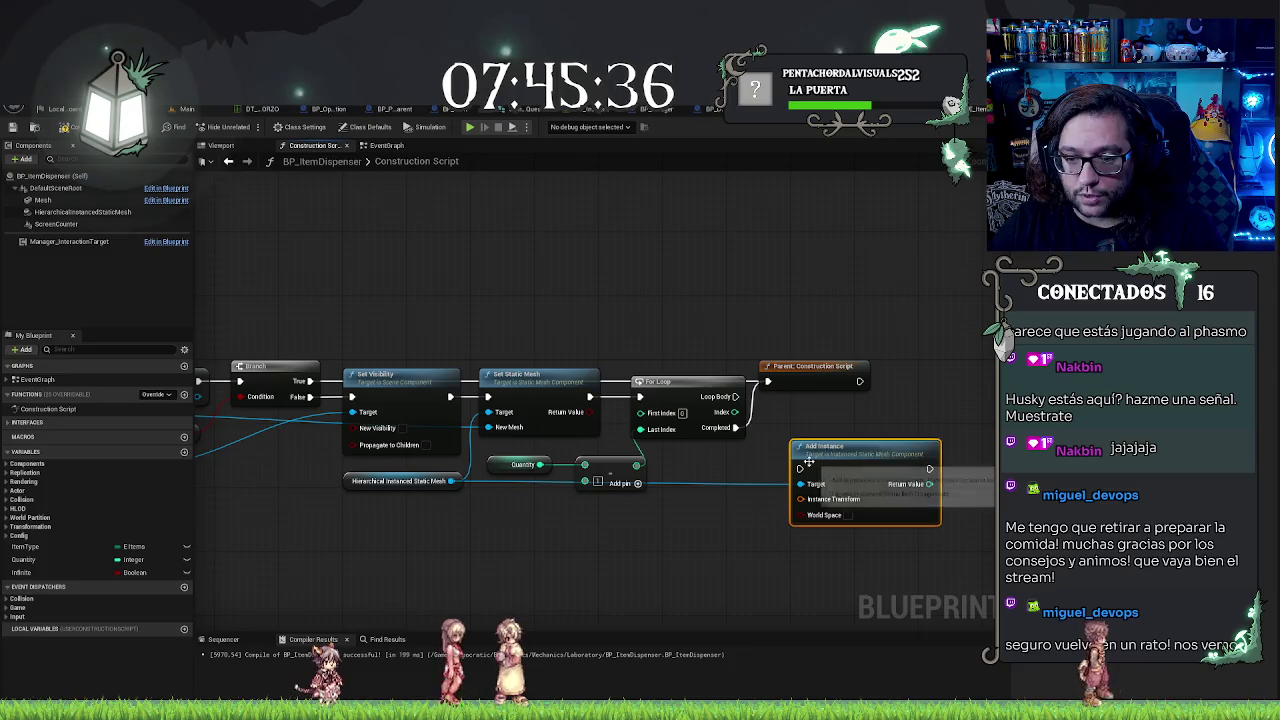
pyautogui.moveTo(737, 396); pyautogui.dragTo(801, 468)
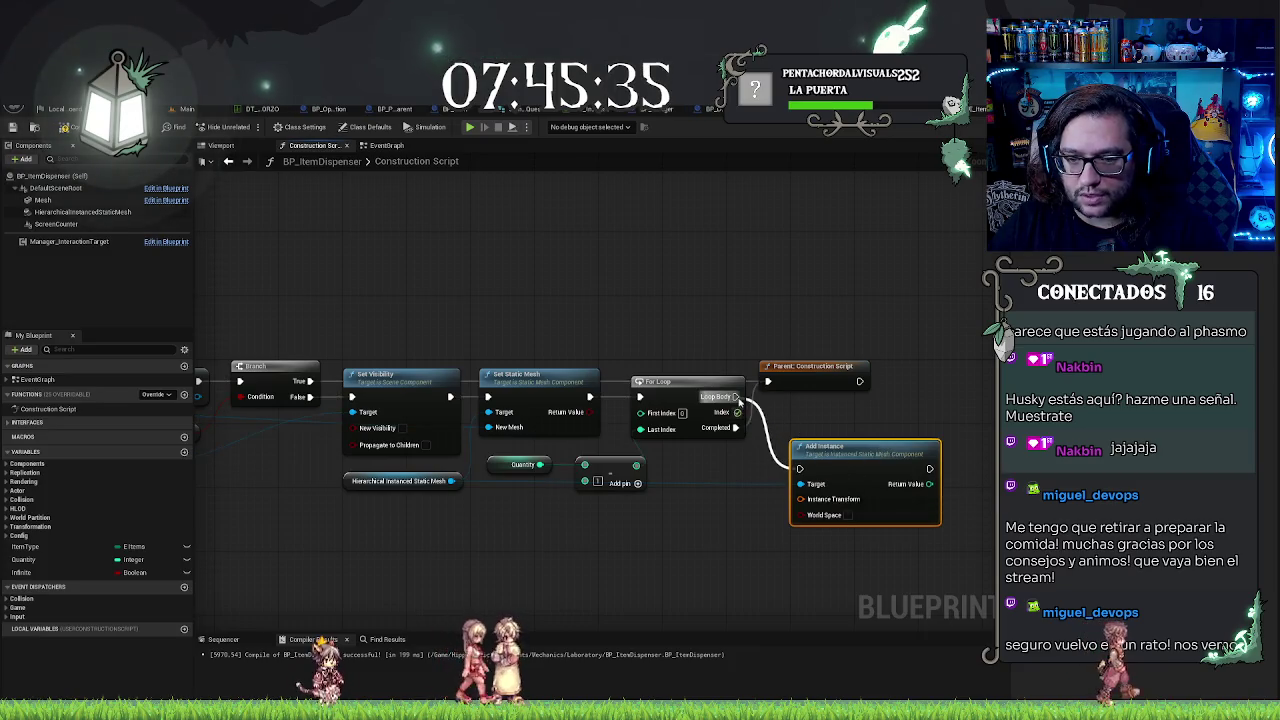
pyautogui.keyDown('ctrl'); pyautogui.click(350, 480); pyautogui.keyUp('ctrl')
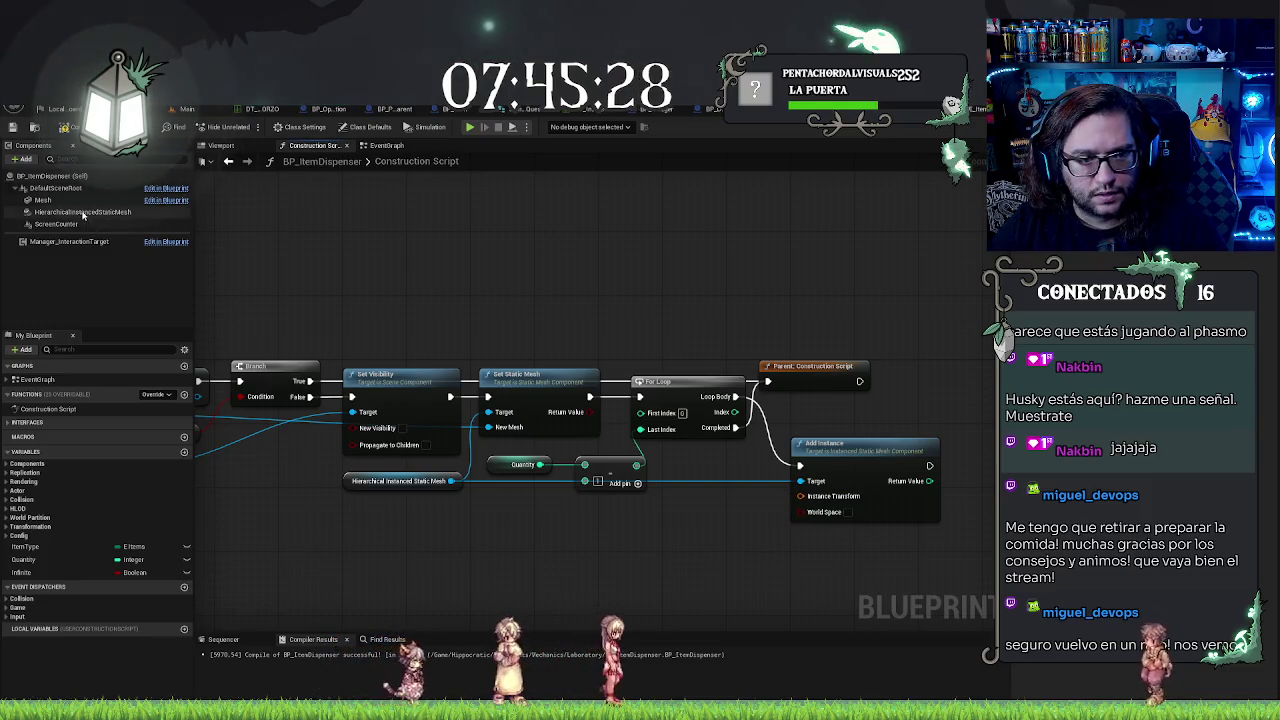
# Step: Place a Get Actor Transform node and split its Return Value into location, rotation and scale
pyautogui.rightClick(500, 535)
pyautogui.write('get trans')
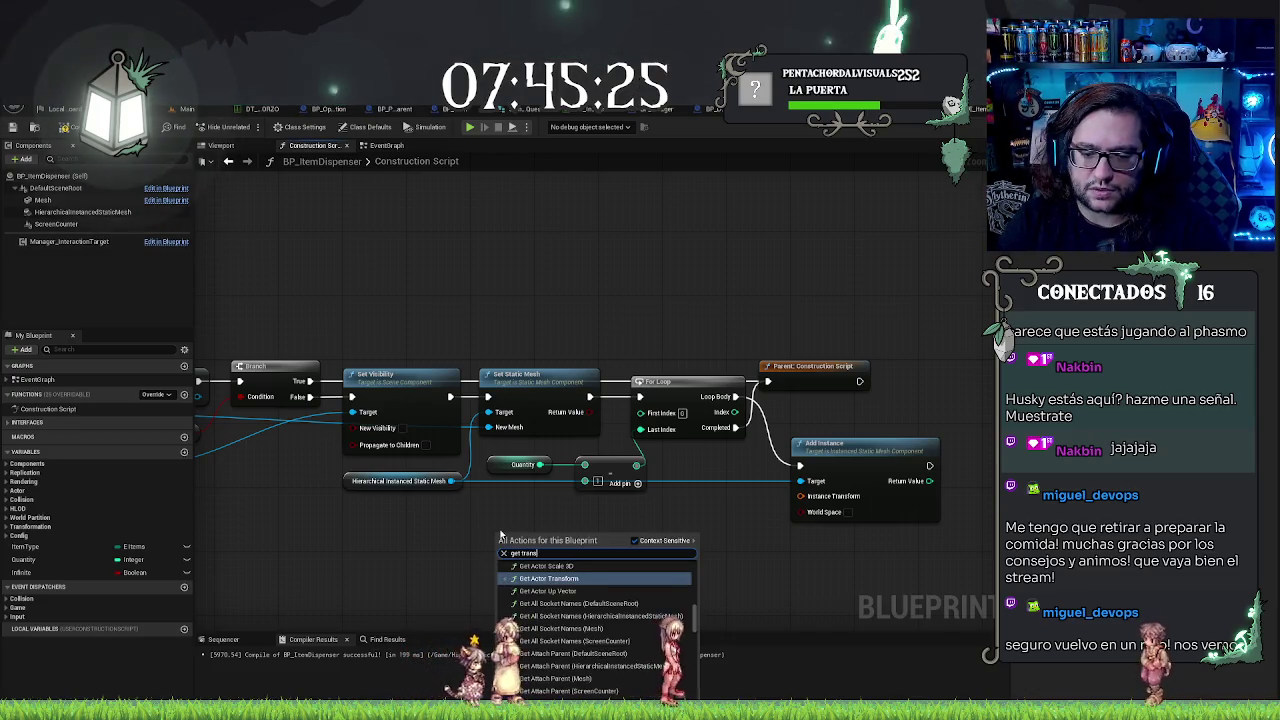
pyautogui.press('Return')
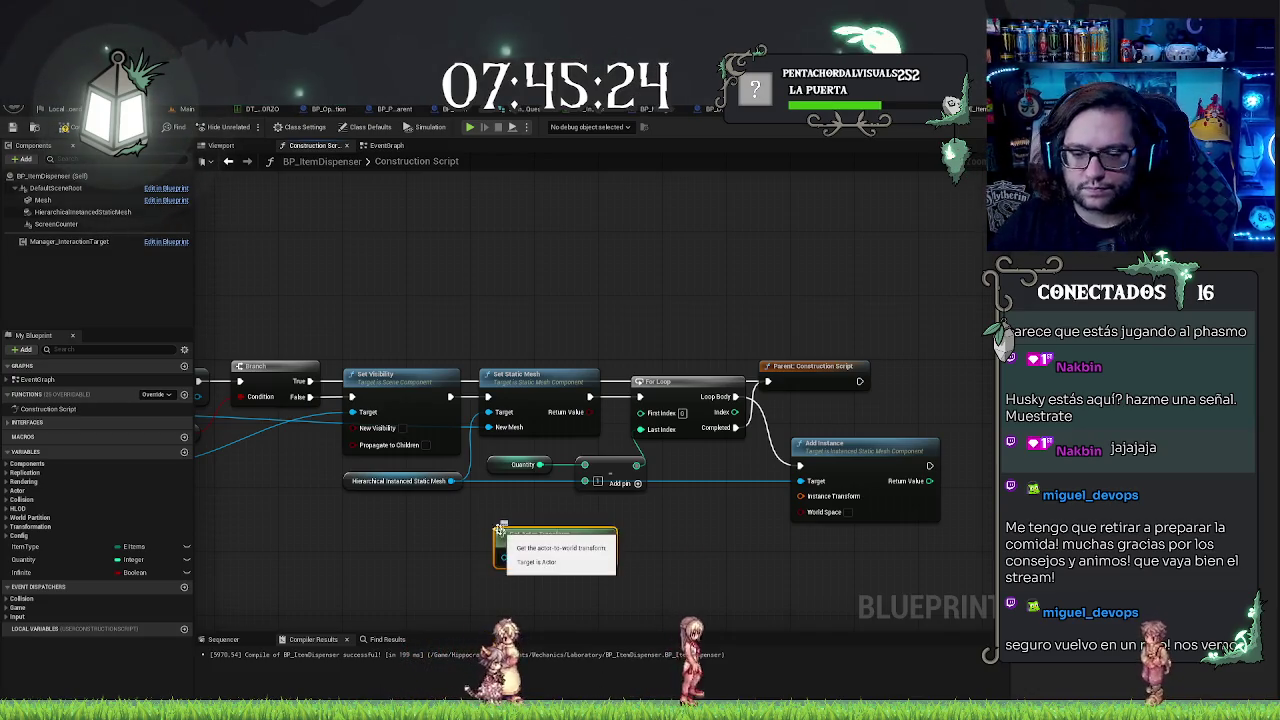
pyautogui.moveTo(567, 527)
pyautogui.mouseDown()
pyautogui.moveTo(474, 526)
pyautogui.moveTo(504, 534)
pyautogui.mouseUp()
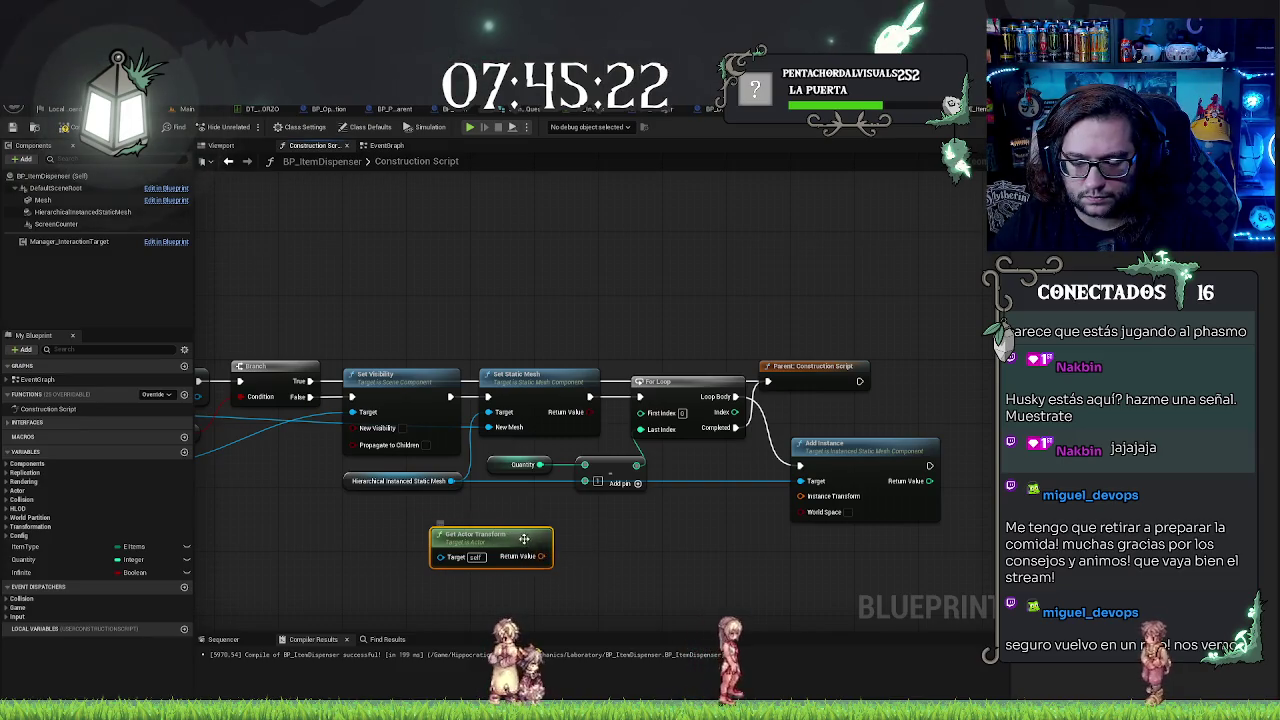
pyautogui.rightClick(543, 557)
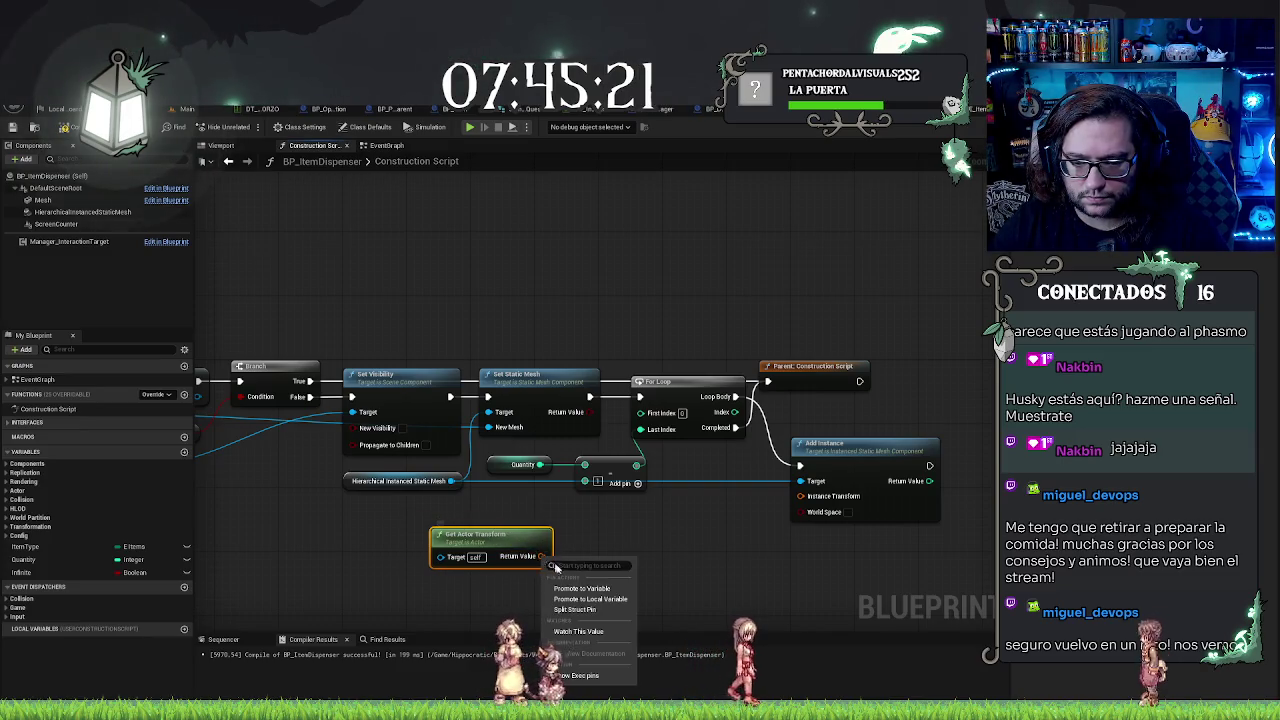
pyautogui.click(595, 612)
pyautogui.moveTo(514, 541)
pyautogui.mouseDown()
pyautogui.moveTo(434, 527)
pyautogui.moveTo(522, 544)
pyautogui.mouseUp()
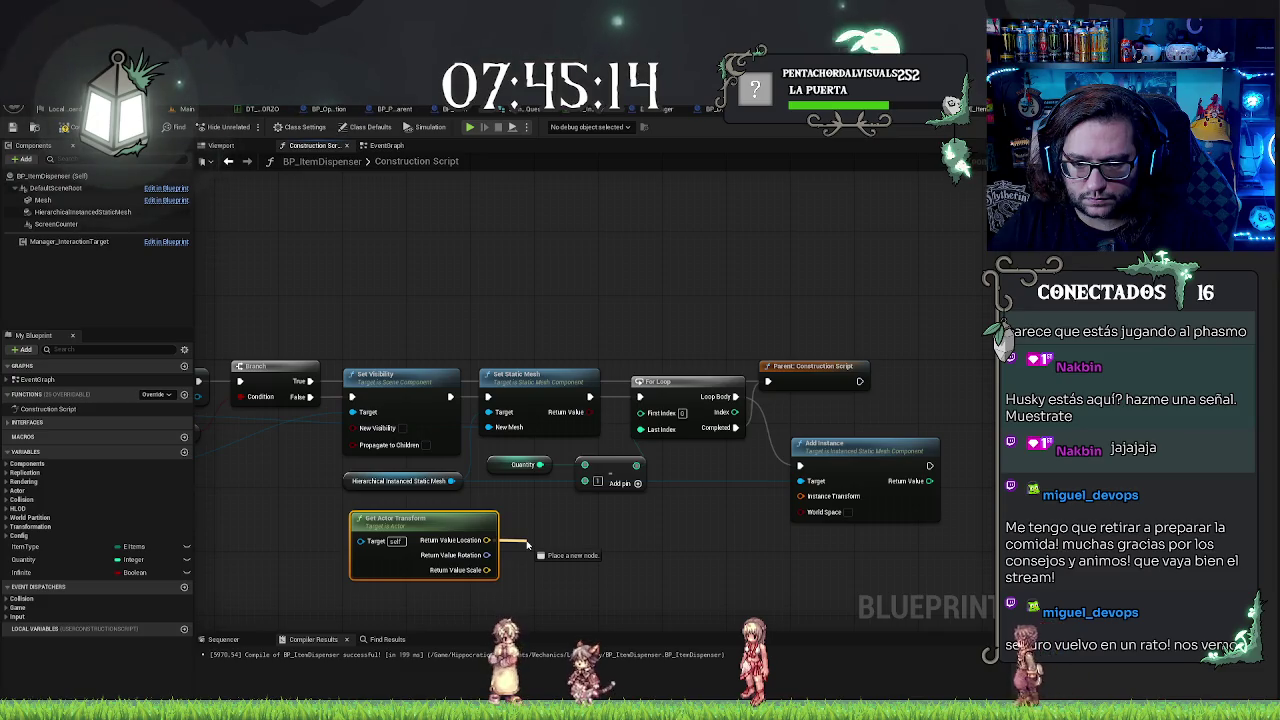
pyautogui.moveTo(527, 544); pyautogui.dragTo(528, 544)
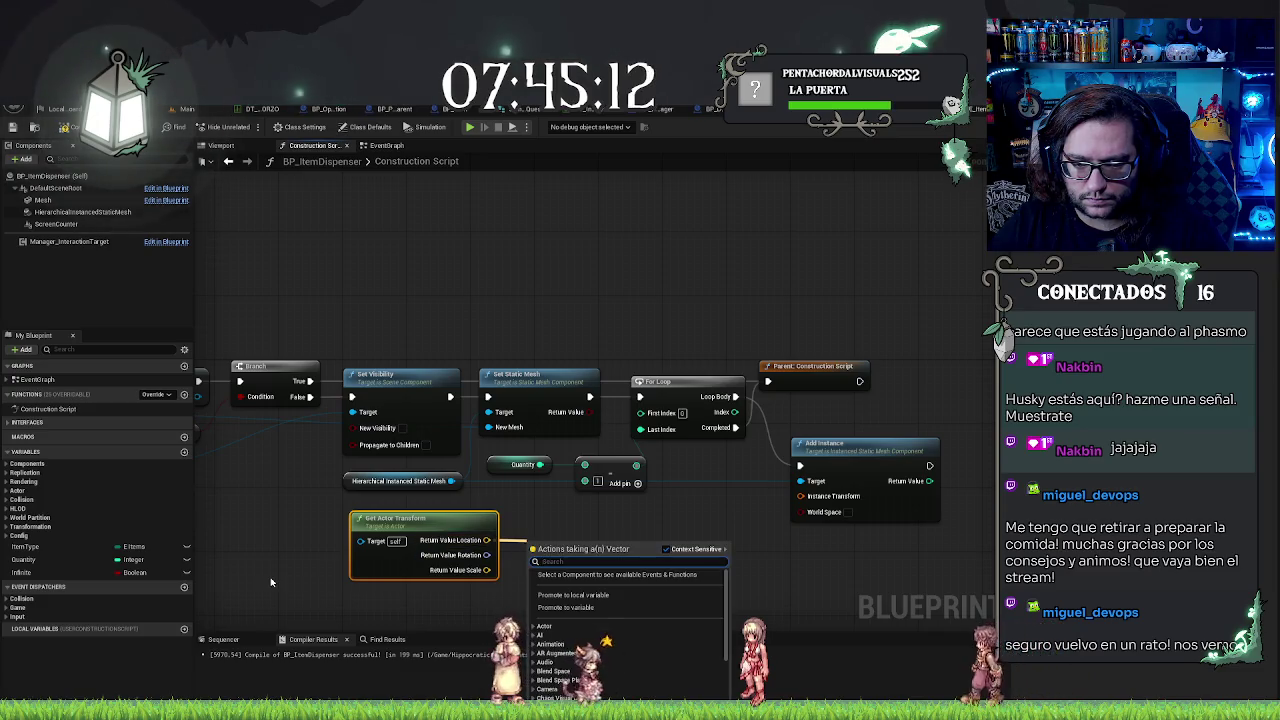
pyautogui.click(503, 558)
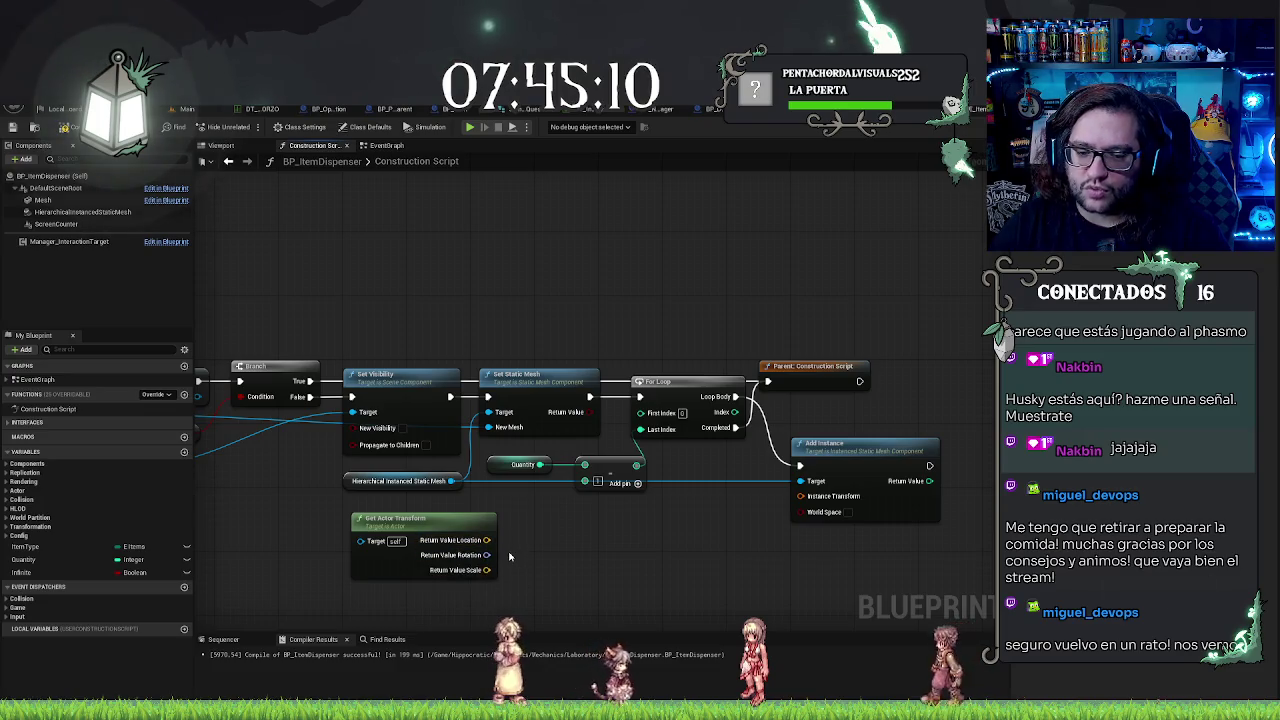
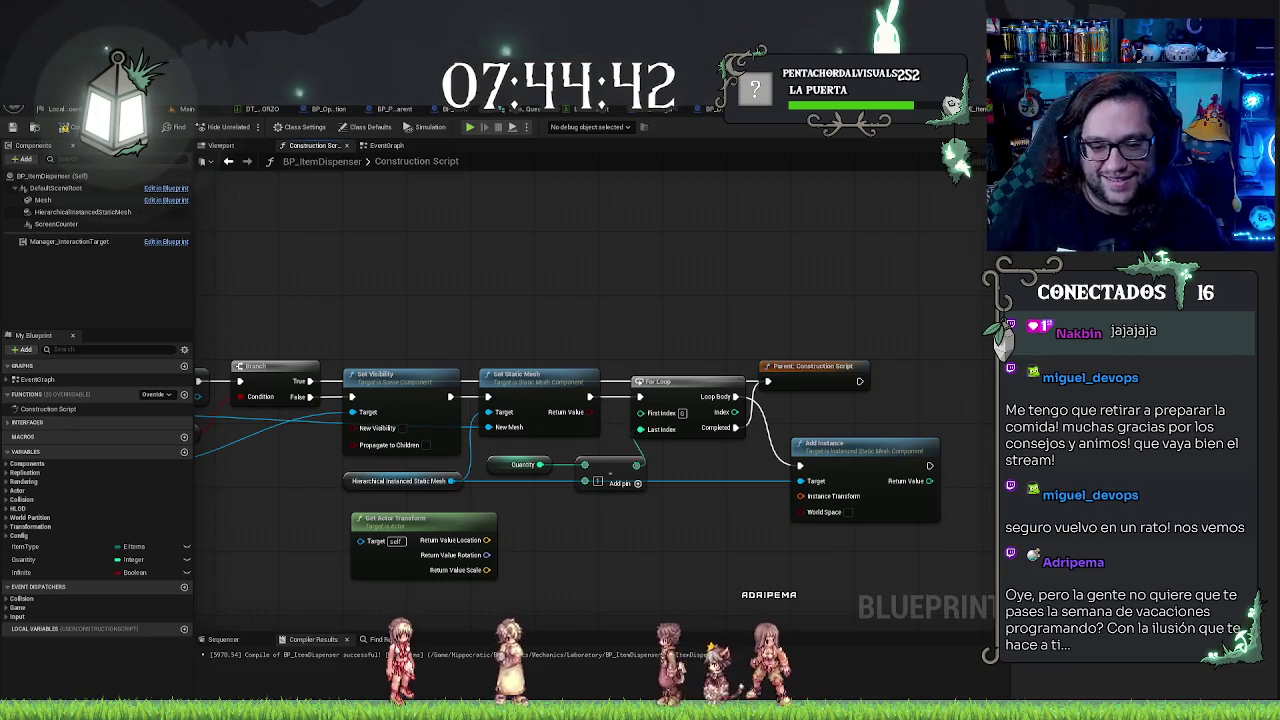
# Step: Split the Add Instance transform pin and wire the actor's scale into the instance scale
pyautogui.rightClick(847, 497)
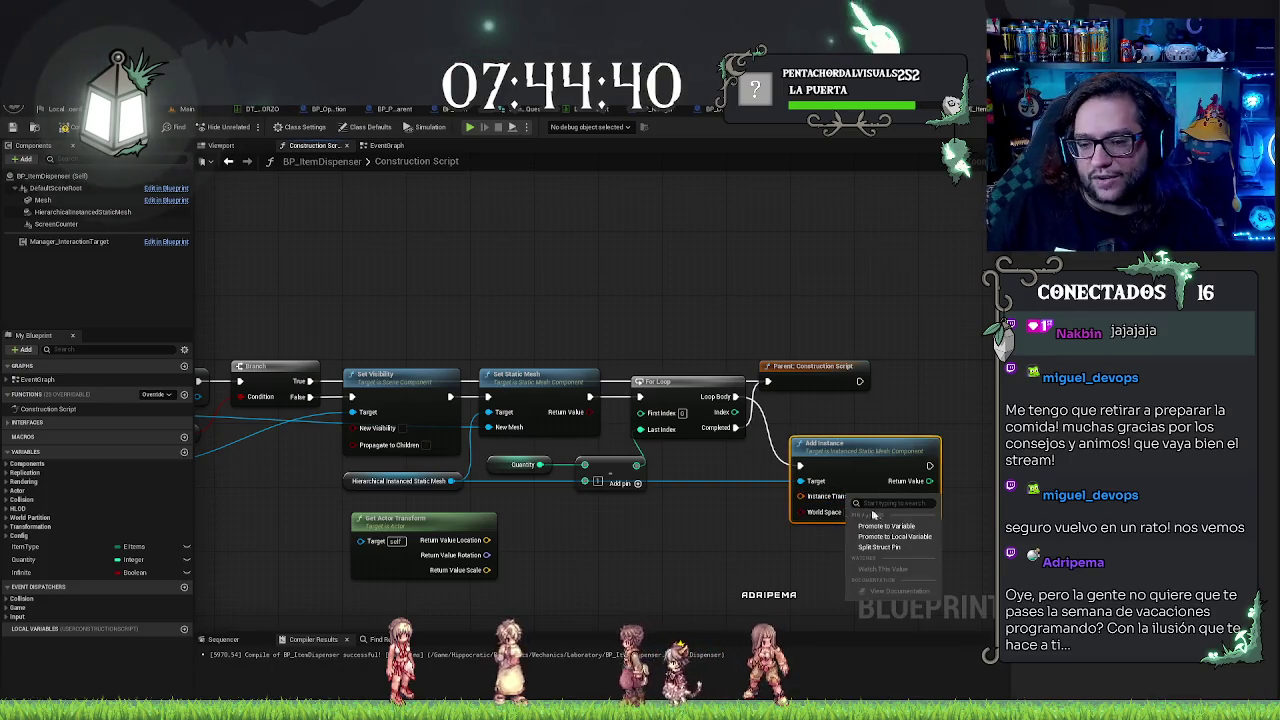
pyautogui.click(882, 547)
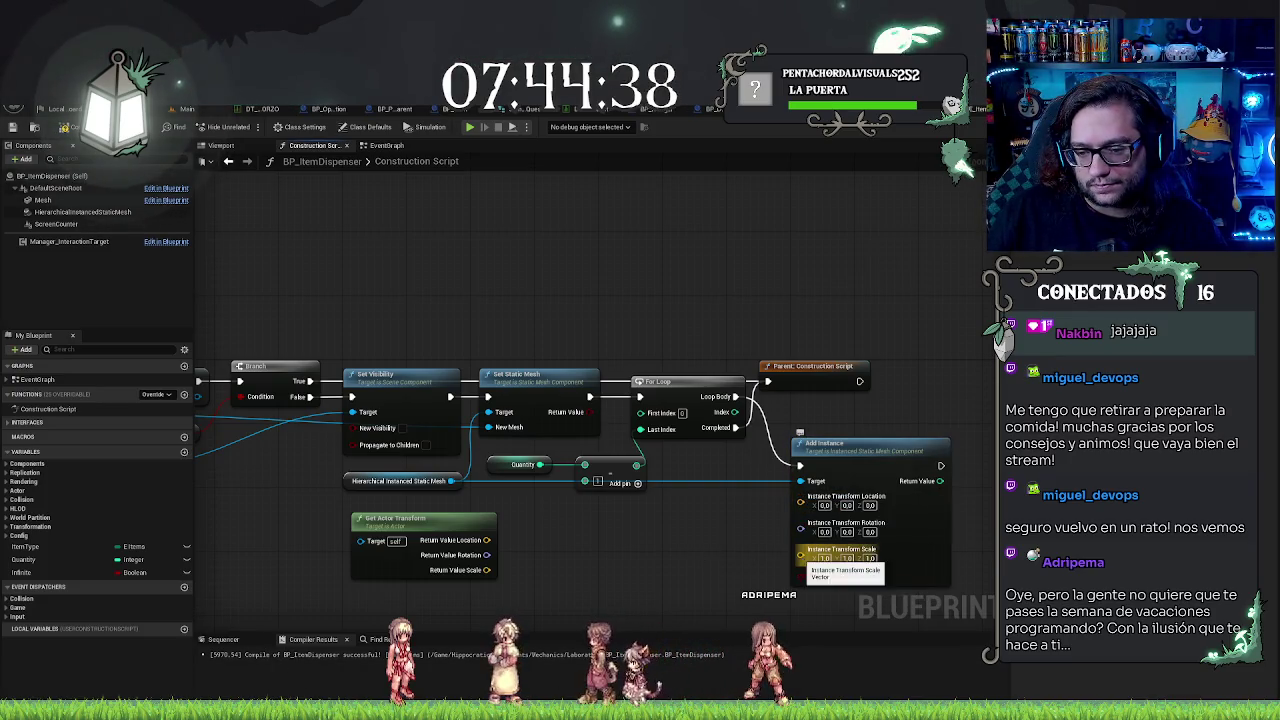
pyautogui.moveTo(800, 550); pyautogui.dragTo(487, 570)
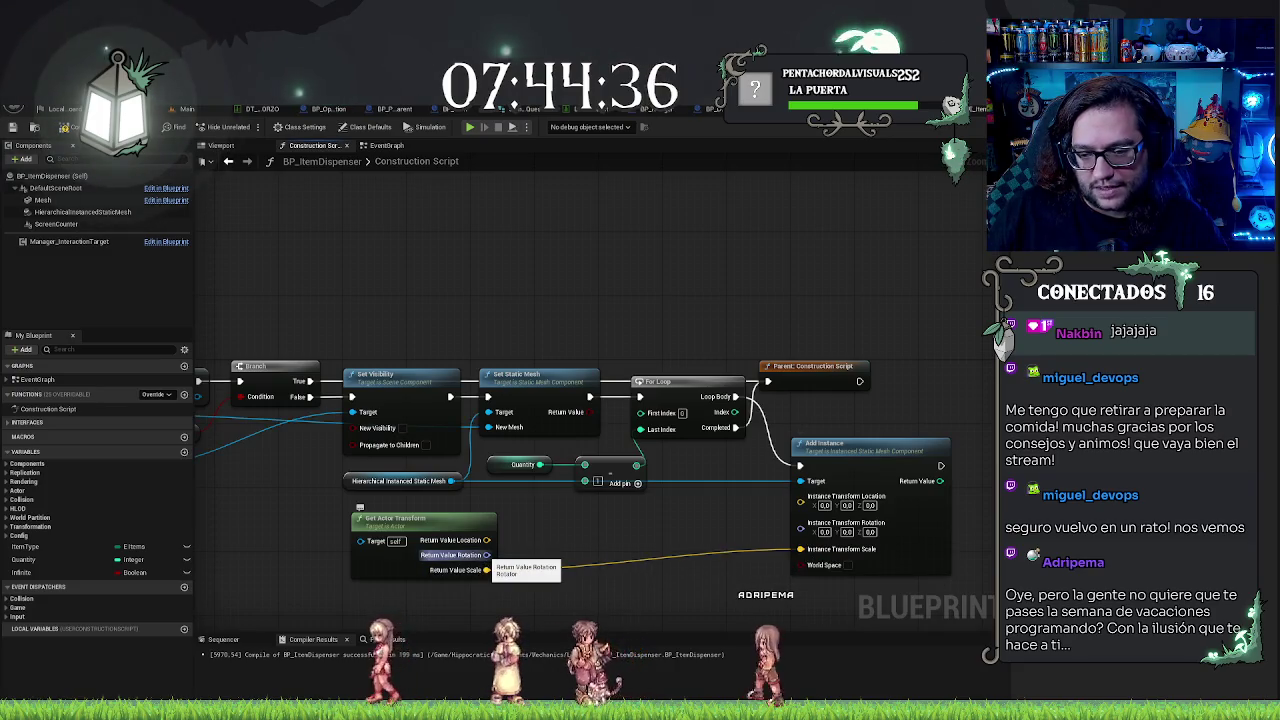
pyautogui.moveTo(481, 522)
pyautogui.mouseDown()
pyautogui.moveTo(511, 506)
pyautogui.moveTo(506, 527)
pyautogui.moveTo(482, 527)
pyautogui.mouseUp()
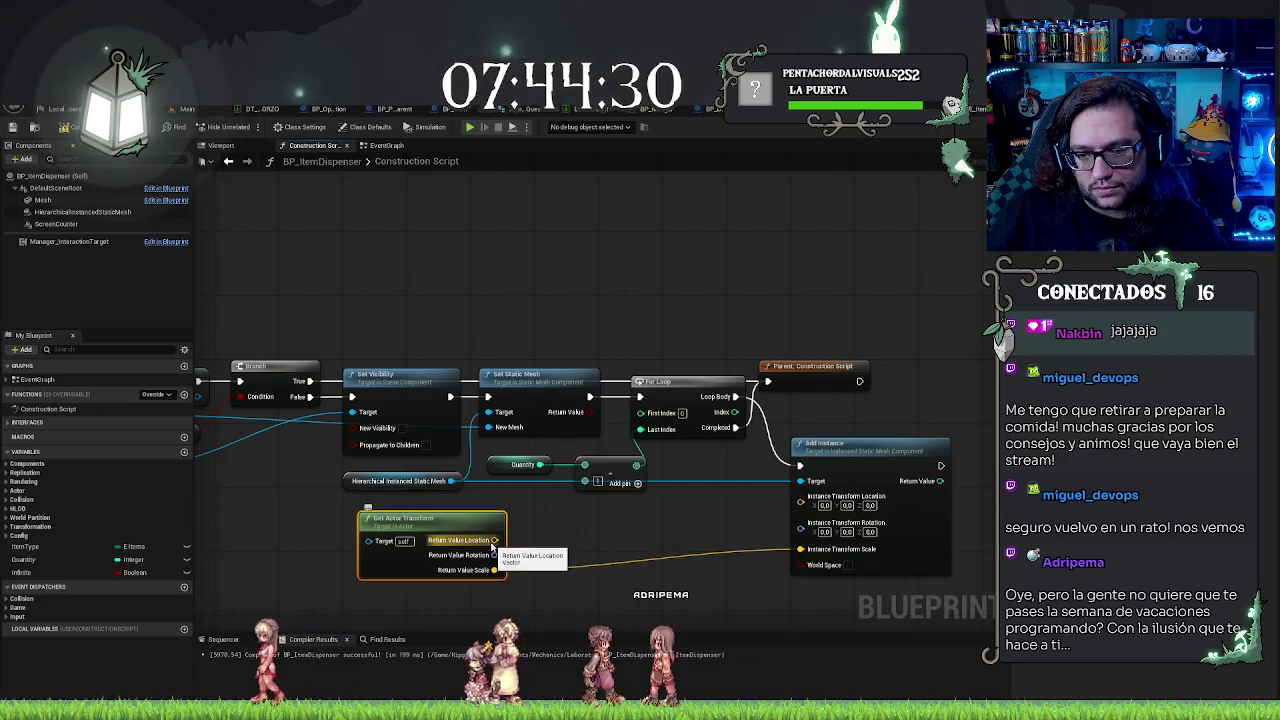
# Step: Split the actor and instance locations, and feed the actor's Location Z into instance Location Z
pyautogui.rightClick(493, 545)
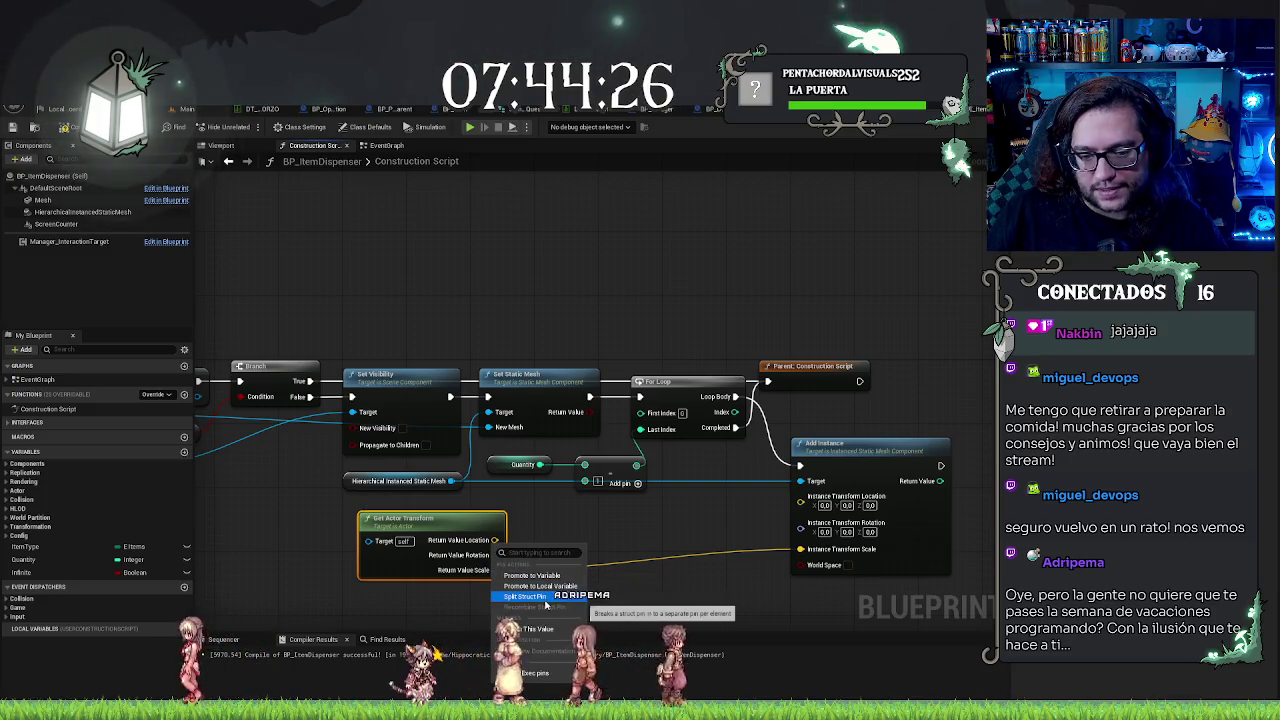
pyautogui.click(545, 597)
pyautogui.rightClick(820, 505)
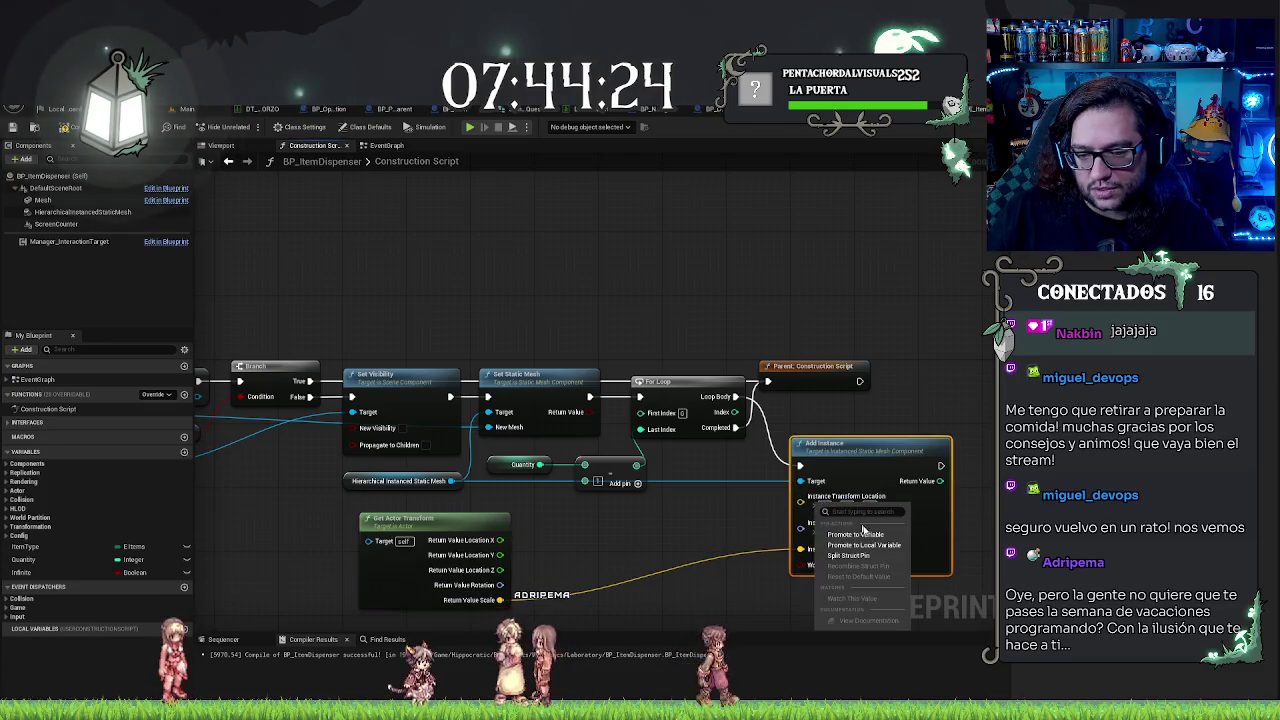
pyautogui.click(865, 558)
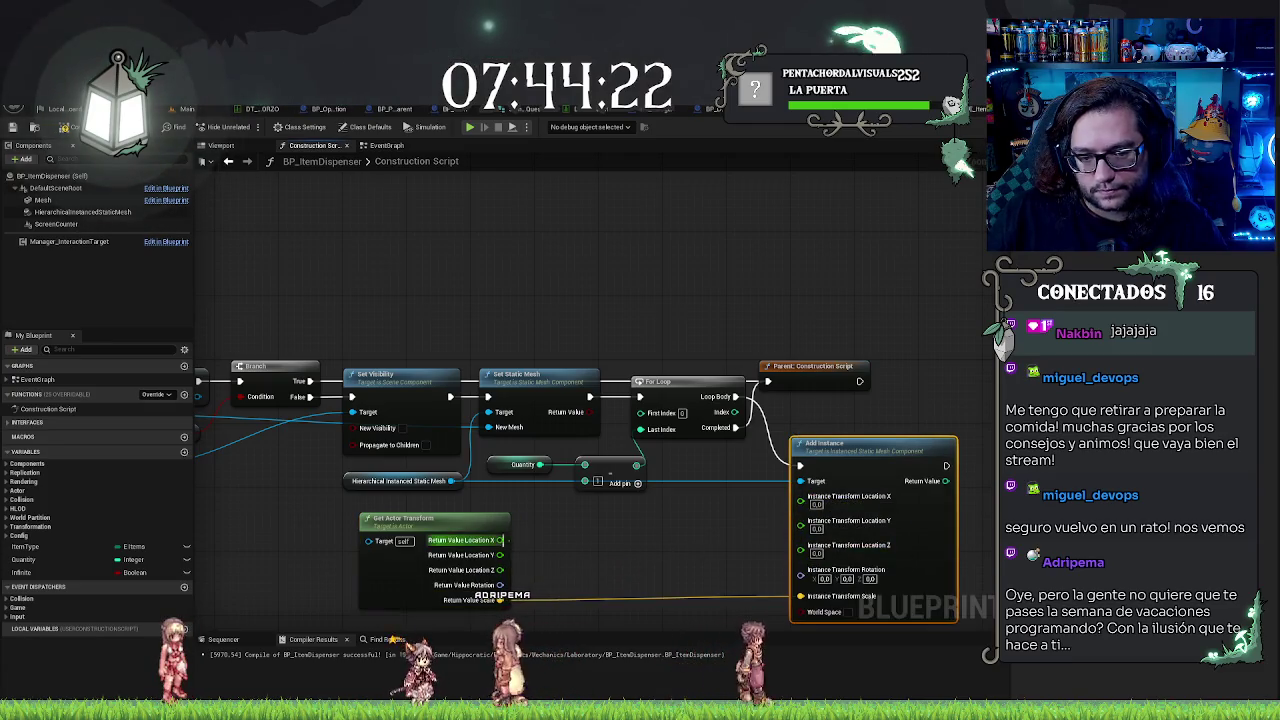
pyautogui.moveTo(500, 569); pyautogui.dragTo(800, 545)
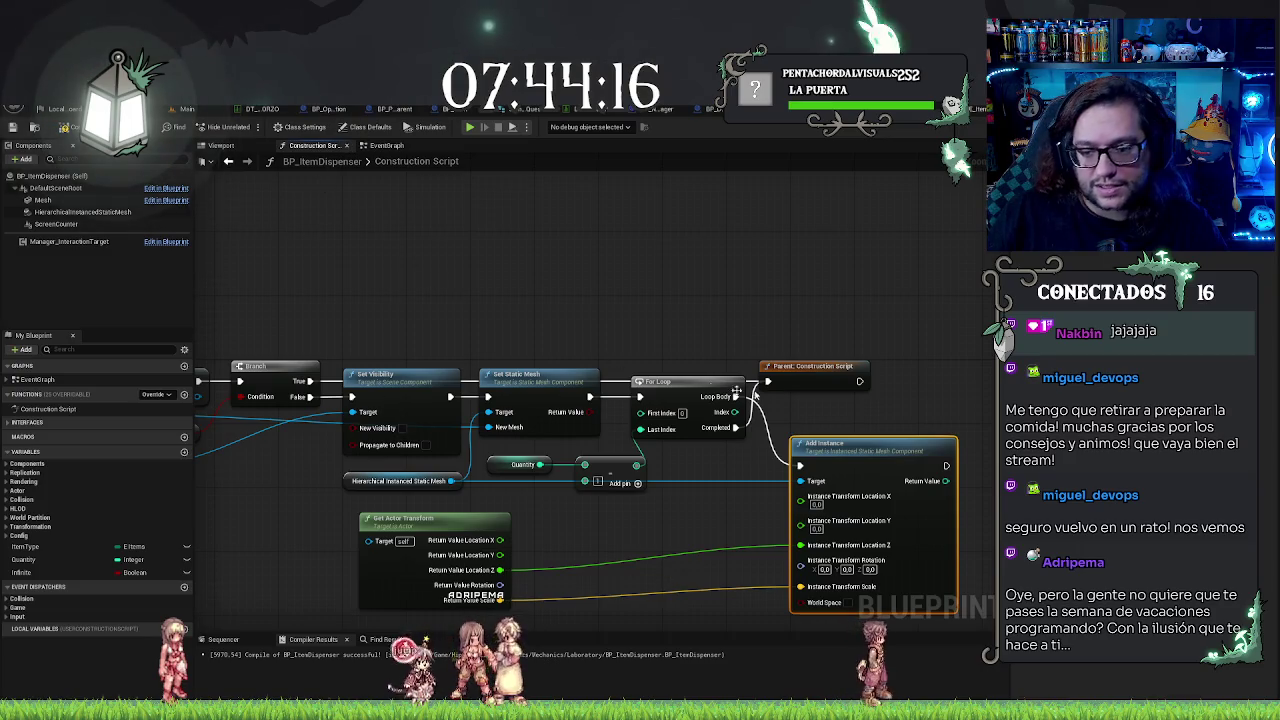
pyautogui.moveTo(643, 572); pyautogui.dragTo(660, 517)
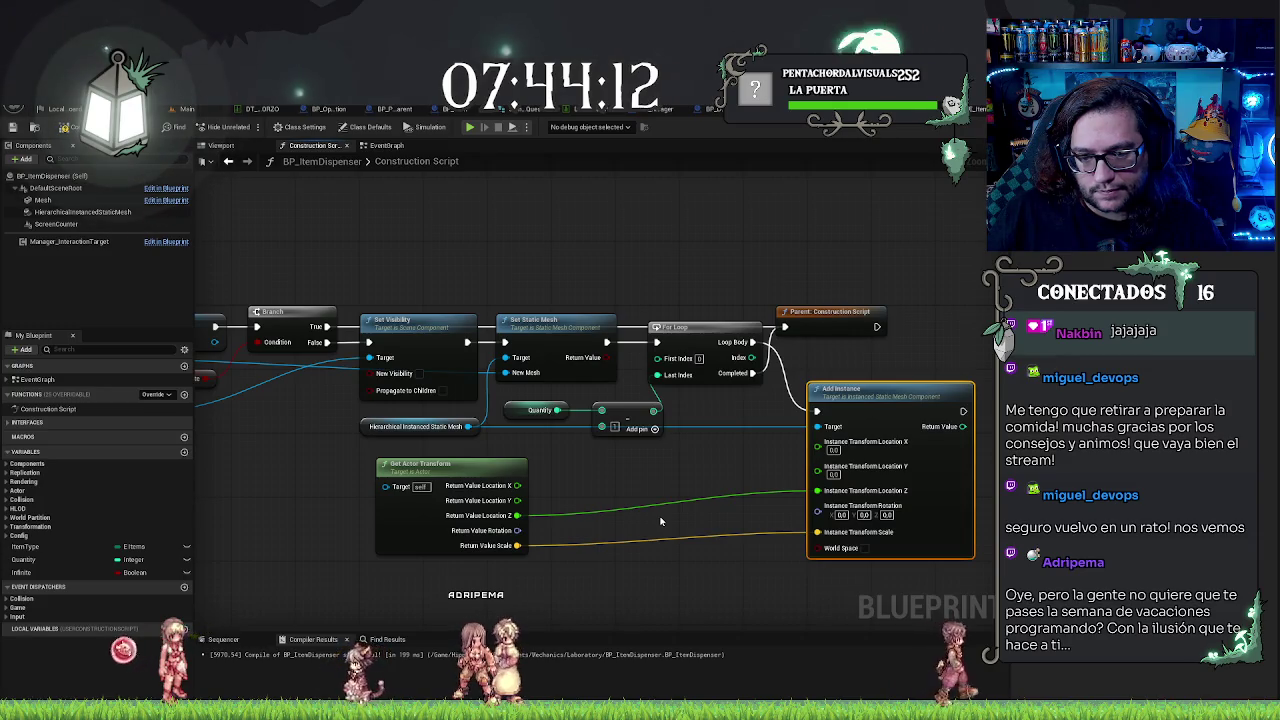
# Step: Add a Select node fed by the actor rotation and wire it into the instance rotation
pyautogui.moveTo(517, 530); pyautogui.dragTo(585, 533)
pyautogui.write('selec')
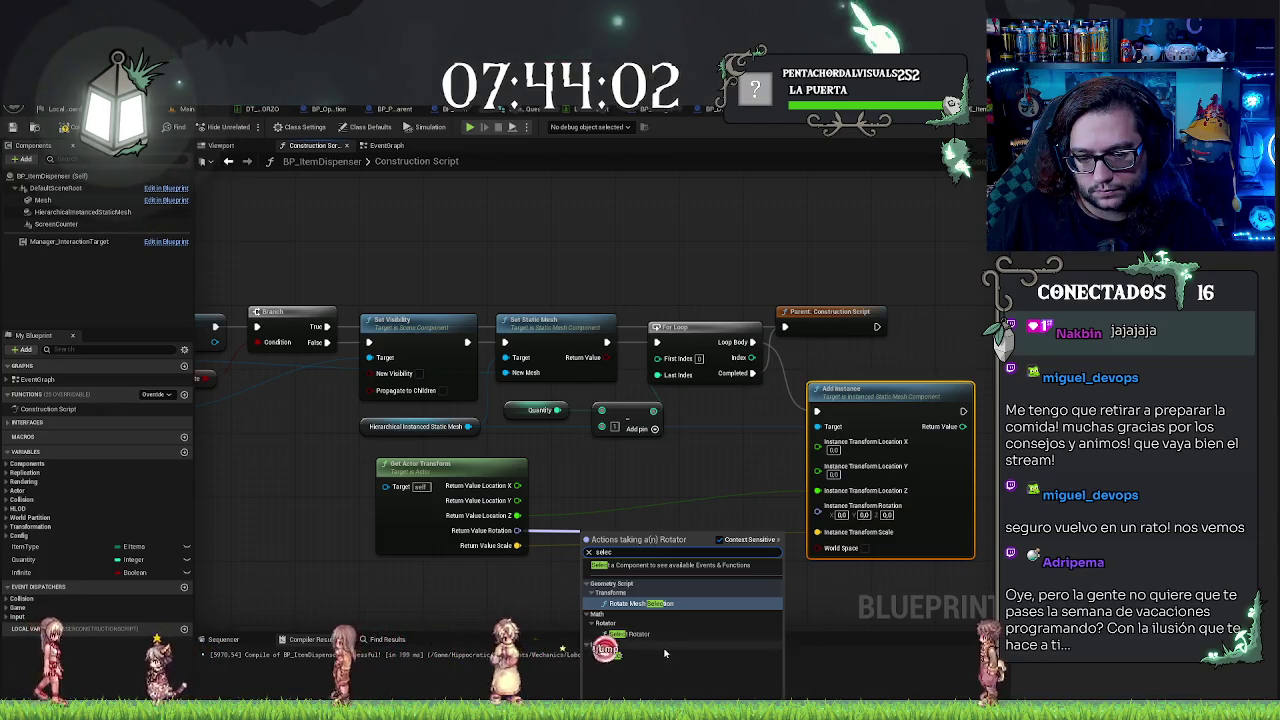
pyautogui.click(668, 663)
pyautogui.moveTo(622, 537)
pyautogui.mouseDown()
pyautogui.moveTo(660, 502)
pyautogui.moveTo(643, 519)
pyautogui.mouseUp()
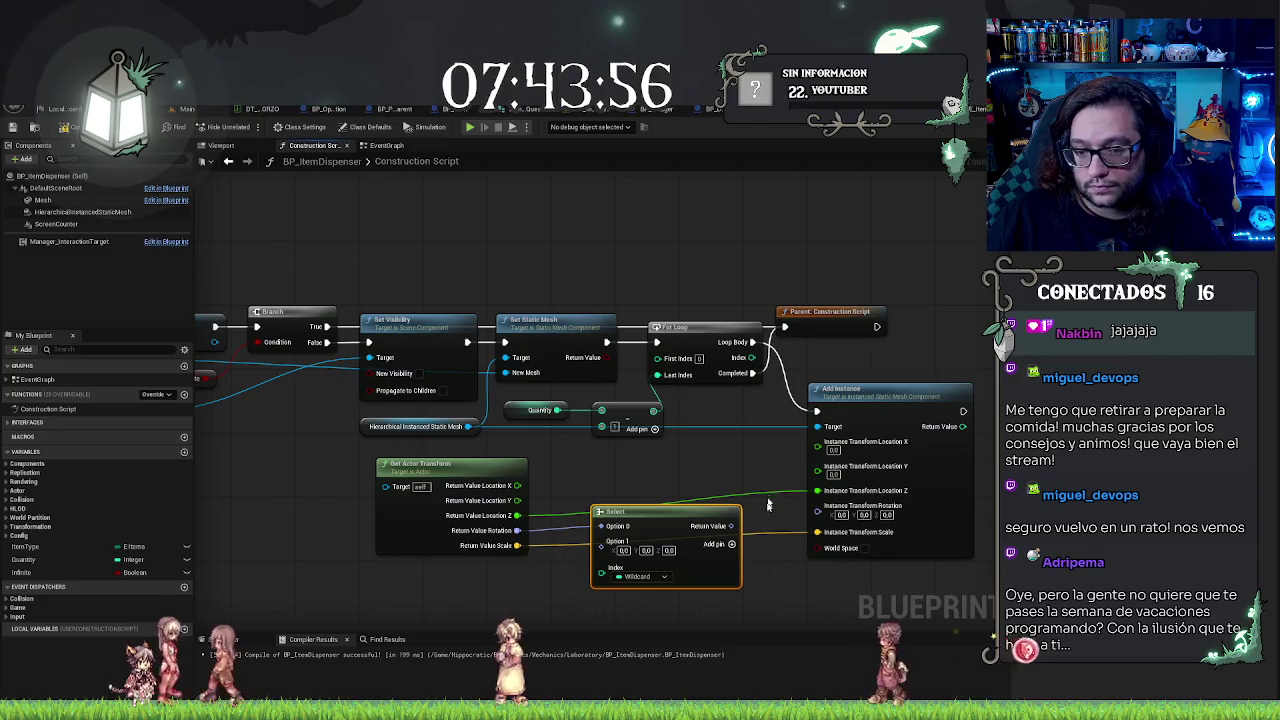
pyautogui.moveTo(731, 526); pyautogui.dragTo(817, 518)
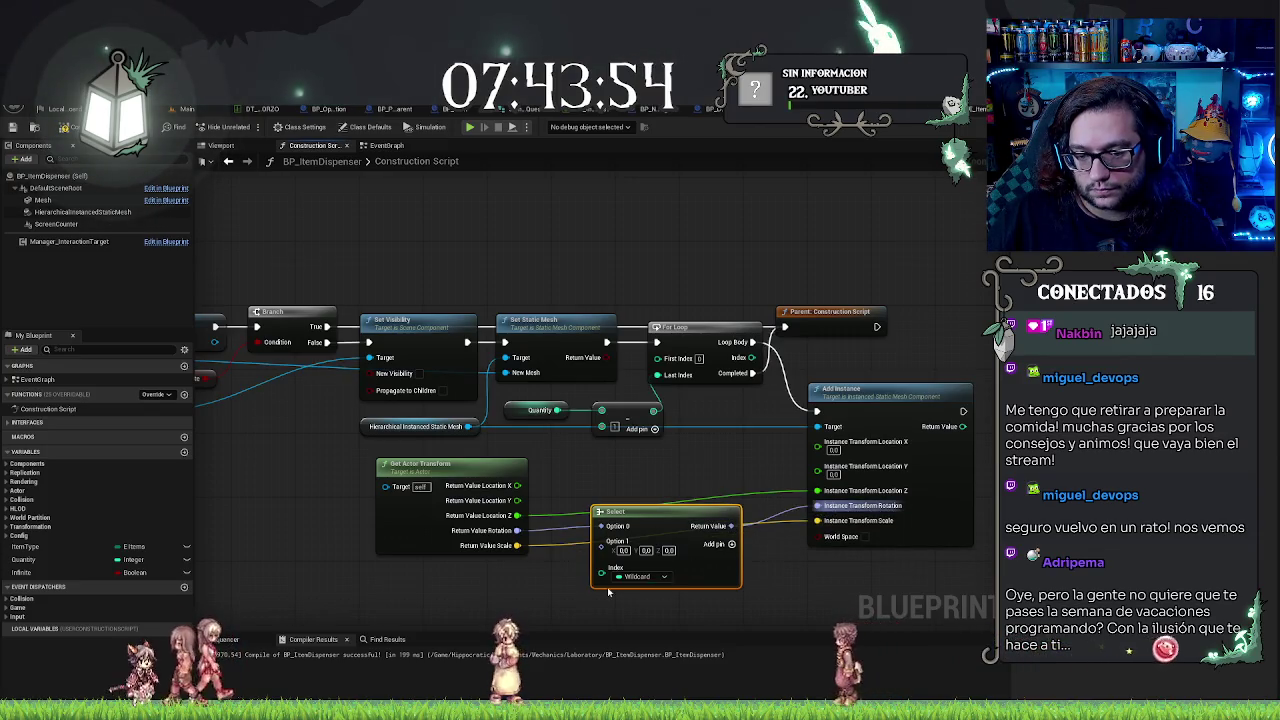
# Step: Set the Select index type to Boolean, add a Random Bool node, and view the bottle preview
pyautogui.click(633, 578)
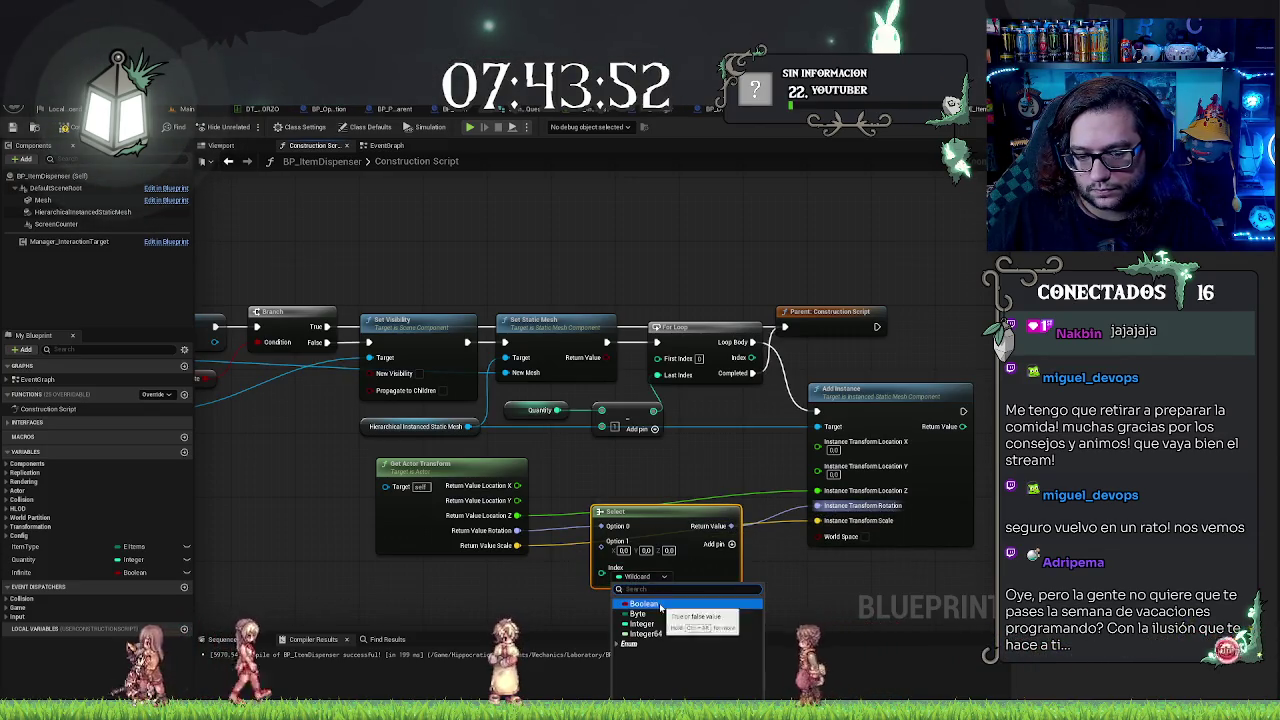
pyautogui.click(665, 606)
pyautogui.moveTo(595, 576); pyautogui.dragTo(558, 600)
pyautogui.write('rand')
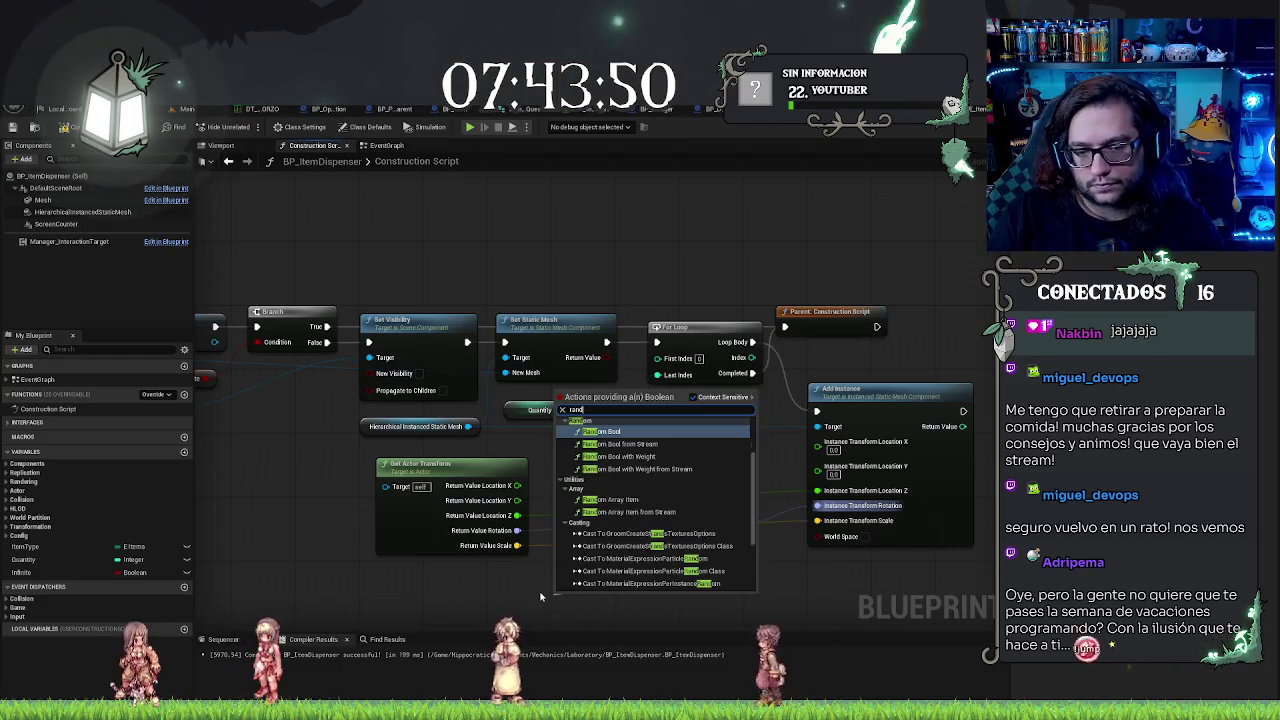
pyautogui.click(616, 435)
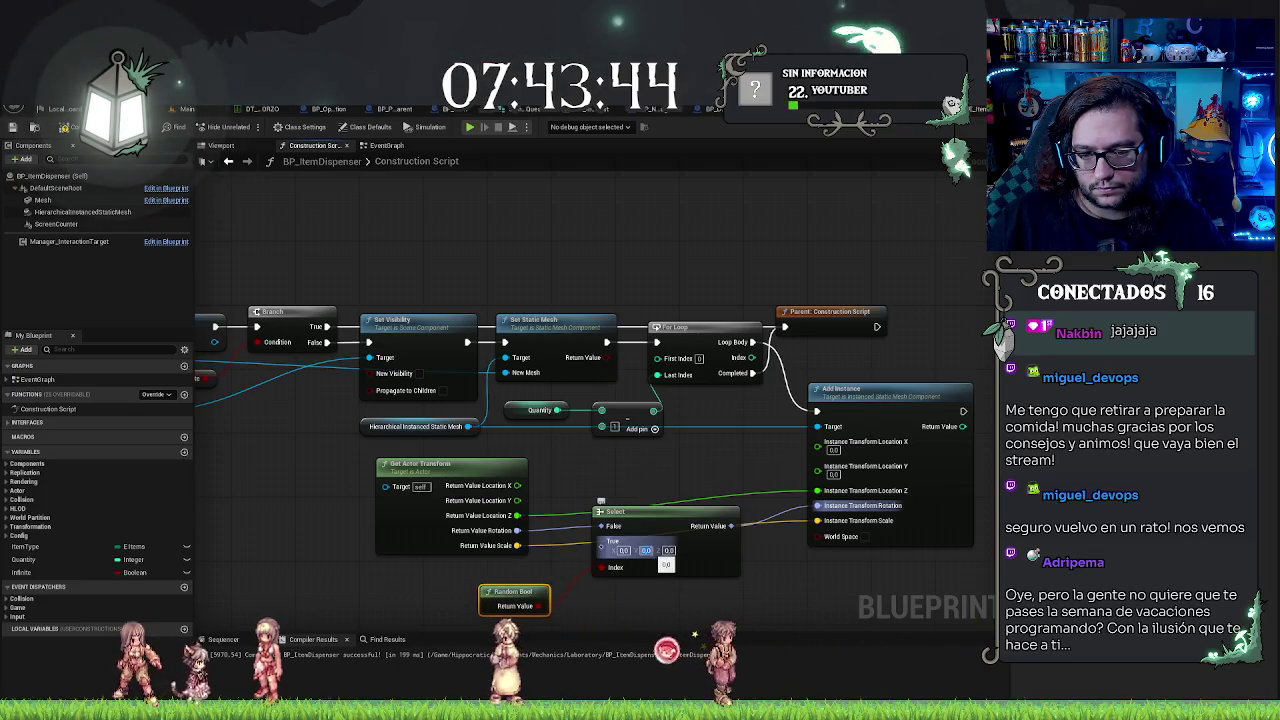
pyautogui.click(241, 147)
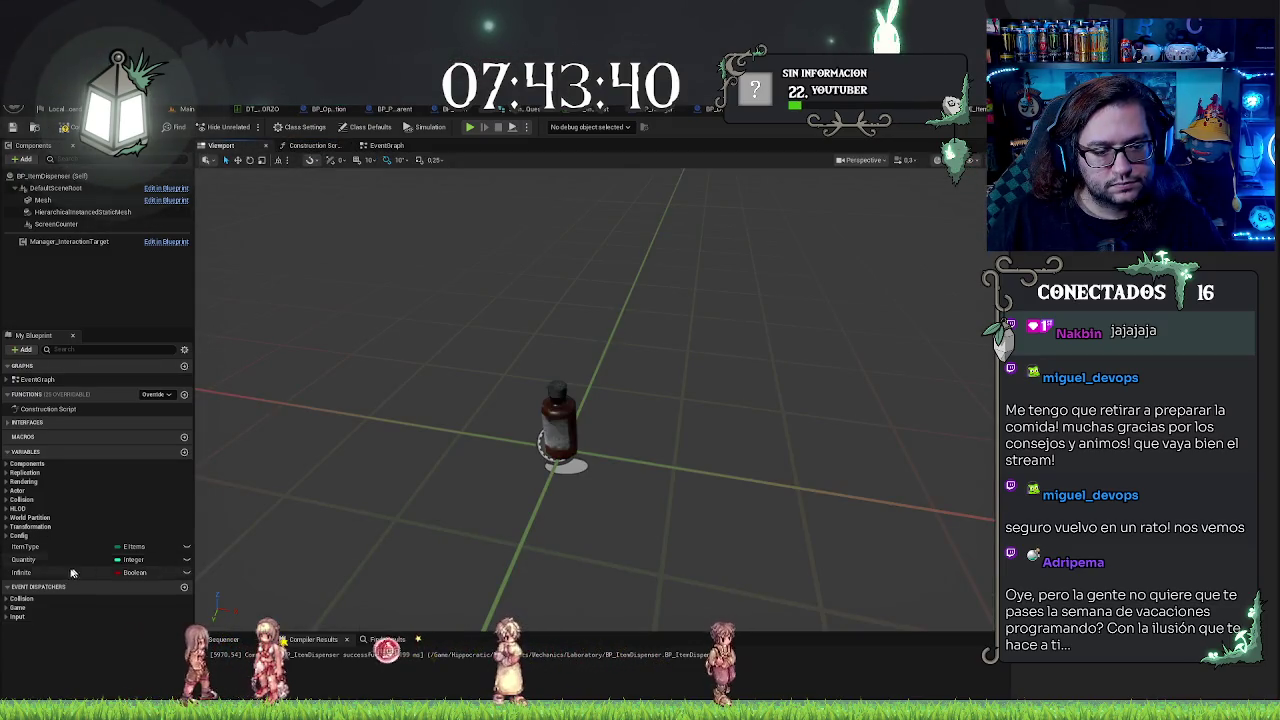
# Step: Recompile the blueprint and orbit the 3D preview to check the bottle
pyautogui.click(35, 128)
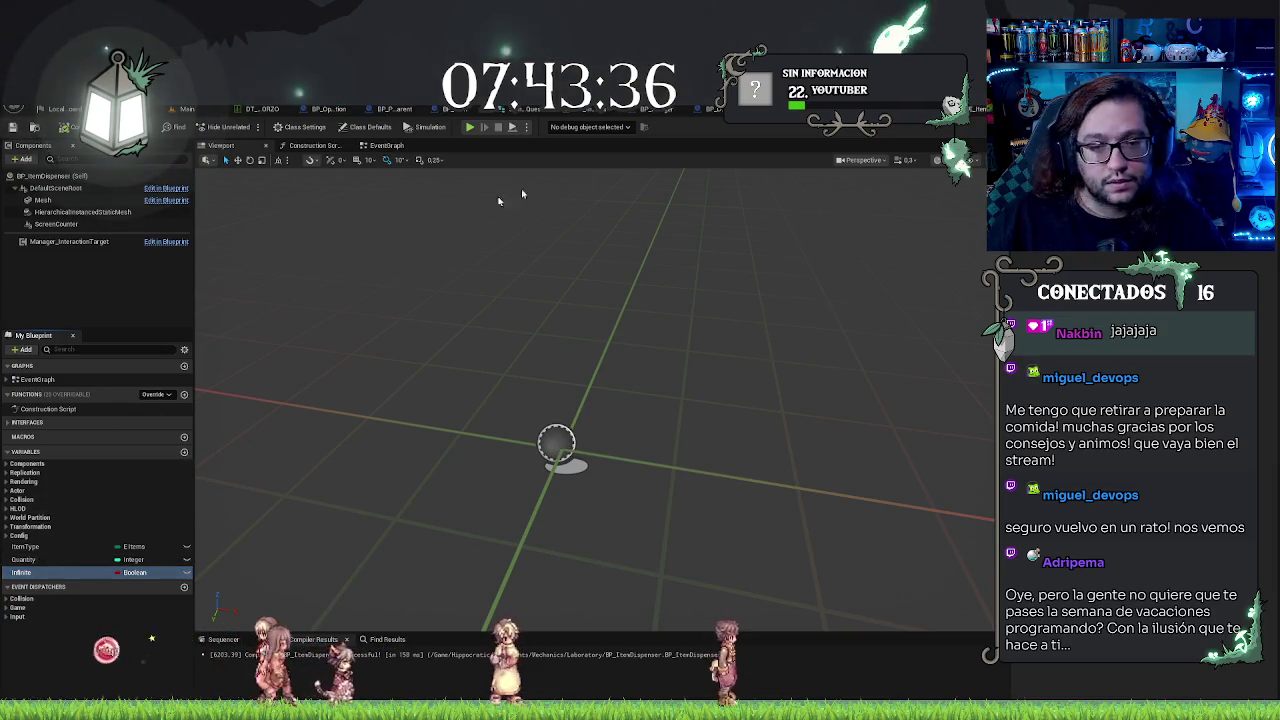
pyautogui.click(24, 560)
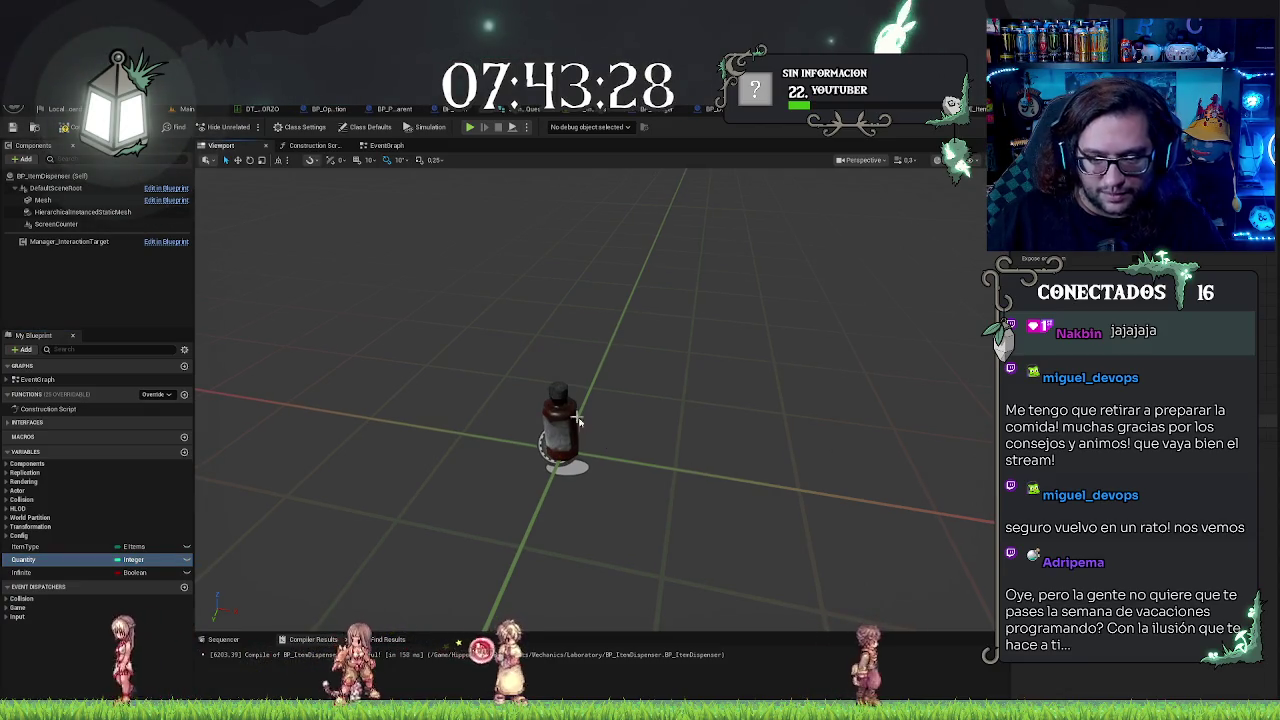
pyautogui.moveTo(519, 407); pyautogui.dragTo(733, 396)
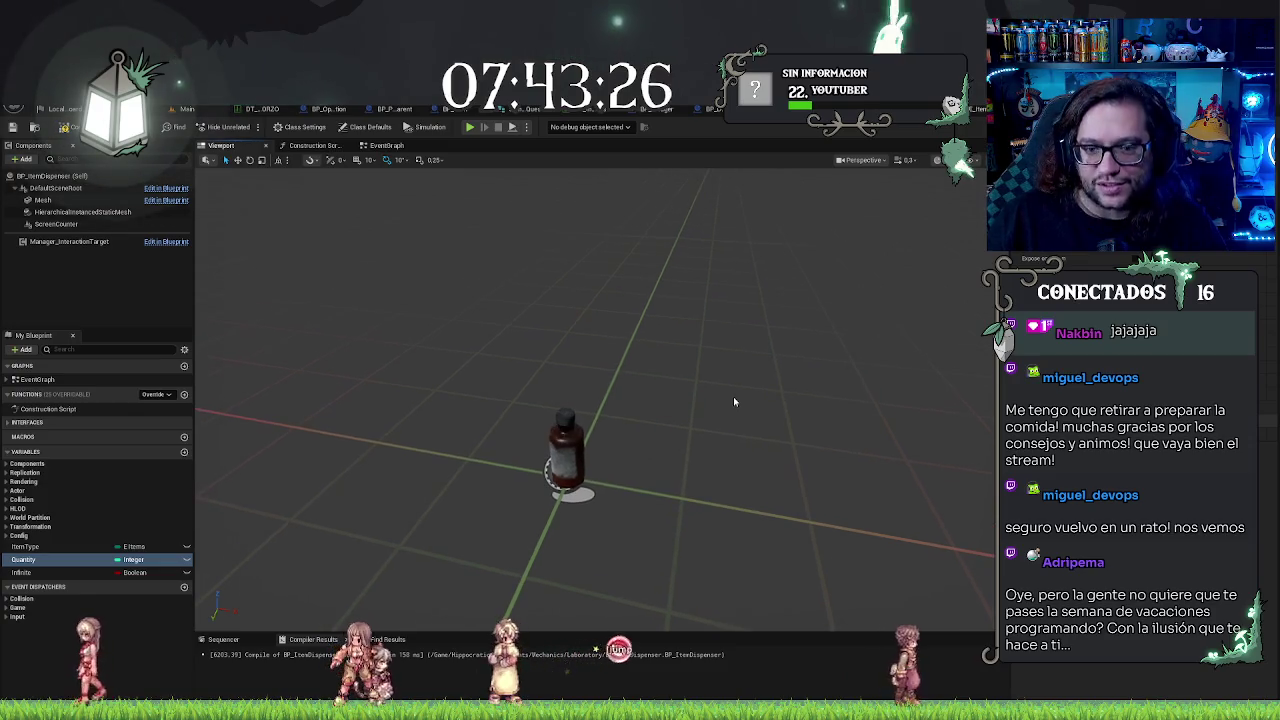
pyautogui.click(386, 145)
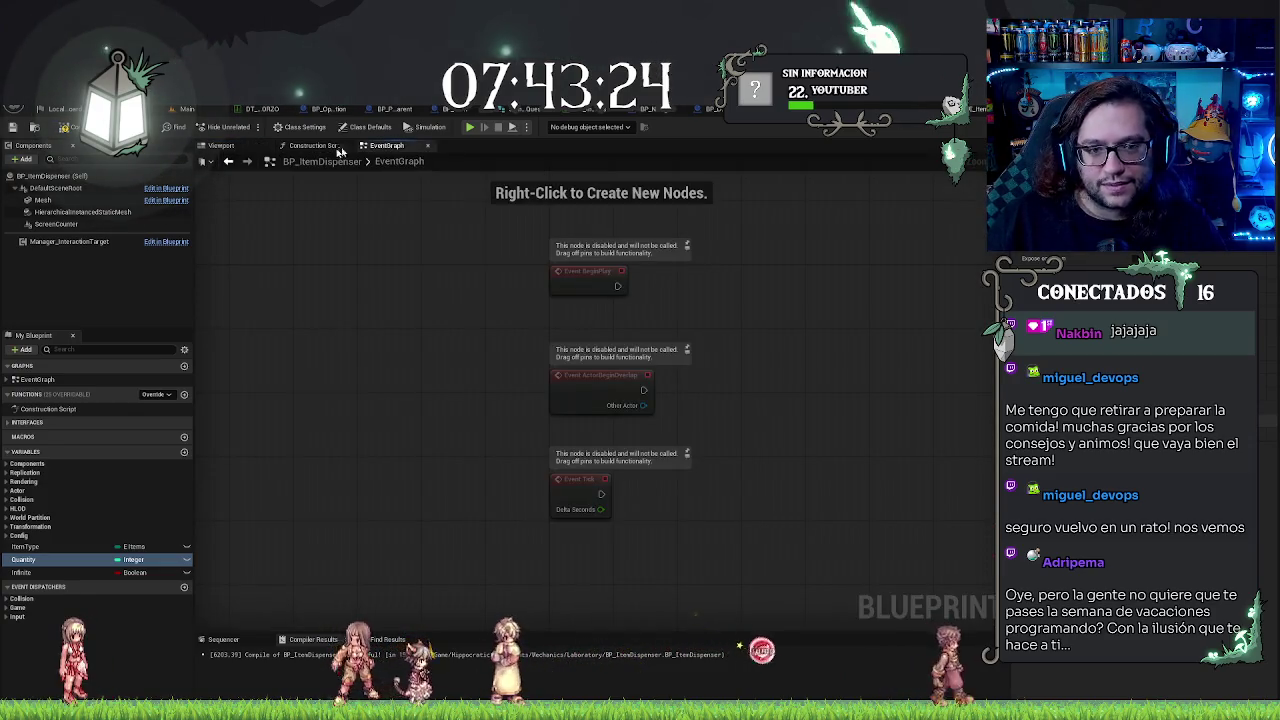
pyautogui.click(221, 145)
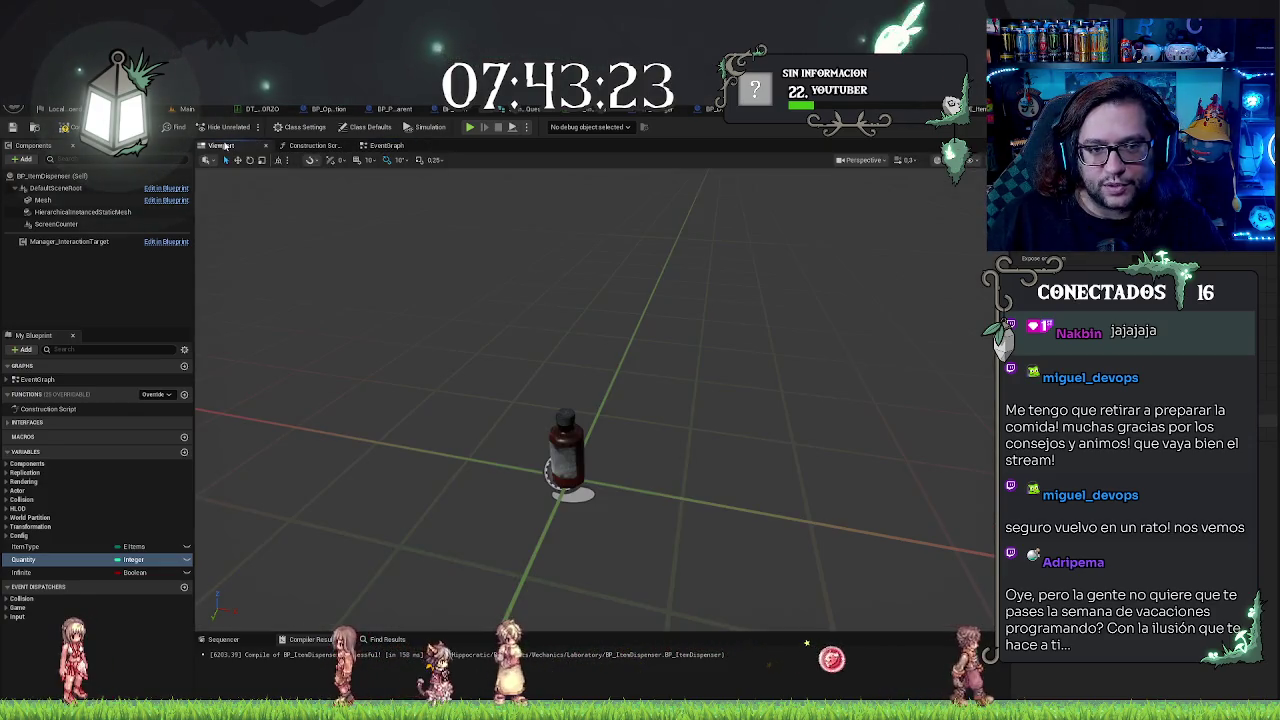
# Step: Recompile again and switch between the EventGraph, Construction Script and 3D preview
pyautogui.click(68, 127)
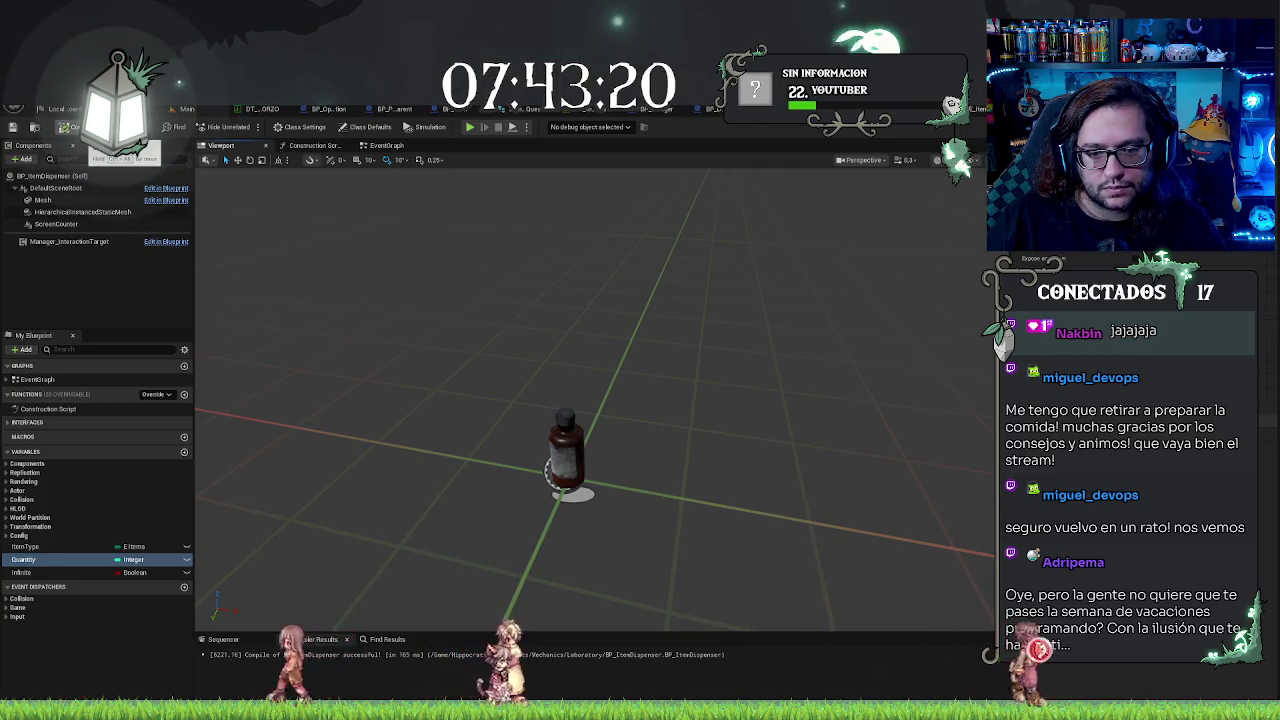
pyautogui.click(386, 145)
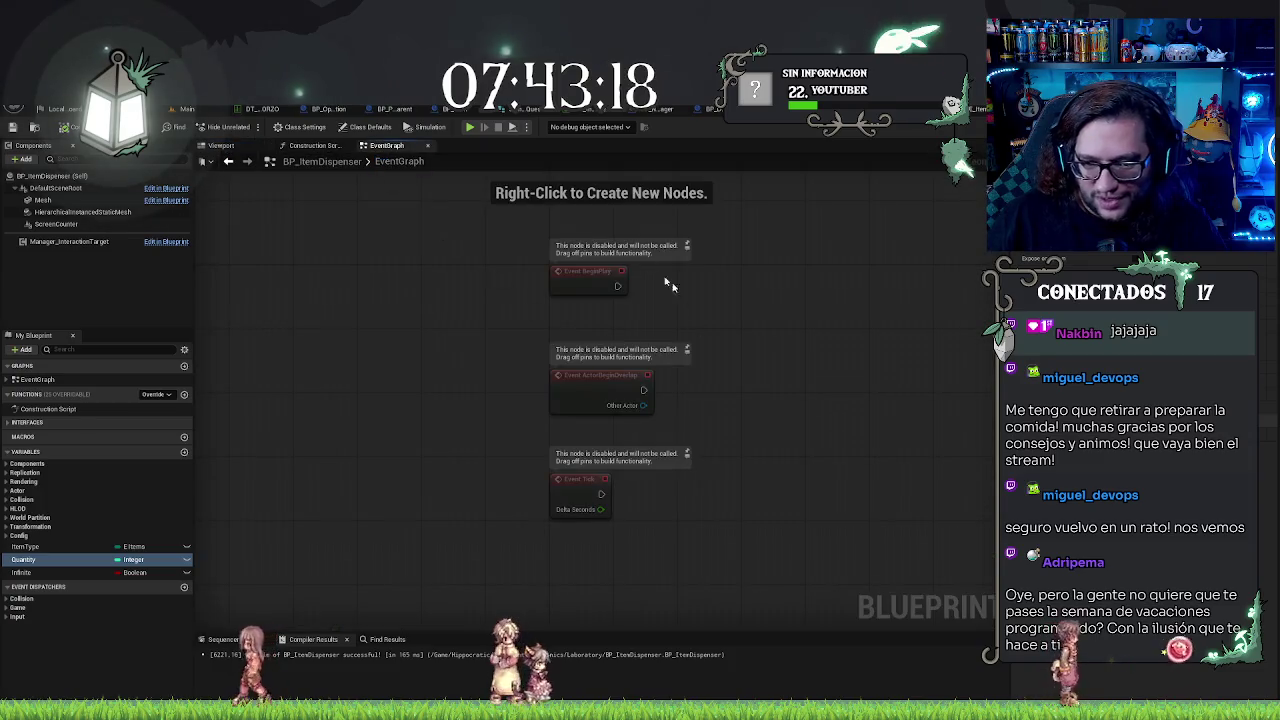
pyautogui.click(310, 145)
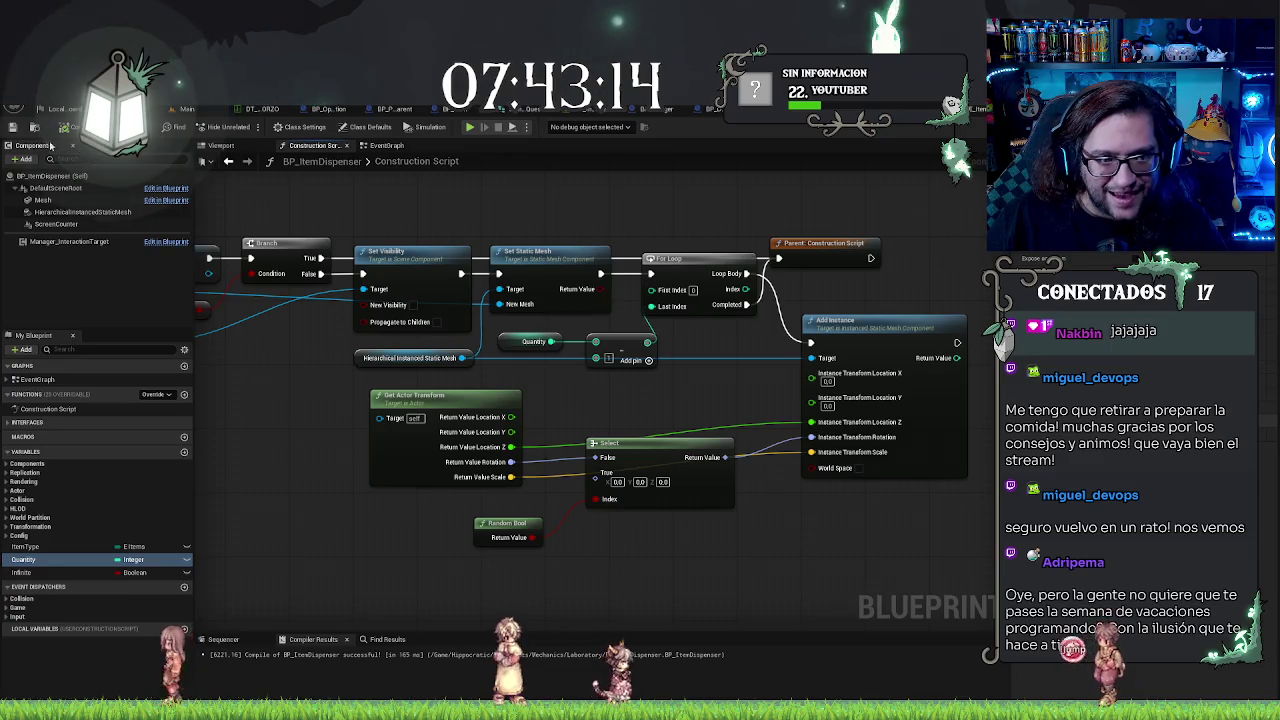
pyautogui.click(385, 146)
pyautogui.click(305, 146)
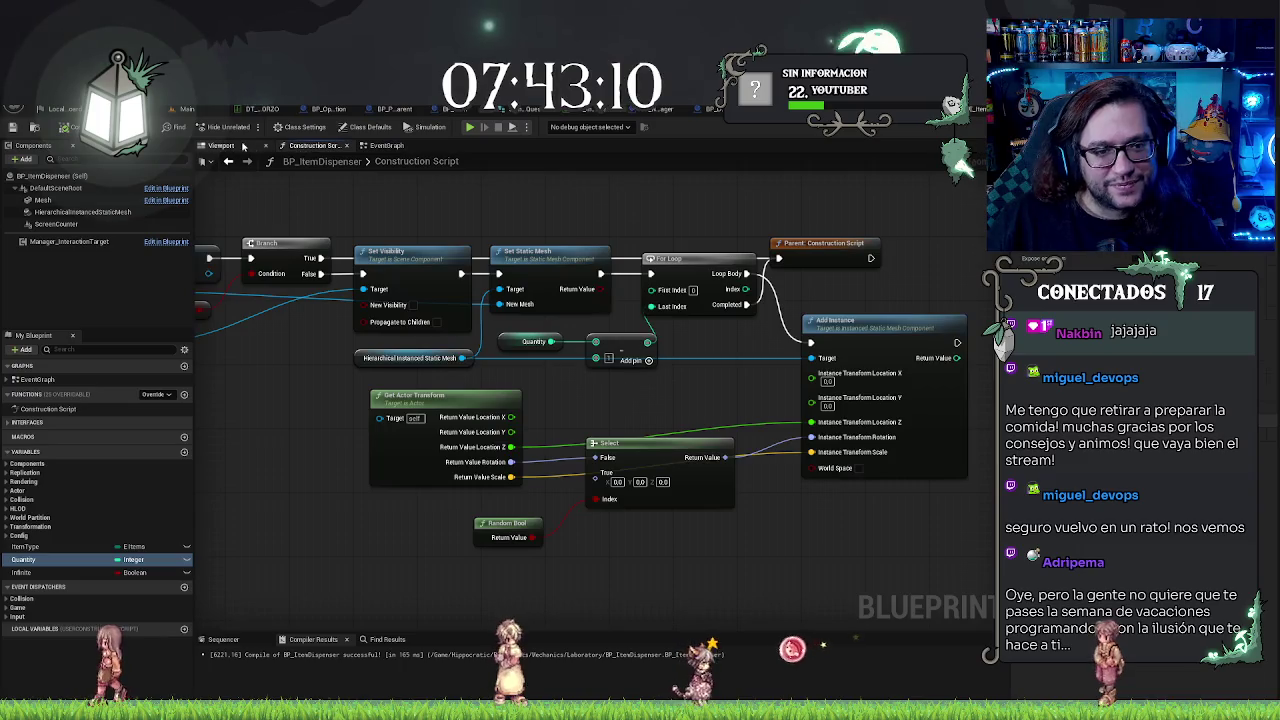
pyautogui.click(221, 146)
# Step: Rotate the instanced bottle mesh in the preview, then return to the construction script
pyautogui.click(581, 453)
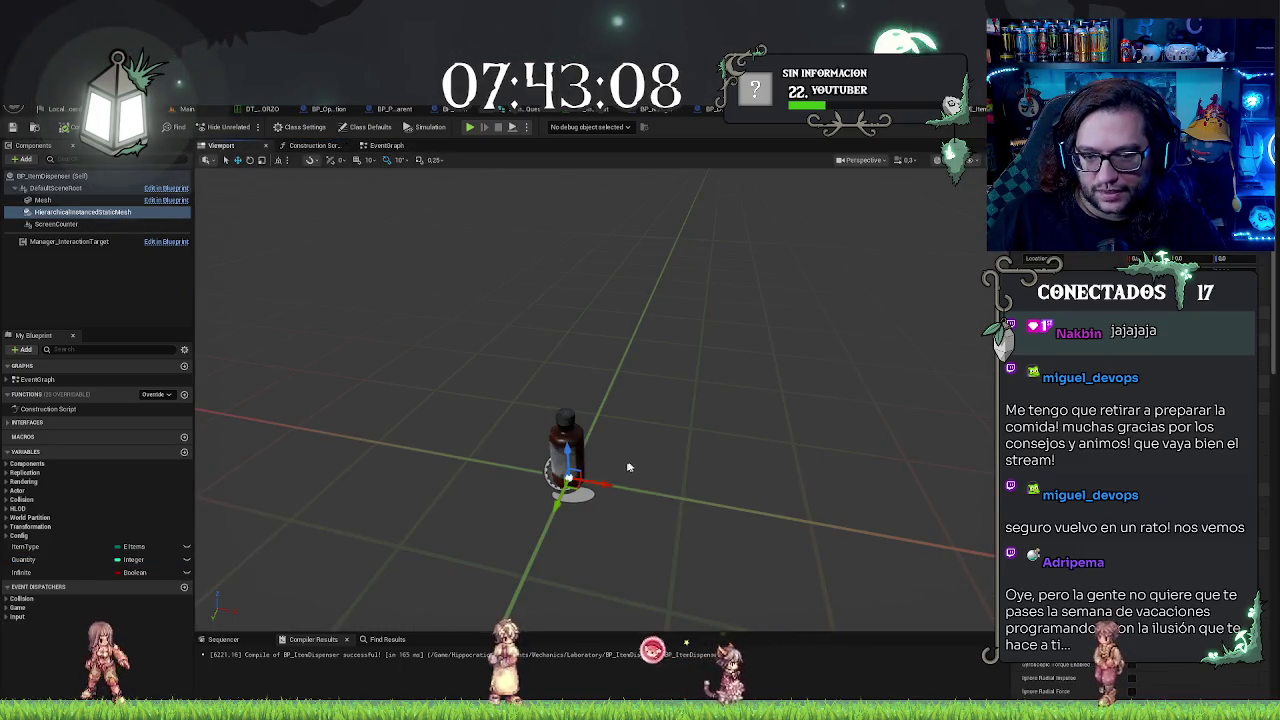
pyautogui.press('e')
pyautogui.moveTo(613, 517)
pyautogui.mouseDown()
pyautogui.moveTo(645, 498)
pyautogui.moveTo(617, 520)
pyautogui.moveTo(634, 503)
pyautogui.moveTo(625, 463)
pyautogui.mouseUp()
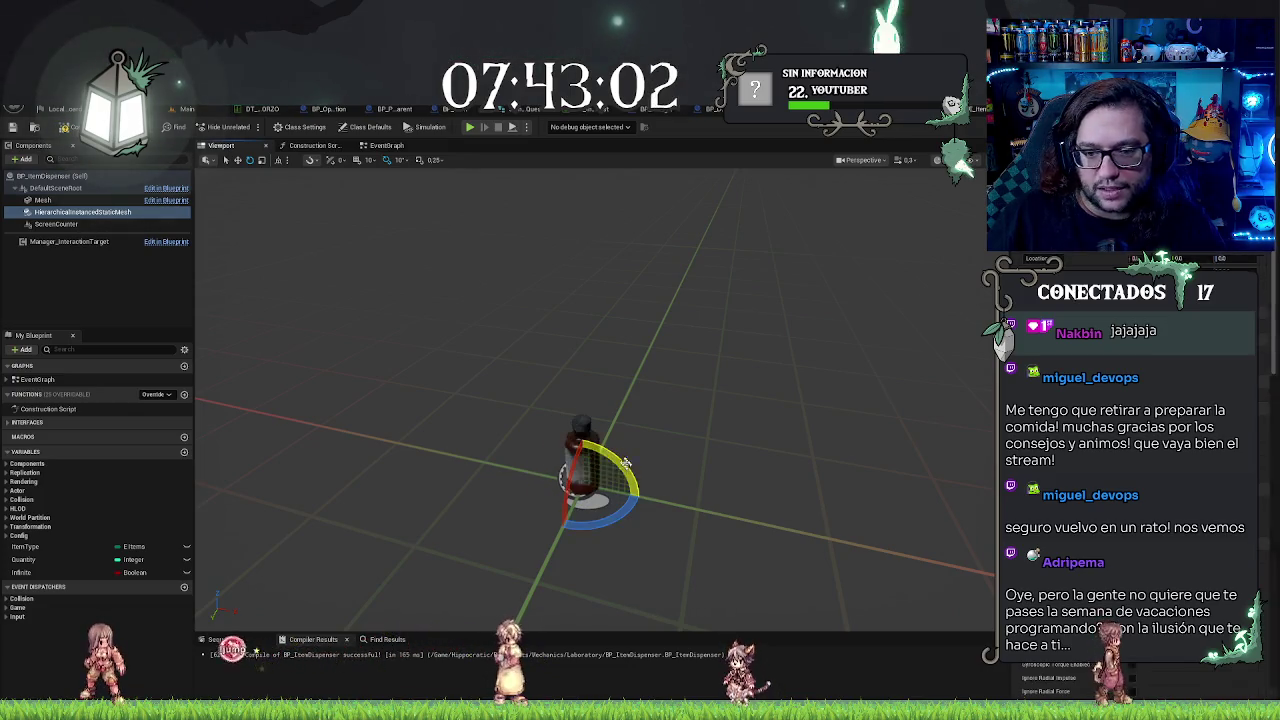
pyautogui.click(380, 145)
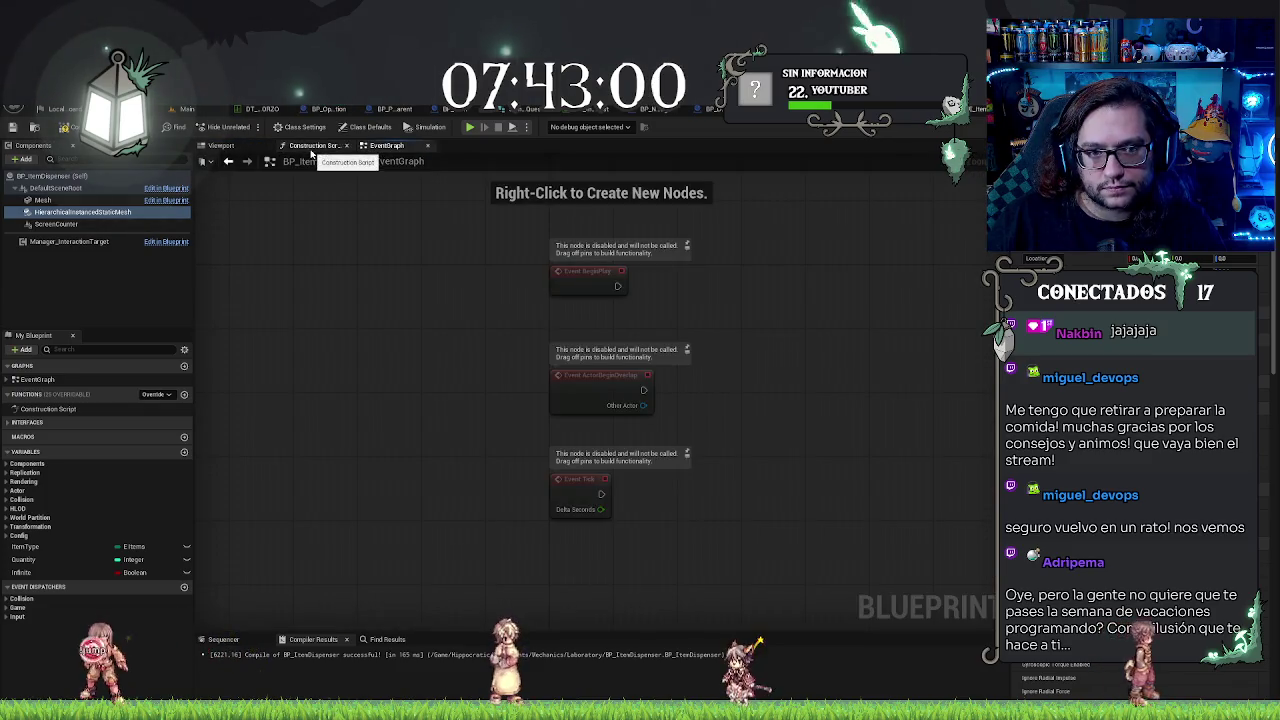
pyautogui.click(310, 145)
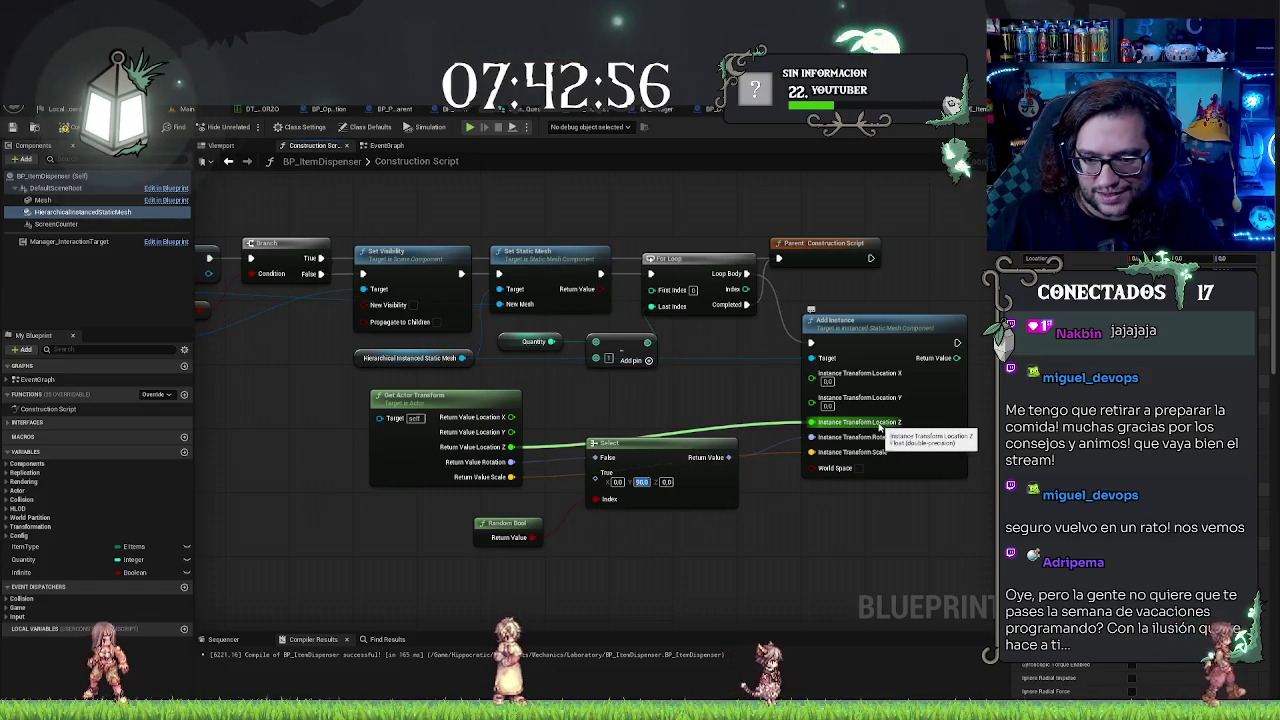
# Step: Confirm the 90.0 pitch on the Select True value and connect Random Bool to the Index
pyautogui.press('Return')
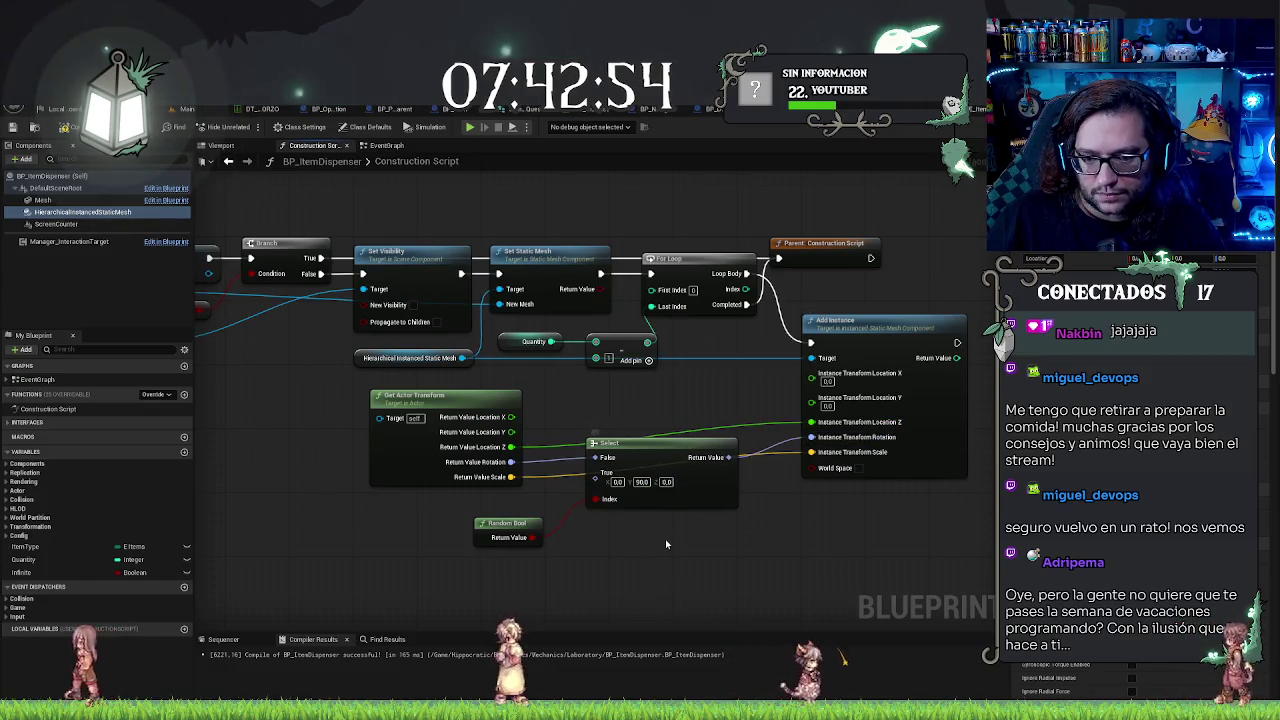
pyautogui.moveTo(596, 499); pyautogui.dragTo(548, 530)
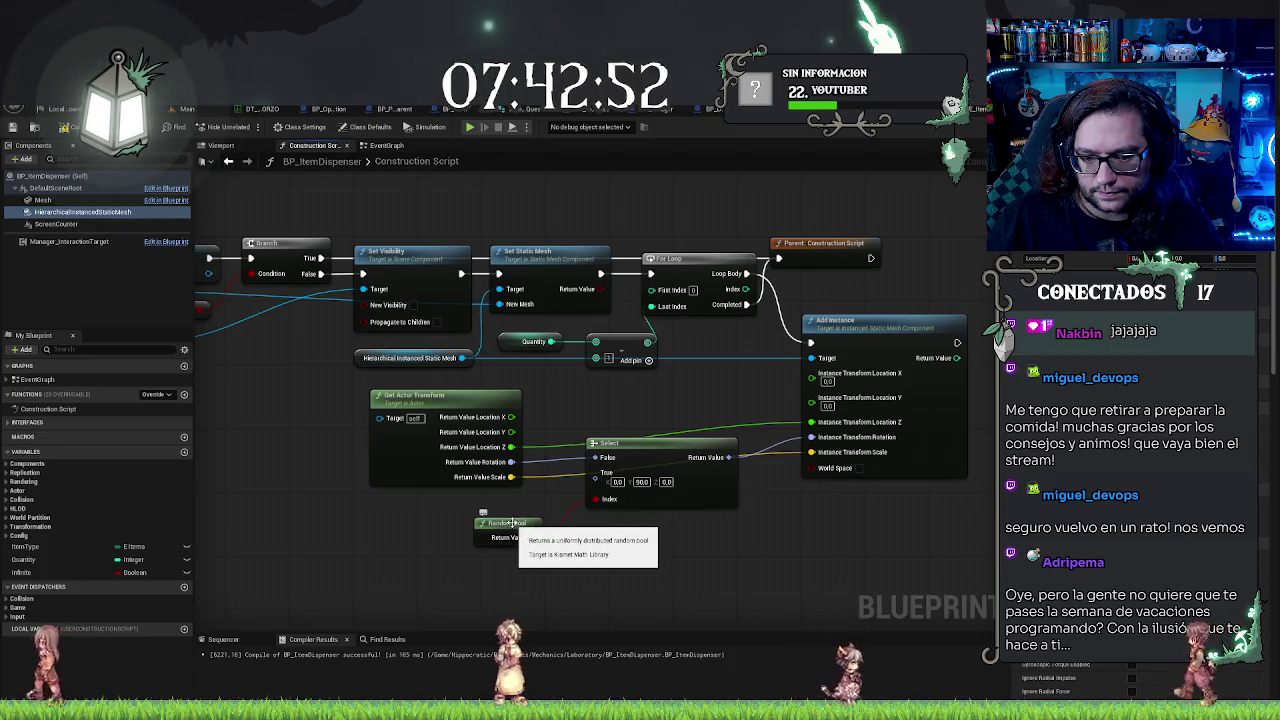
pyautogui.hotkey('ctrl', 'z')
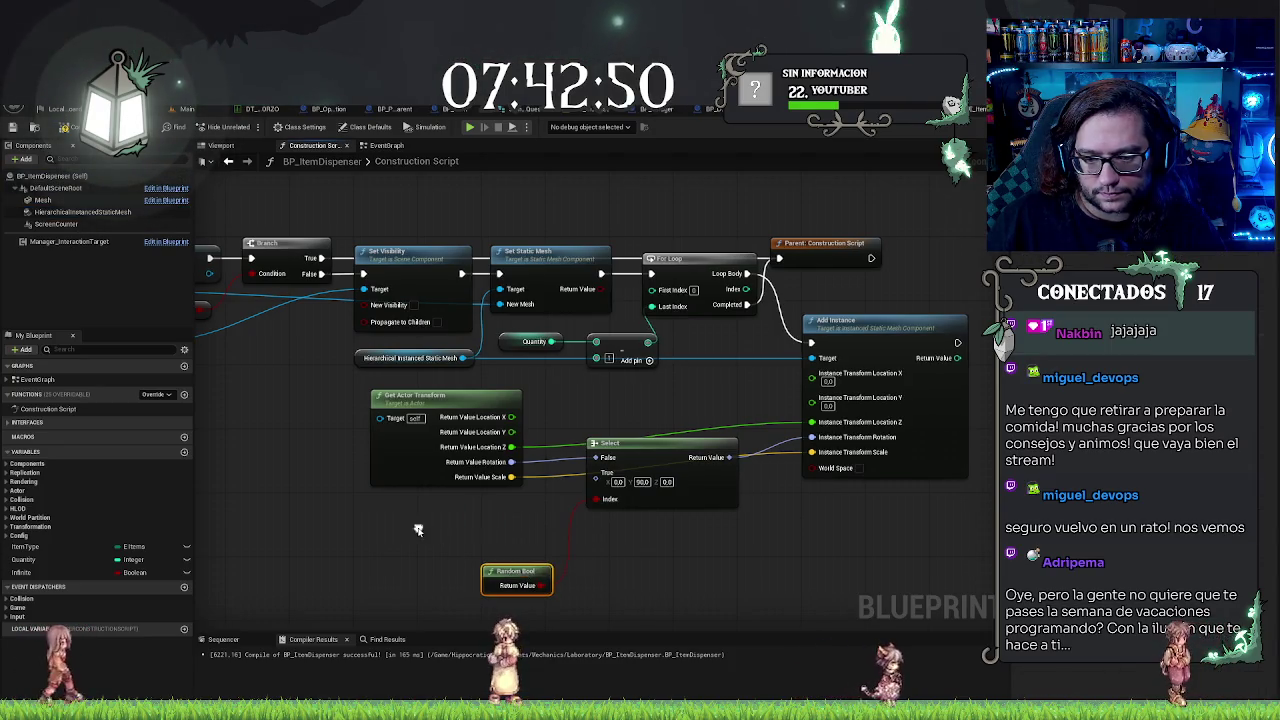
pyautogui.rightClick(419, 533)
pyautogui.write('get')
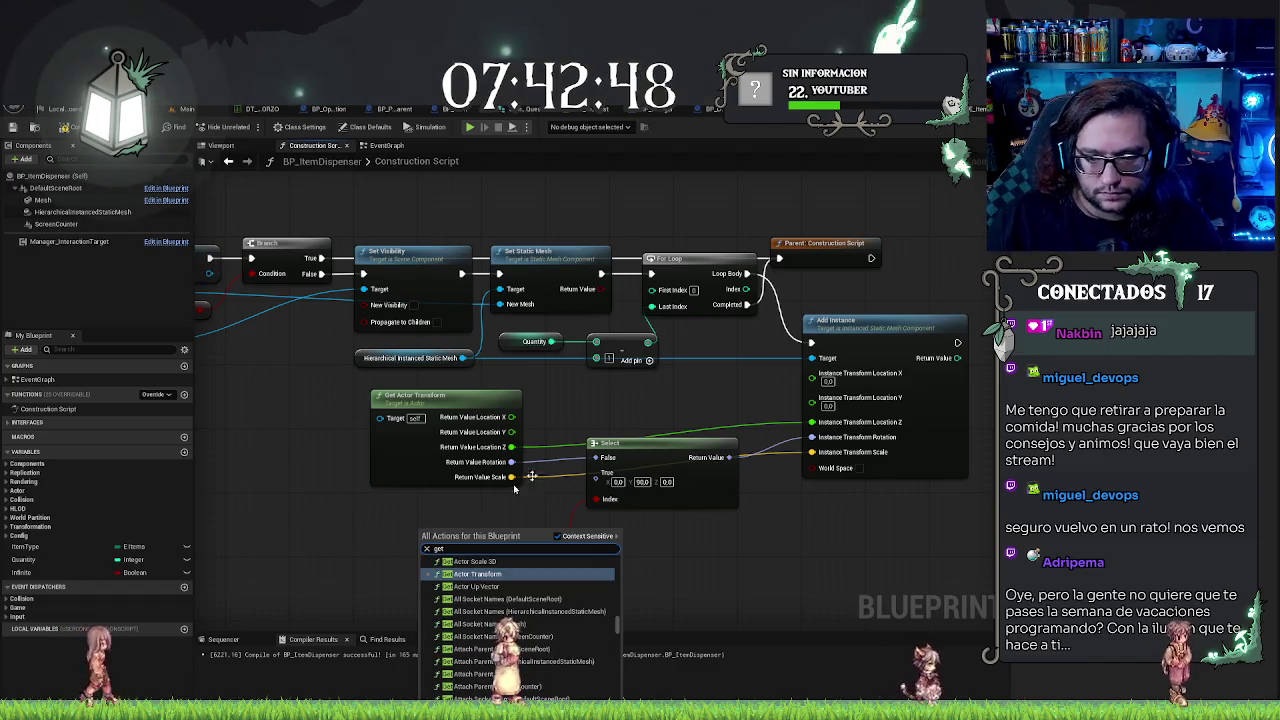
pyautogui.press('Escape')
pyautogui.hotkey('ctrl', 'y')
# Step: Split the Select node's True pin into Roll, Pitch and Yaw, and add a Random Float node
pyautogui.rightClick(602, 486)
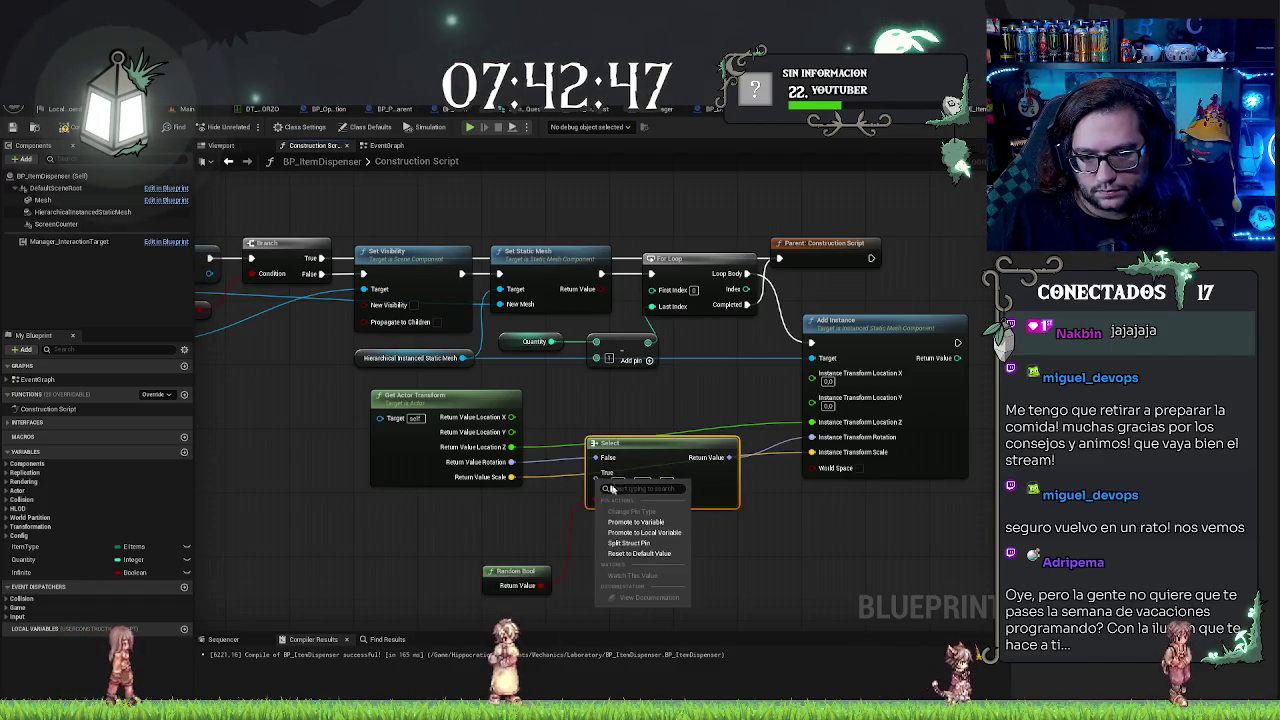
pyautogui.click(659, 542)
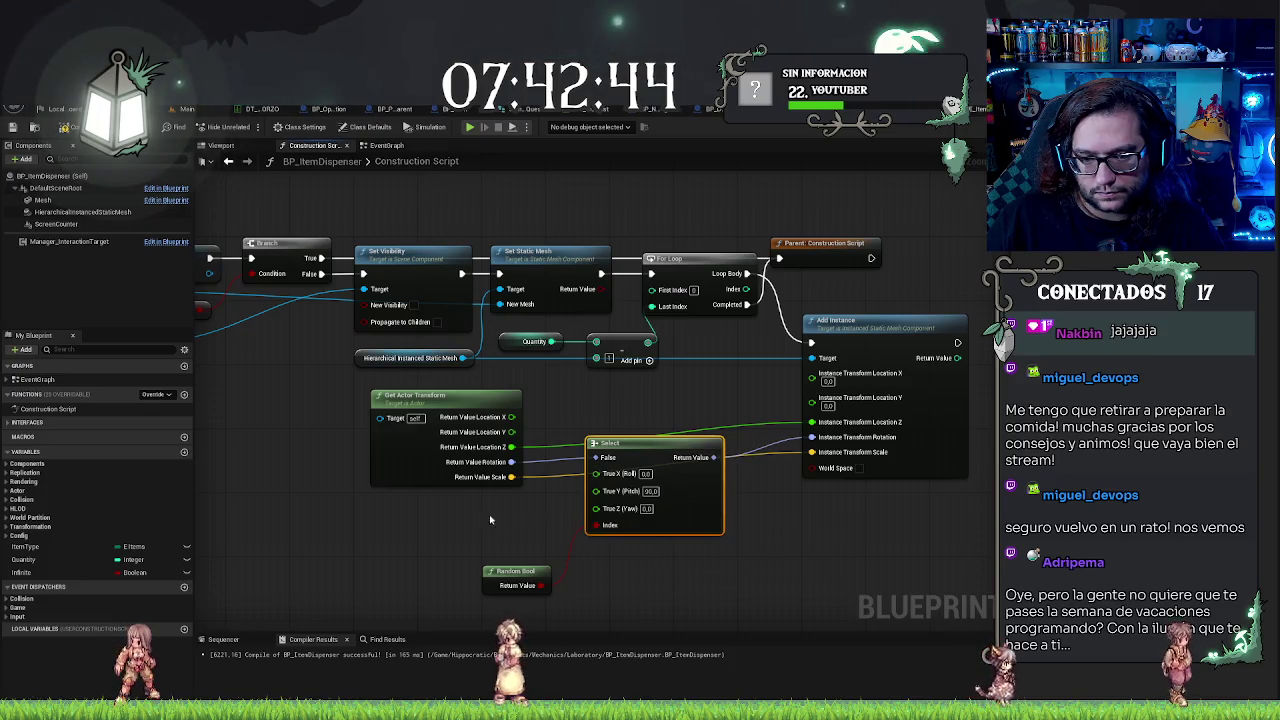
pyautogui.rightClick(450, 533)
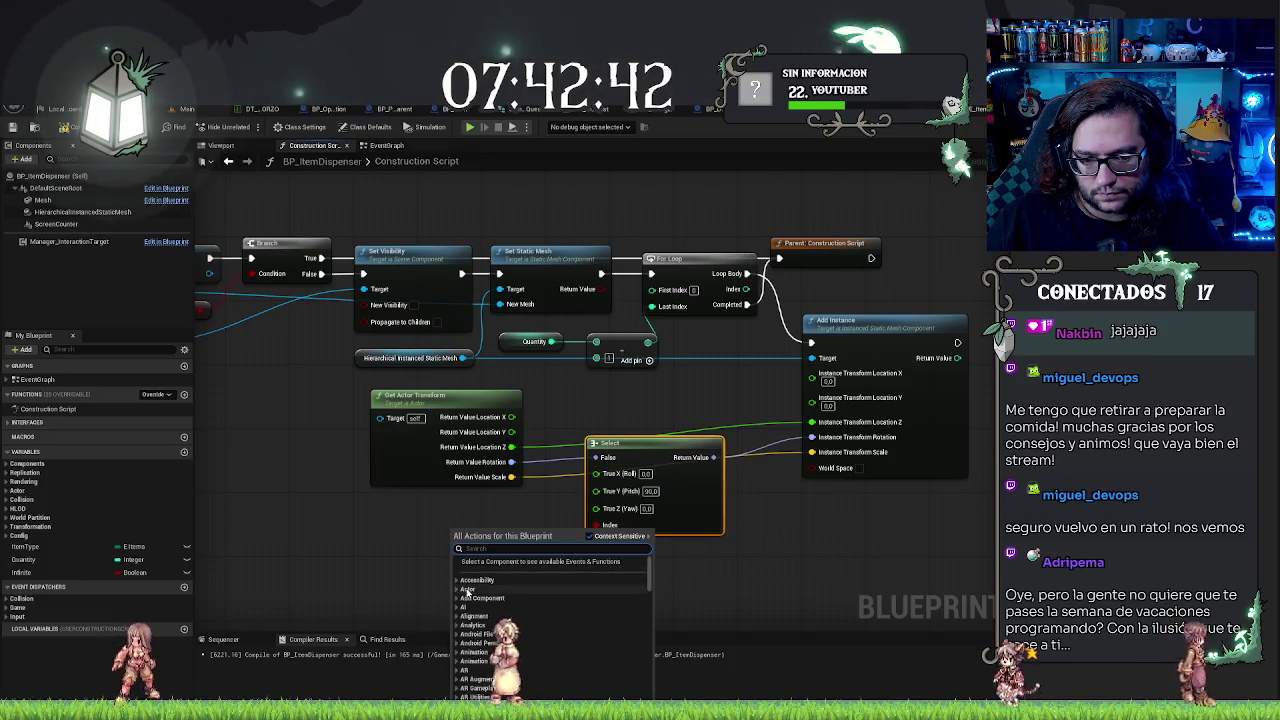
pyautogui.write('random')
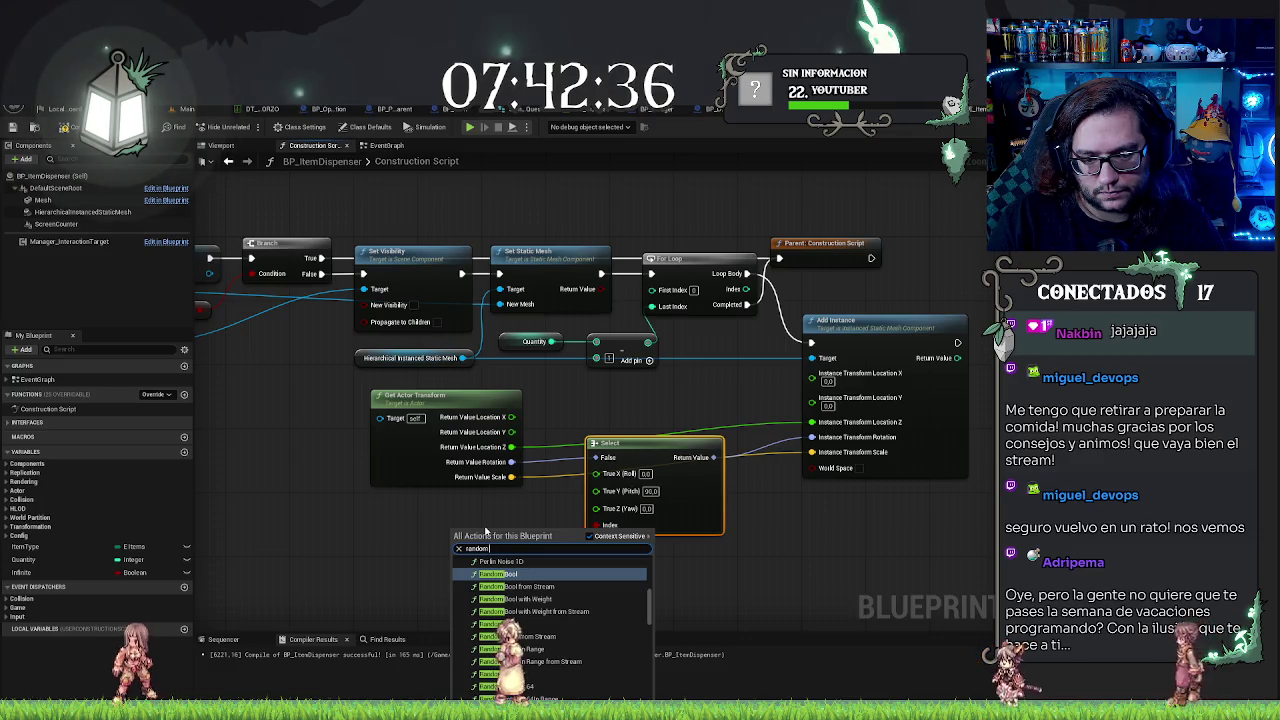
pyautogui.write(' float')
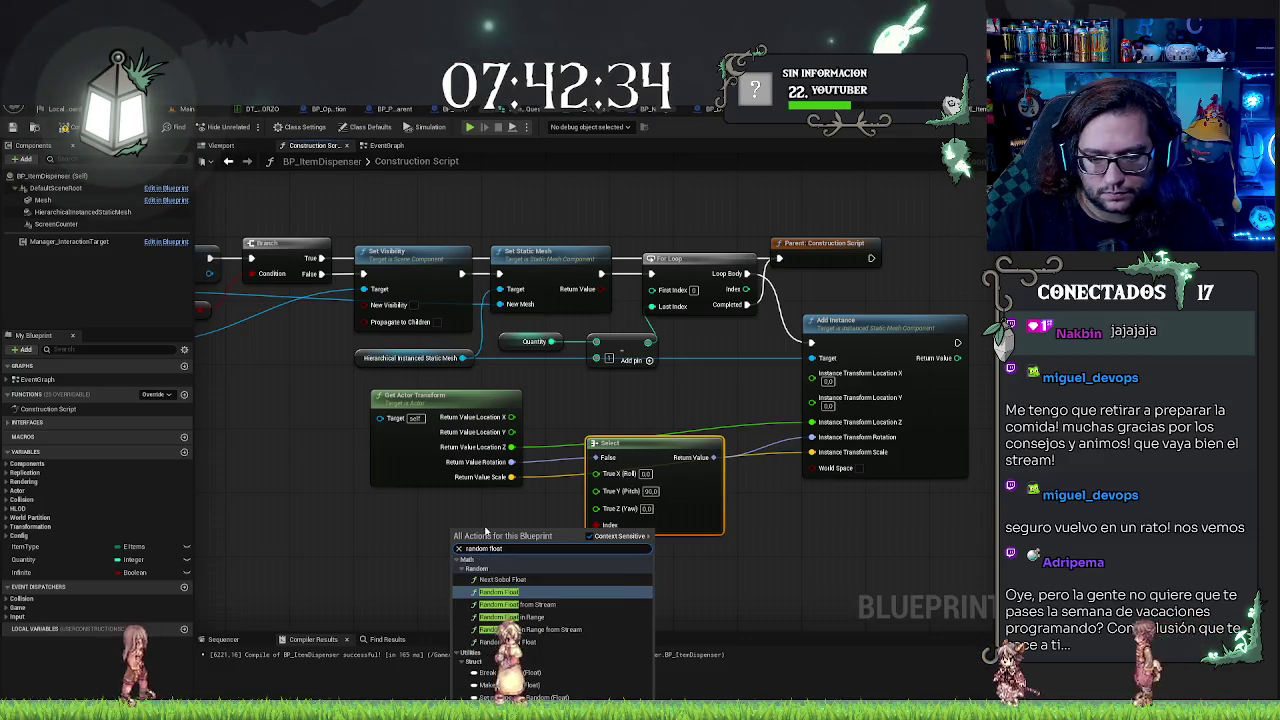
pyautogui.press('Return')
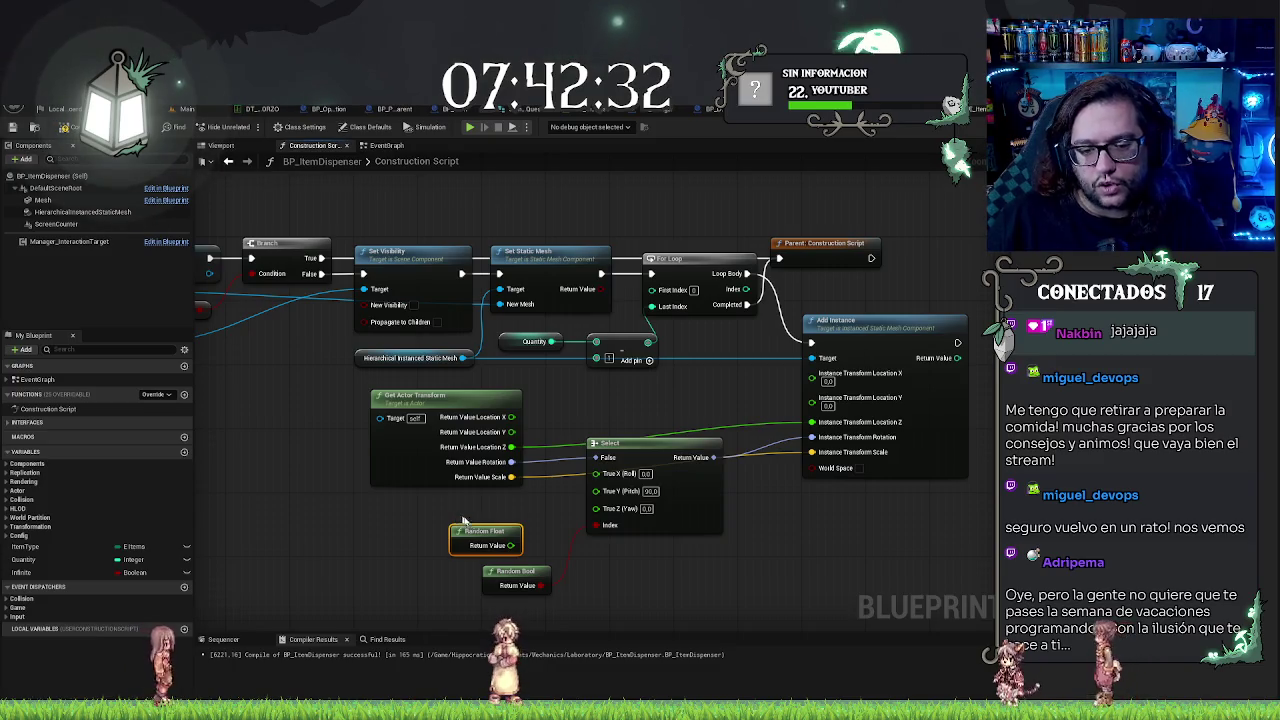
# Step: Add a Random Float in Range node with Max 180 and wire it into the True Yaw input
pyautogui.rightClick(447, 519)
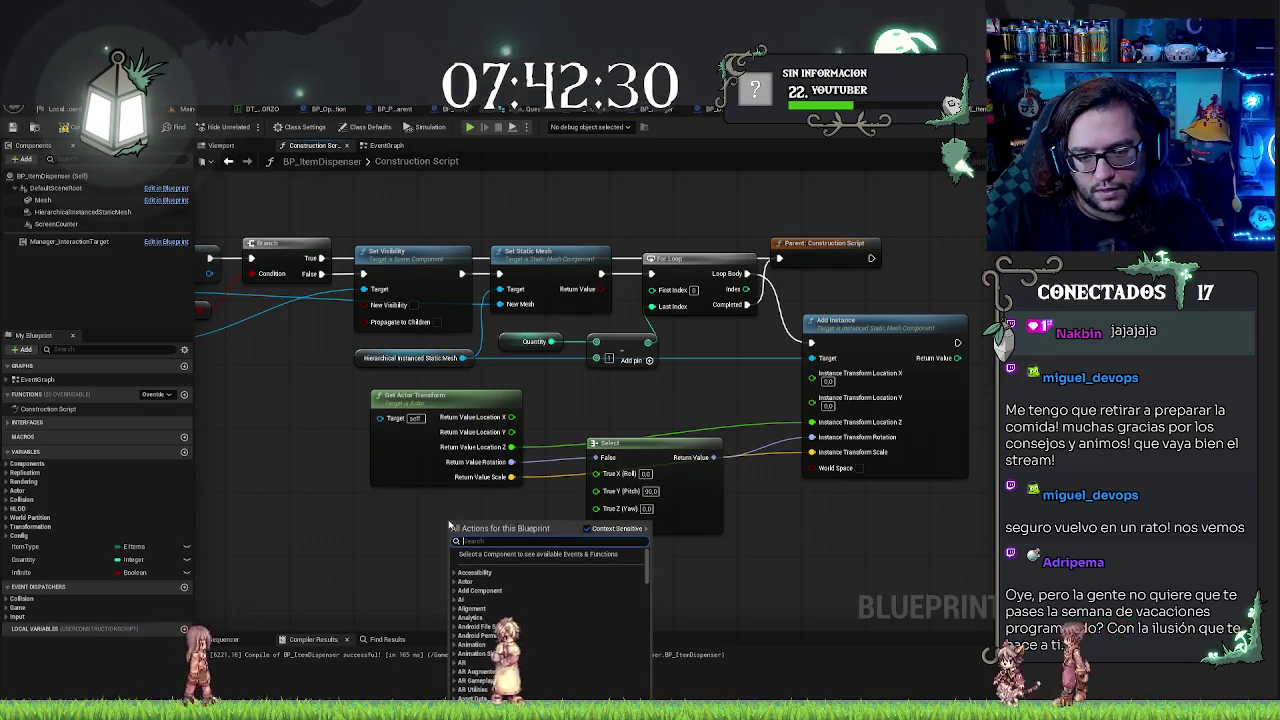
pyautogui.write('random floa')
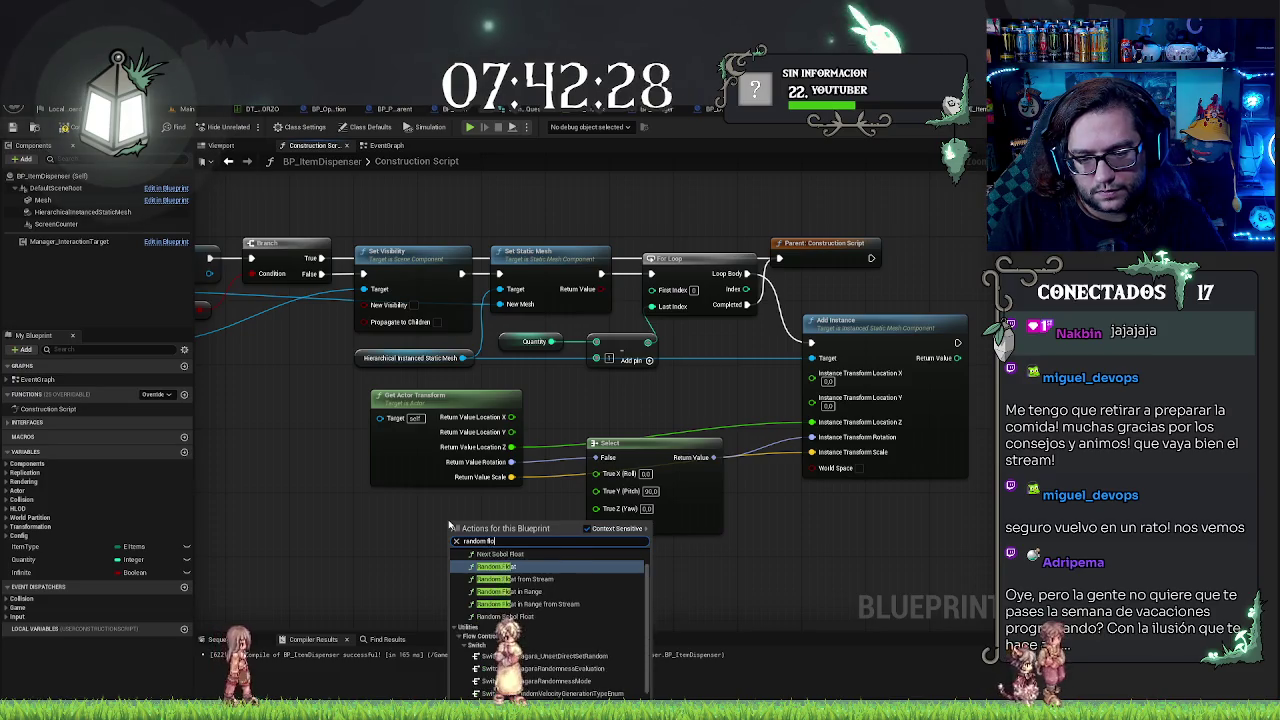
pyautogui.press('Down')
pyautogui.press('Down')
pyautogui.press('Return')
pyautogui.moveTo(451, 513); pyautogui.dragTo(395, 505)
pyautogui.click(422, 548)
pyautogui.write('180')
pyautogui.press('Return')
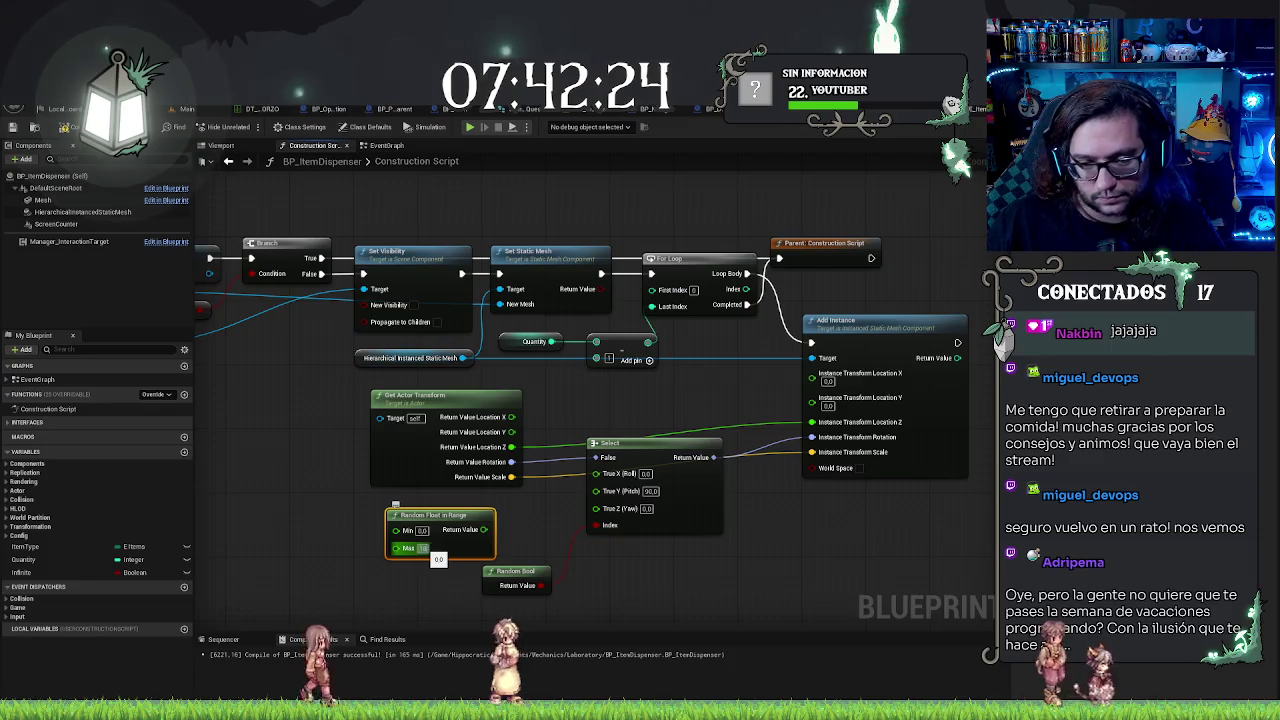
pyautogui.moveTo(492, 529); pyautogui.dragTo(604, 511)
pyautogui.moveTo(447, 518); pyautogui.dragTo(483, 510)
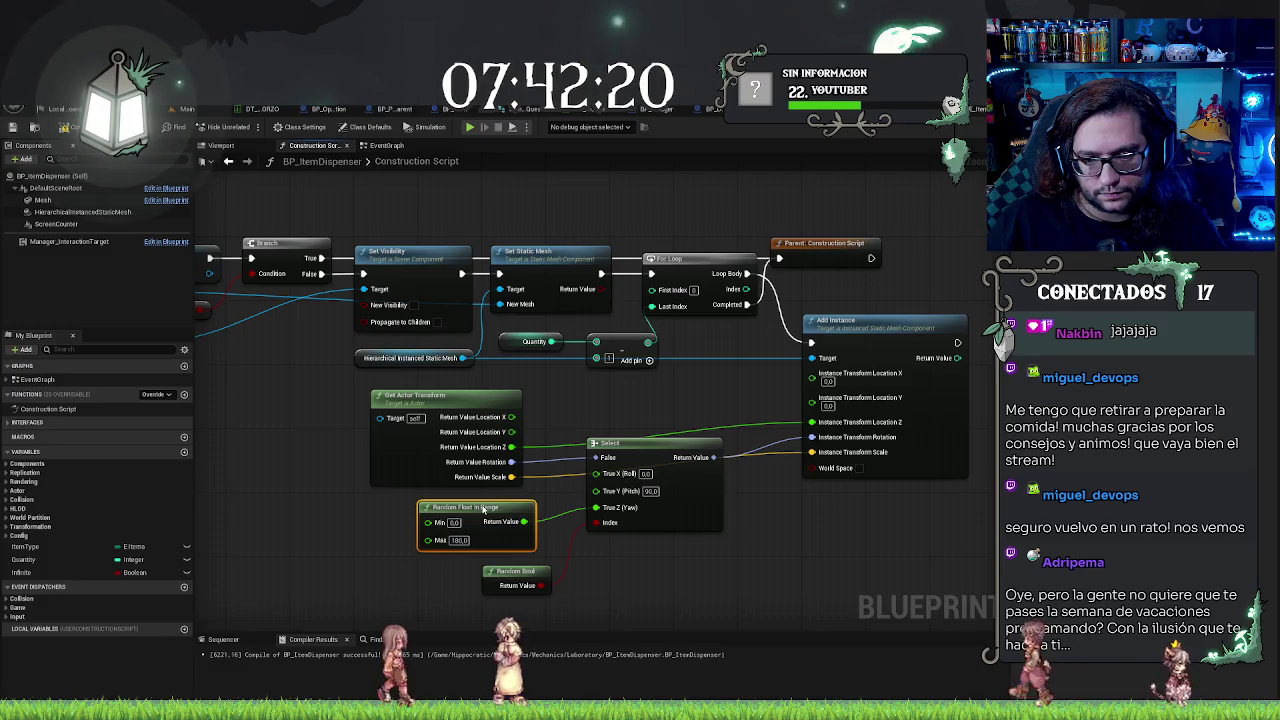
pyautogui.click(74, 130)
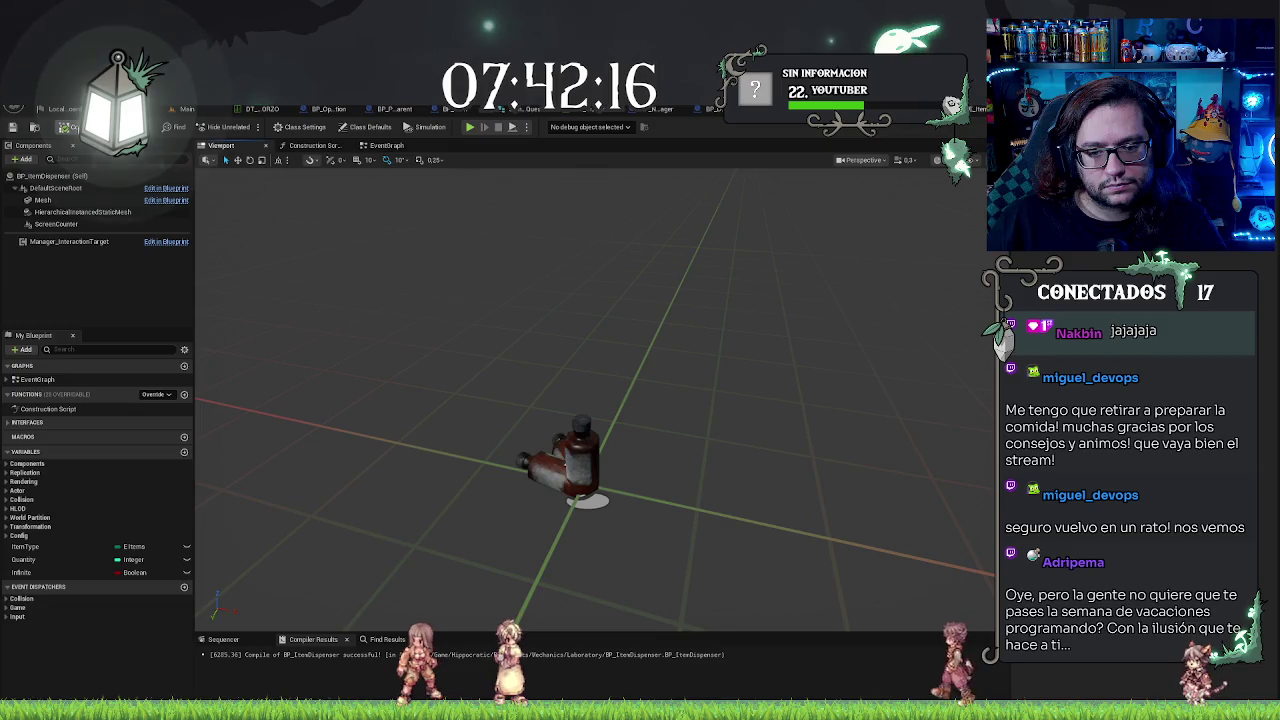
# Step: Orbit the preview and recompile with F7 to check the bottles' randomized yaw angles
pyautogui.moveTo(590, 450)
pyautogui.mouseDown()
pyautogui.moveTo(550, 400)
pyautogui.moveTo(485, 386)
pyautogui.mouseUp()
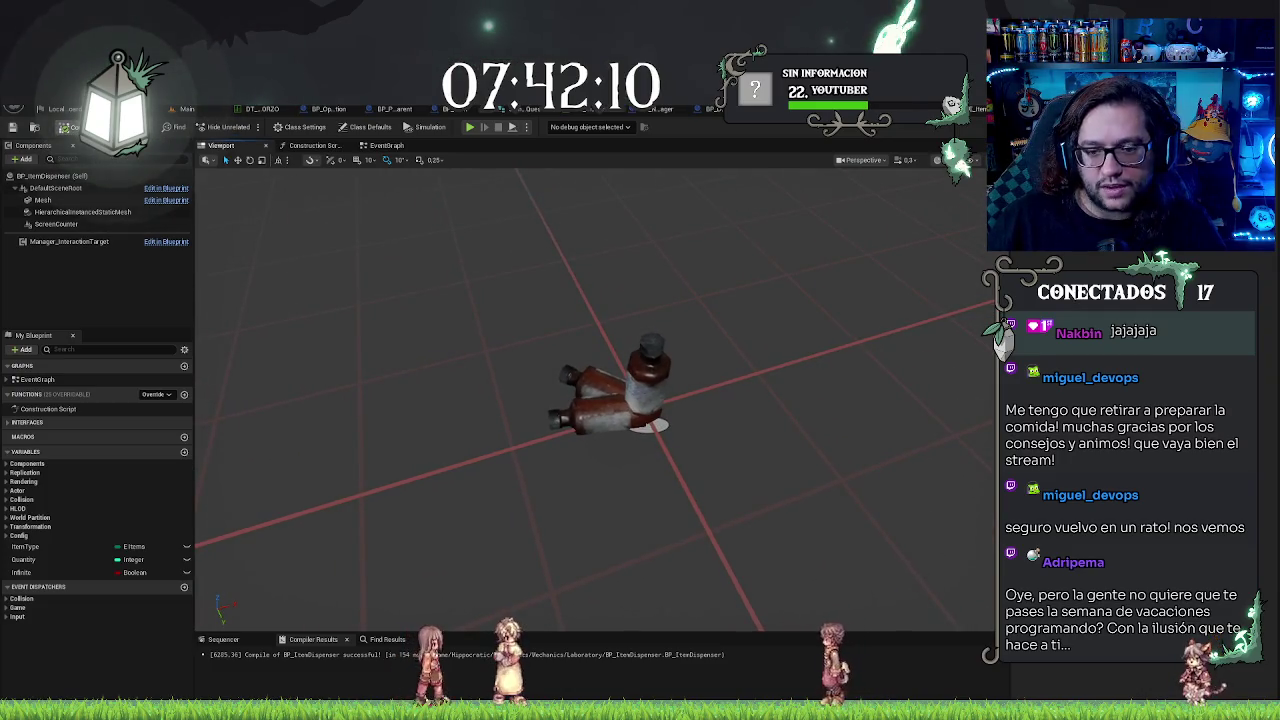
pyautogui.press('F7')
pyautogui.press('F7')
pyautogui.press('F7')
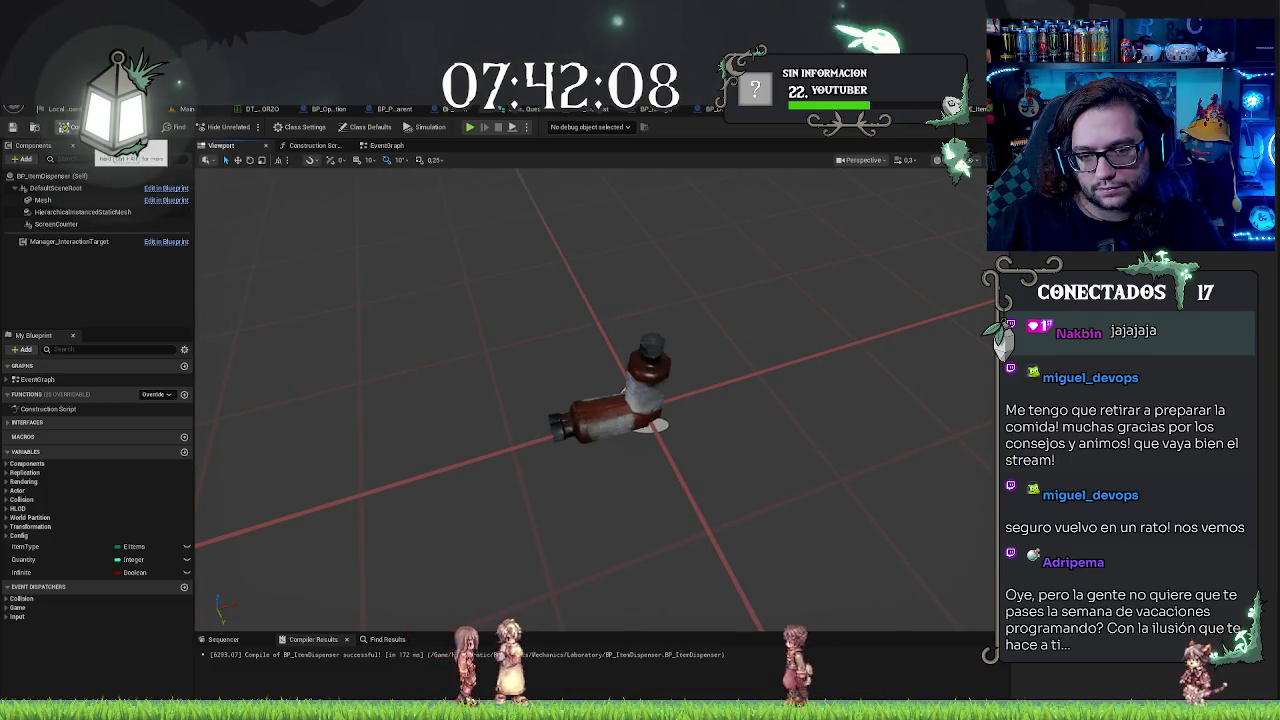
pyautogui.moveTo(560, 400)
pyautogui.mouseDown()
pyautogui.moveTo(670, 375)
pyautogui.moveTo(720, 400)
pyautogui.moveTo(680, 370)
pyautogui.moveTo(620, 400)
pyautogui.moveTo(580, 380)
pyautogui.moveTo(550, 395)
pyautogui.mouseUp()
pyautogui.click(67, 573)
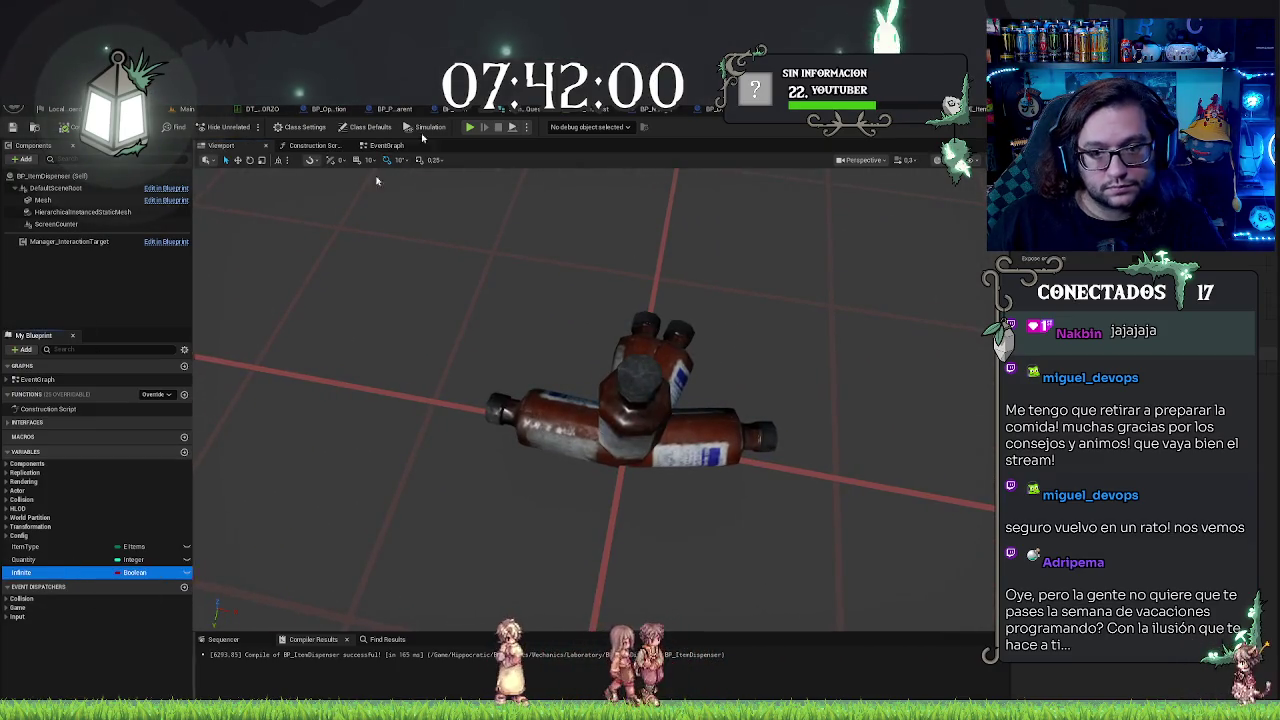
pyautogui.click(390, 146)
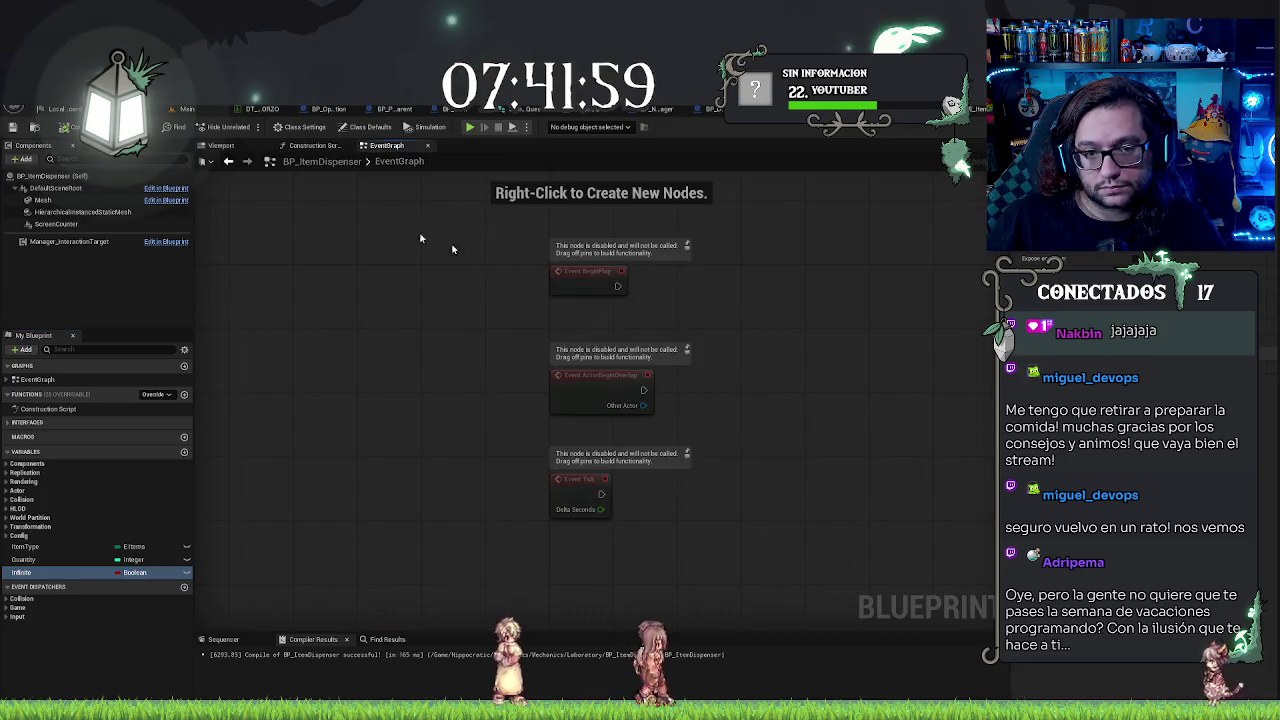
# Step: In the construction script, add a Random Float in Range node pulled from the actor's Location X
pyautogui.click(296, 148)
pyautogui.moveTo(524, 383); pyautogui.dragTo(647, 312)
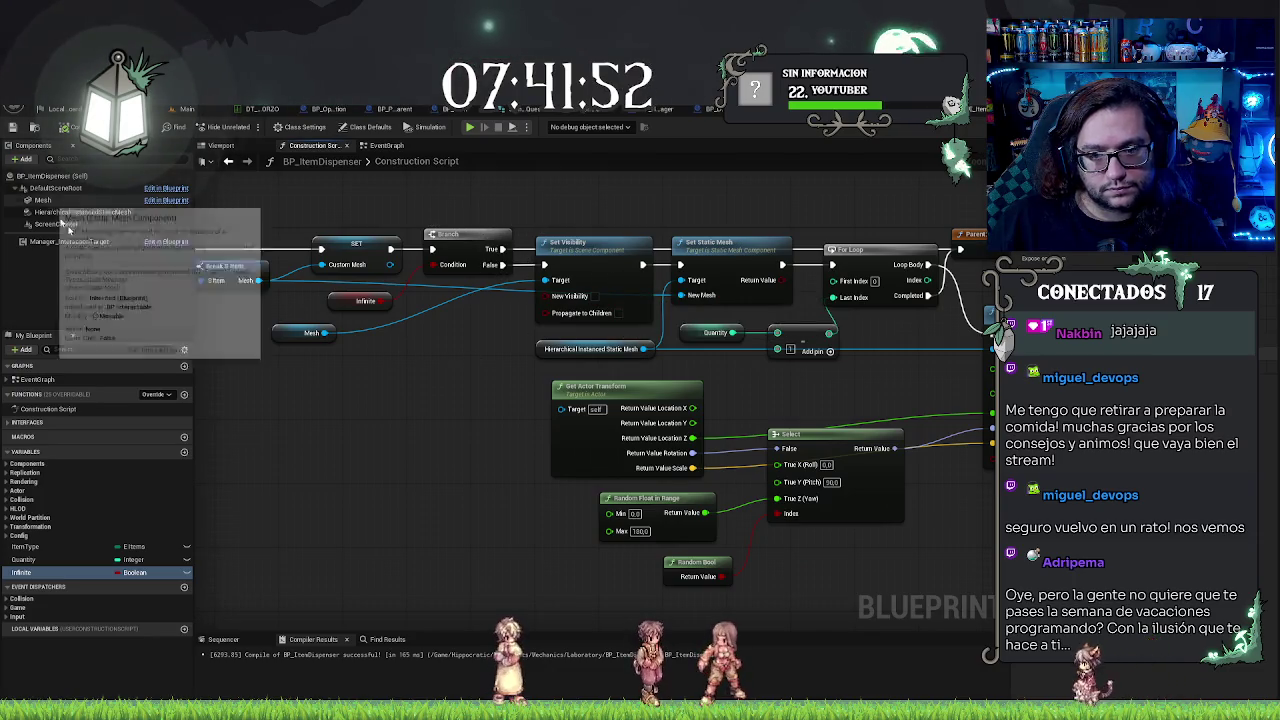
pyautogui.moveTo(368, 490); pyautogui.dragTo(237, 414)
pyautogui.moveTo(728, 502)
pyautogui.mouseDown()
pyautogui.moveTo(632, 508)
pyautogui.moveTo(851, 536)
pyautogui.mouseUp()
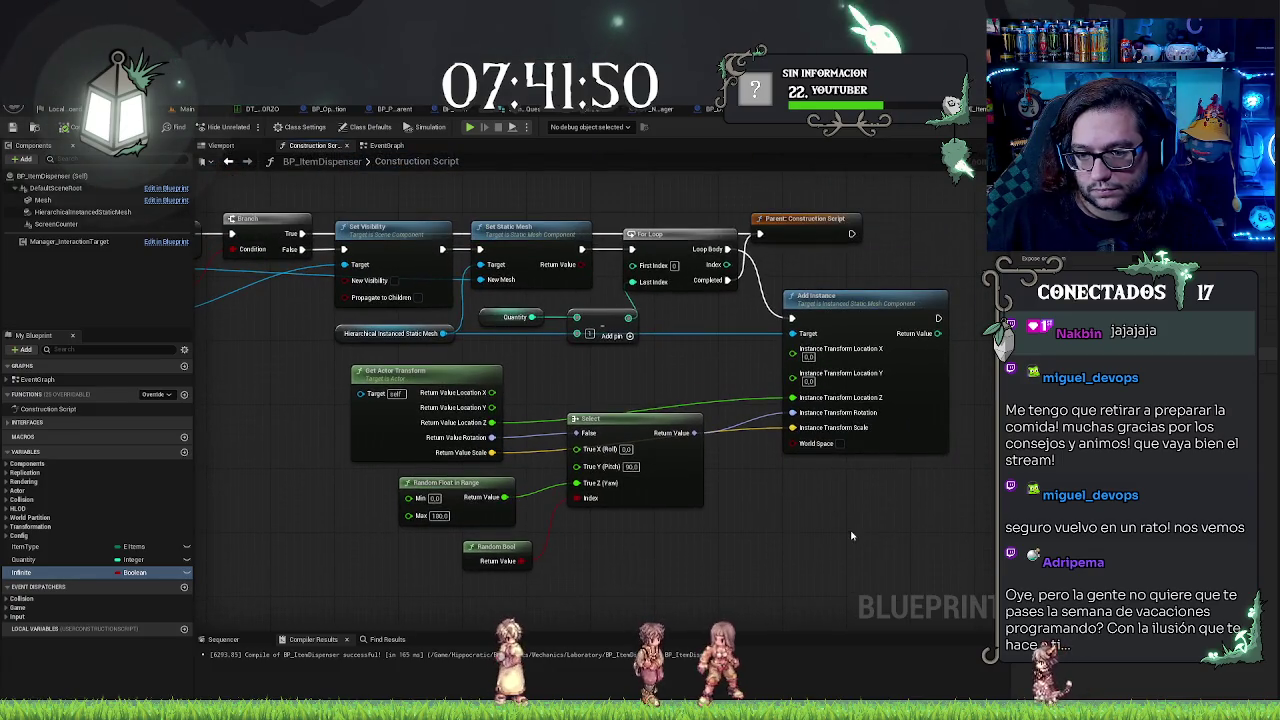
pyautogui.moveTo(553, 385); pyautogui.dragTo(574, 391)
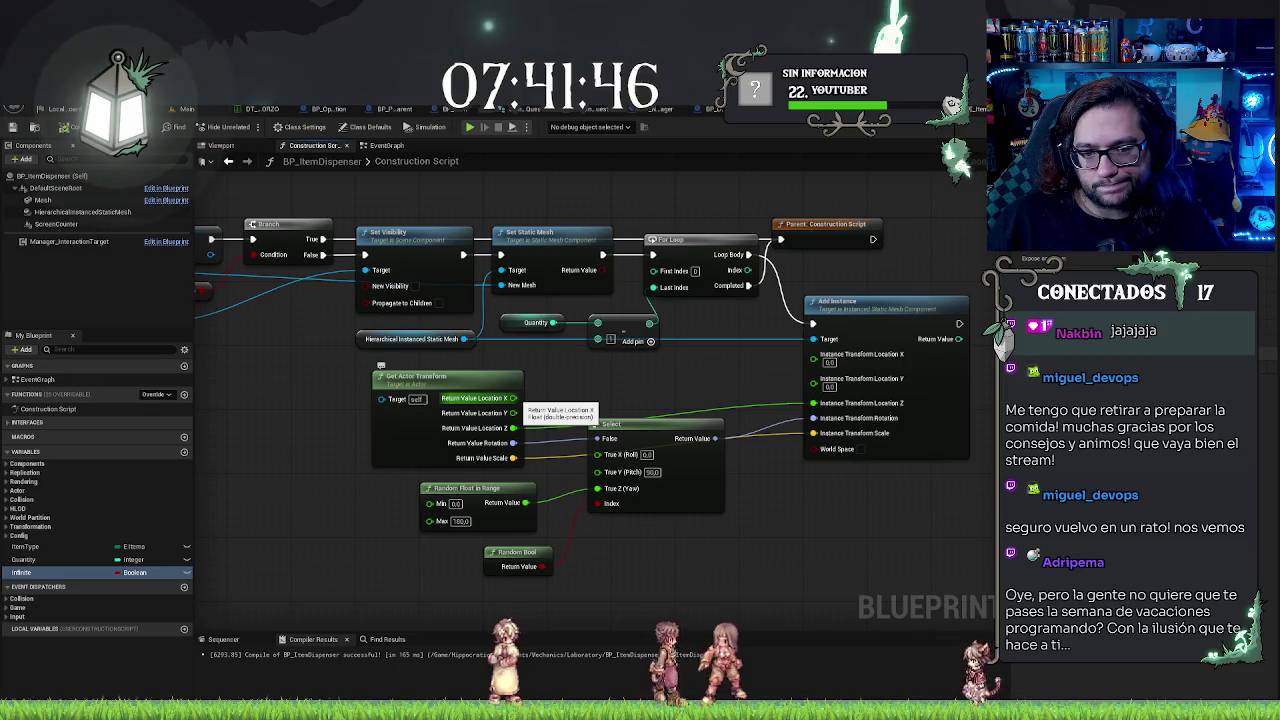
pyautogui.moveTo(513, 398); pyautogui.dragTo(577, 383)
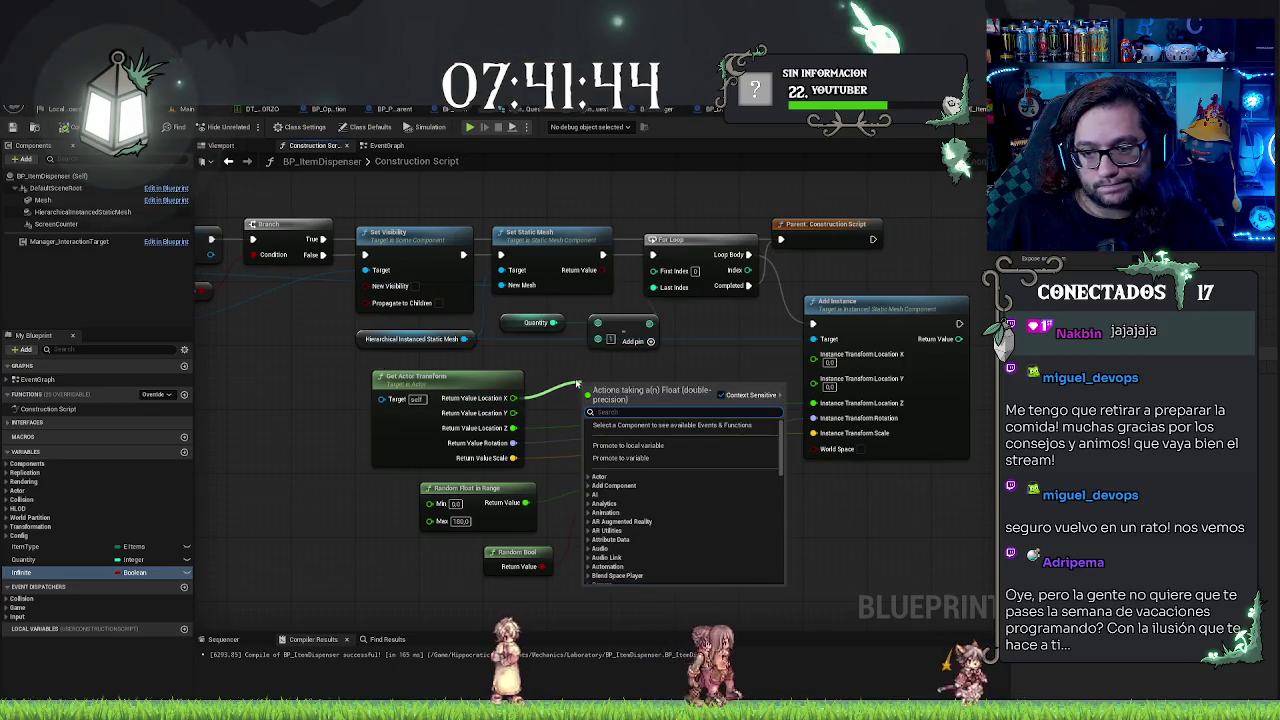
pyautogui.write('ran')
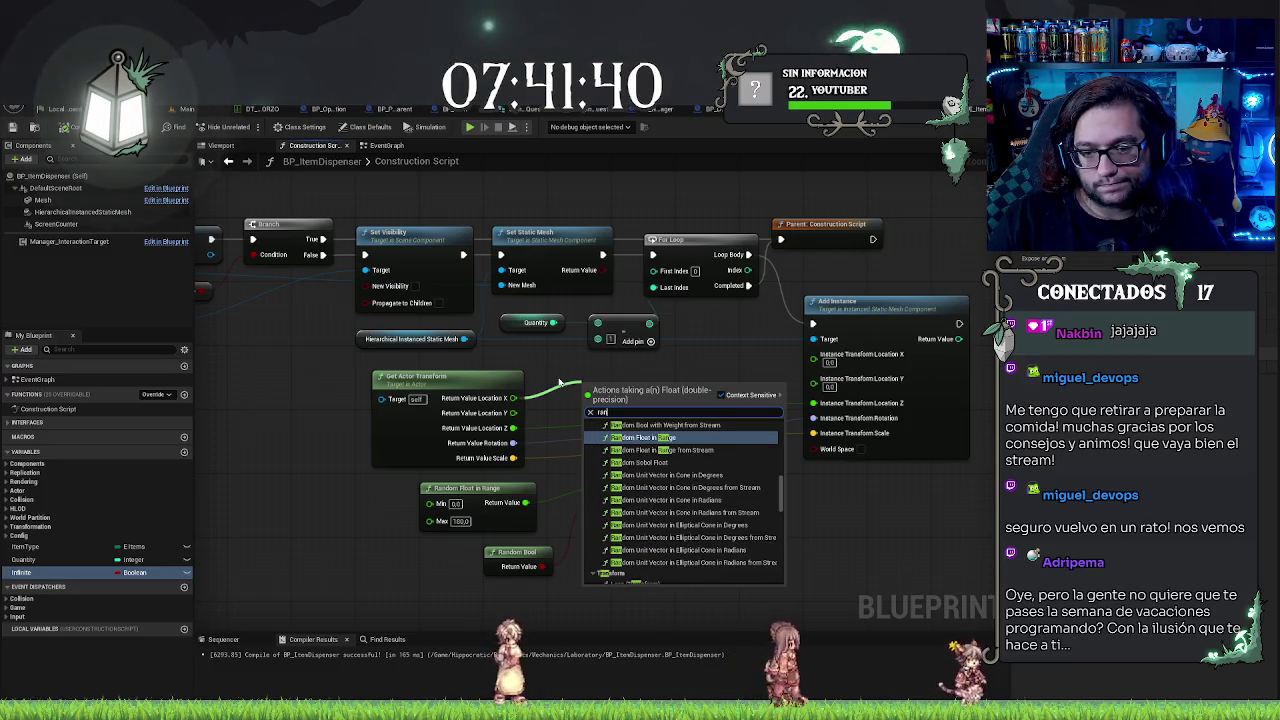
pyautogui.press('Return')
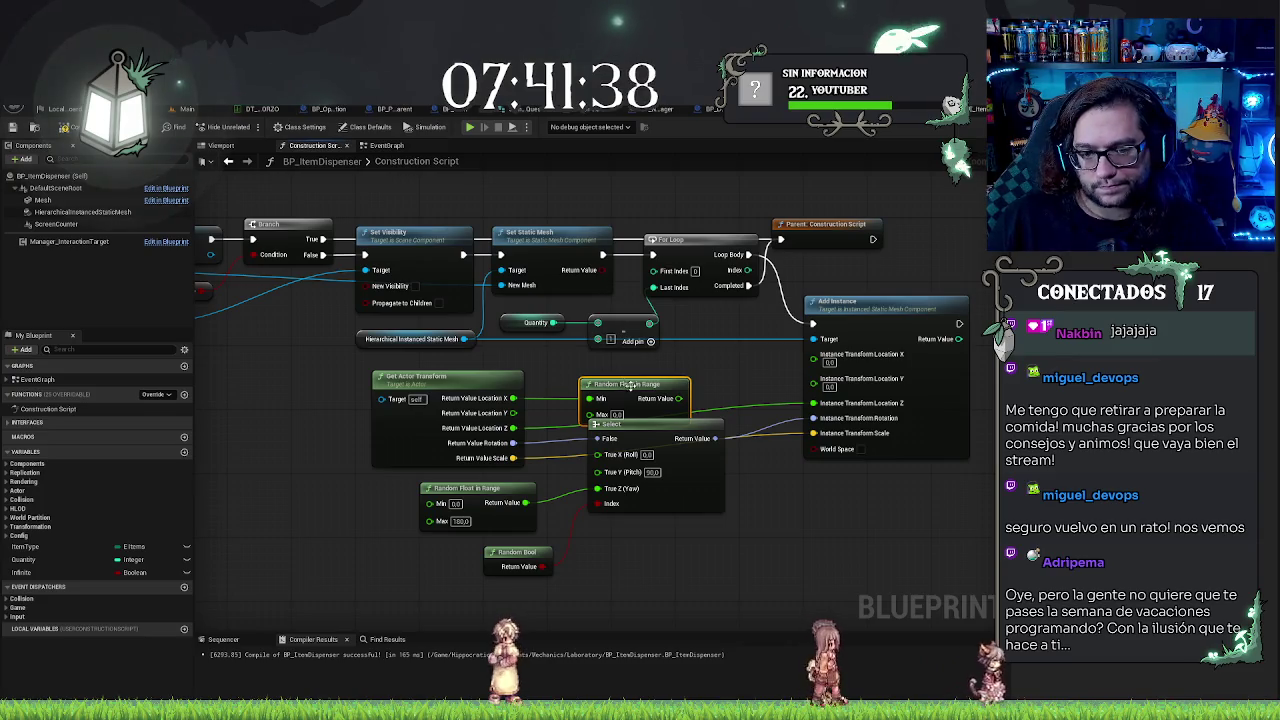
pyautogui.moveTo(631, 386); pyautogui.dragTo(732, 355)
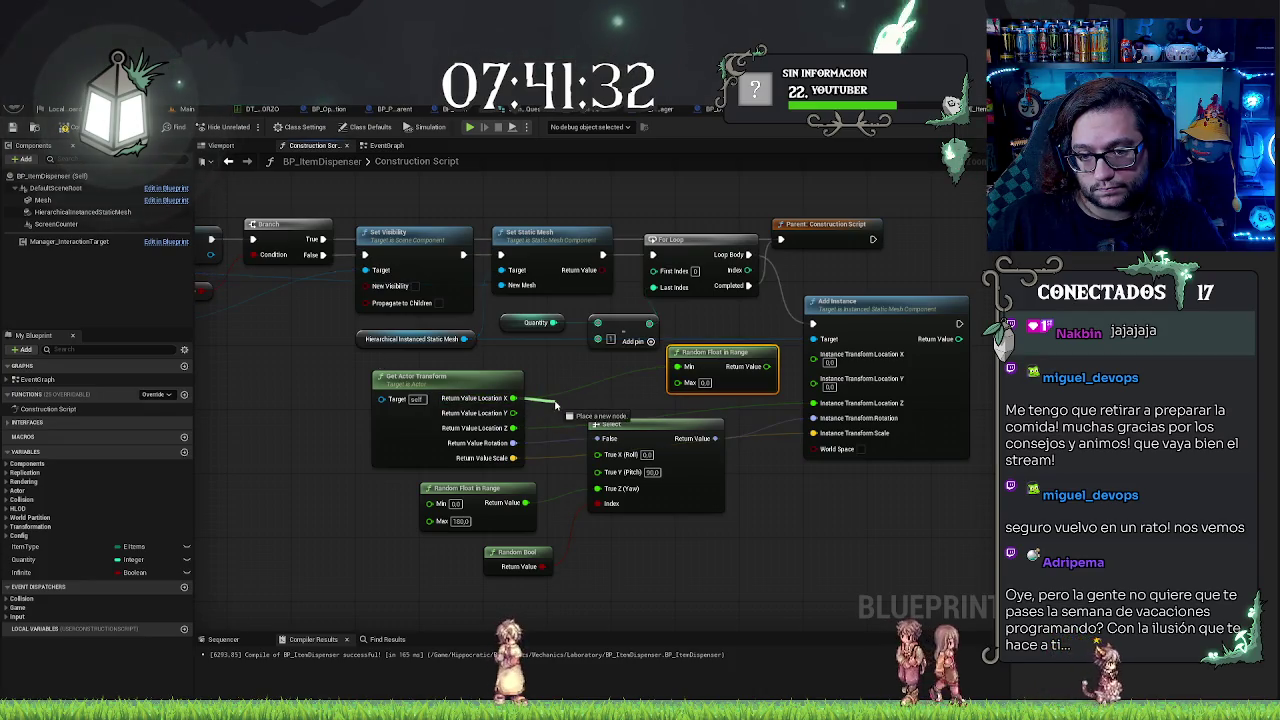
# Step: Add a Subtract node from Location X and move the Select group out of the way
pyautogui.moveTo(513, 398); pyautogui.dragTo(579, 399)
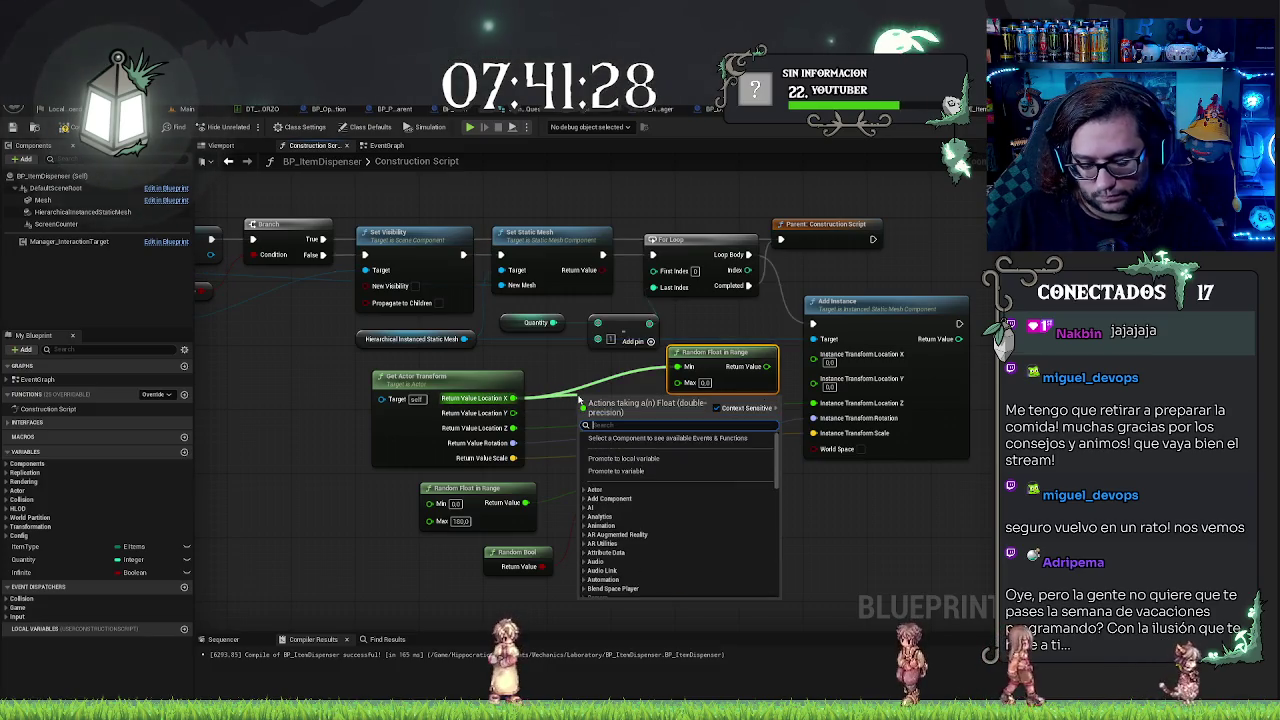
pyautogui.write('sy')
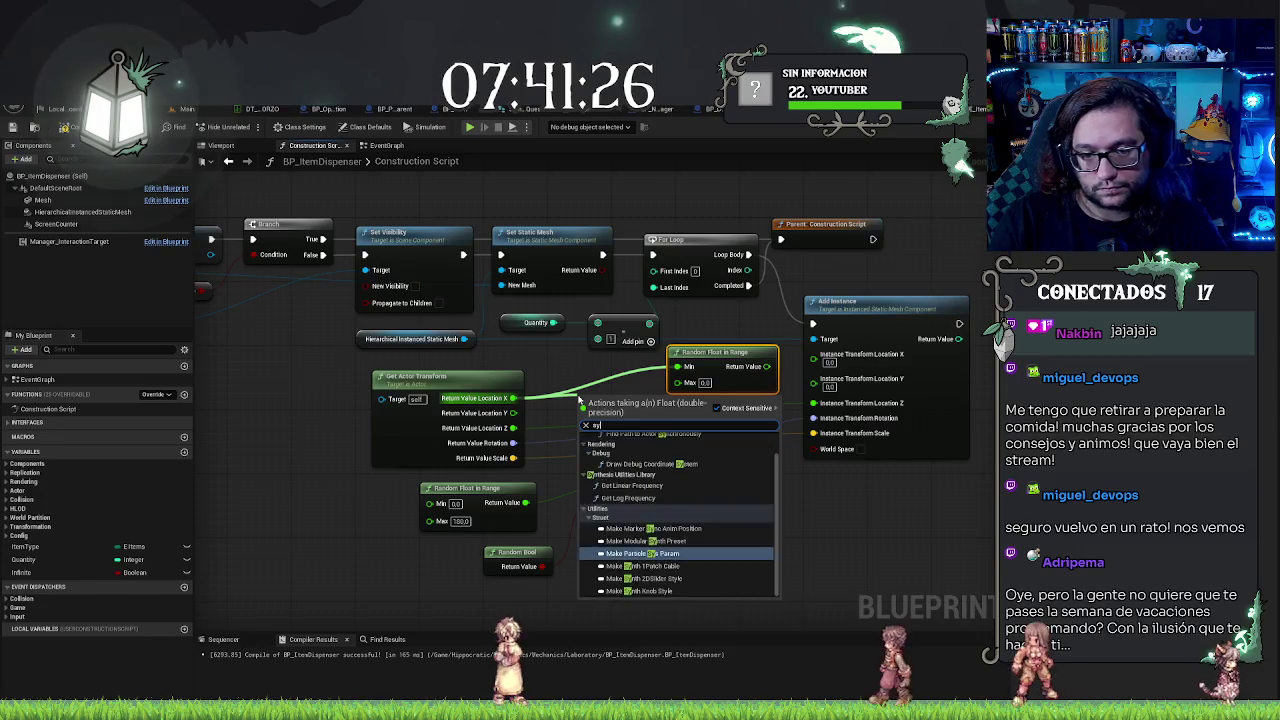
pyautogui.press('BackSpace')
pyautogui.press('BackSpace')
pyautogui.write('-')
pyautogui.press('Return')
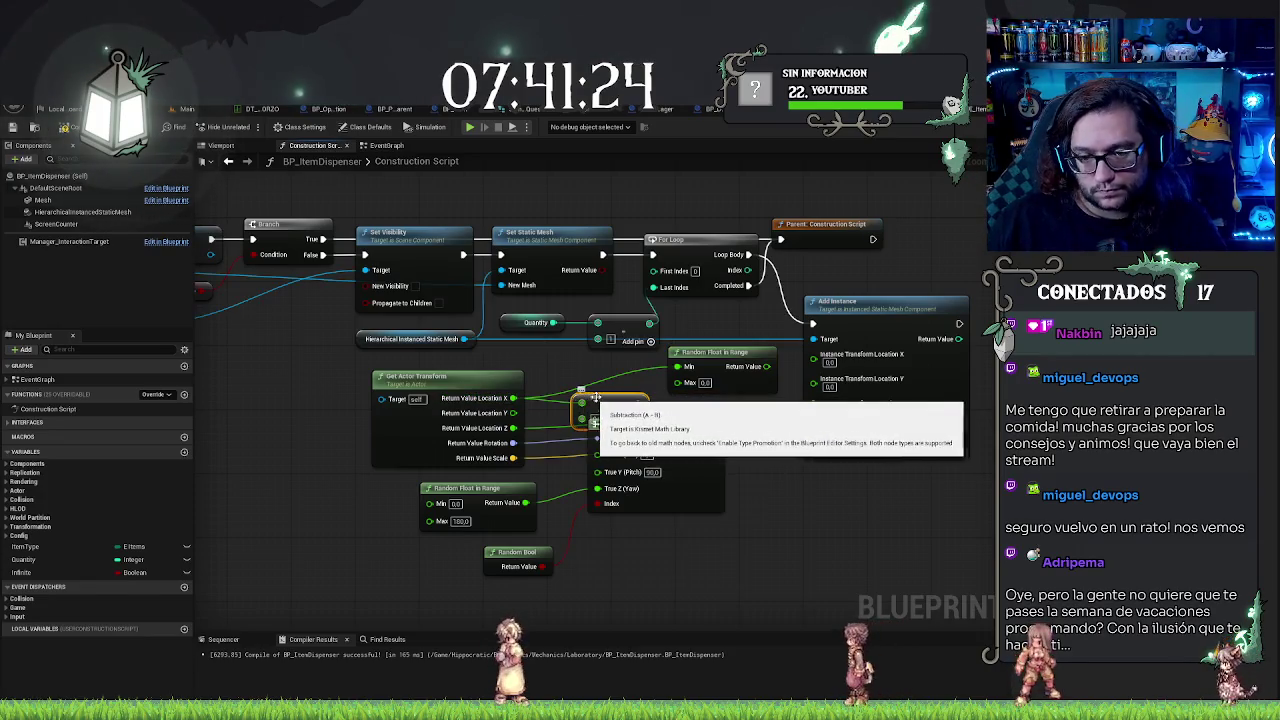
pyautogui.moveTo(595, 398); pyautogui.dragTo(593, 368)
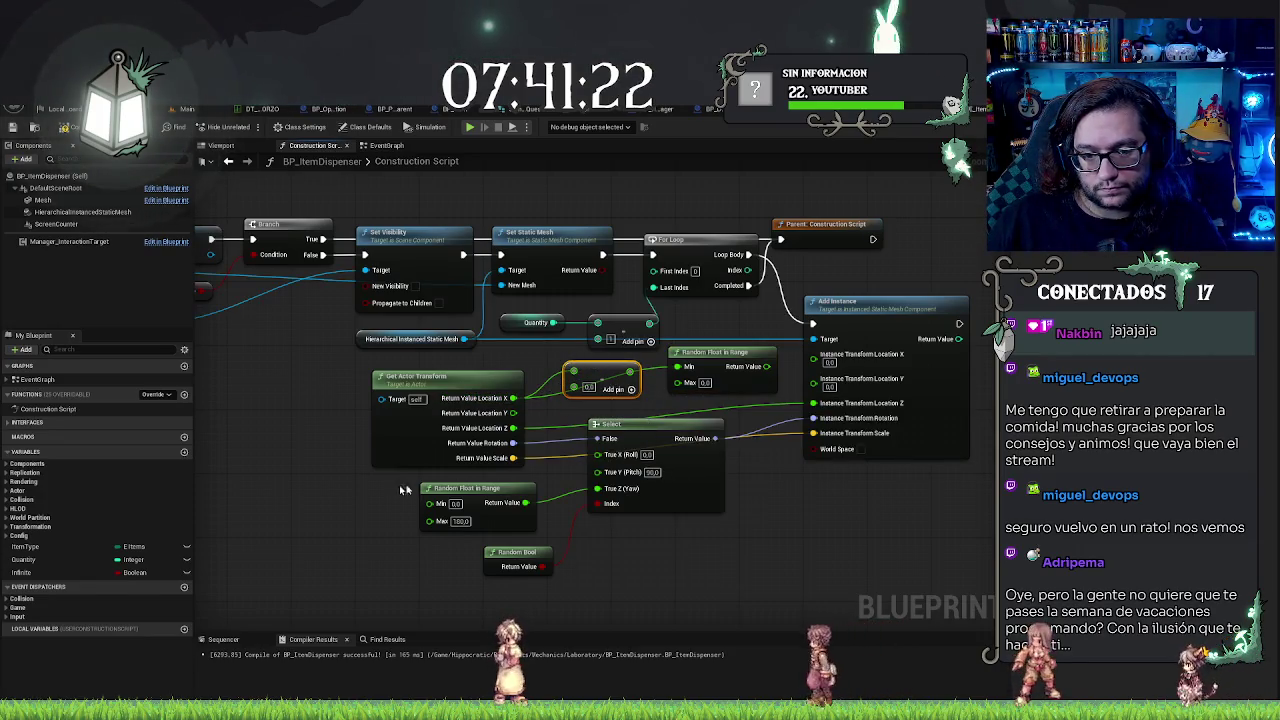
pyautogui.moveTo(345, 478); pyautogui.dragTo(728, 578)
pyautogui.moveTo(680, 429)
pyautogui.mouseDown()
pyautogui.moveTo(712, 485)
pyautogui.moveTo(683, 553)
pyautogui.mouseUp()
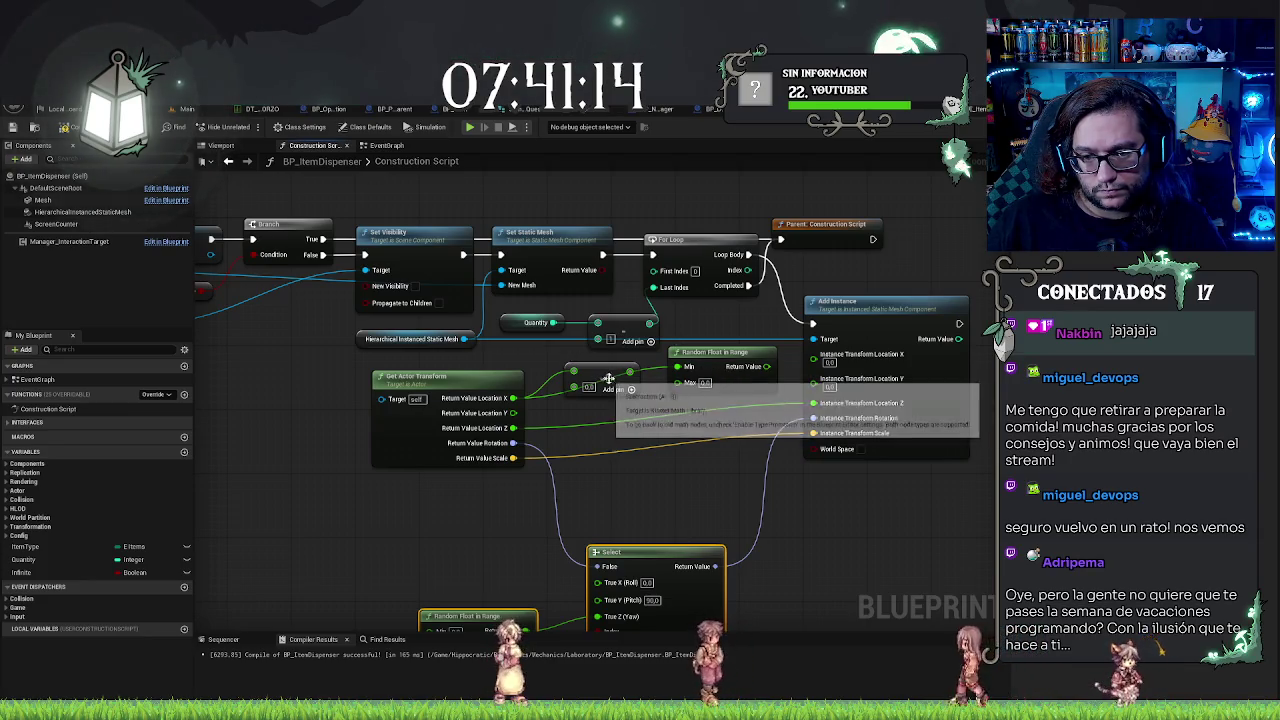
# Step: Add an Add node from Location X, wire both offsets into the range, and feed instance Location X
pyautogui.moveTo(513, 398); pyautogui.dragTo(560, 413)
pyautogui.write('+')
pyautogui.press('Return')
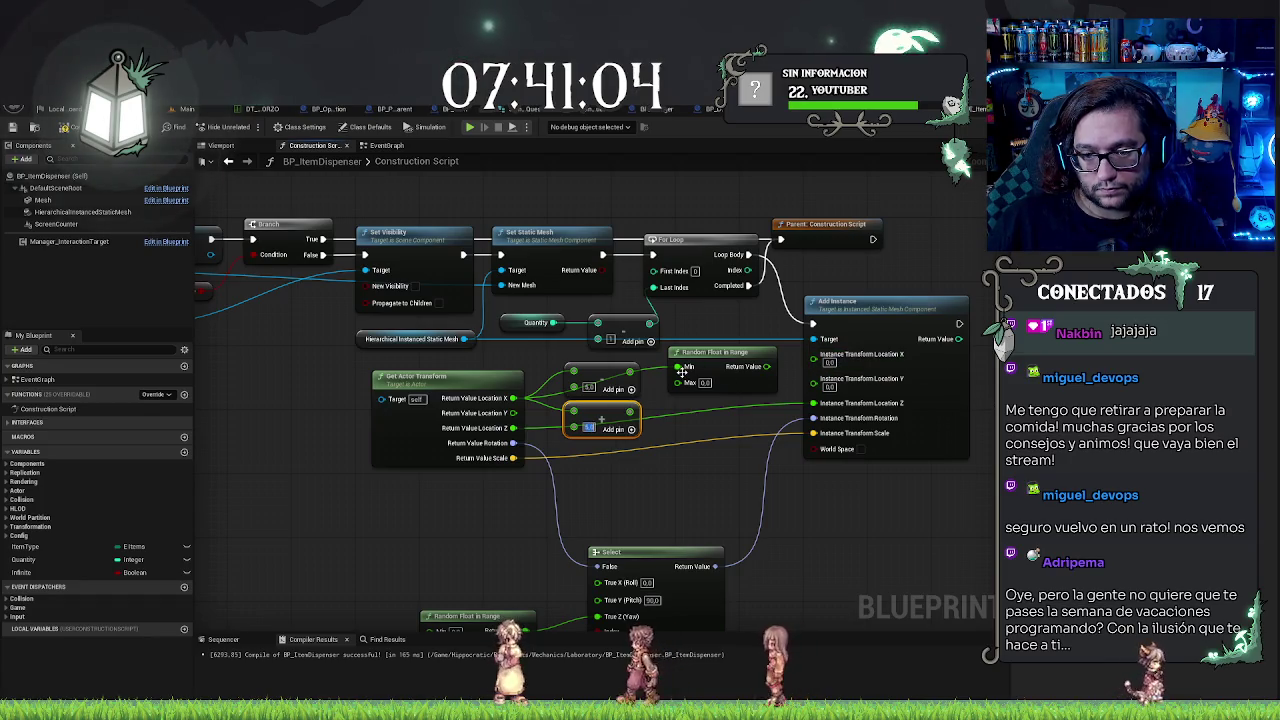
pyautogui.moveTo(633, 374)
pyautogui.mouseDown()
pyautogui.moveTo(646, 410)
pyautogui.moveTo(678, 382)
pyautogui.mouseUp()
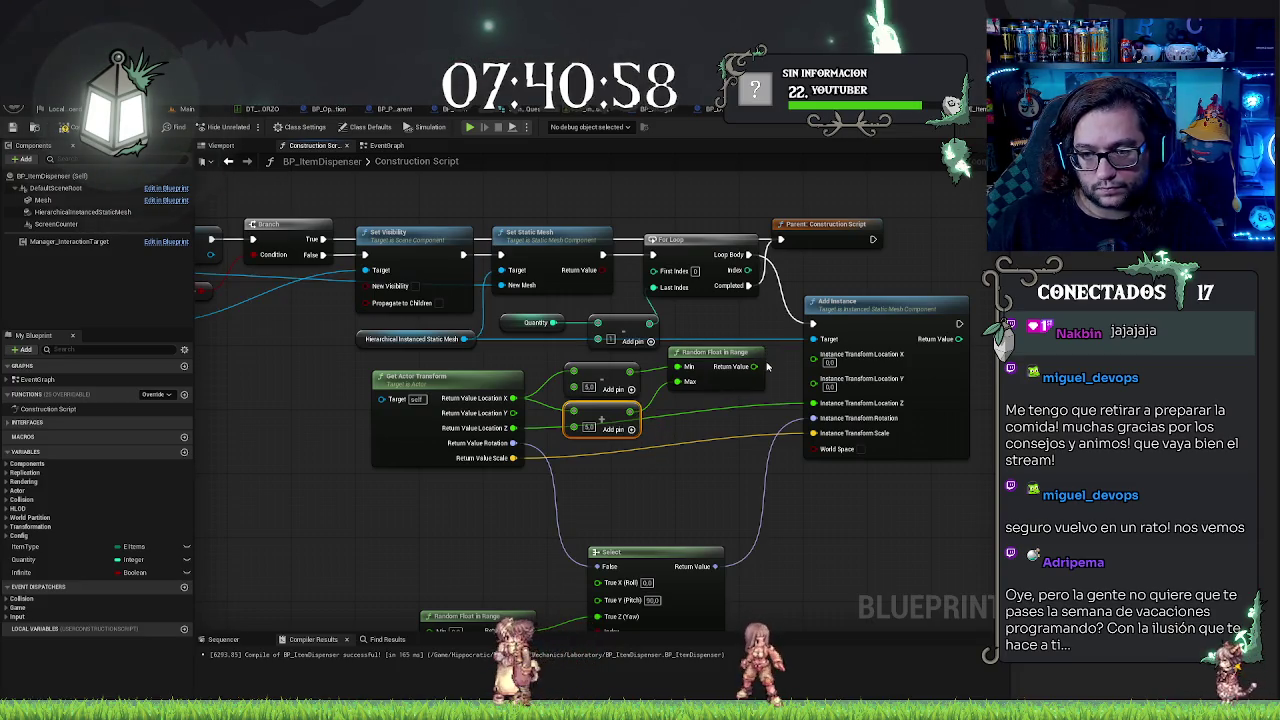
pyautogui.moveTo(760, 366); pyautogui.dragTo(815, 355)
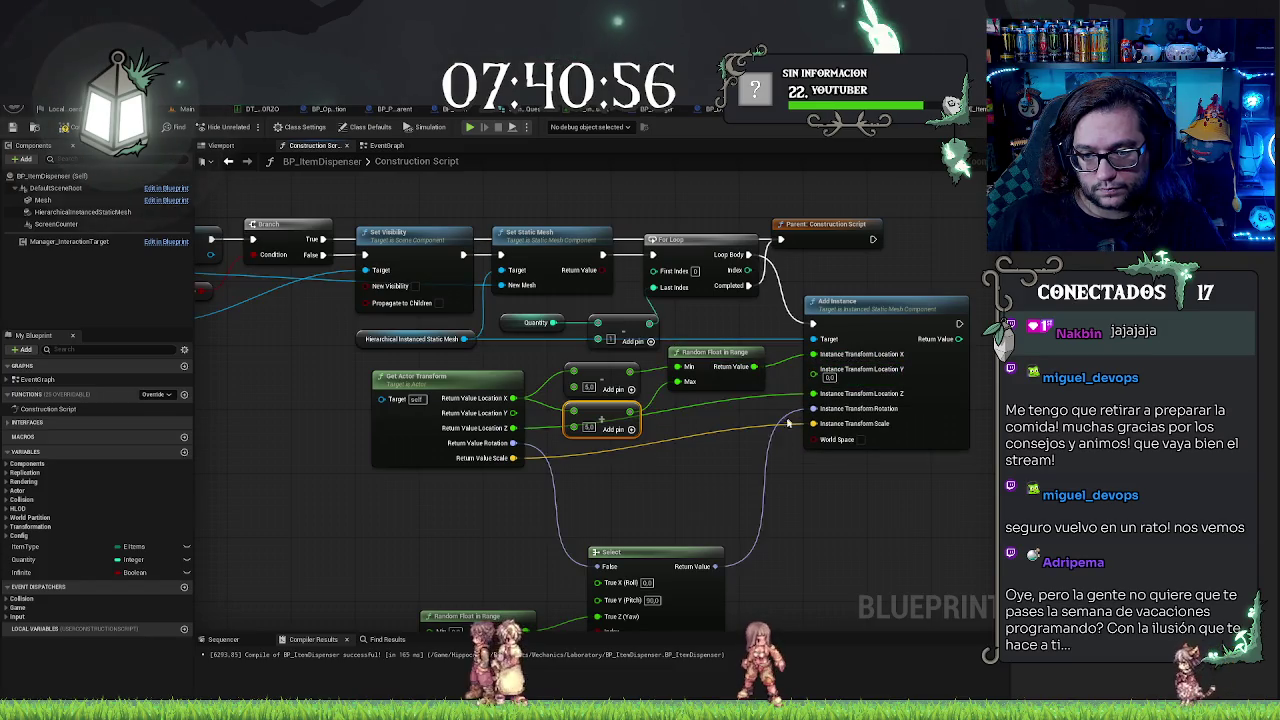
# Step: Duplicate the offset and range nodes and connect them to the actor's Location Y
pyautogui.moveTo(599, 485)
pyautogui.mouseDown()
pyautogui.moveTo(620, 372)
pyautogui.moveTo(690, 356)
pyautogui.mouseUp()
pyautogui.hotkey('ctrl', 'c')
pyautogui.hotkey('ctrl', 'v')
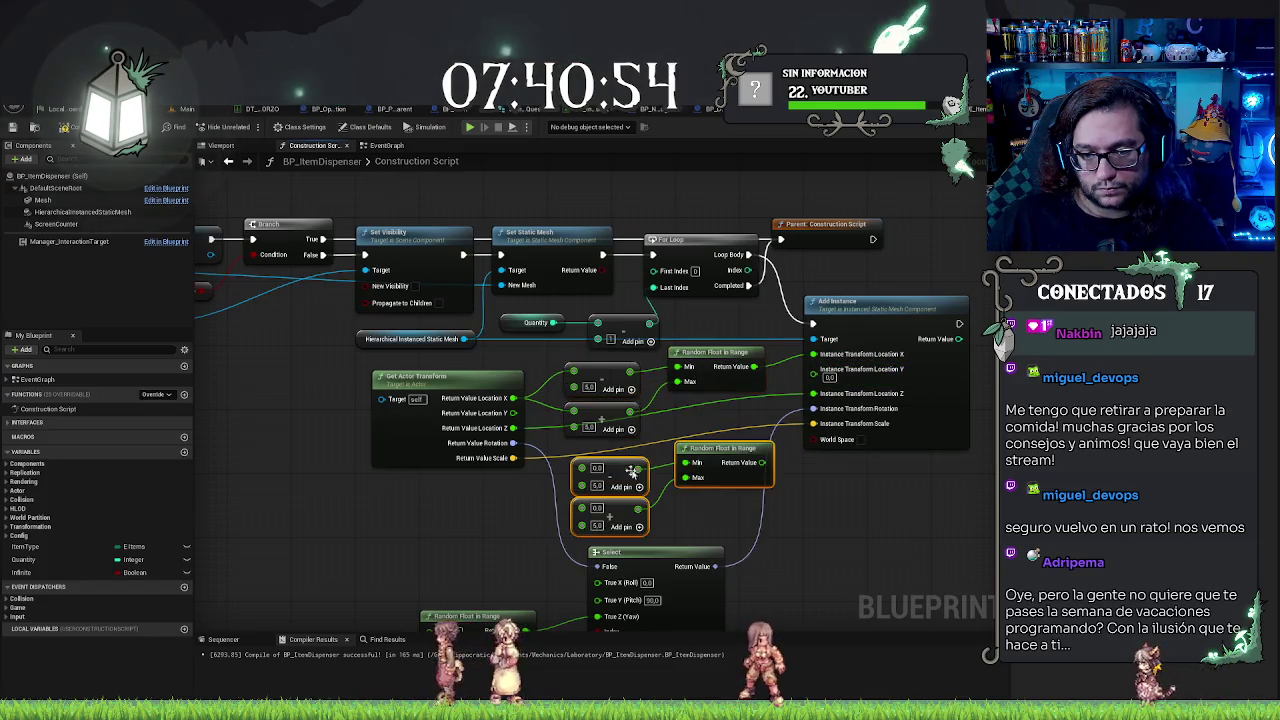
pyautogui.moveTo(738, 455)
pyautogui.mouseDown()
pyautogui.moveTo(703, 415)
pyautogui.moveTo(689, 436)
pyautogui.mouseUp()
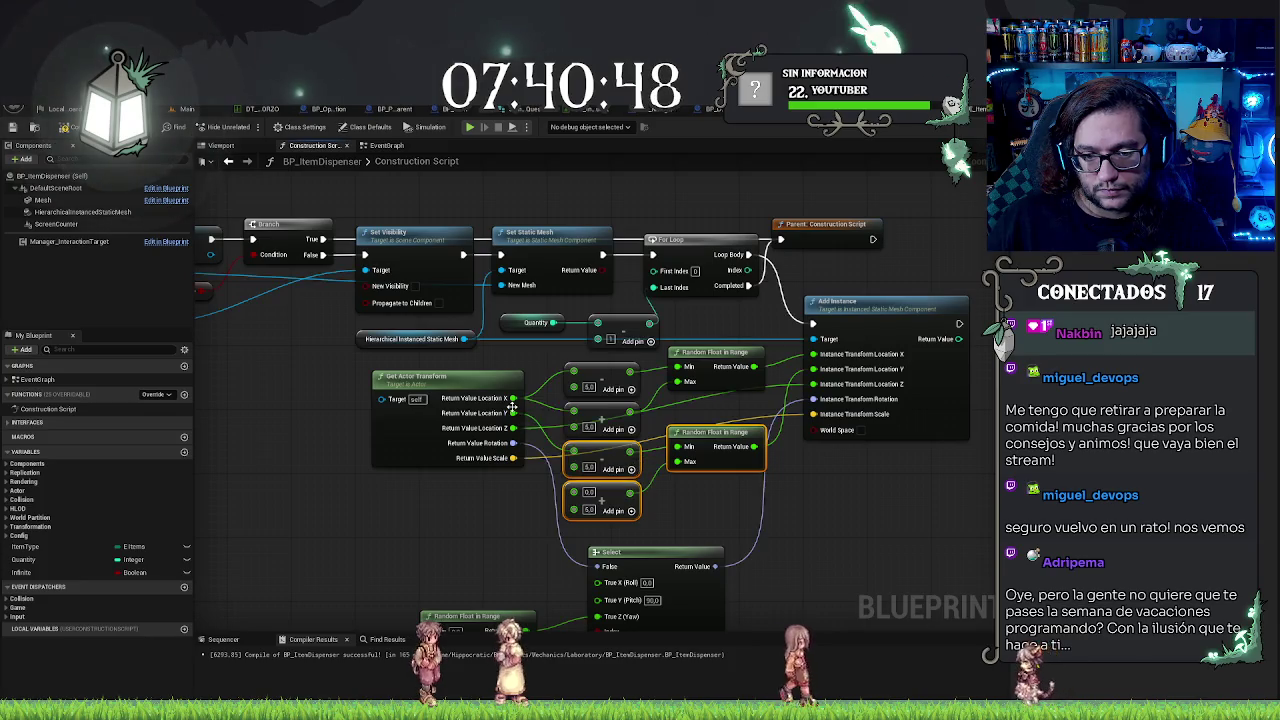
pyautogui.moveTo(512, 413); pyautogui.dragTo(574, 450)
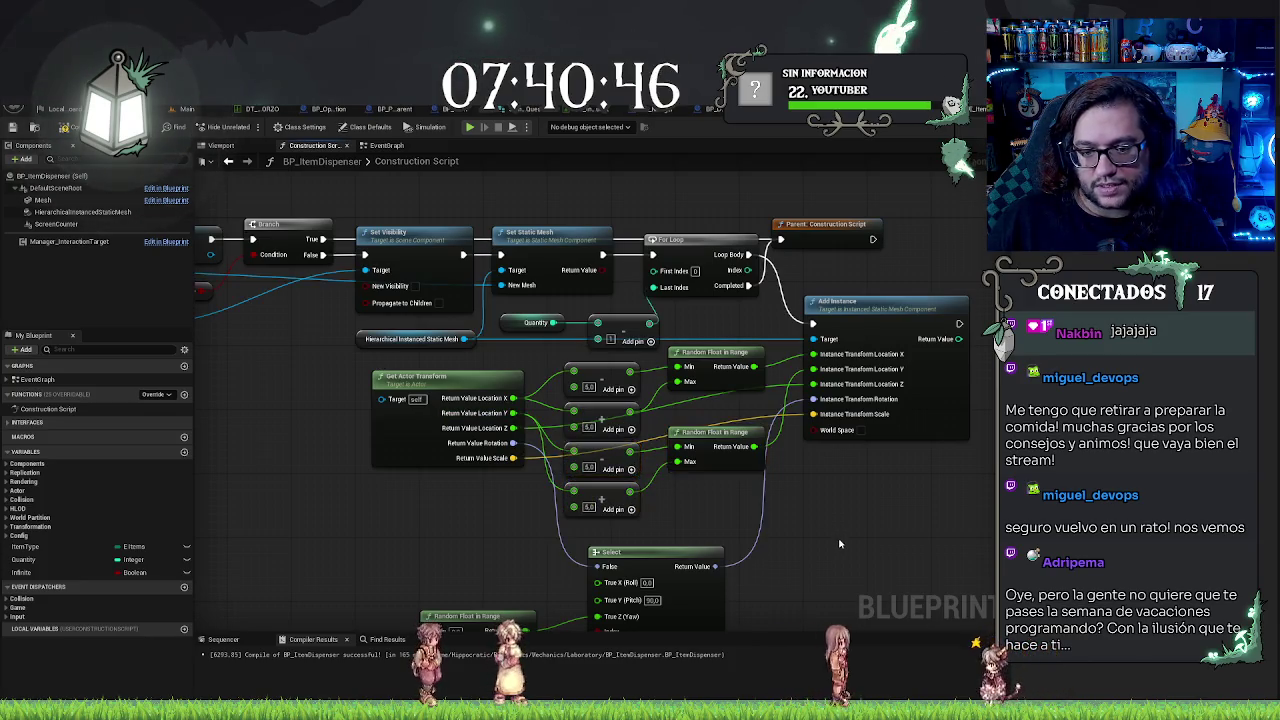
pyautogui.click(62, 190)
# Step: Compile and orbit the 3D preview to inspect the randomly offset, partly tipped bottles
pyautogui.click(66, 128)
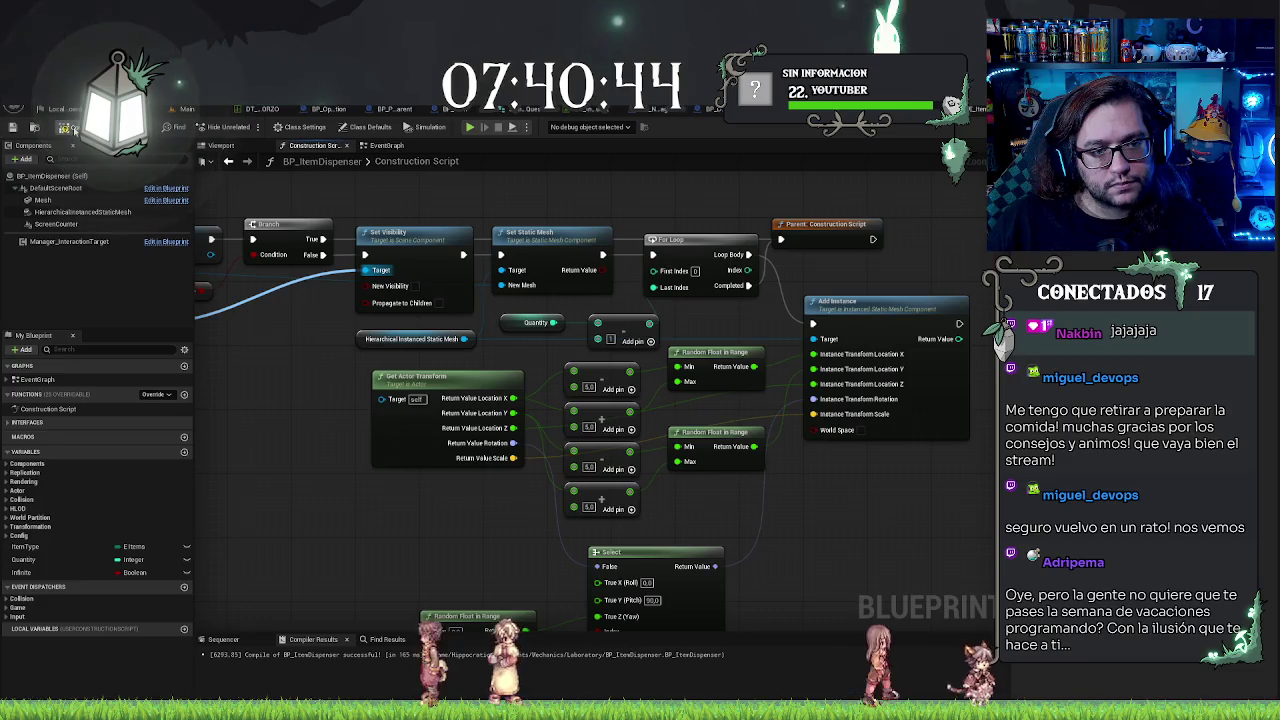
pyautogui.click(221, 145)
pyautogui.moveTo(486, 286)
pyautogui.mouseDown()
pyautogui.moveTo(486, 400)
pyautogui.moveTo(520, 360)
pyautogui.moveTo(608, 357)
pyautogui.mouseUp()
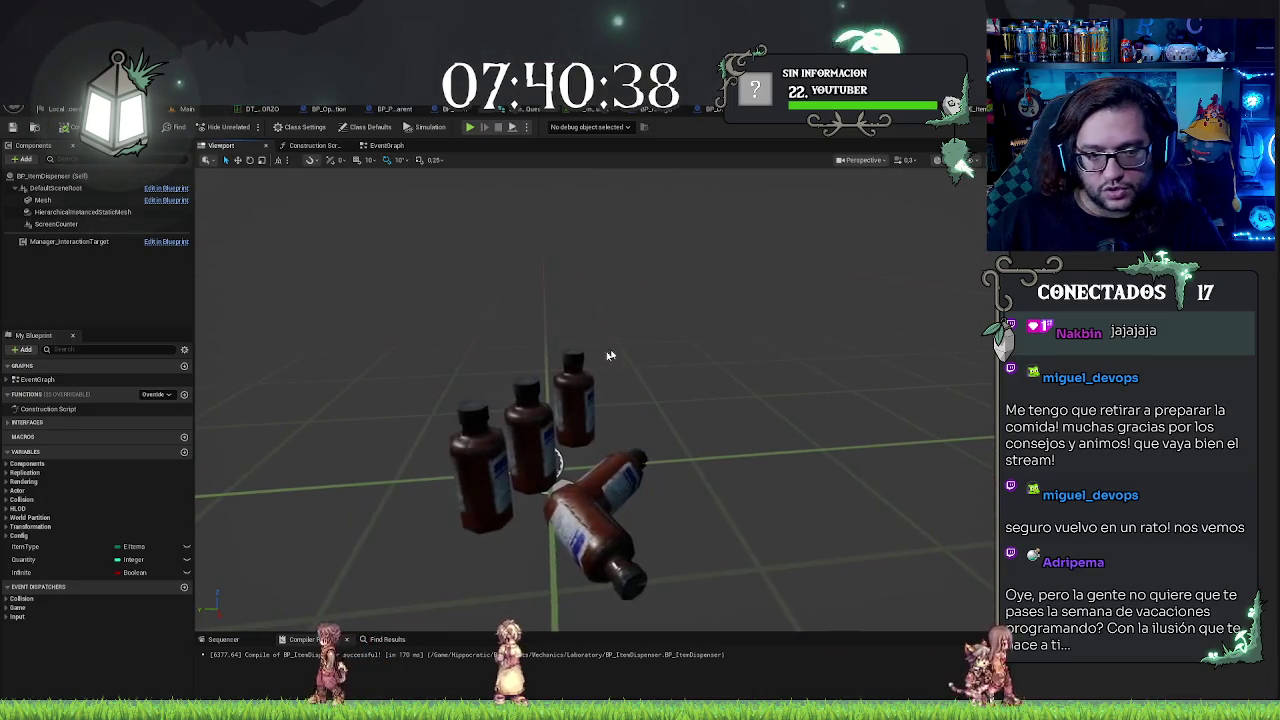
pyautogui.click(24, 559)
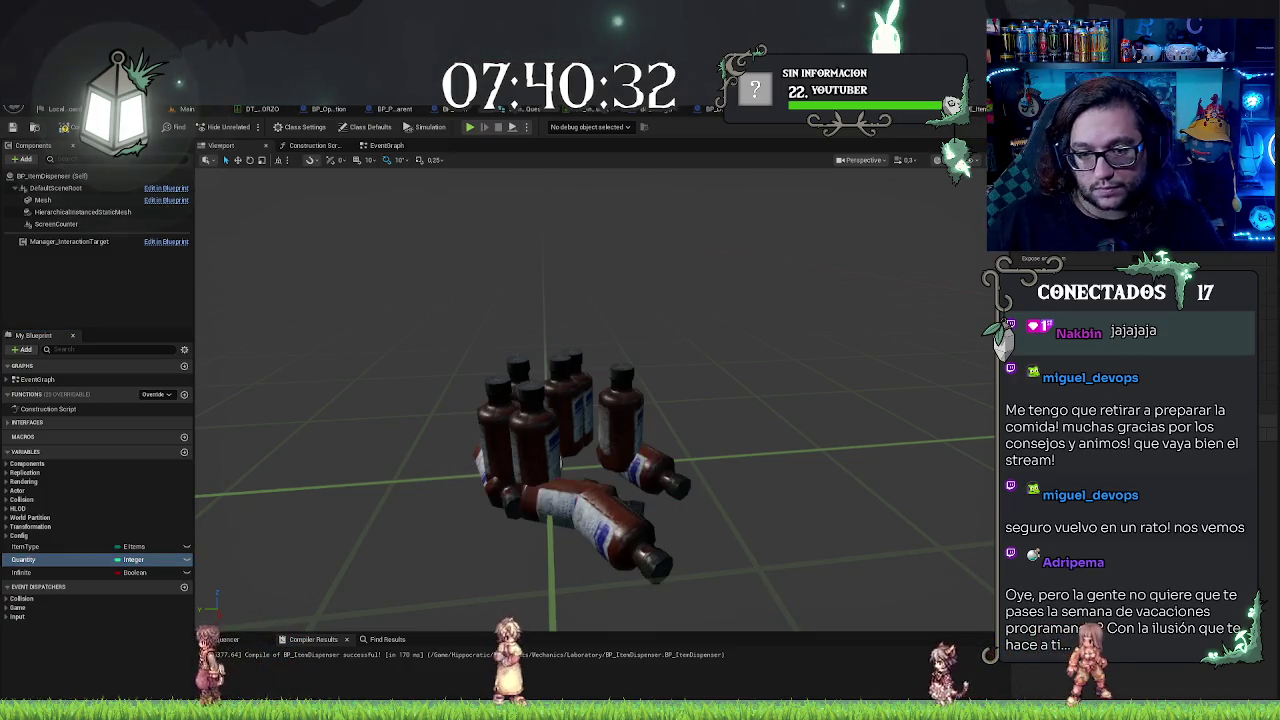
pyautogui.moveTo(670, 480)
pyautogui.mouseDown()
pyautogui.moveTo(620, 380)
pyautogui.moveTo(660, 460)
pyautogui.moveTo(557, 490)
pyautogui.mouseUp()
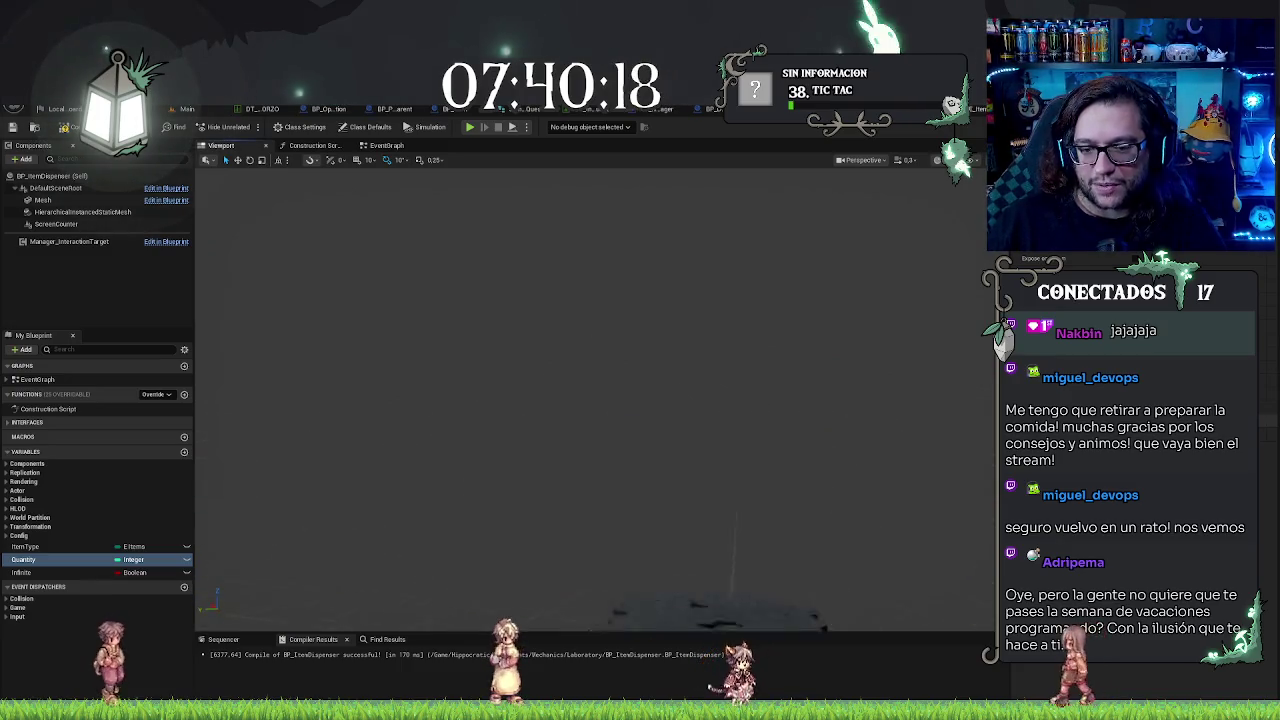
pyautogui.moveTo(901, 425)
pyautogui.mouseDown()
pyautogui.moveTo(840, 540)
pyautogui.moveTo(770, 360)
pyautogui.moveTo(760, 440)
pyautogui.moveTo(690, 390)
pyautogui.moveTo(650, 320)
pyautogui.moveTo(650, 360)
pyautogui.moveTo(675, 385)
pyautogui.moveTo(640, 385)
pyautogui.moveTo(640, 330)
pyautogui.mouseUp()
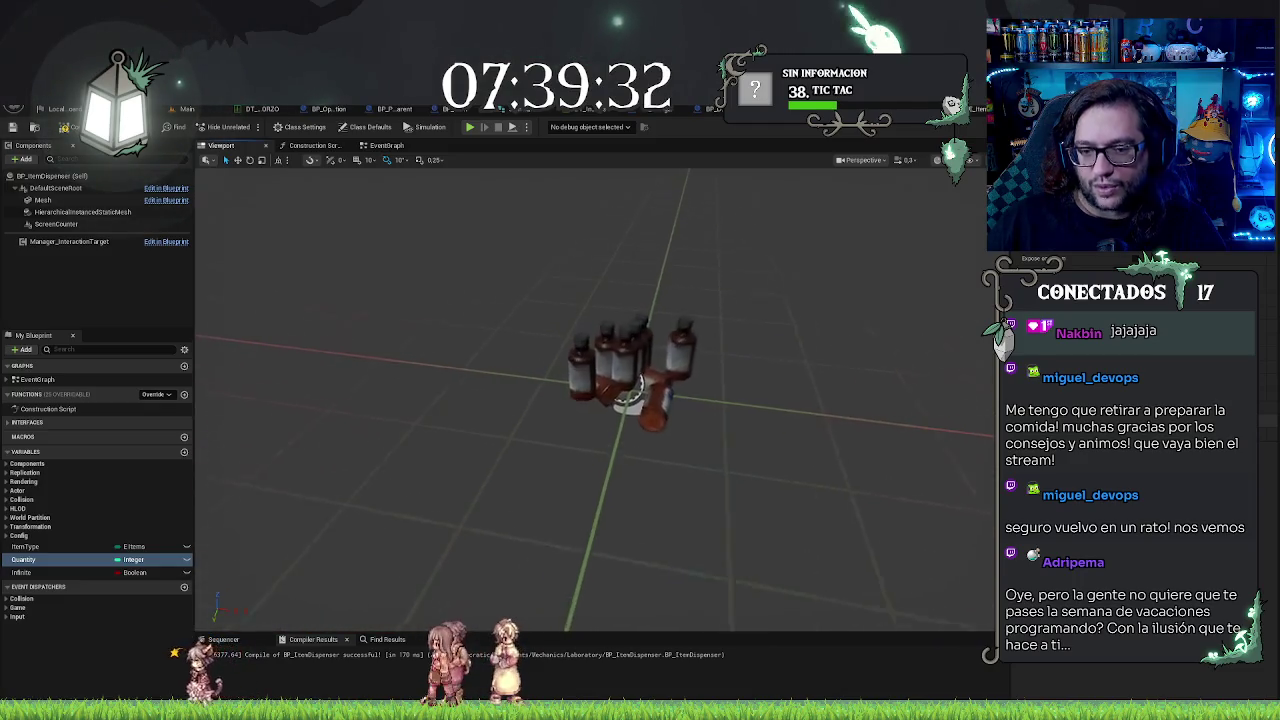
# Step: Orbit and zoom around the dense block of bottles from several angles, including top-down
pyautogui.scroll(5, 911, 396)
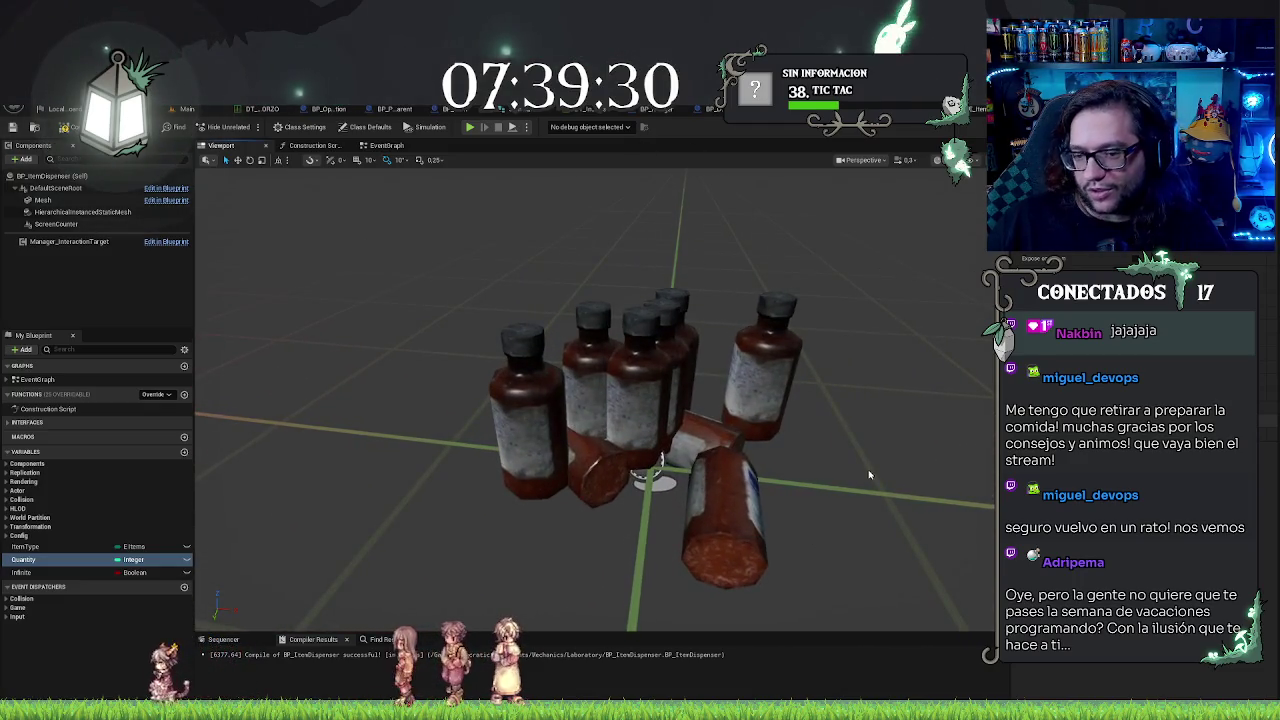
pyautogui.moveTo(869, 475)
pyautogui.mouseDown()
pyautogui.moveTo(860, 530)
pyautogui.moveTo(858, 485)
pyautogui.mouseUp()
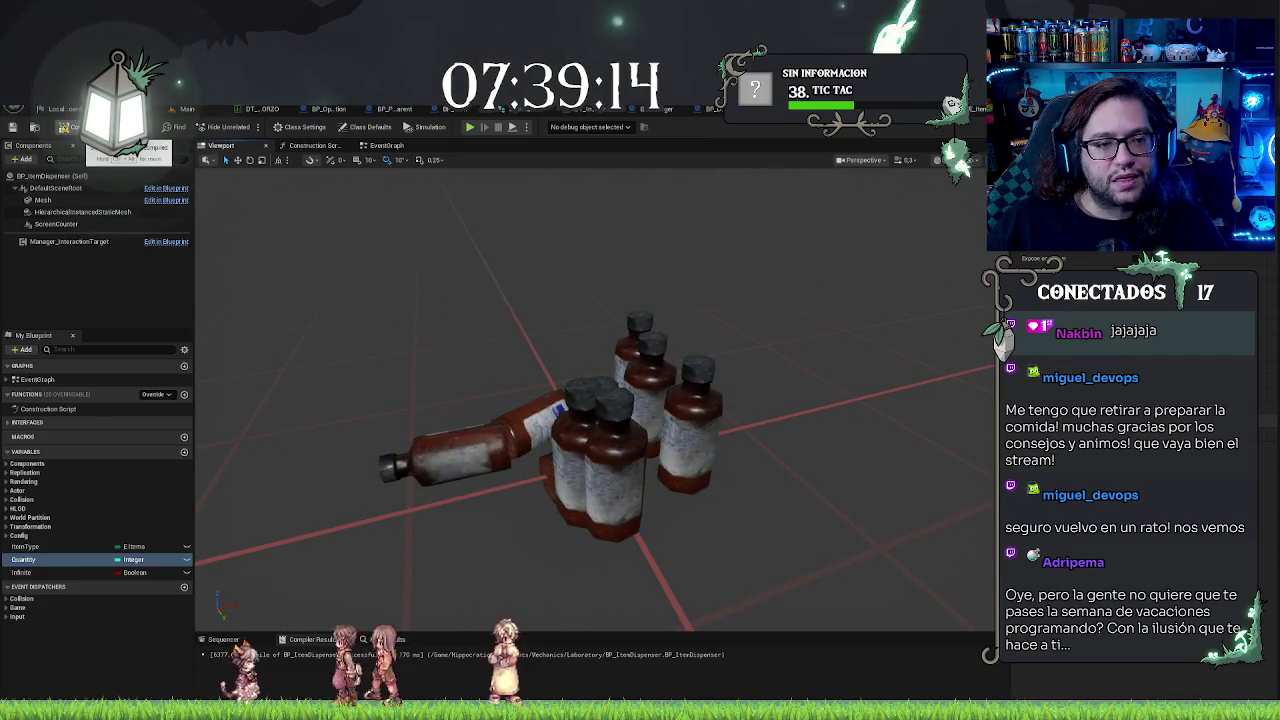
pyautogui.moveTo(450, 244); pyautogui.dragTo(400, 242)
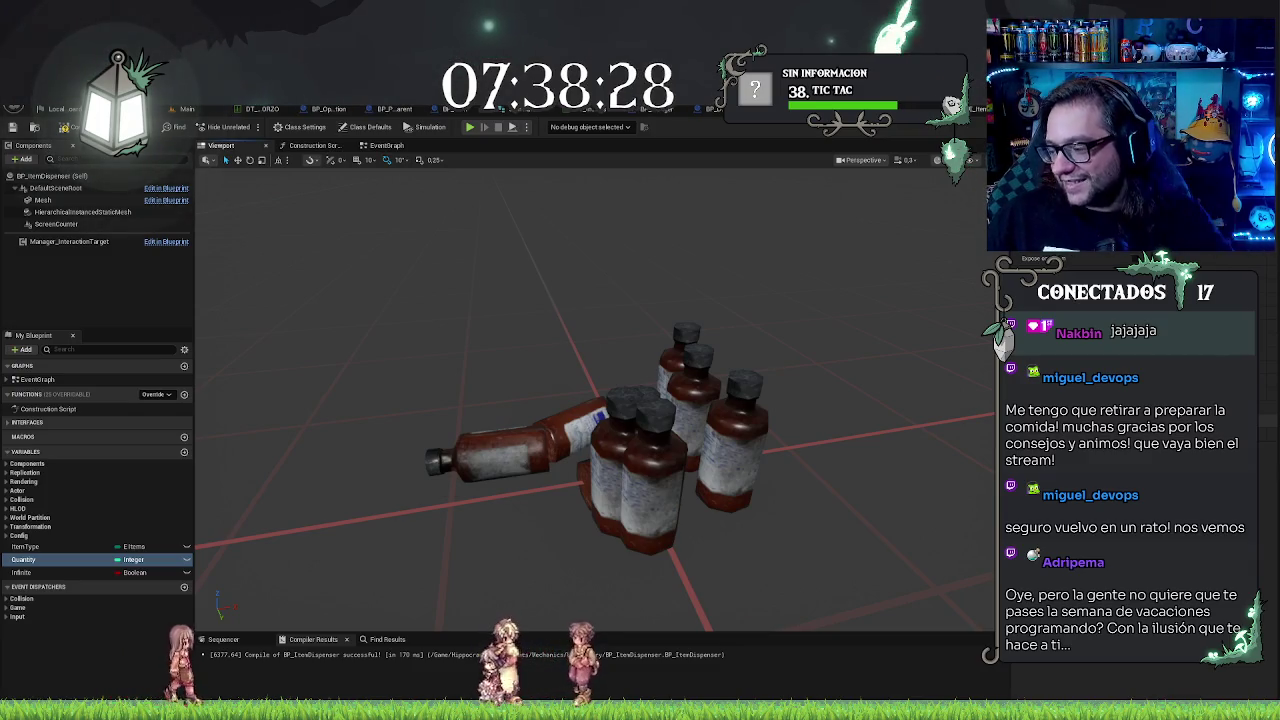
pyautogui.moveTo(673, 287)
pyautogui.mouseDown()
pyautogui.moveTo(690, 300)
pyautogui.moveTo(700, 265)
pyautogui.moveTo(685, 310)
pyautogui.moveTo(665, 300)
pyautogui.mouseUp()
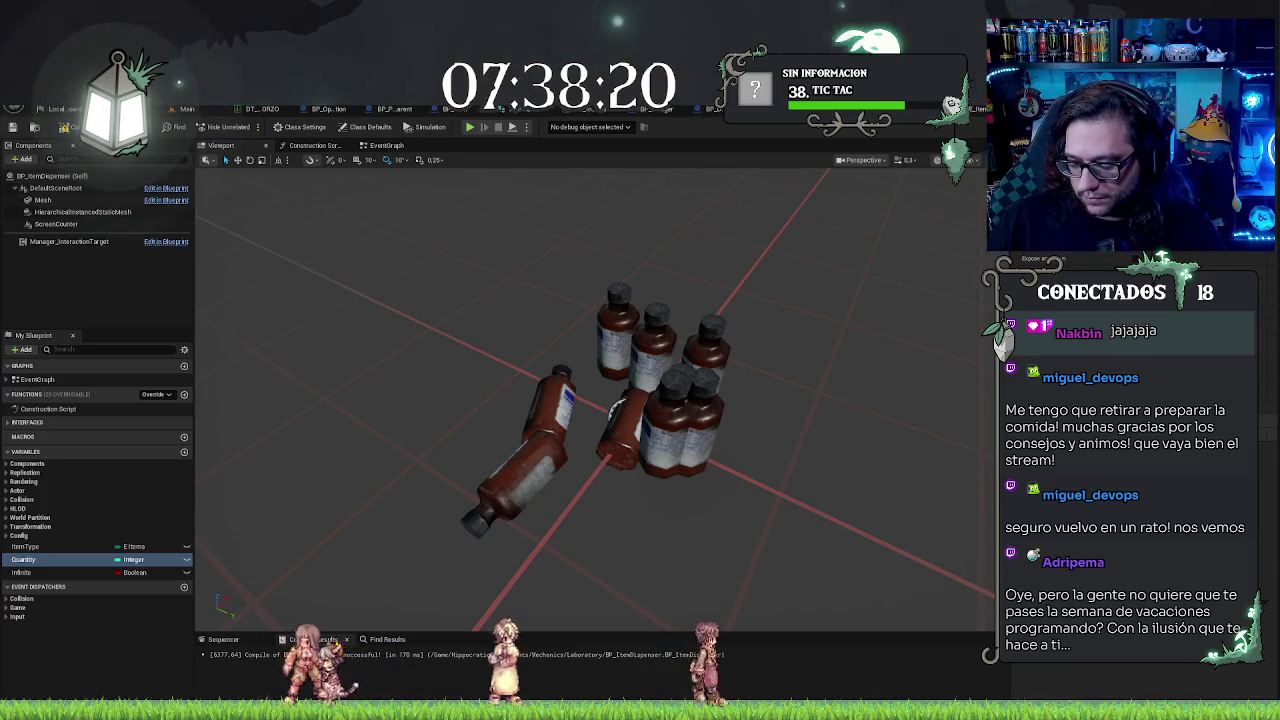
pyautogui.moveTo(794, 293); pyautogui.dragTo(700, 480)
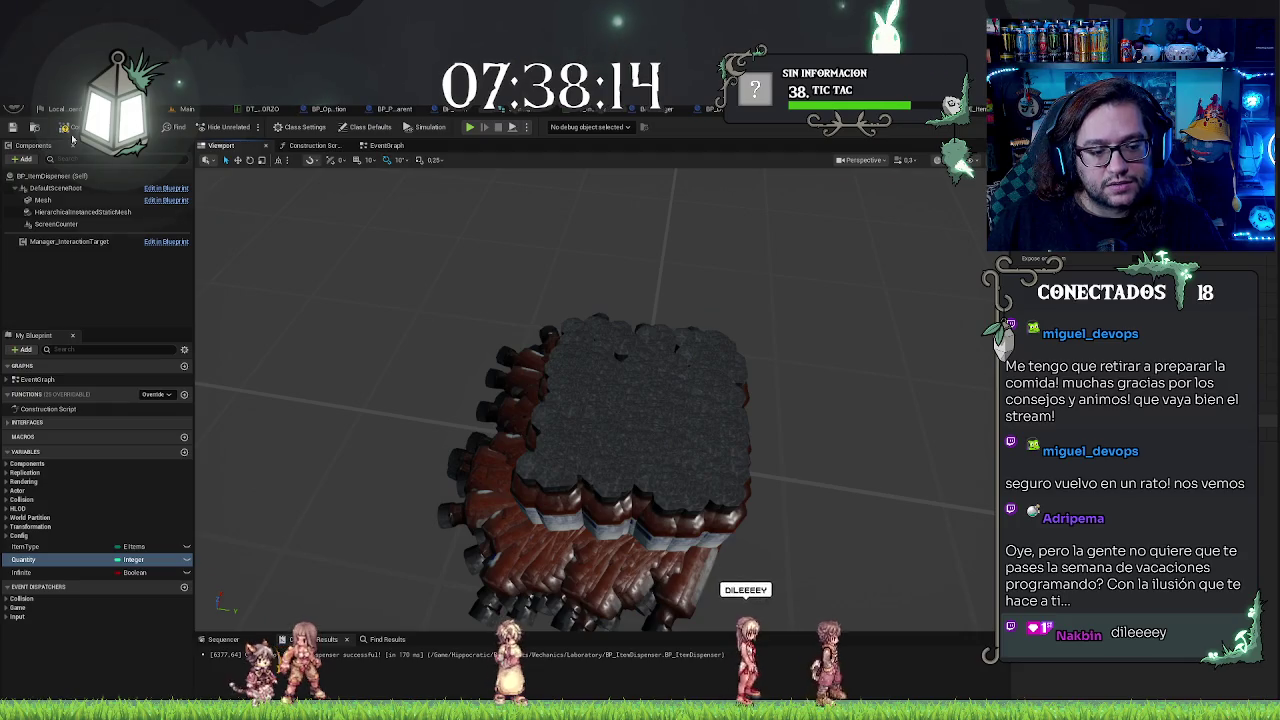
pyautogui.moveTo(541, 236)
pyautogui.mouseDown()
pyautogui.moveTo(500, 240)
pyautogui.moveTo(541, 236)
pyautogui.mouseUp()
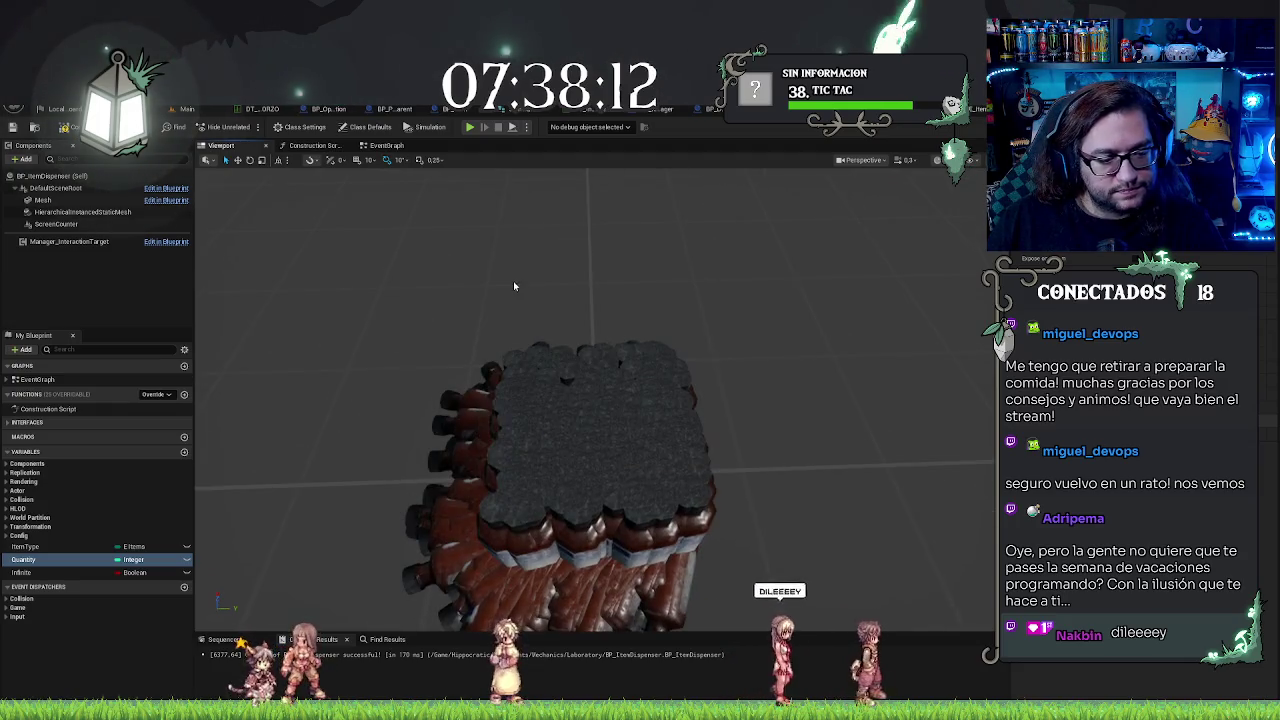
pyautogui.moveTo(514, 286)
pyautogui.mouseDown()
pyautogui.moveTo(514, 310)
pyautogui.moveTo(520, 290)
pyautogui.moveTo(532, 294)
pyautogui.moveTo(514, 287)
pyautogui.mouseUp()
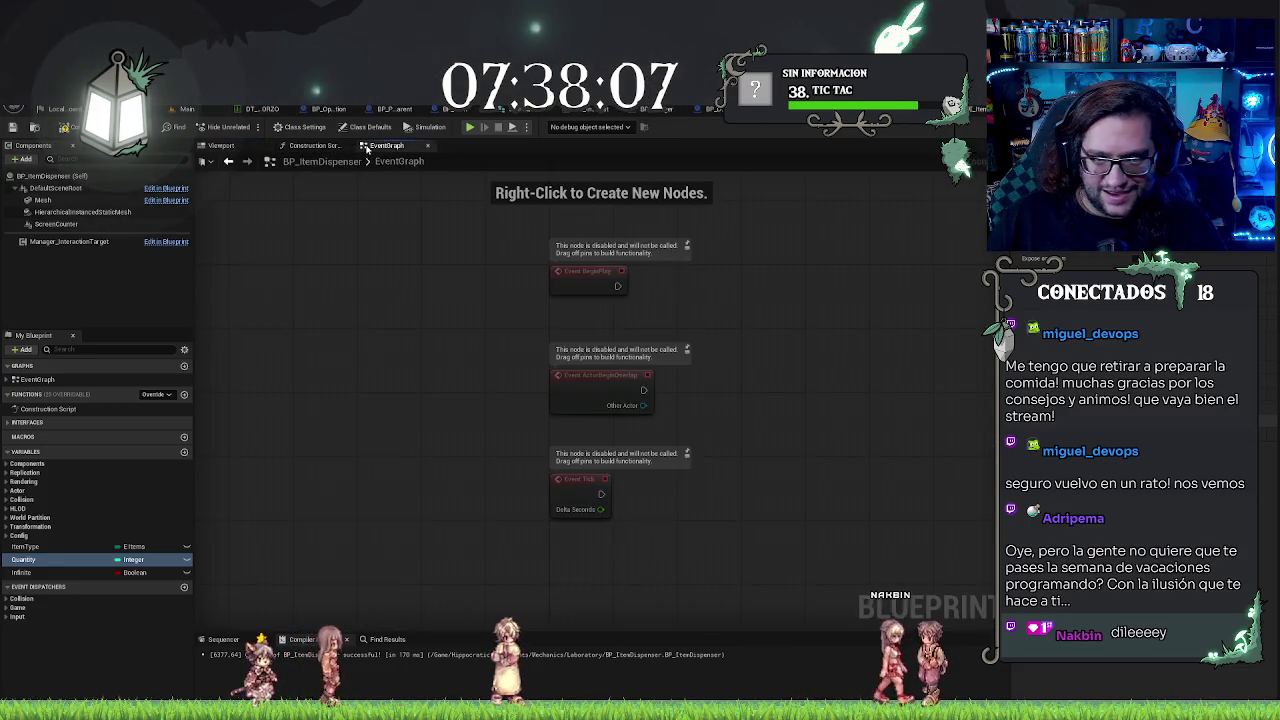
# Step: Enter 7.5 for the location offset values in the construction script
pyautogui.click(386, 145)
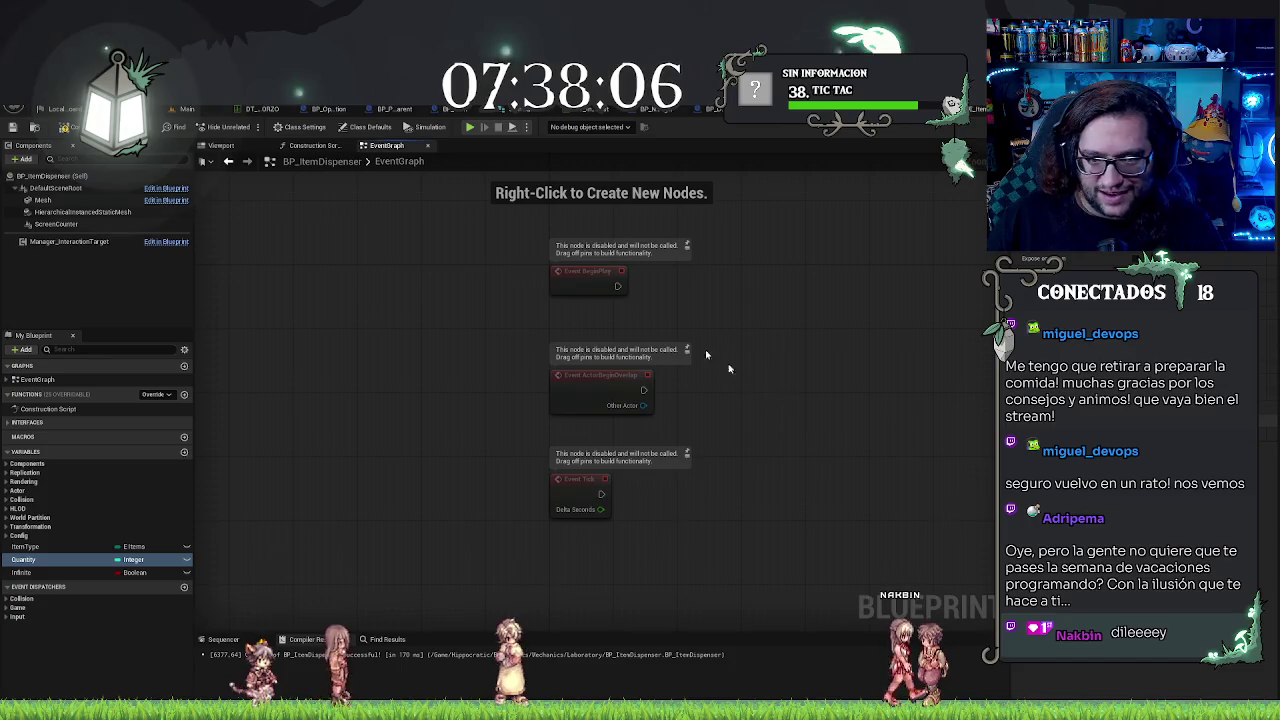
pyautogui.click(313, 145)
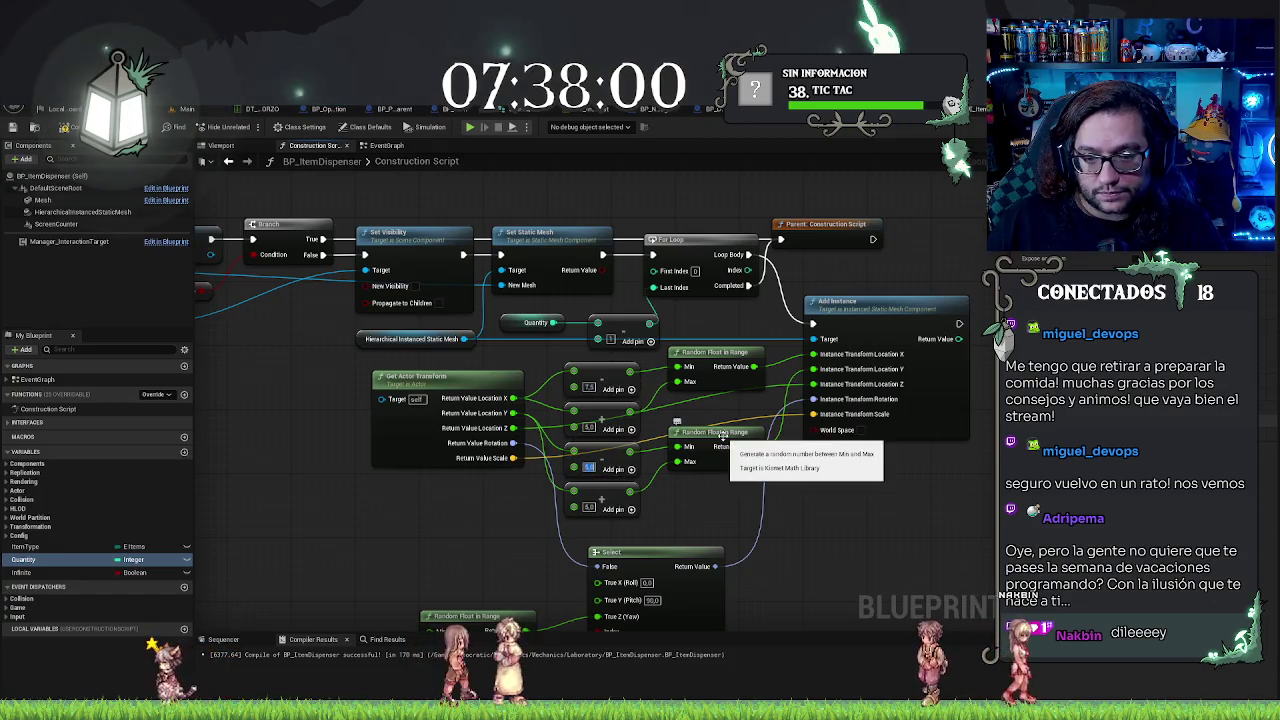
pyautogui.click(589, 387)
pyautogui.press('Tab')
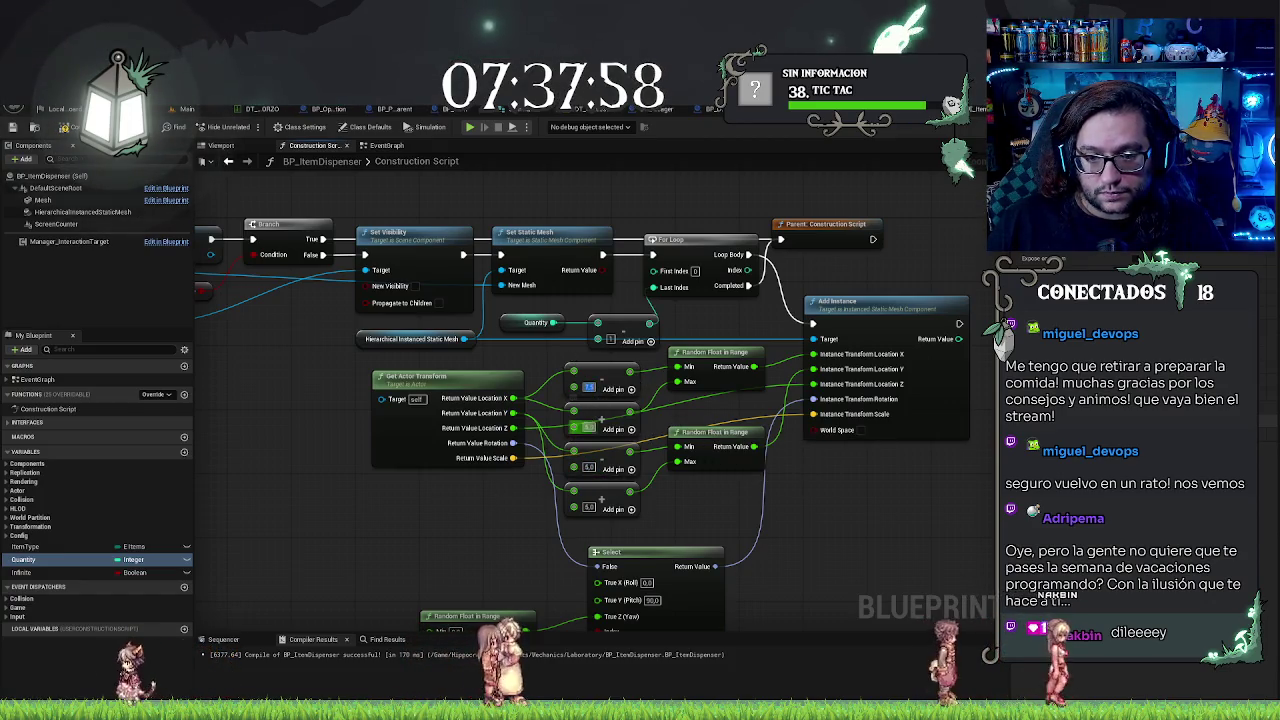
pyautogui.write('7.5')
pyautogui.press('Tab')
pyautogui.write('7.5')
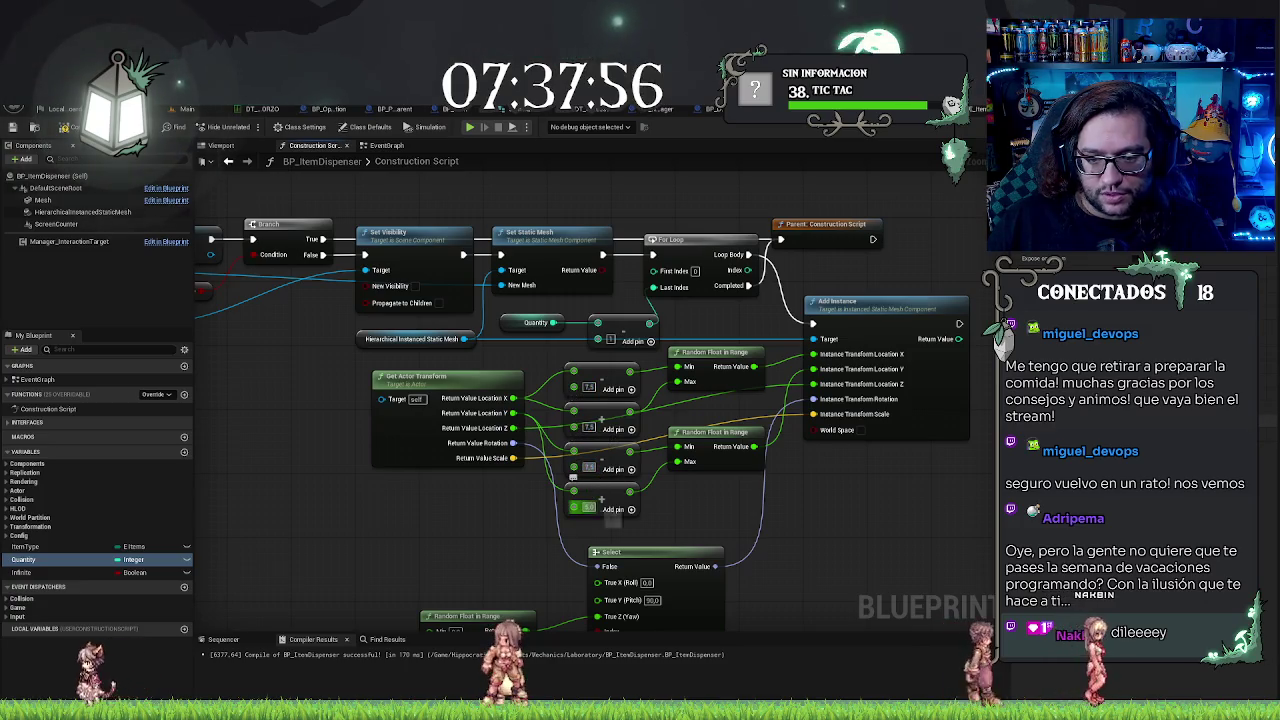
pyautogui.press('Return')
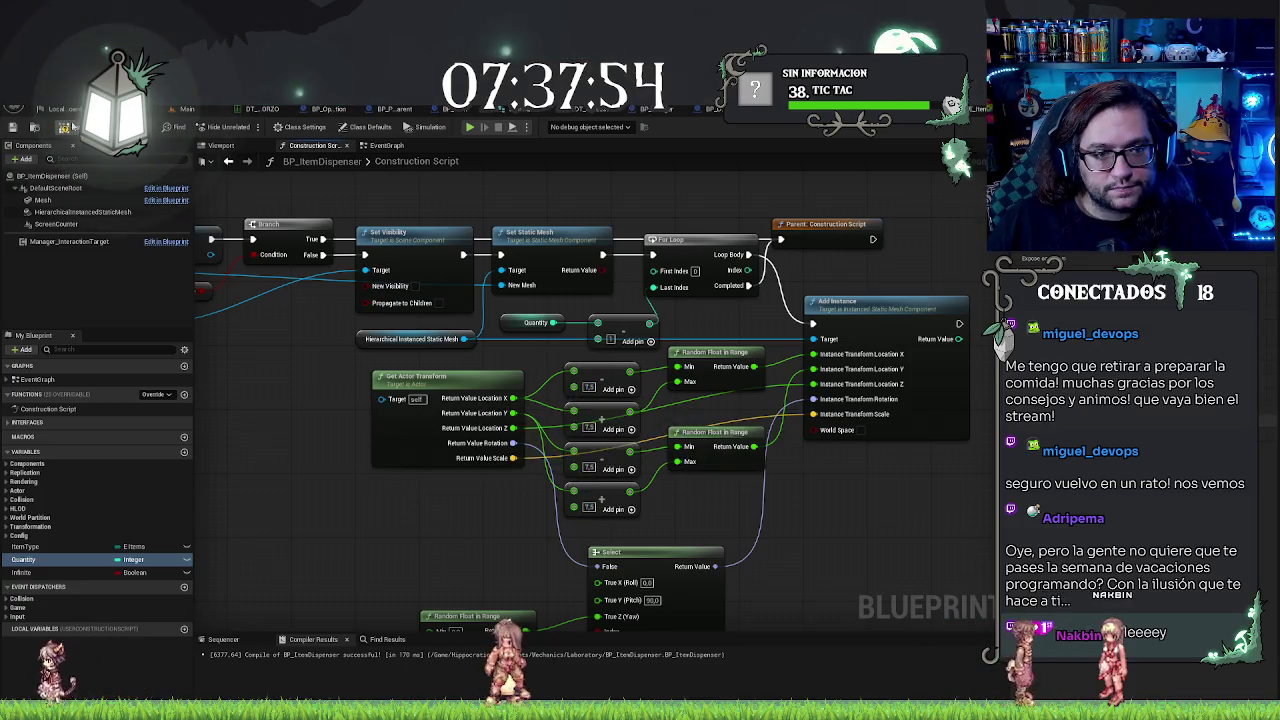
# Step: Reroll the bottle layout three times with F7 in the preview, then go to the Main level
pyautogui.click(220, 146)
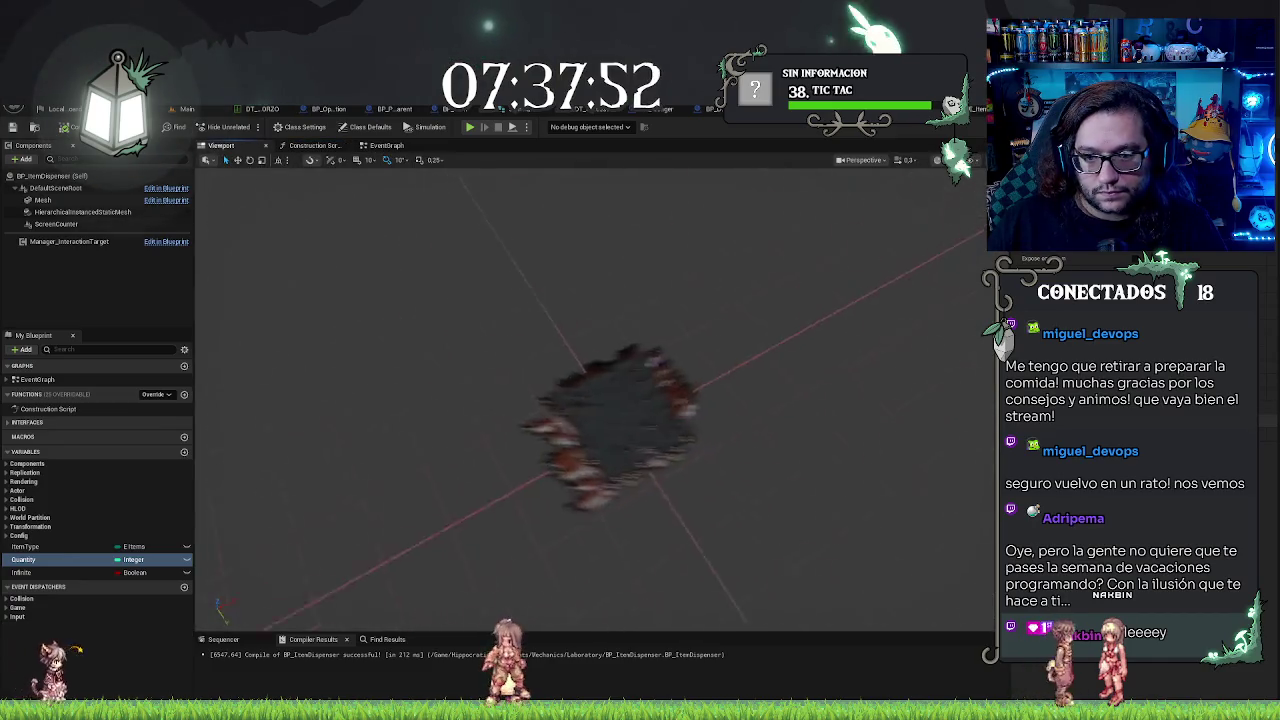
pyautogui.moveTo(590, 400)
pyautogui.mouseDown()
pyautogui.moveTo(560, 380)
pyautogui.moveTo(620, 410)
pyautogui.moveTo(610, 420)
pyautogui.moveTo(630, 430)
pyautogui.moveTo(615, 400)
pyautogui.moveTo(563, 443)
pyautogui.moveTo(686, 457)
pyautogui.moveTo(620, 465)
pyautogui.moveTo(605, 485)
pyautogui.mouseUp()
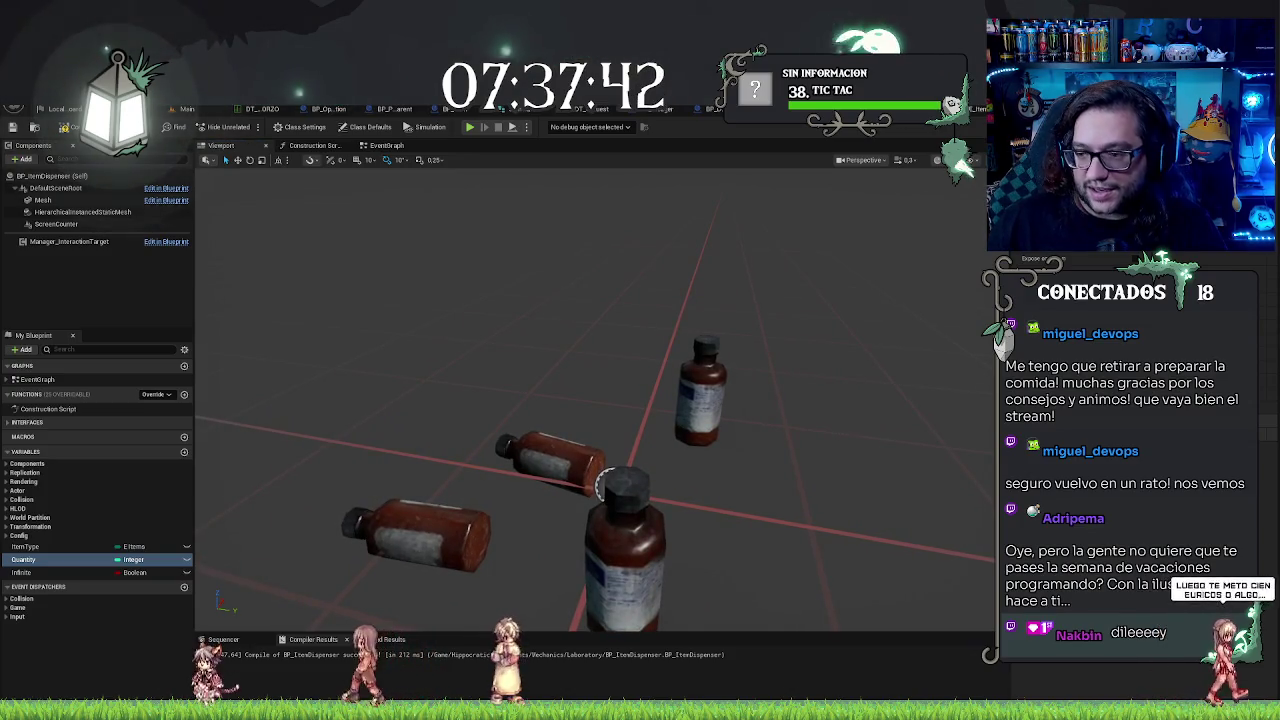
pyautogui.press('F7')
pyautogui.scroll(-5, 595, 400)
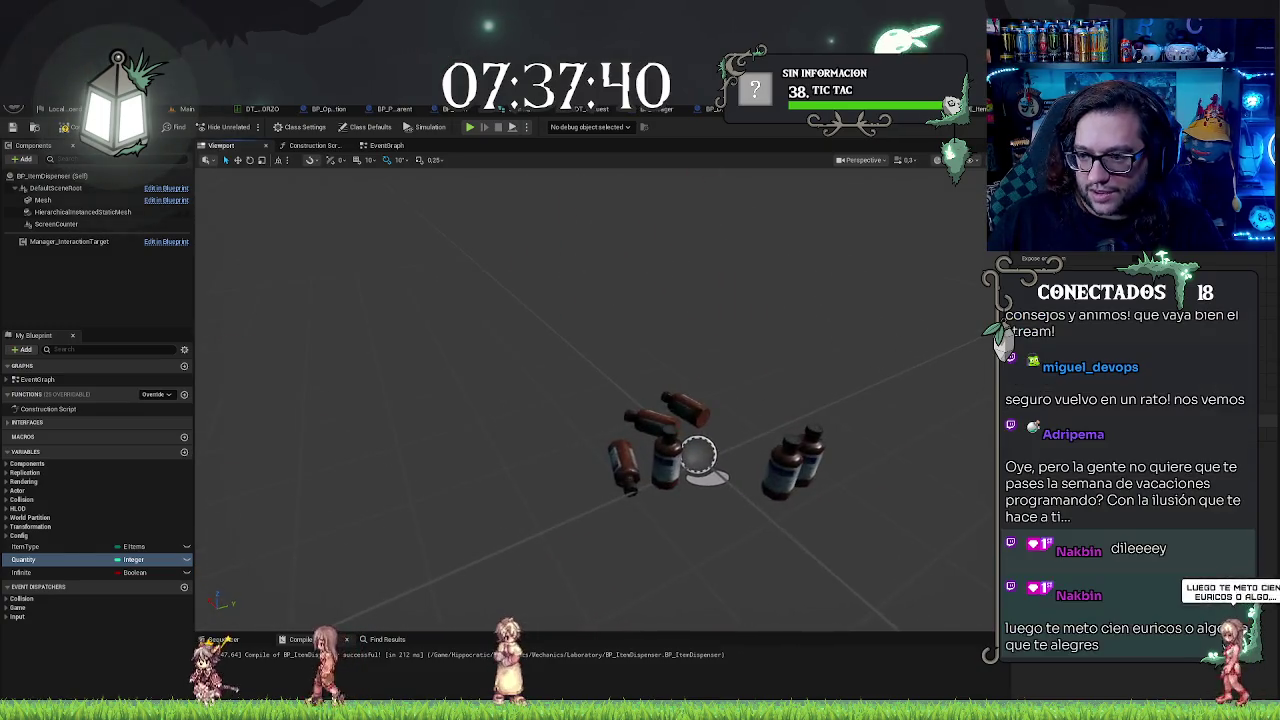
pyautogui.press('F7')
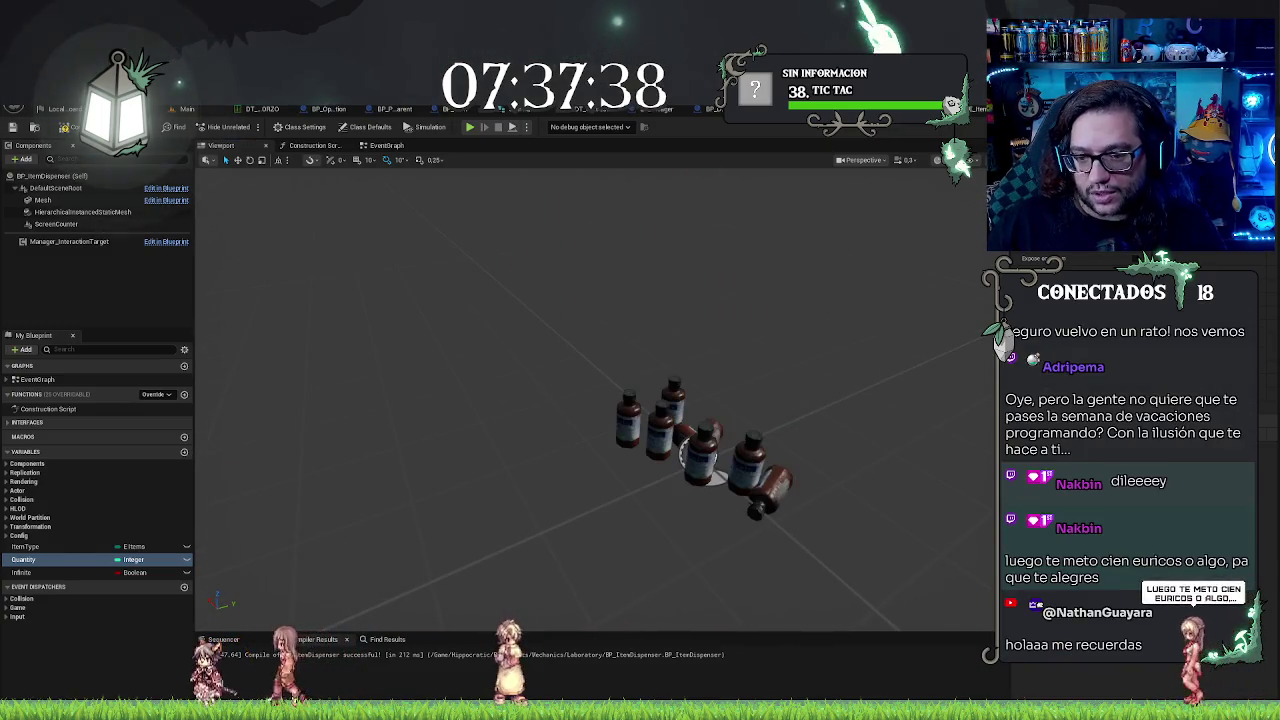
pyautogui.press('F7')
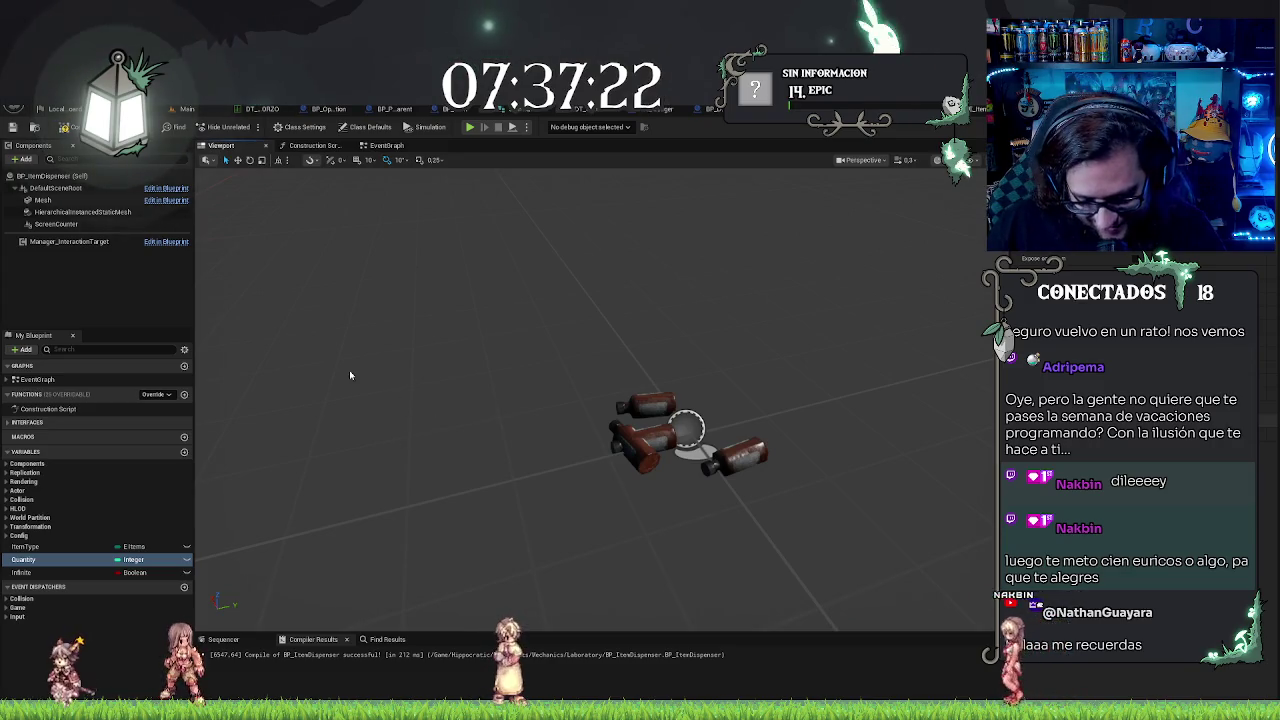
pyautogui.moveTo(322, 379)
pyautogui.mouseDown()
pyautogui.moveTo(340, 380)
pyautogui.moveTo(300, 382)
pyautogui.moveTo(350, 375)
pyautogui.moveTo(320, 378)
pyautogui.mouseUp()
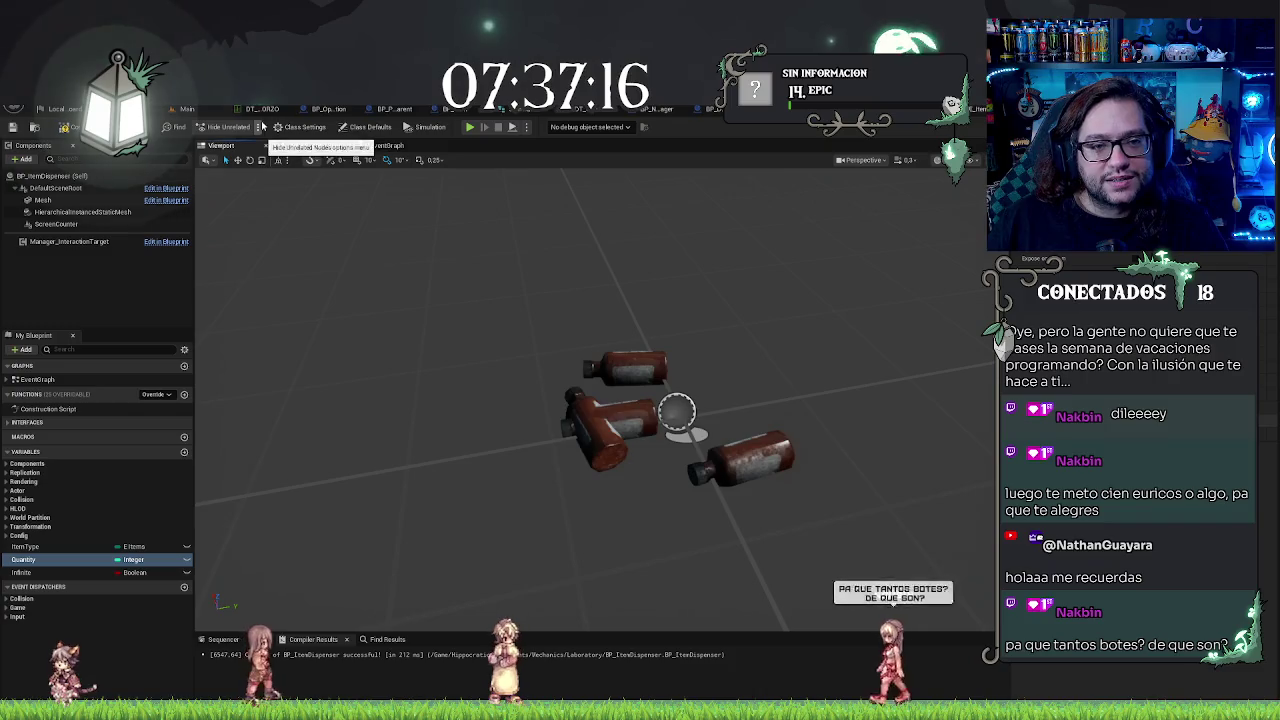
pyautogui.click(200, 109)
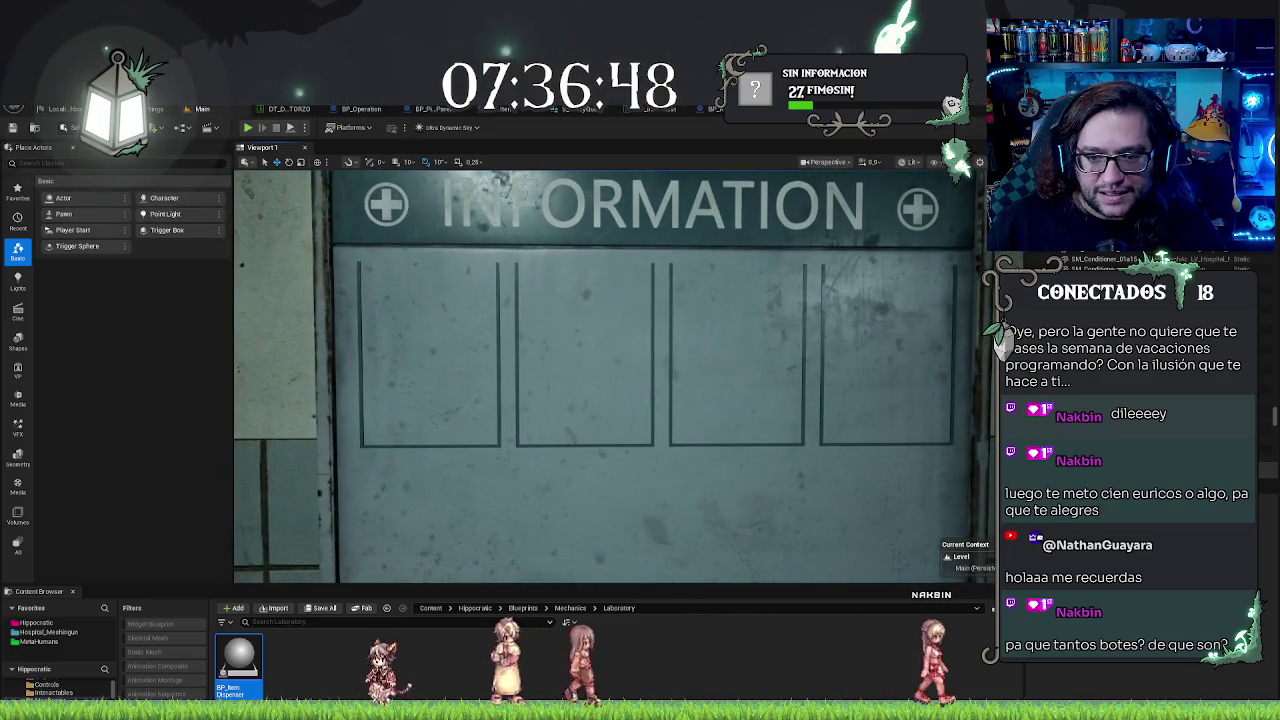
# Step: Fly the level camera back from the information board and reopen the BP_ItemDispenser Blueprint
pyautogui.press('s')
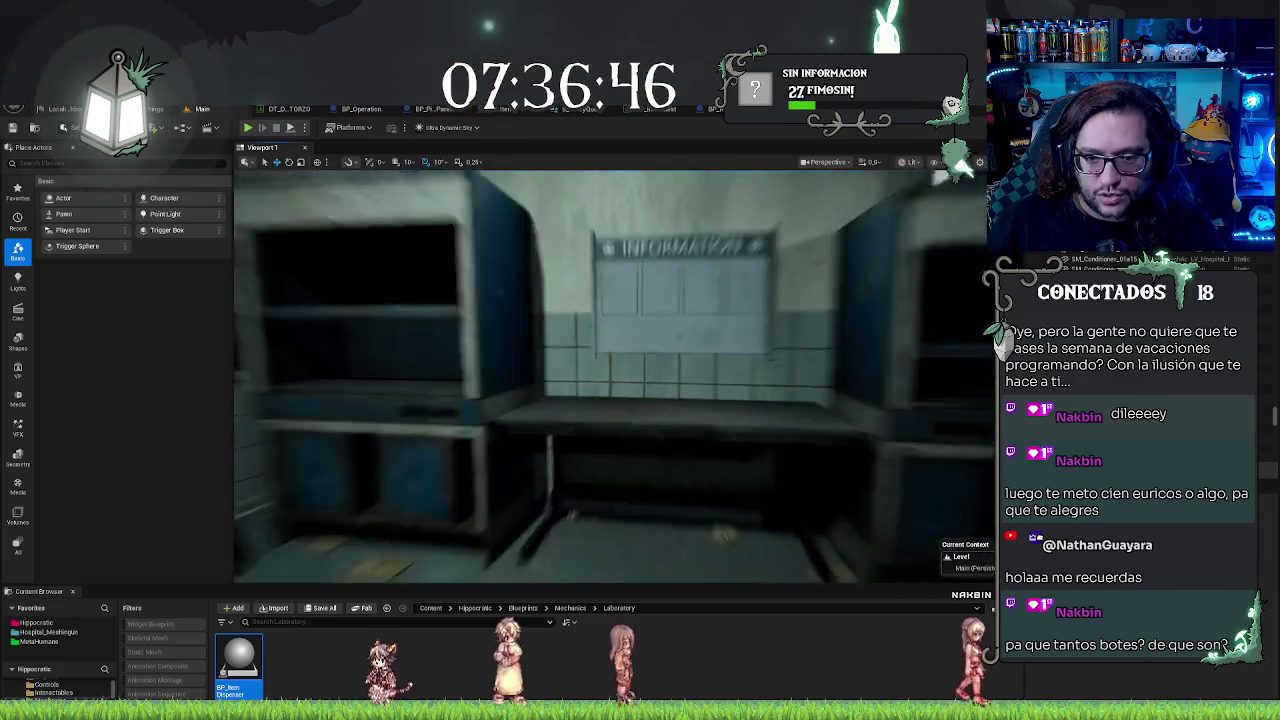
pyautogui.press('s')
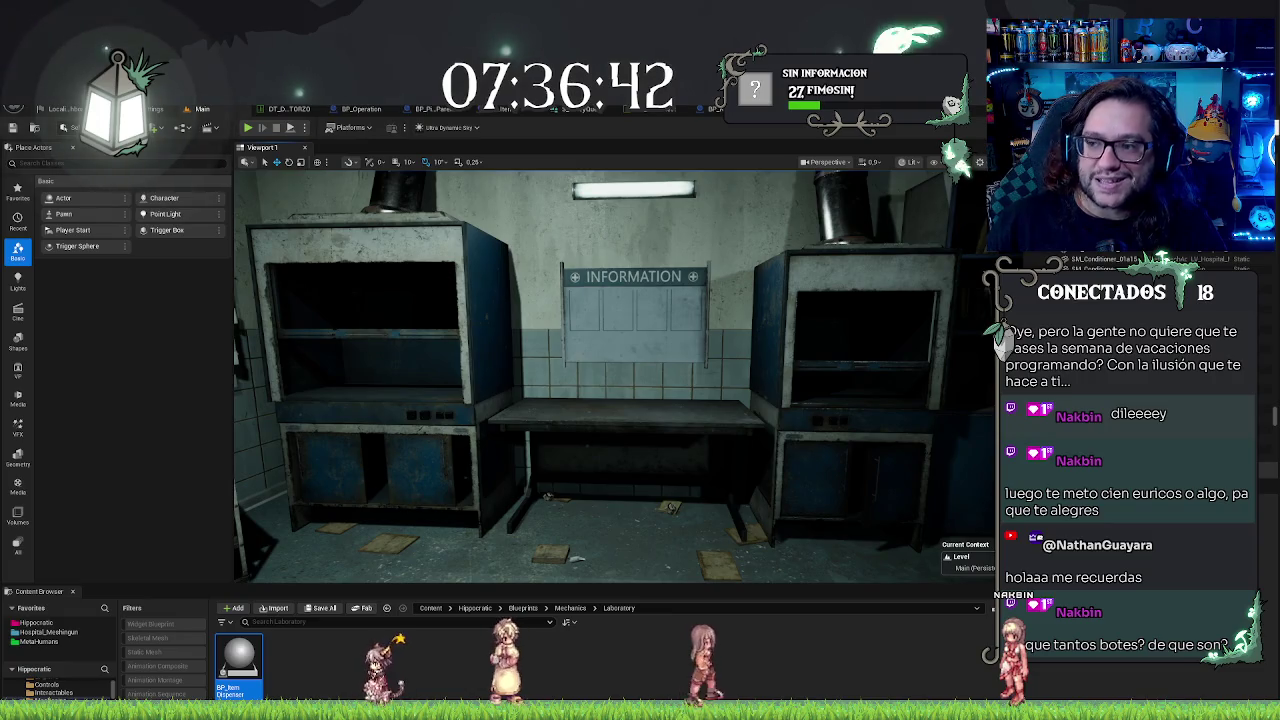
pyautogui.doubleClick(239, 660)
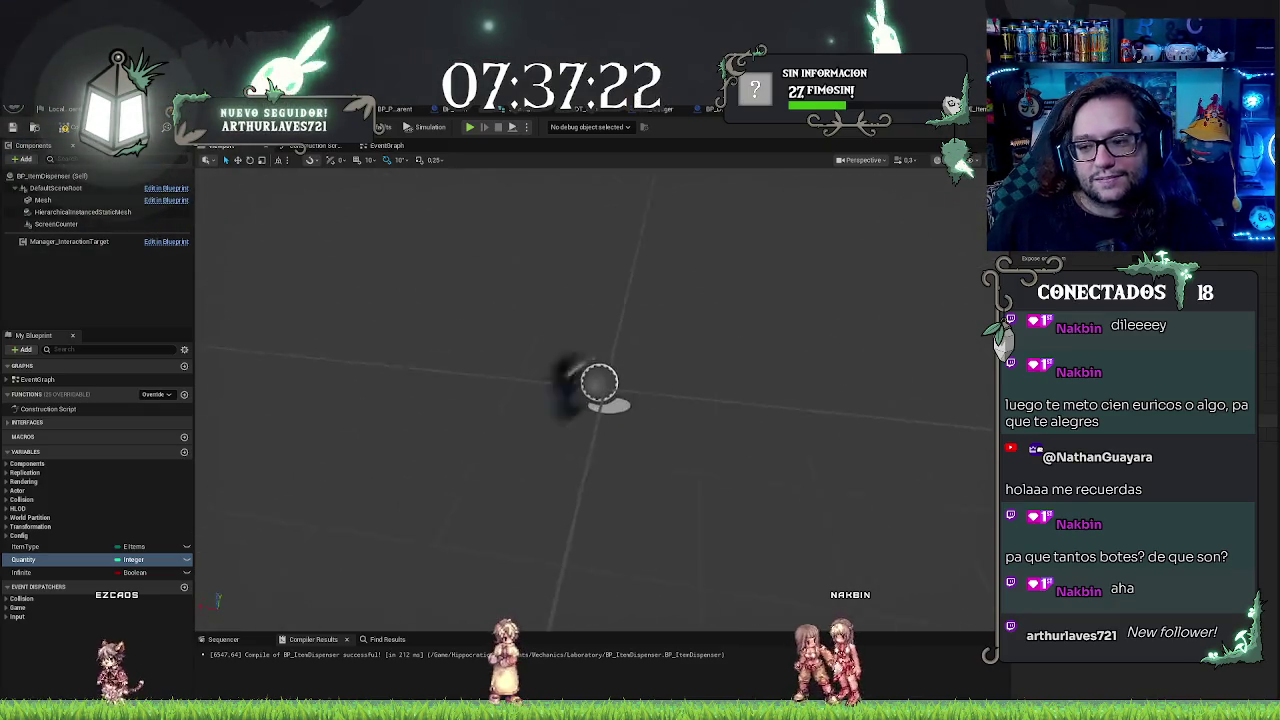
# Step: Inspect the Manager_InteractionTarget component, then select the Quantity variable to raise its default
pyautogui.click(88, 243)
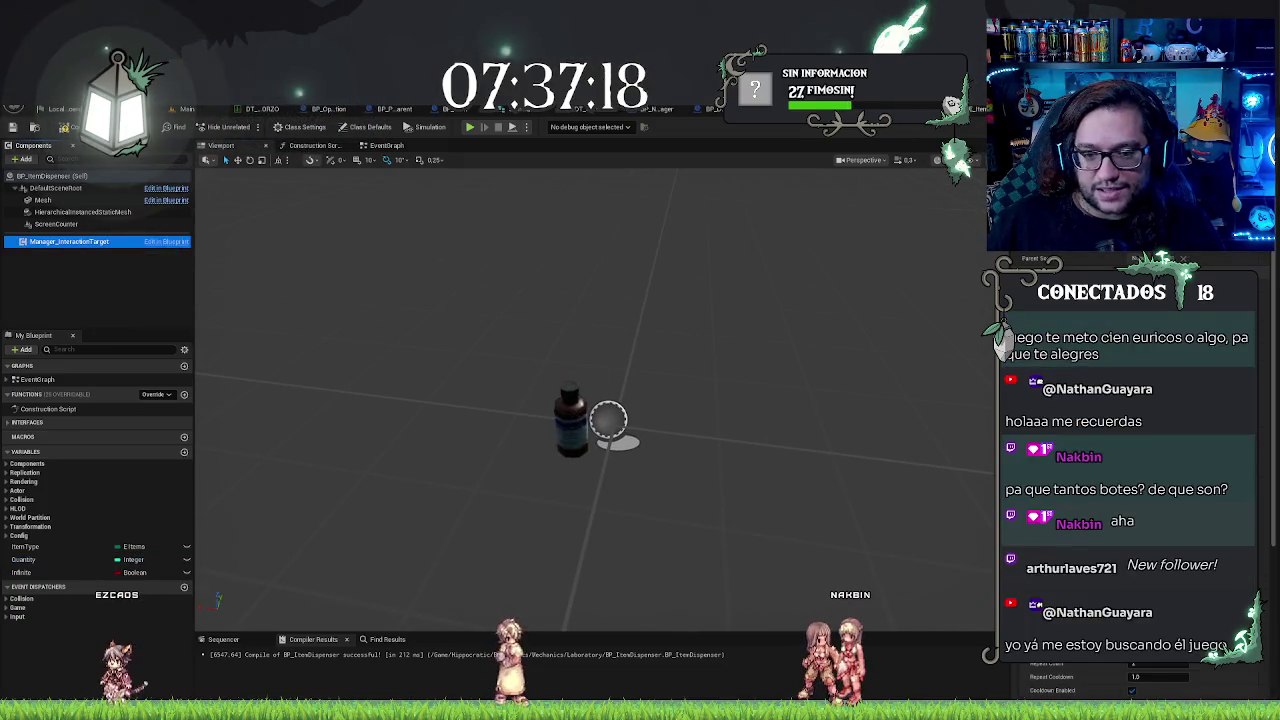
pyautogui.moveTo(667, 342); pyautogui.dragTo(695, 330)
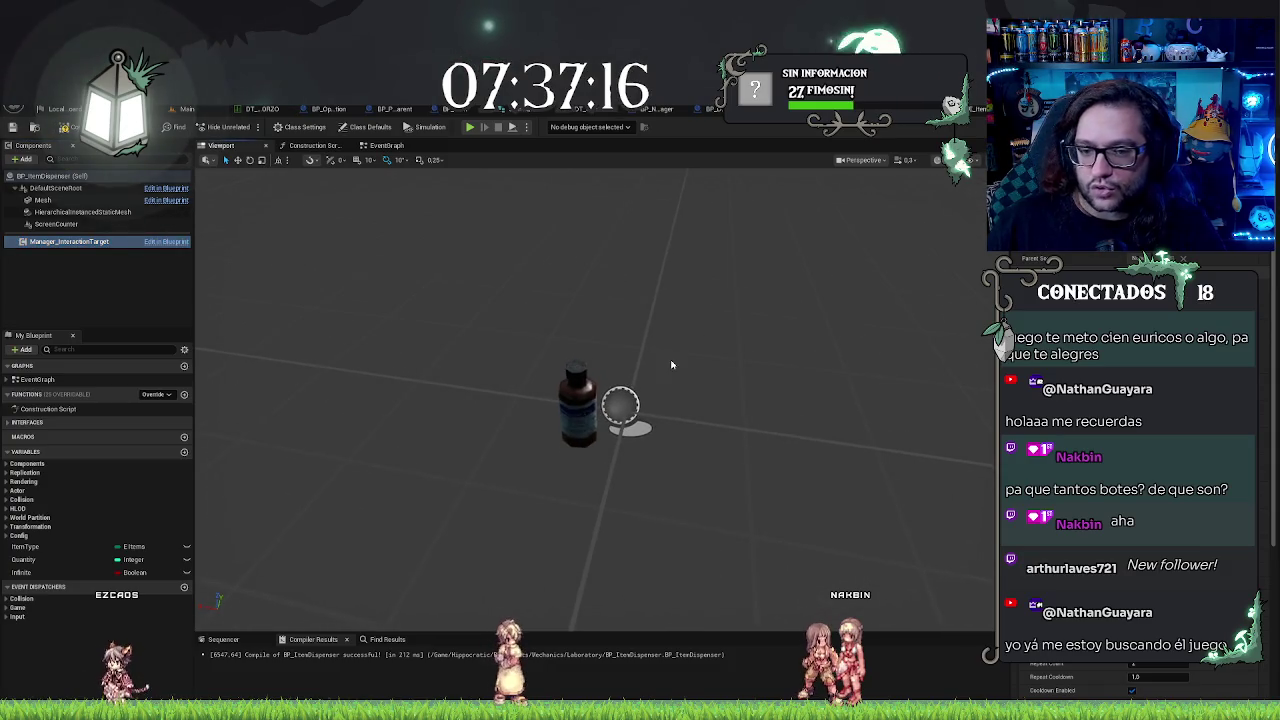
pyautogui.click(67, 264)
pyautogui.click(67, 243)
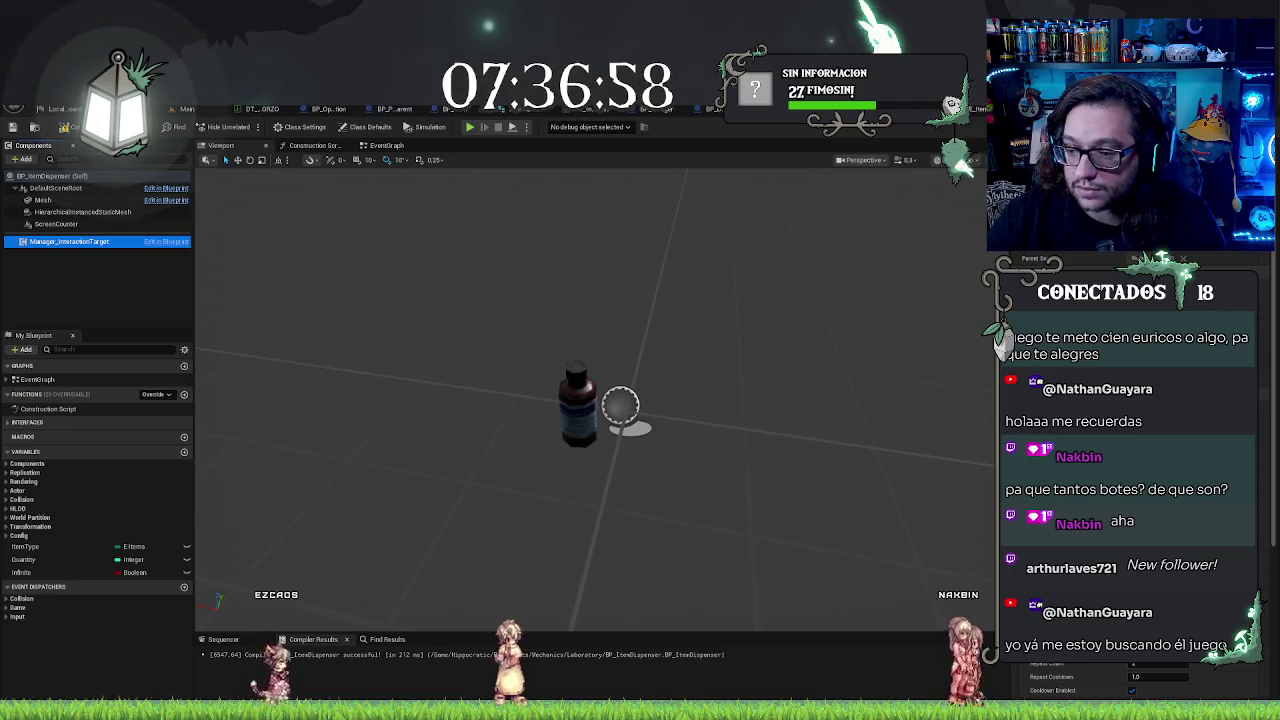
pyautogui.click(40, 559)
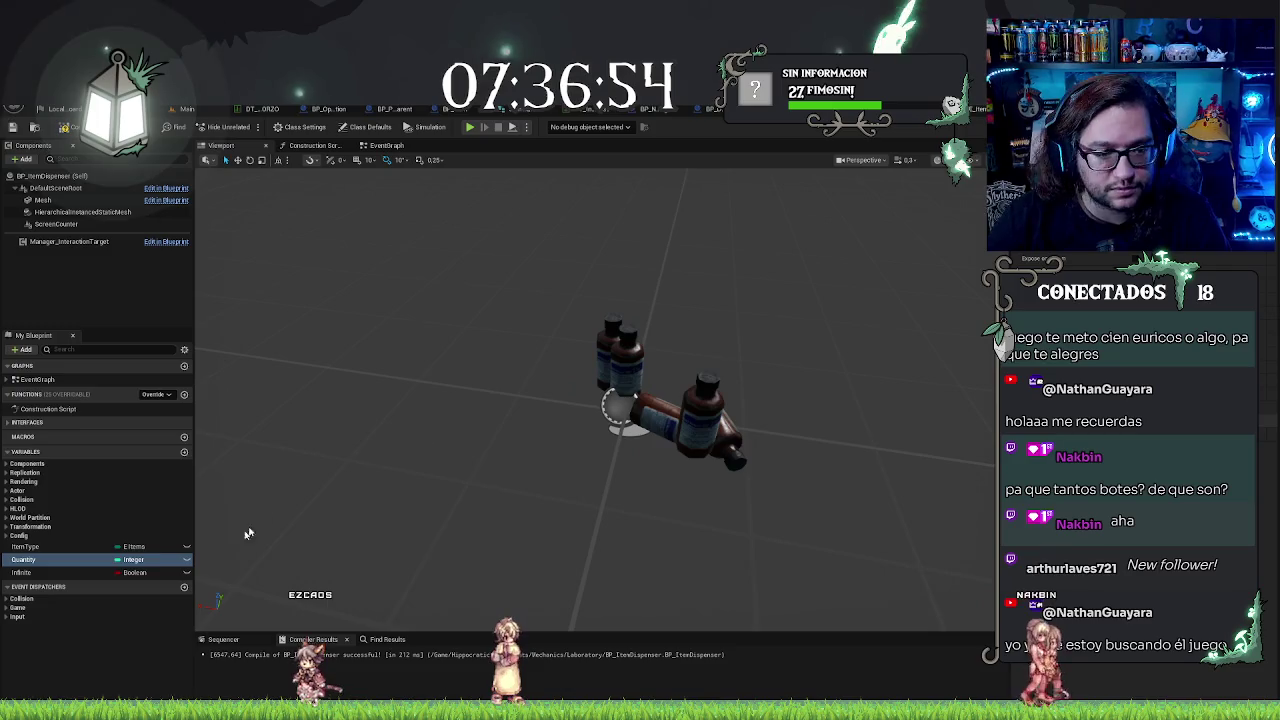
# Step: Select the ItemType variable and orbit the preview to inspect the scattered black bottles
pyautogui.click(30, 546)
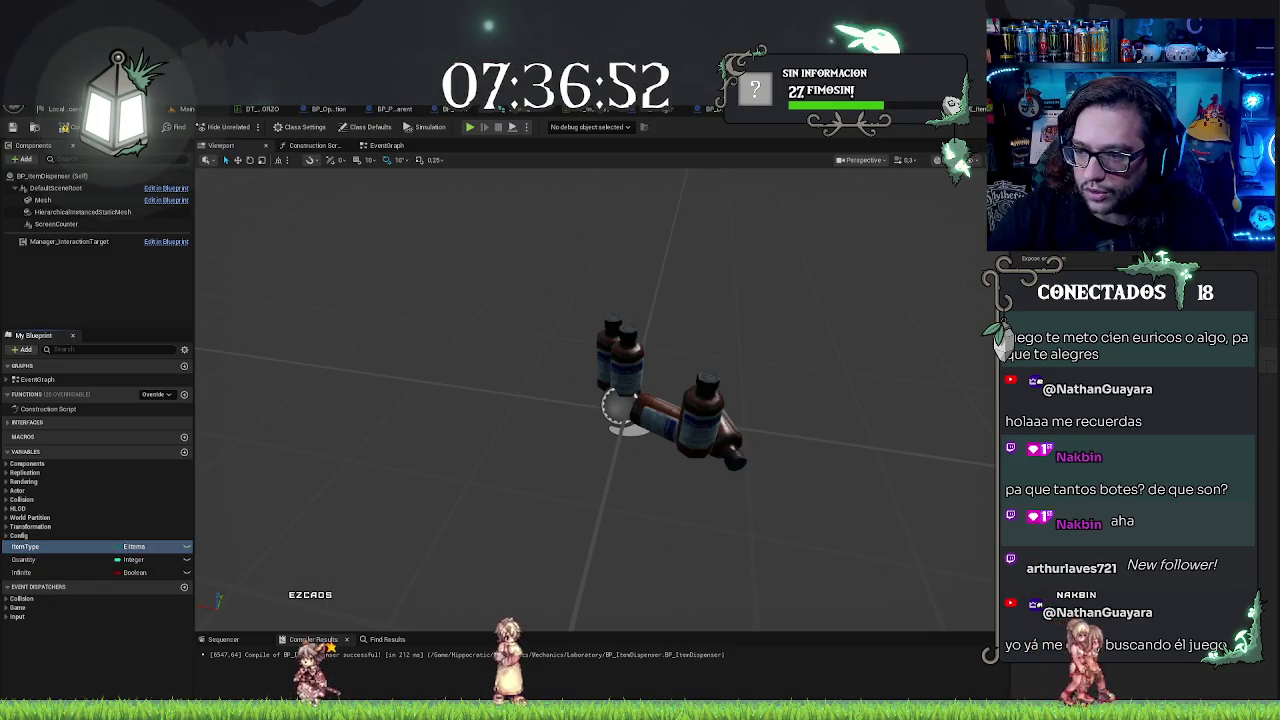
pyautogui.moveTo(870, 470)
pyautogui.mouseDown()
pyautogui.moveTo(891, 477)
pyautogui.moveTo(860, 400)
pyautogui.moveTo(845, 435)
pyautogui.moveTo(885, 480)
pyautogui.mouseUp()
pyautogui.moveTo(845, 517)
pyautogui.mouseDown()
pyautogui.moveTo(686, 471)
pyautogui.moveTo(686, 514)
pyautogui.moveTo(586, 385)
pyautogui.mouseUp()
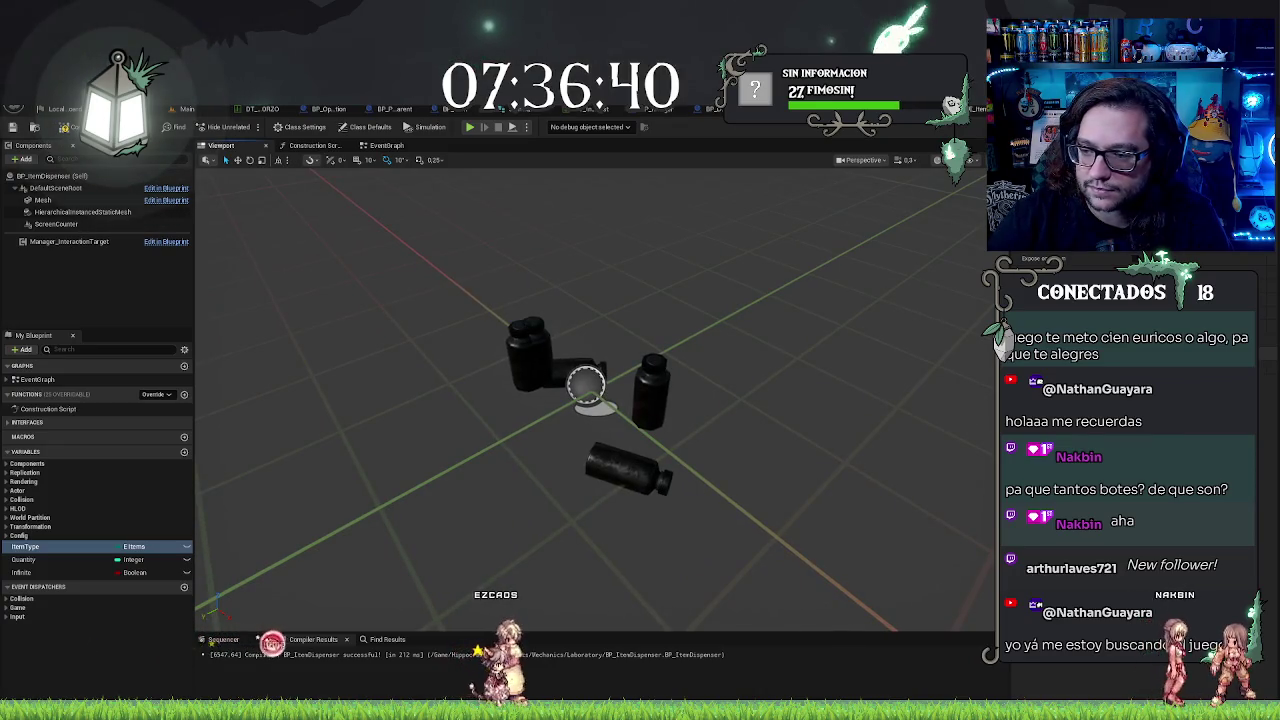
pyautogui.moveTo(700, 440)
pyautogui.mouseDown()
pyautogui.moveTo(767, 451)
pyautogui.moveTo(983, 423)
pyautogui.mouseUp()
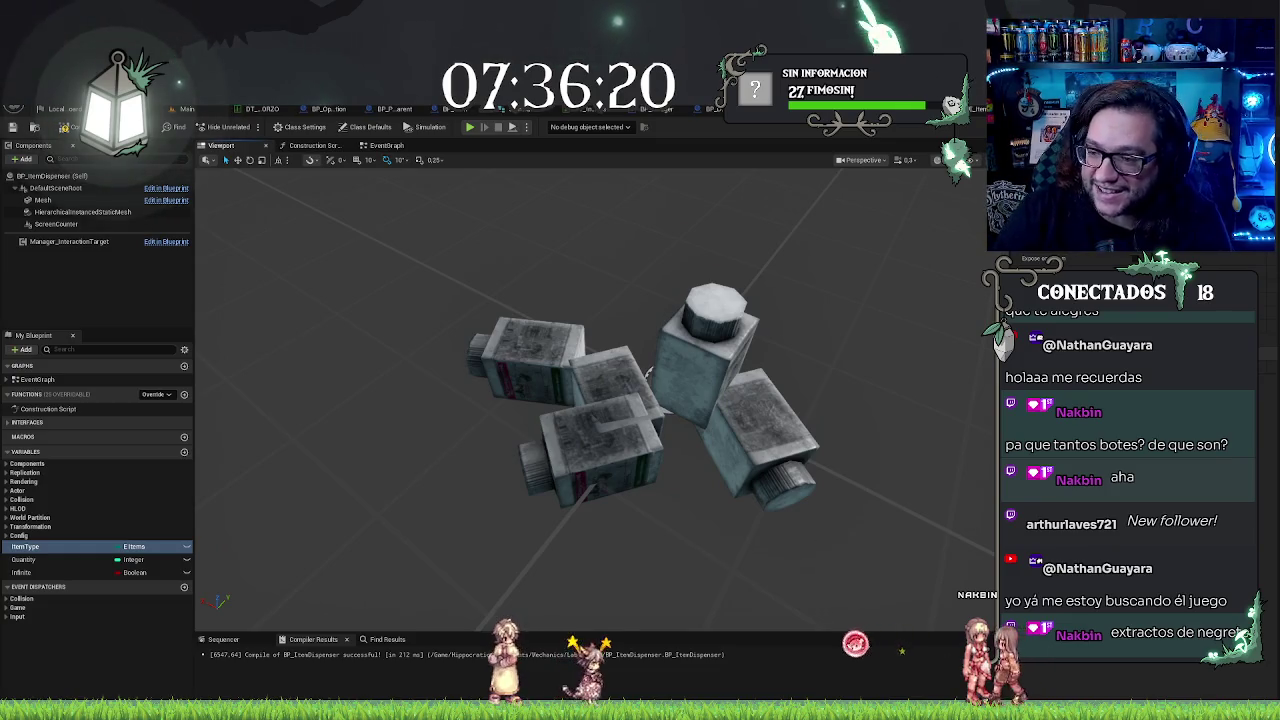
pyautogui.moveTo(663, 377)
pyautogui.mouseDown()
pyautogui.moveTo(472, 408)
pyautogui.moveTo(660, 420)
pyautogui.moveTo(617, 434)
pyautogui.moveTo(618, 447)
pyautogui.mouseUp()
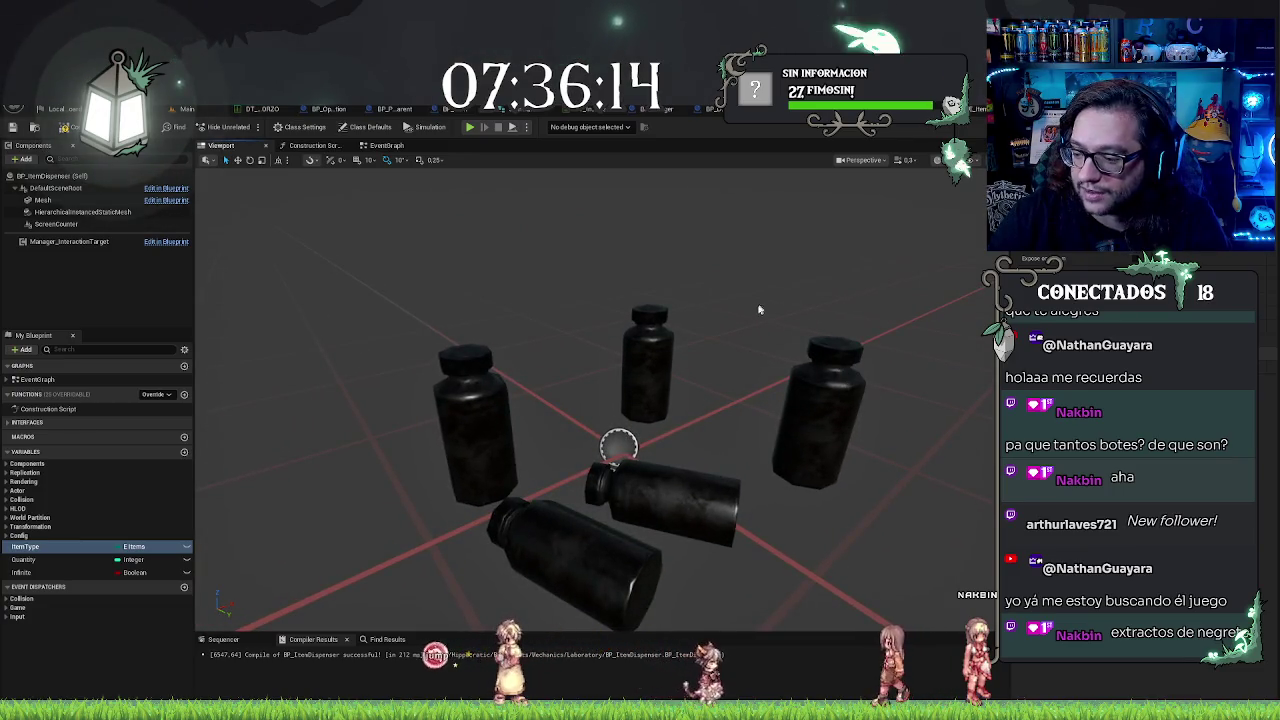
pyautogui.scroll(-4, 733, 307)
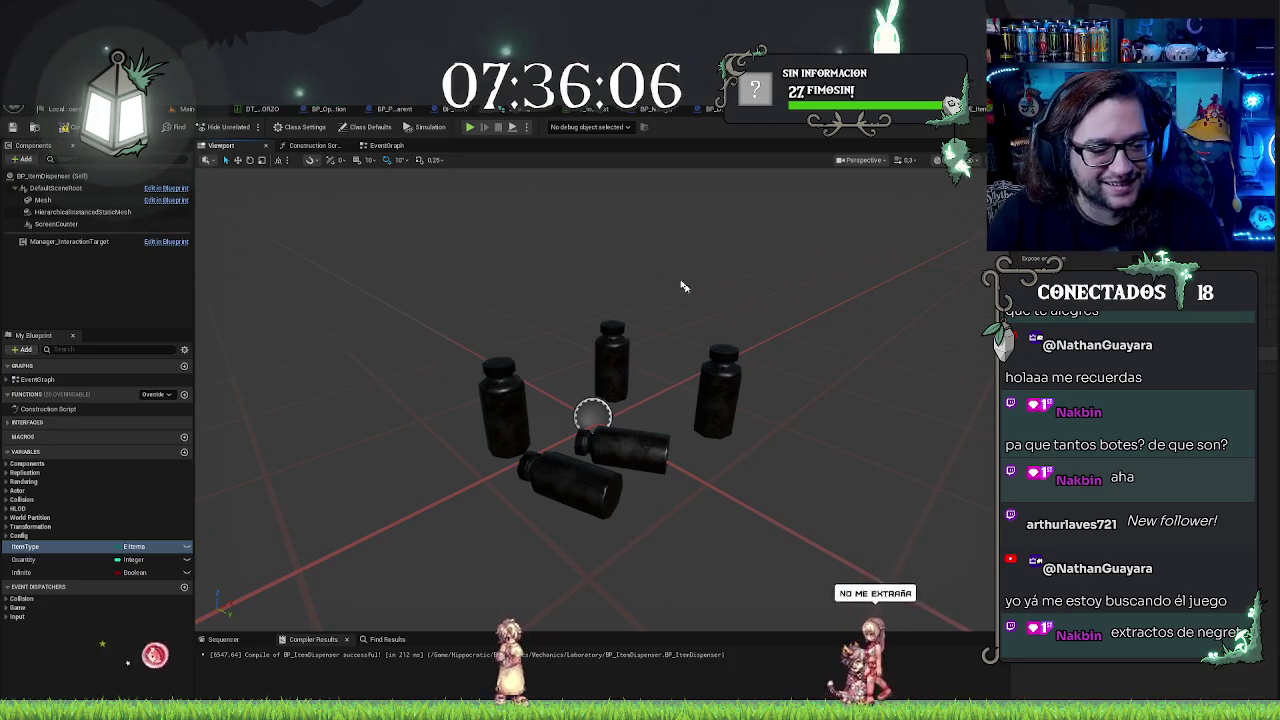
pyautogui.moveTo(686, 280); pyautogui.dragTo(686, 290)
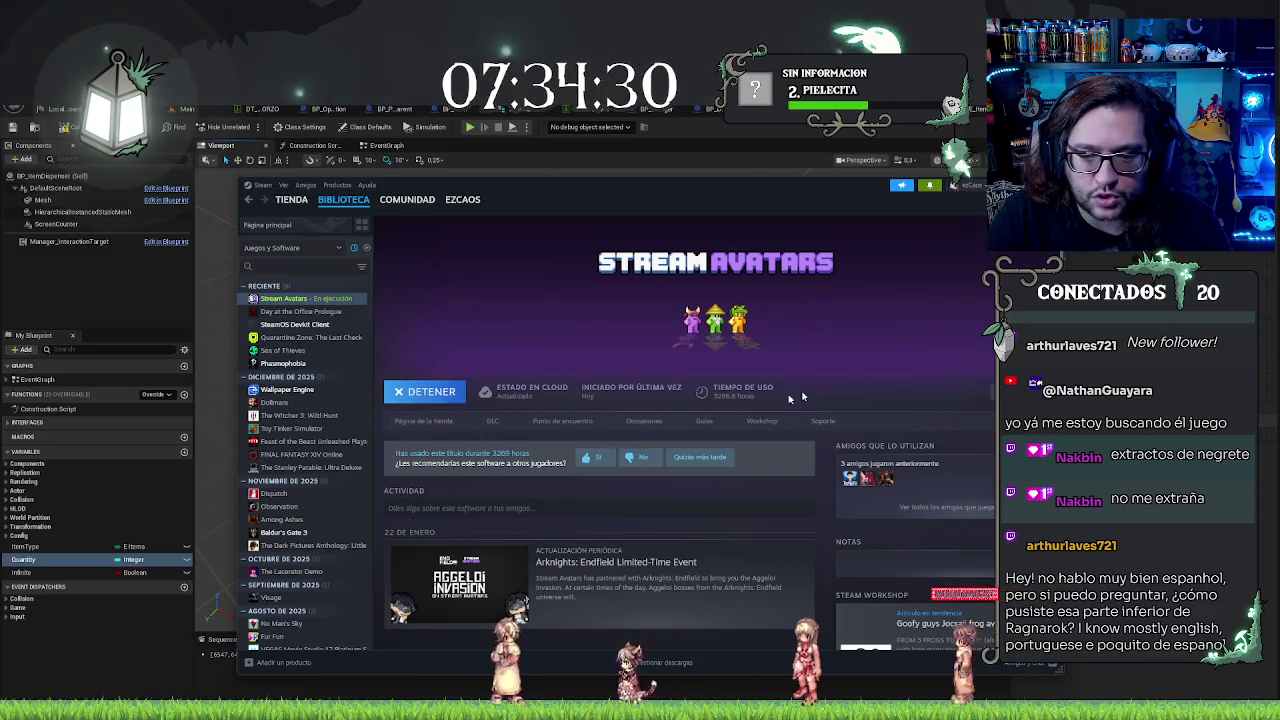
# Step: Open the Stream Avatars store page in Steam, then move and minimize the Steam window
pyautogui.click(421, 424)
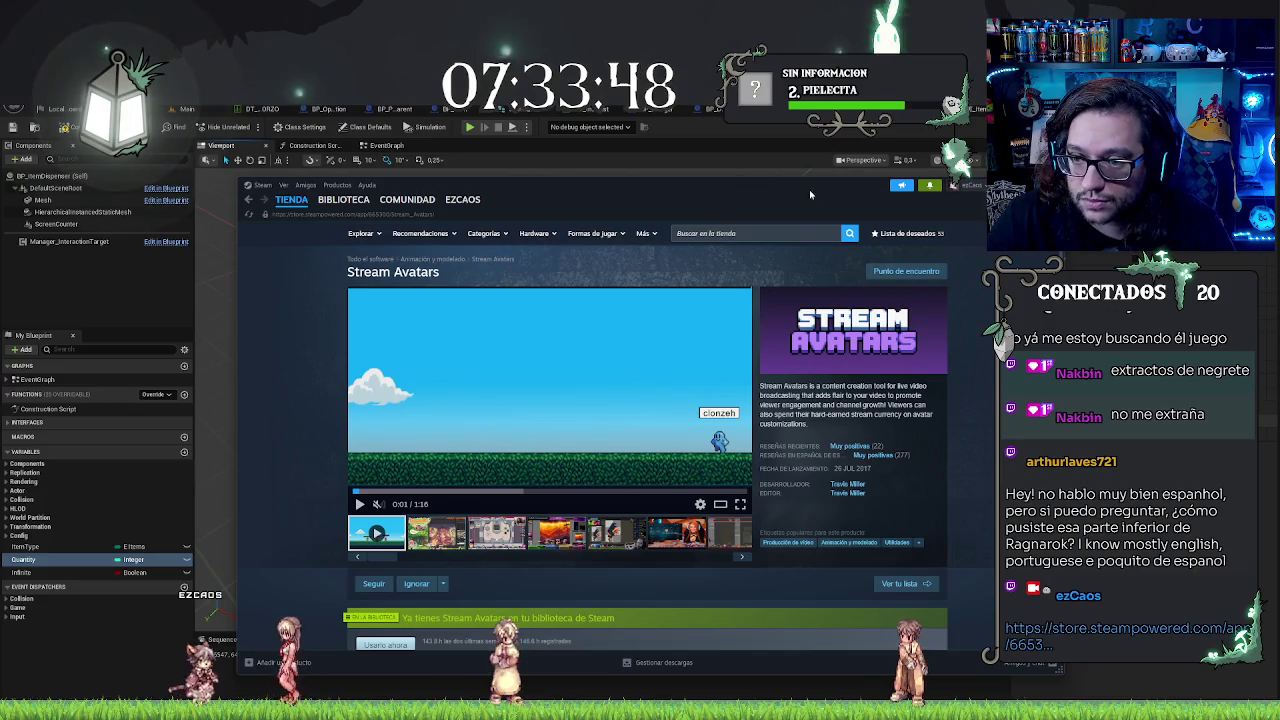
pyautogui.moveTo(802, 188); pyautogui.dragTo(756, 198)
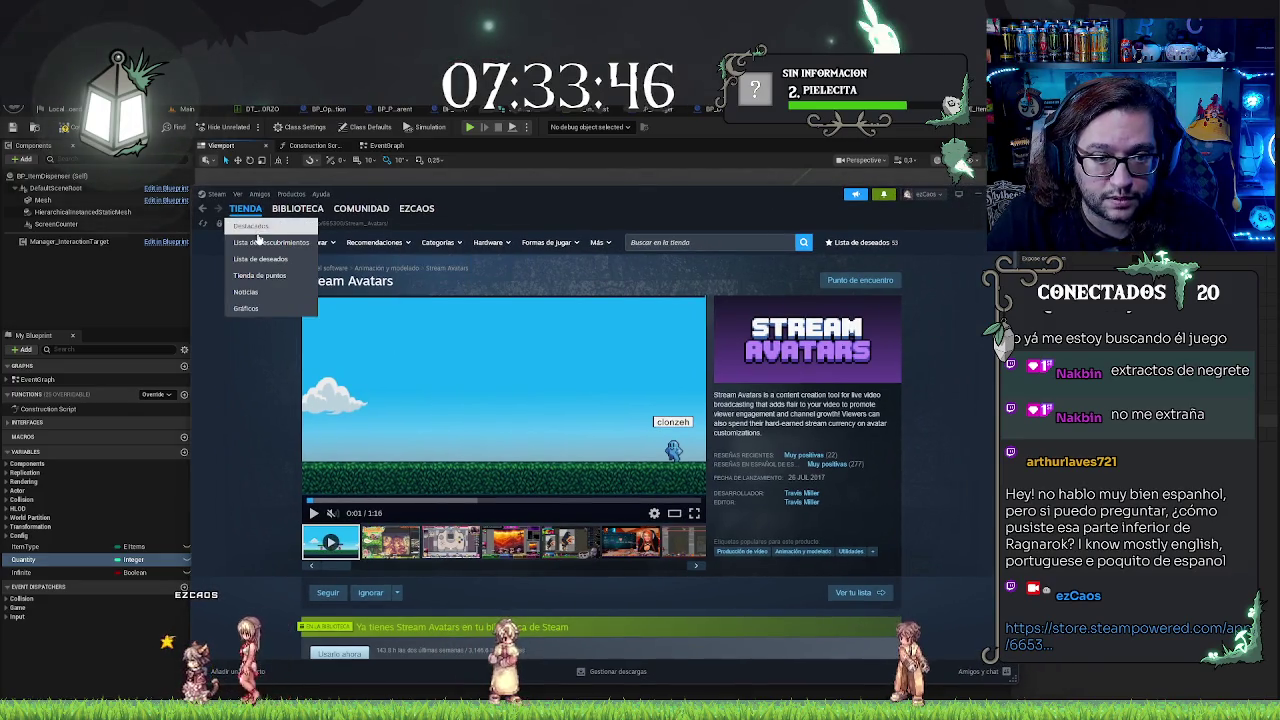
pyautogui.click(958, 194)
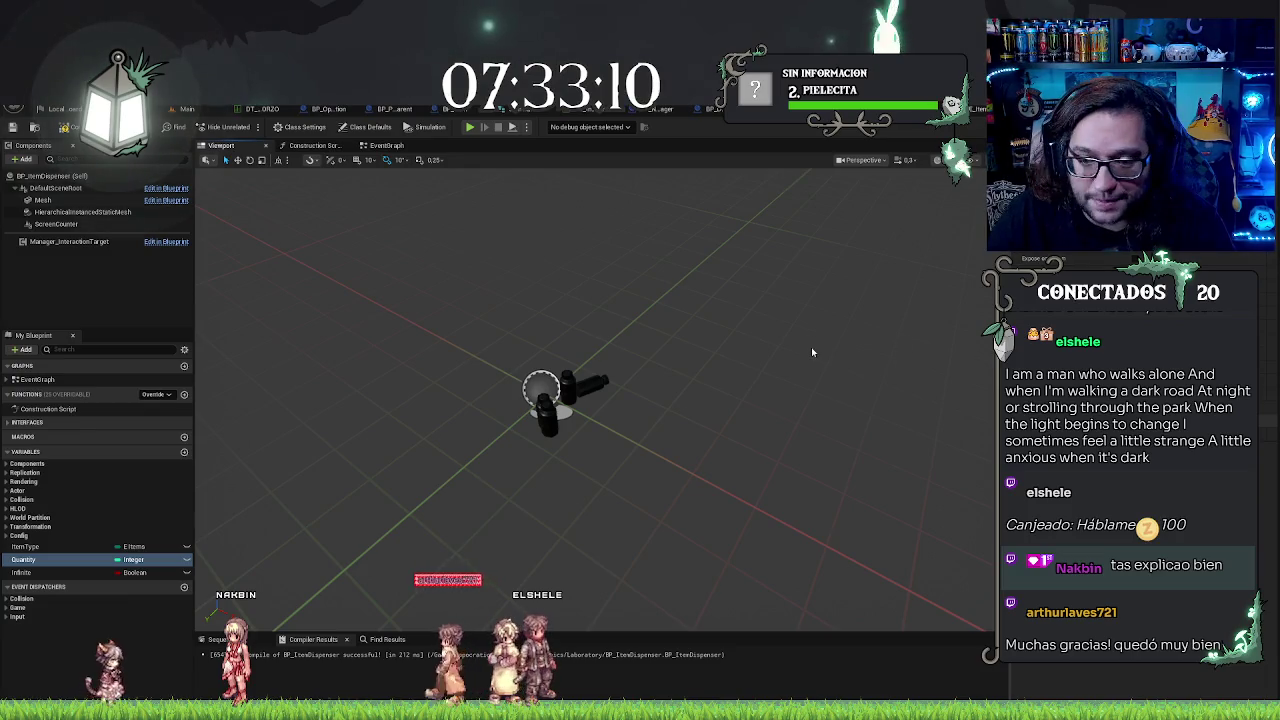
# Step: Select and frame the HierarchicalInstancedStaticMesh bottle component, then return to the Main level
pyautogui.scroll(3, 791, 357)
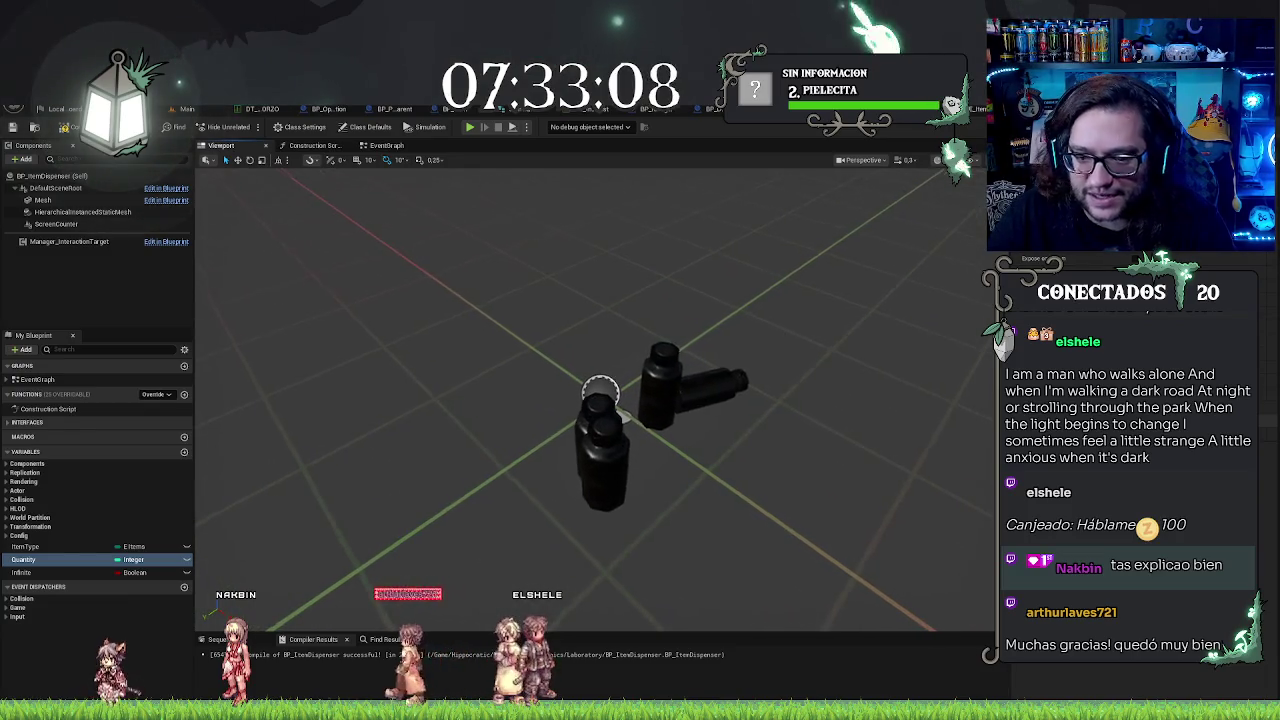
pyautogui.moveTo(920, 334); pyautogui.dragTo(880, 340)
pyautogui.scroll(2, 595, 400)
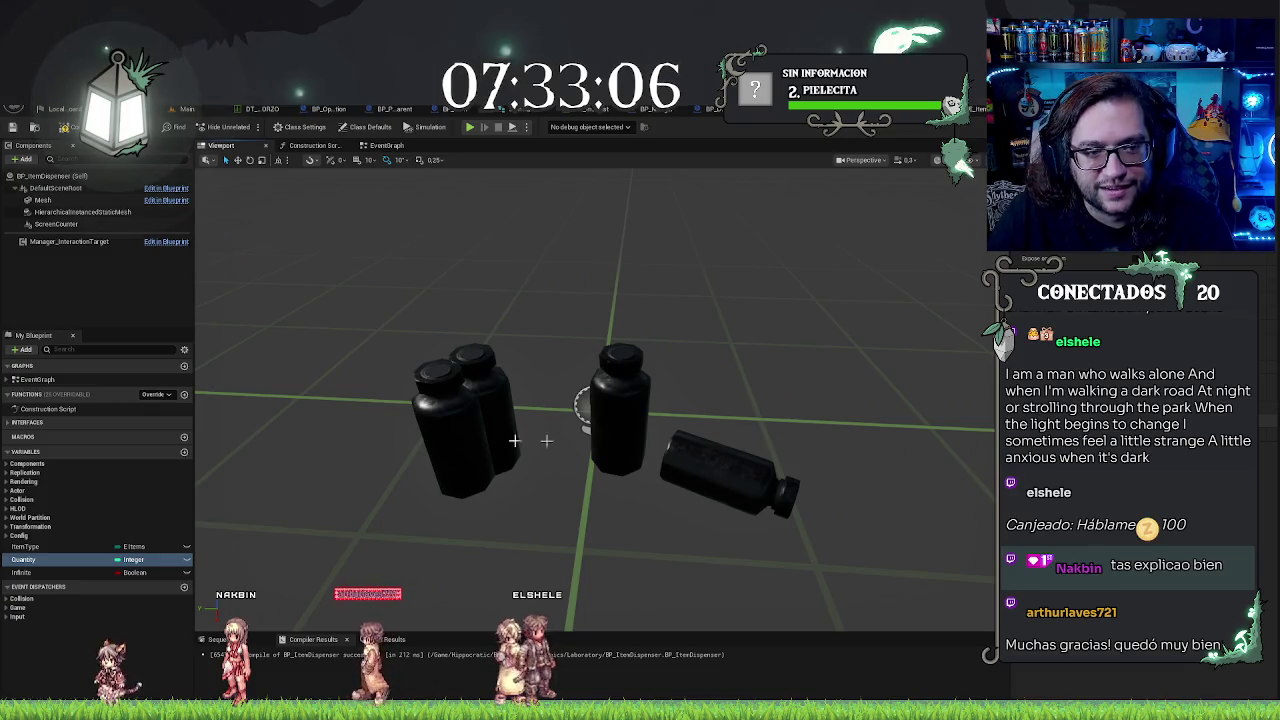
pyautogui.click(92, 212)
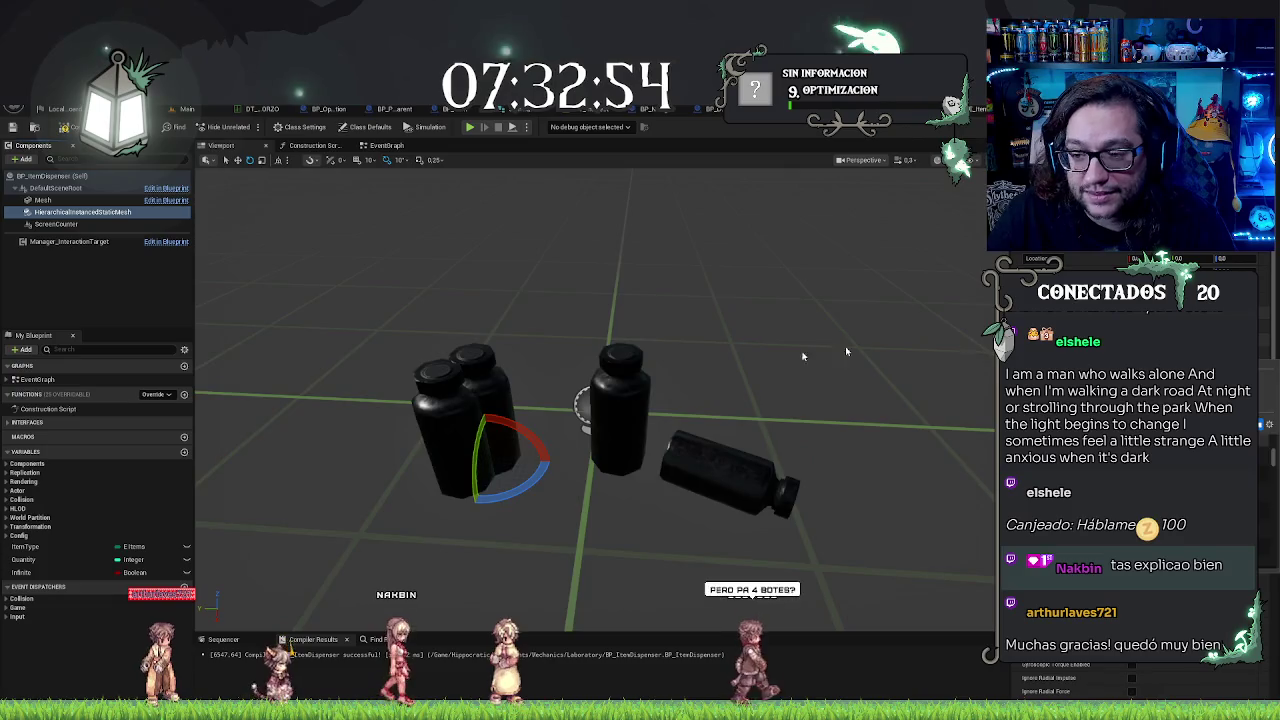
pyautogui.moveTo(845, 346); pyautogui.dragTo(706, 376)
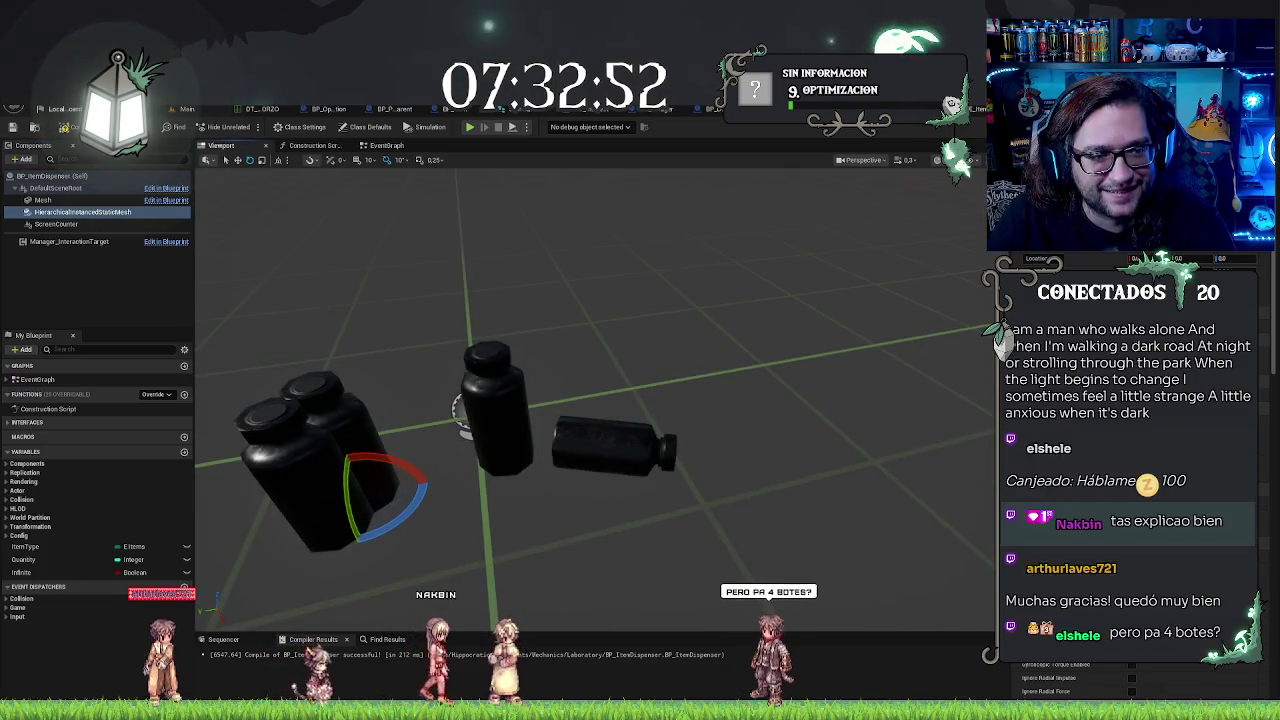
pyautogui.doubleClick(82, 212)
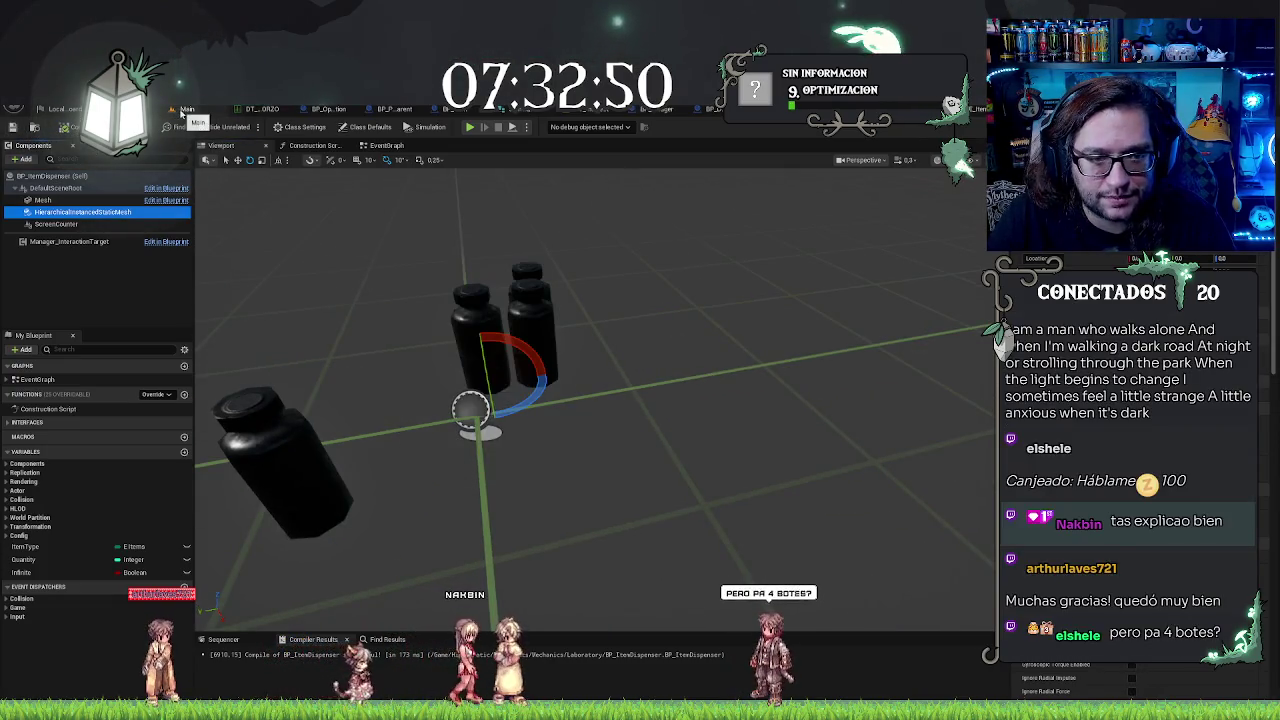
pyautogui.click(184, 109)
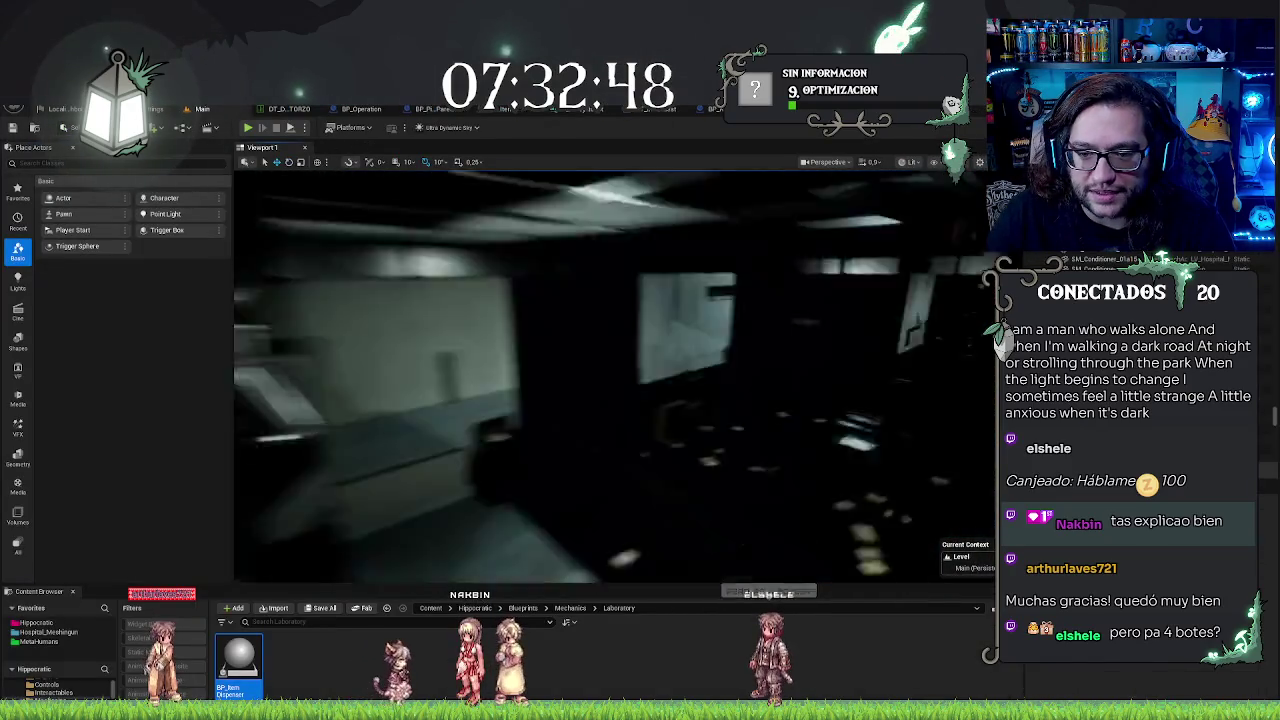
# Step: Survey the laboratory table in the level, then reopen the BP_ItemDispenser Blueprint
pyautogui.moveTo(632, 384); pyautogui.dragTo(632, 384)
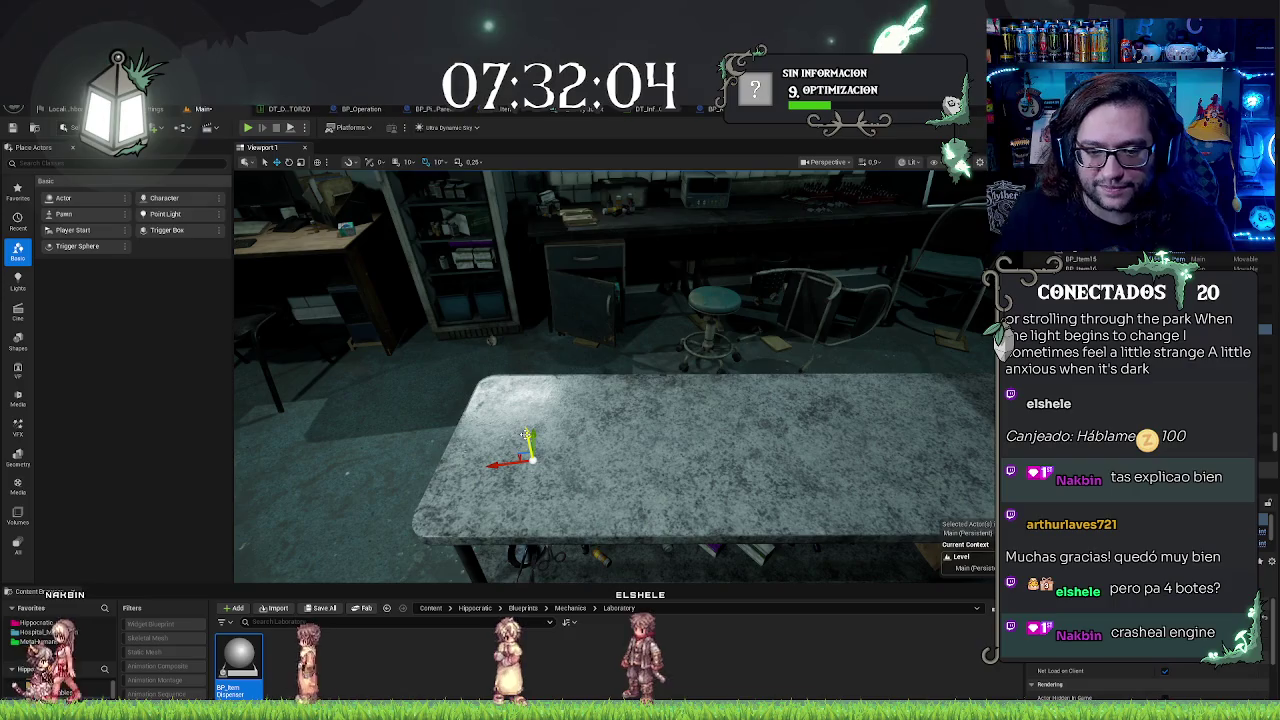
pyautogui.moveTo(540, 442)
pyautogui.mouseDown()
pyautogui.moveTo(720, 436)
pyautogui.moveTo(667, 418)
pyautogui.mouseUp()
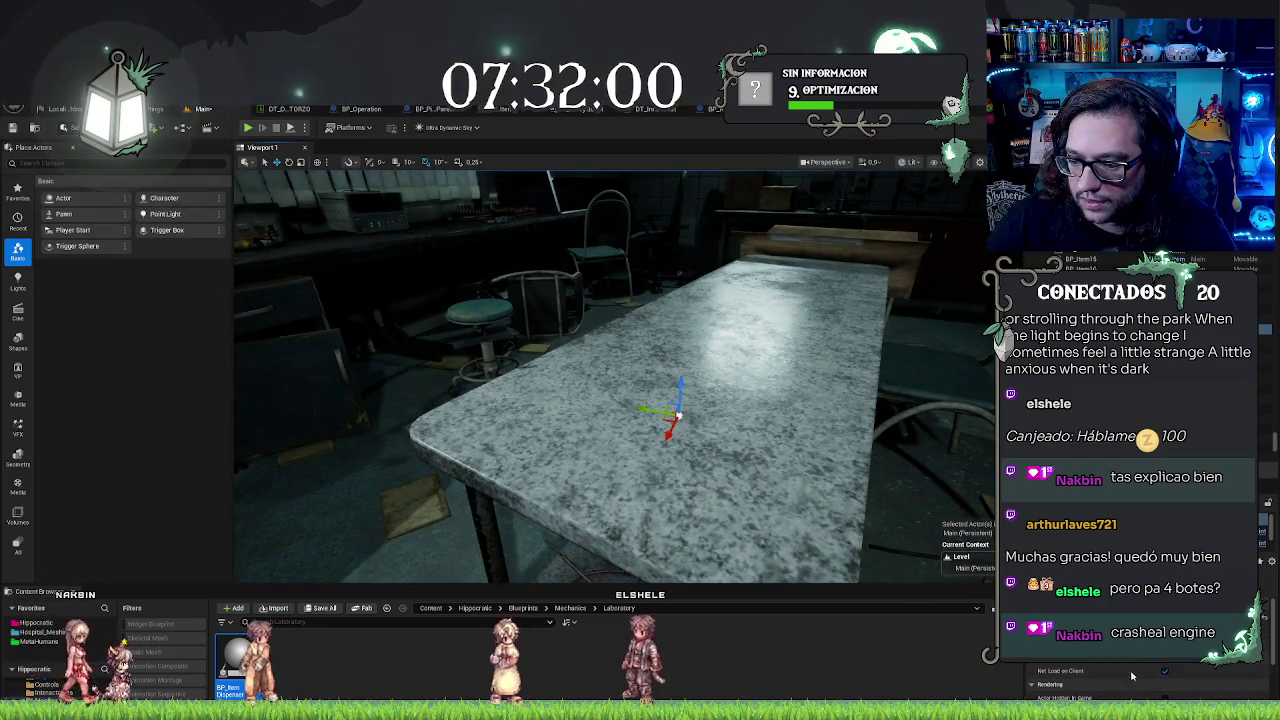
pyautogui.scroll(5, 1132, 676)
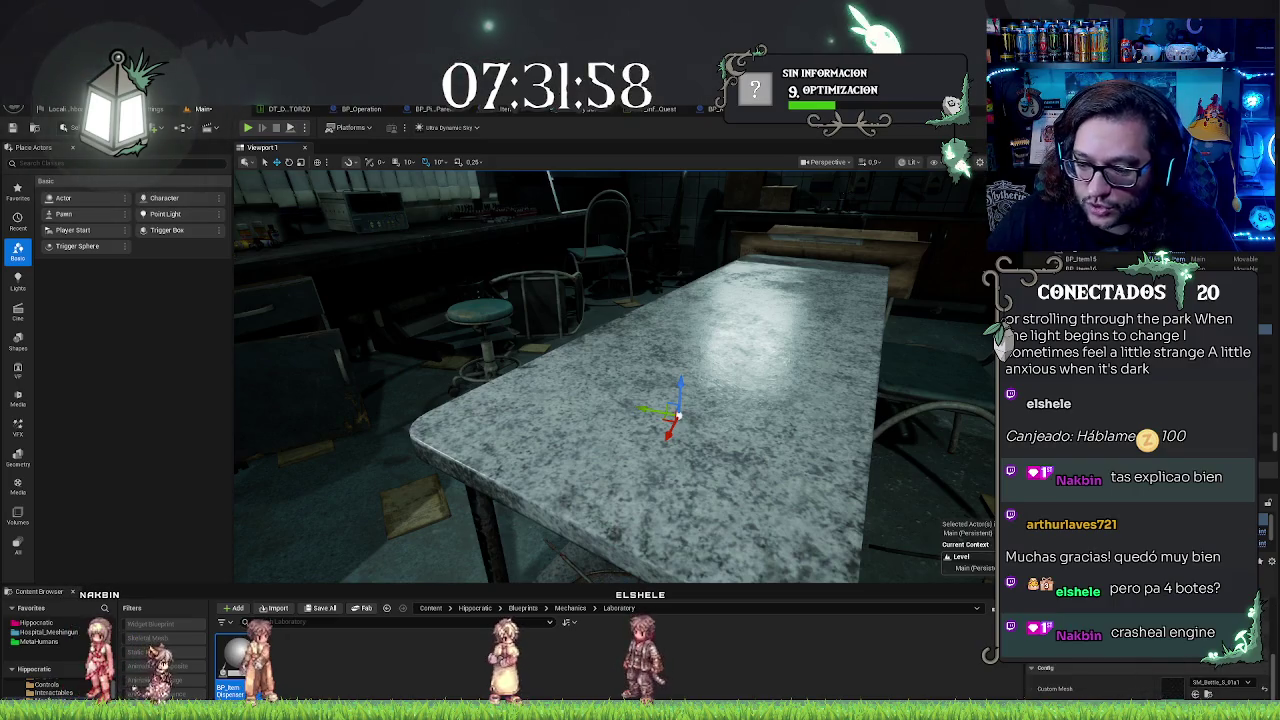
pyautogui.scroll(-5, 1135, 667)
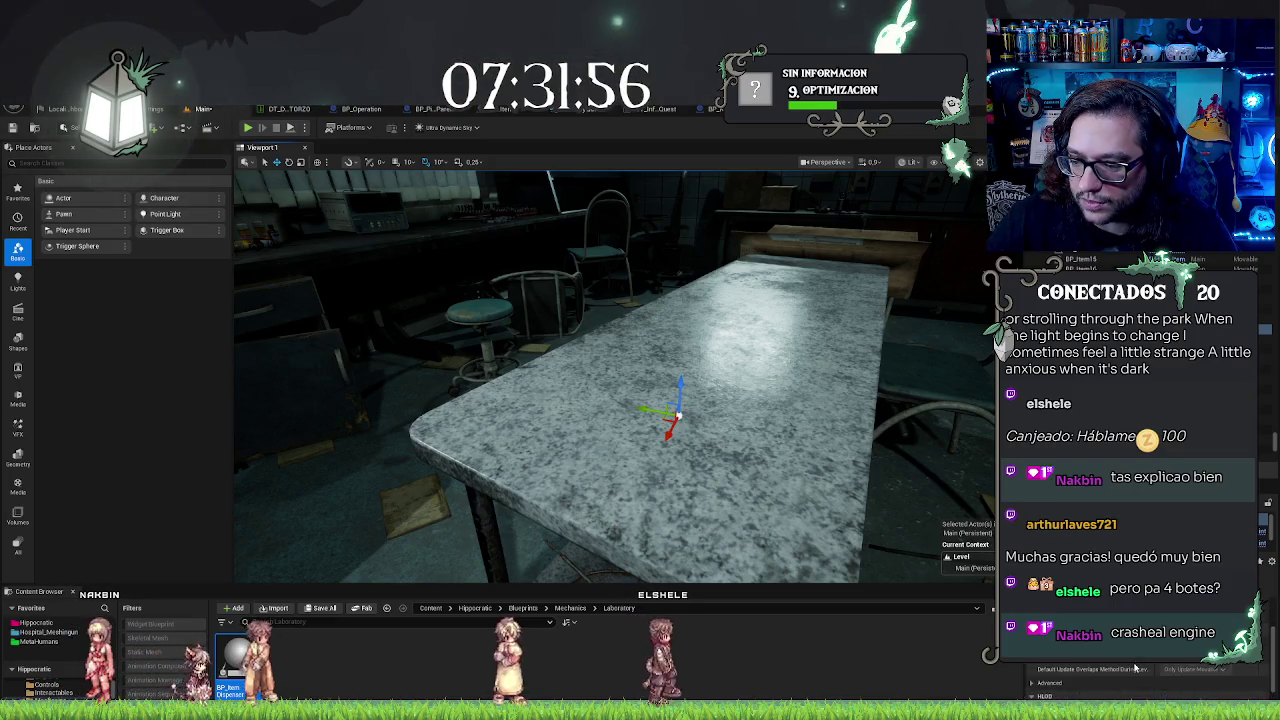
pyautogui.scroll(-3, 1135, 667)
pyautogui.moveTo(620, 380)
pyautogui.mouseDown()
pyautogui.moveTo(620, 430)
pyautogui.moveTo(620, 330)
pyautogui.moveTo(620, 380)
pyautogui.mouseUp()
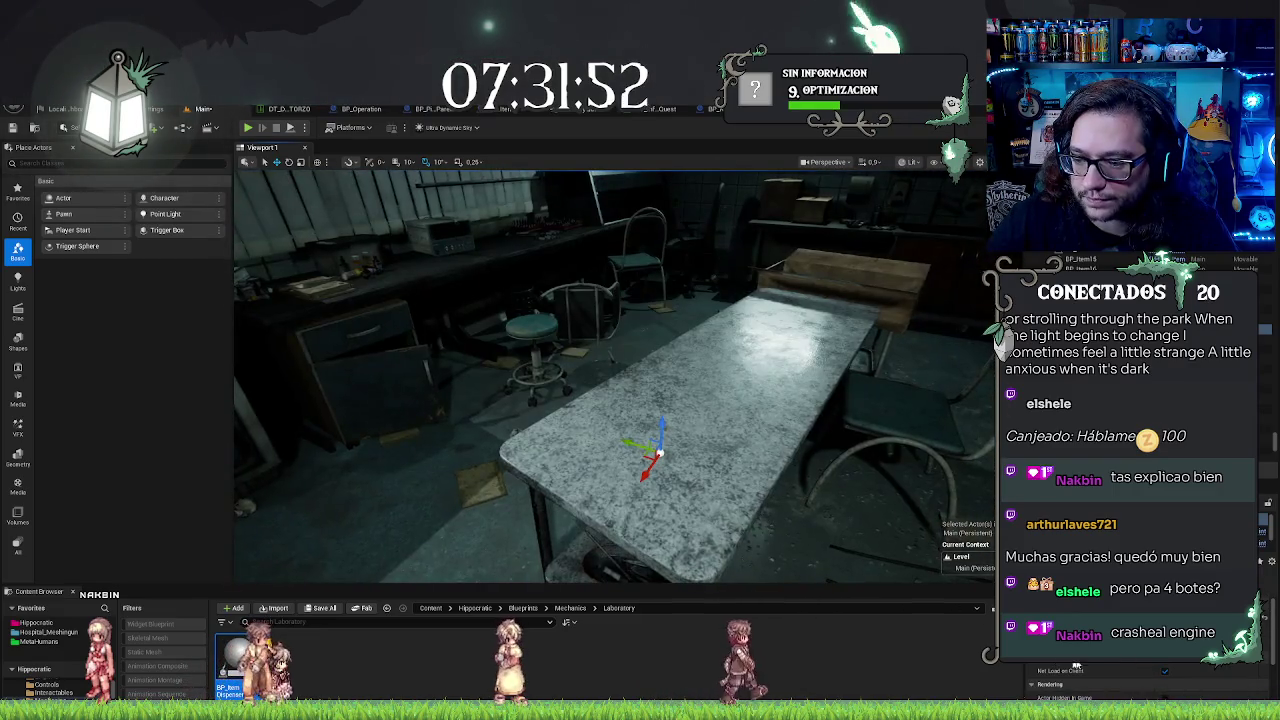
pyautogui.scroll(-5, 1150, 668)
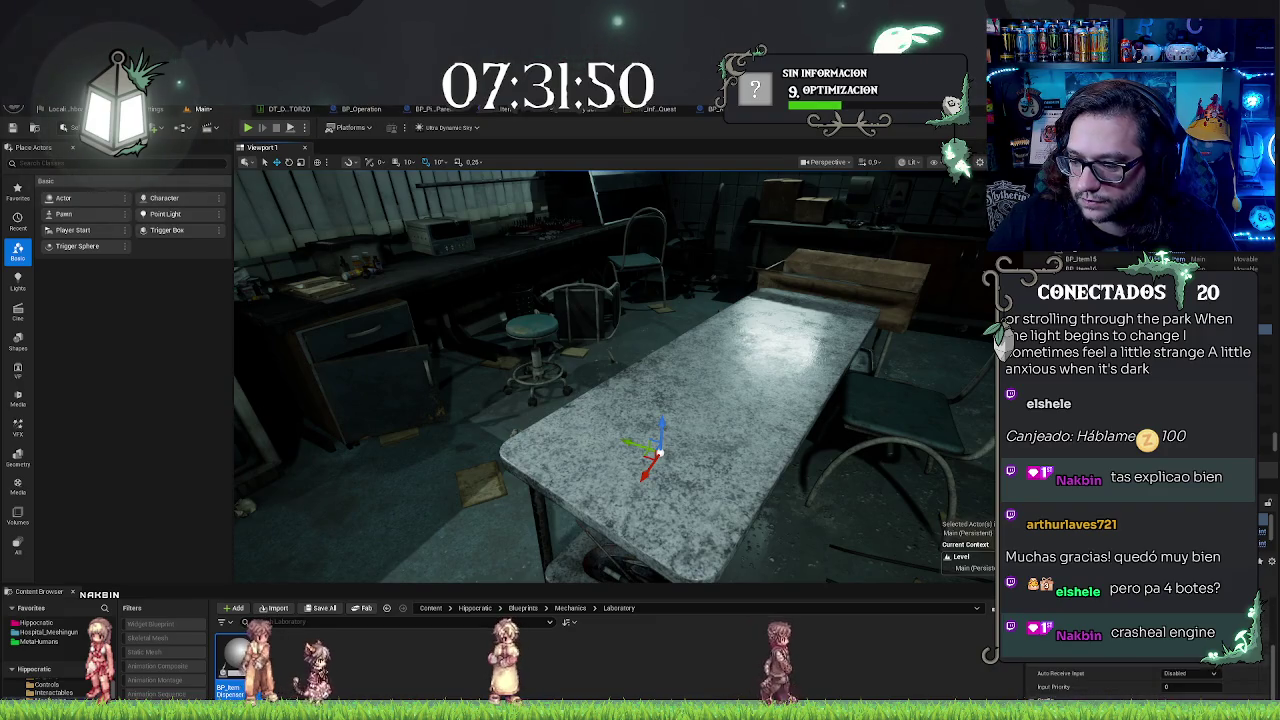
pyautogui.scroll(5, 1180, 670)
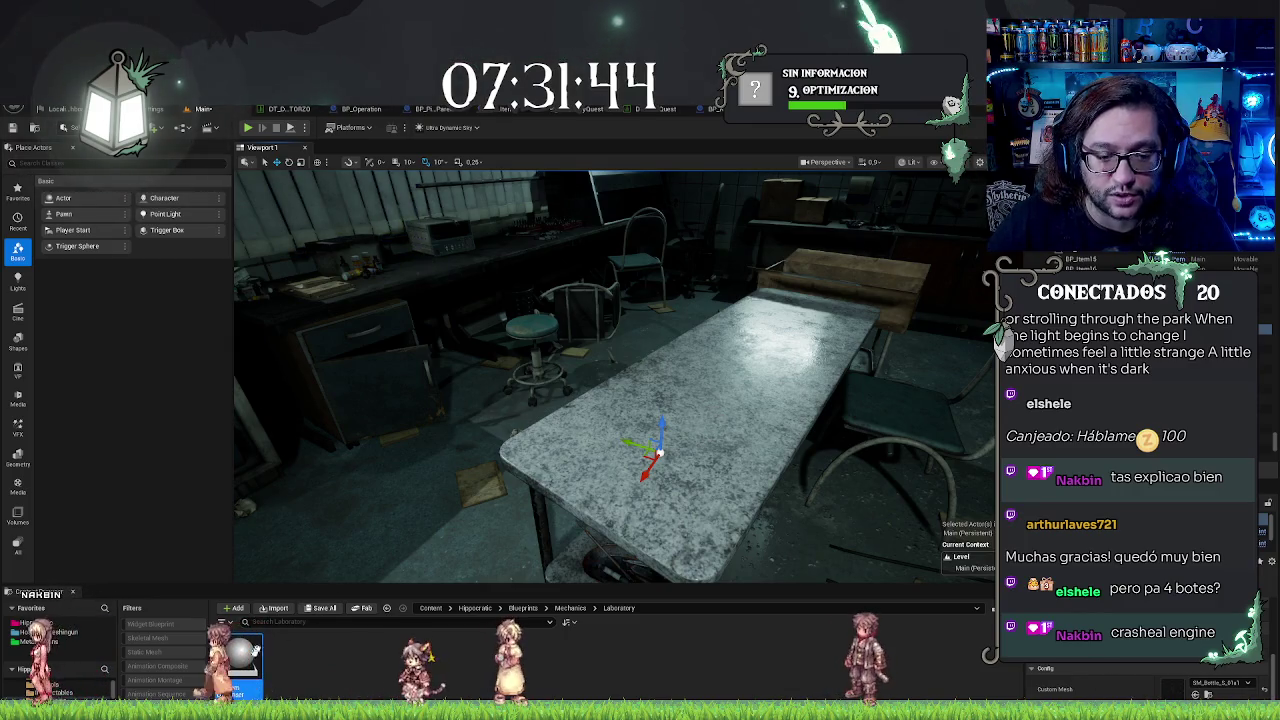
pyautogui.doubleClick(240, 658)
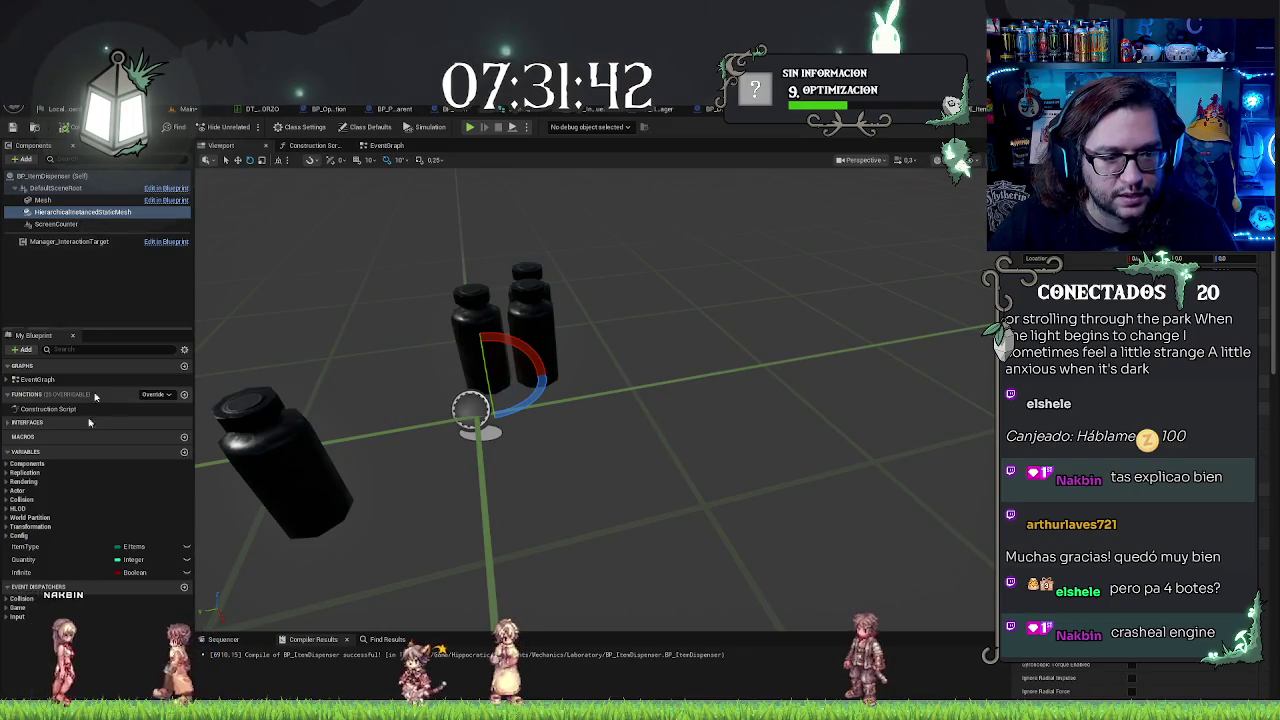
# Step: Make ItemType, Quantity and Infinite instance-editable, then go back to the Main level
pyautogui.click(74, 546)
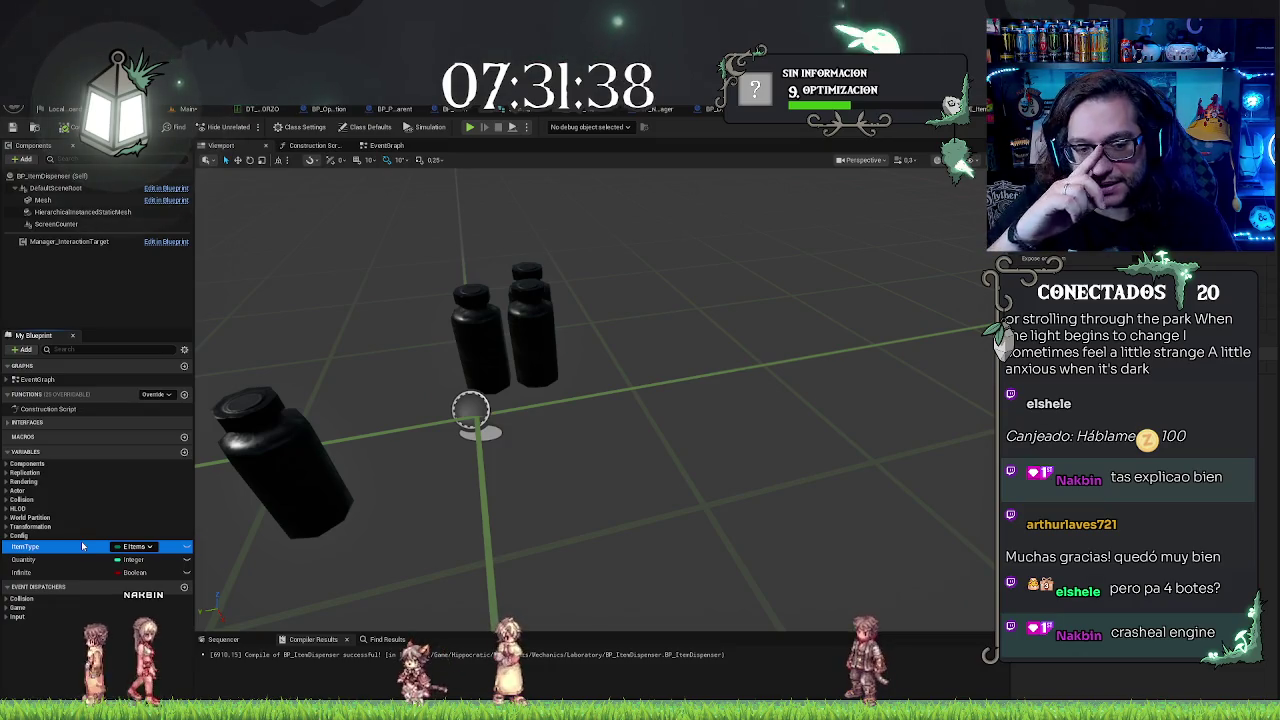
pyautogui.click(188, 548)
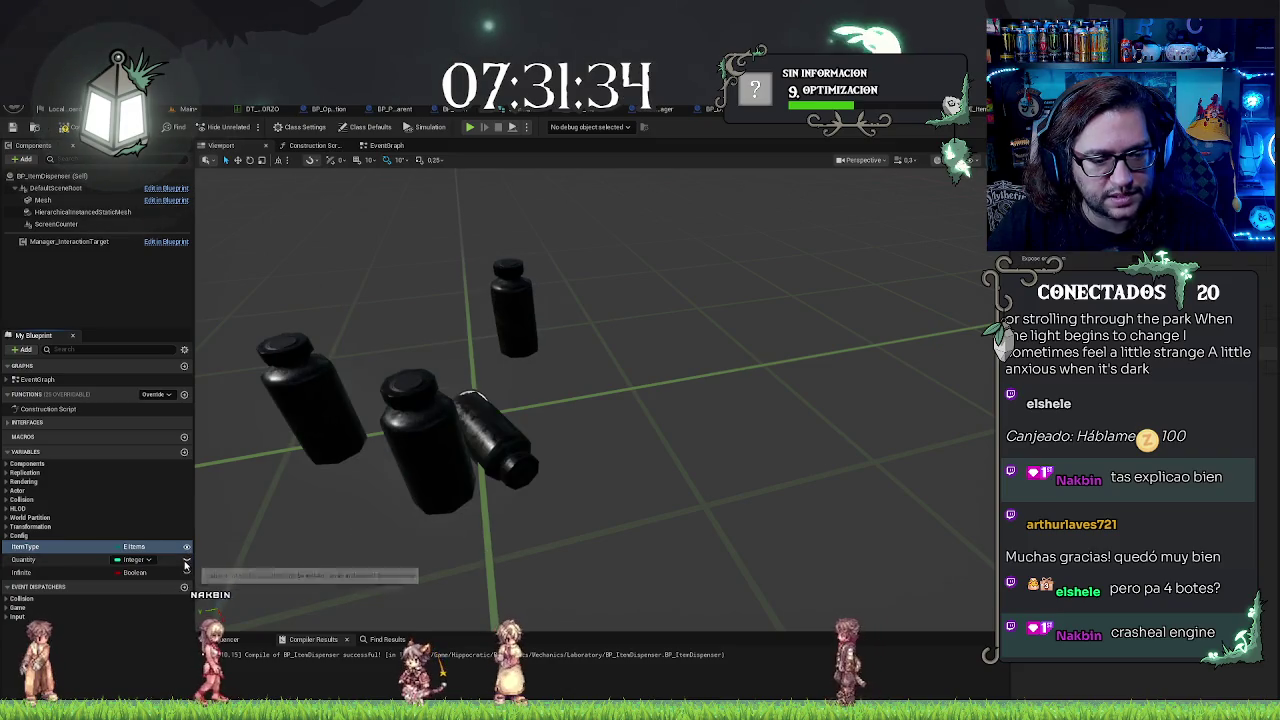
pyautogui.click(186, 560)
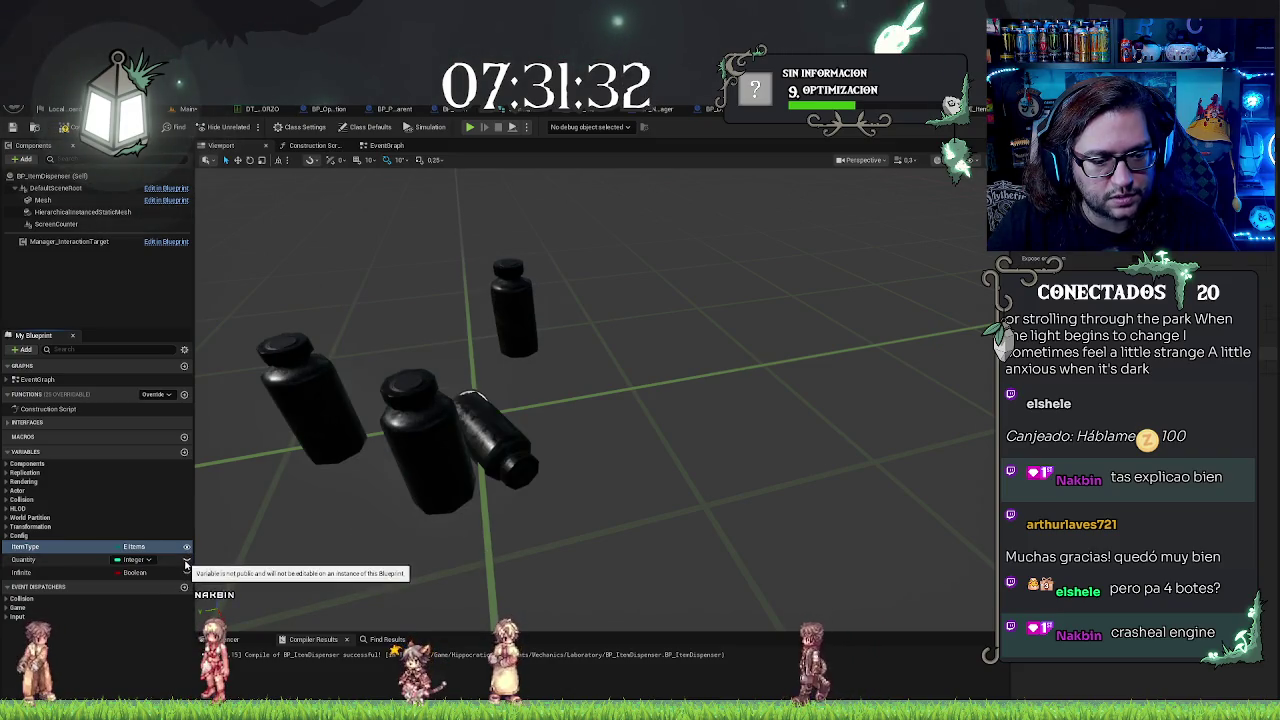
pyautogui.click(187, 573)
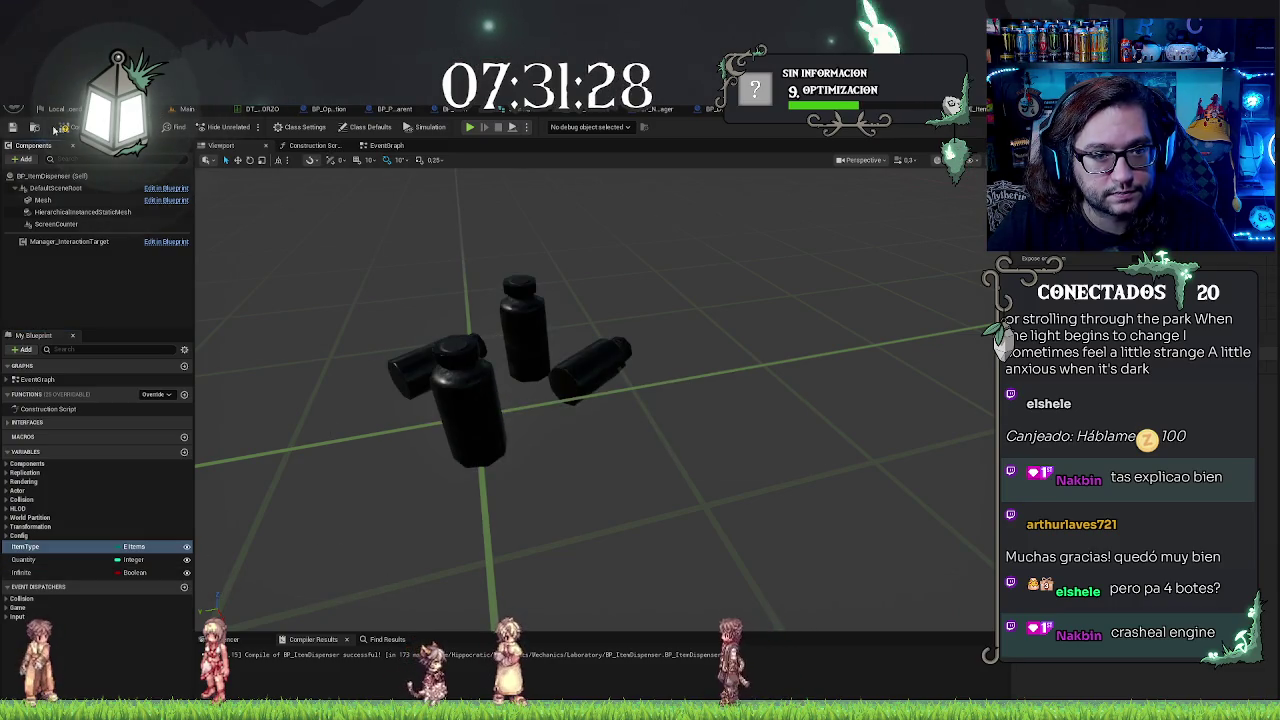
pyautogui.click(198, 109)
# Step: Focus on the table's dispenser, look around the lab, and open its Blueprint with Ctrl+E
pyautogui.press('f')
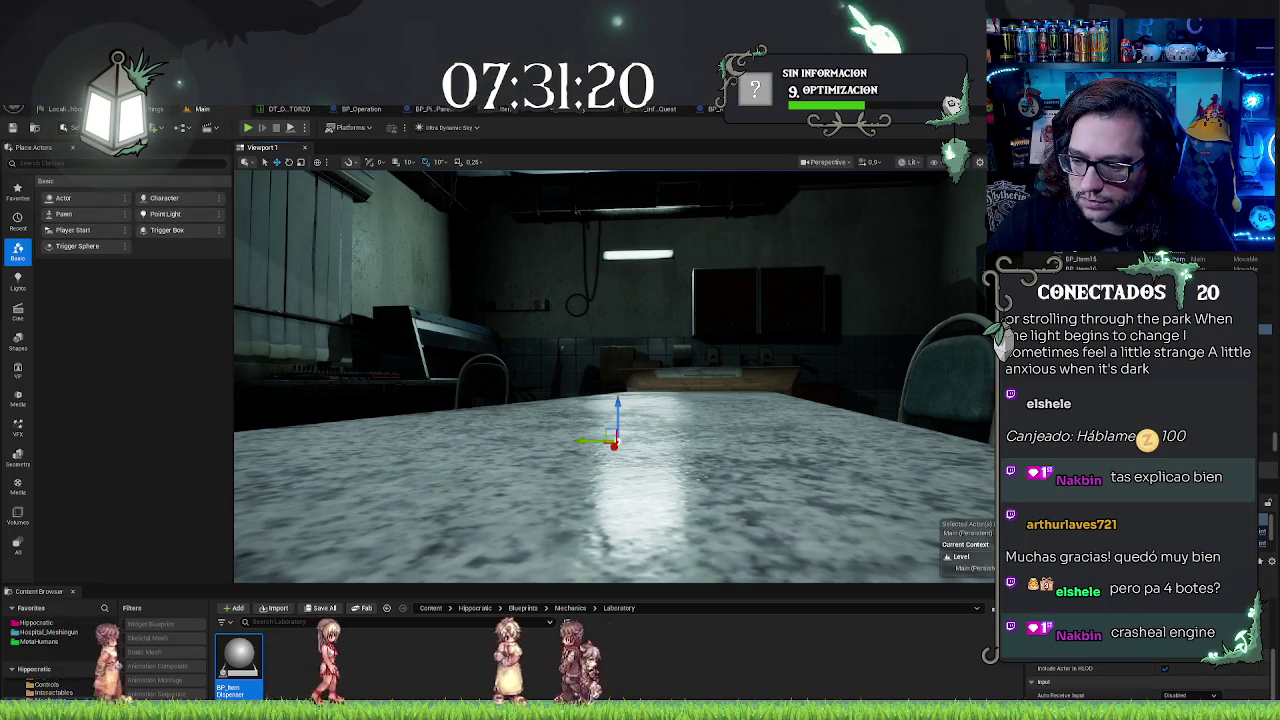
pyautogui.scroll(5, 1192, 693)
pyautogui.scroll(1, 1192, 693)
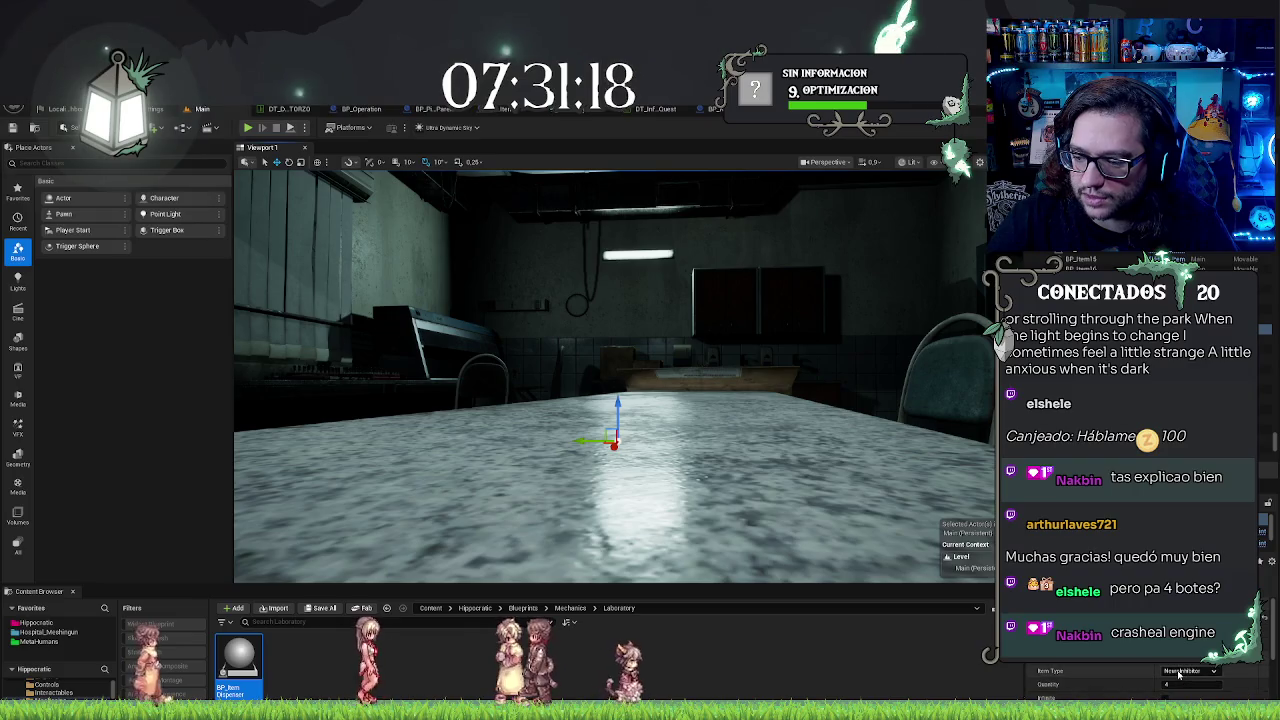
pyautogui.moveTo(614, 400); pyautogui.dragTo(790, 400)
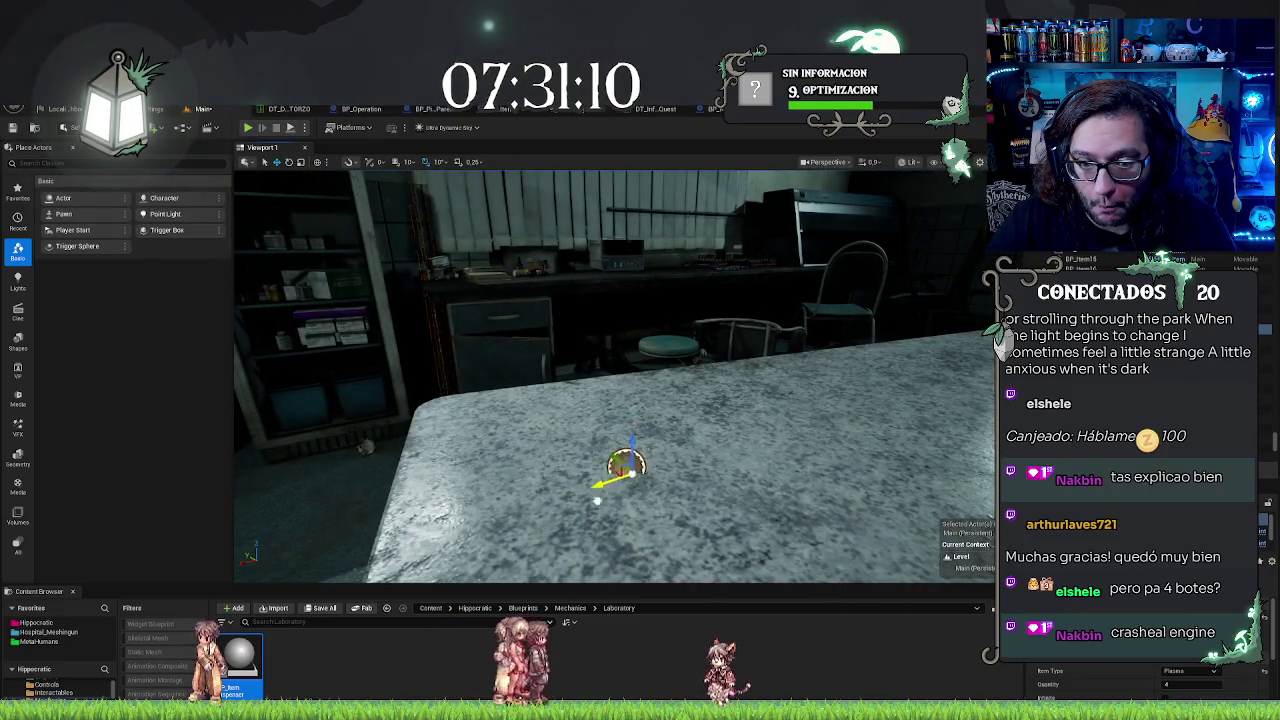
pyautogui.moveTo(712, 386)
pyautogui.mouseDown()
pyautogui.moveTo(965, 440)
pyautogui.moveTo(805, 420)
pyautogui.moveTo(849, 394)
pyautogui.moveTo(737, 549)
pyautogui.moveTo(925, 438)
pyautogui.moveTo(765, 420)
pyautogui.moveTo(790, 368)
pyautogui.moveTo(875, 410)
pyautogui.moveTo(628, 492)
pyautogui.moveTo(790, 364)
pyautogui.mouseUp()
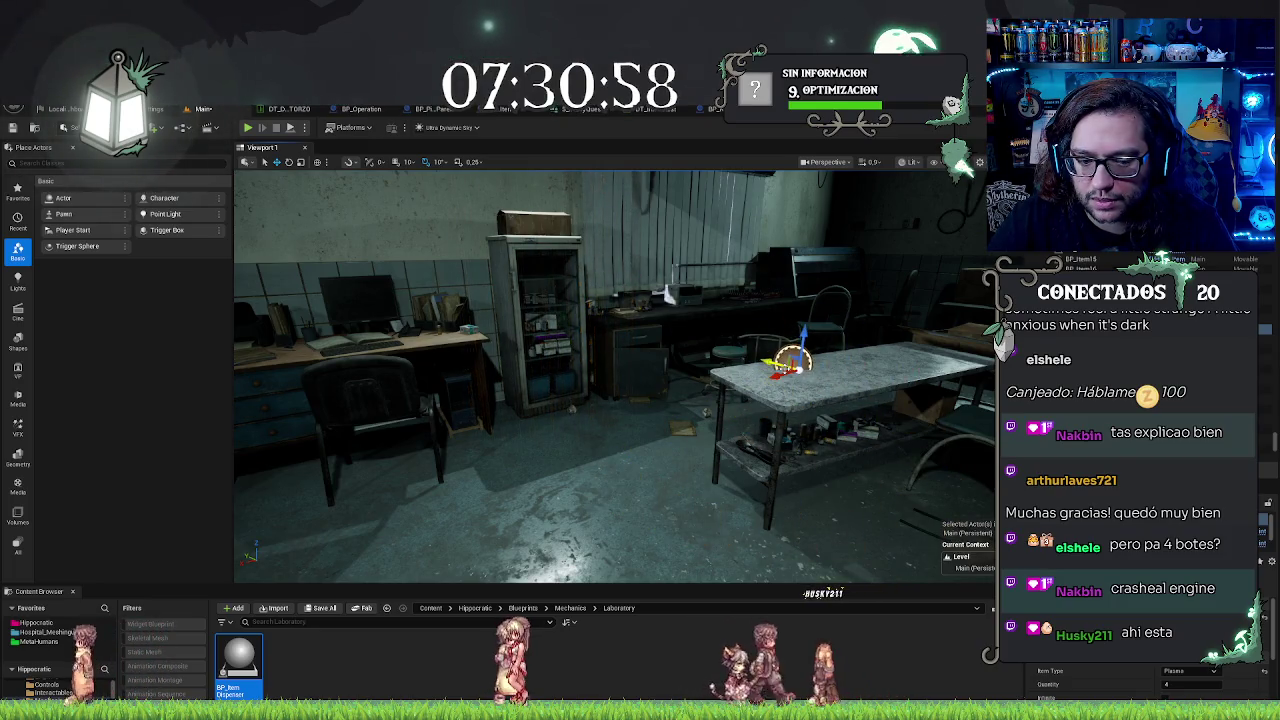
pyautogui.hotkey('ctrl', 'e')
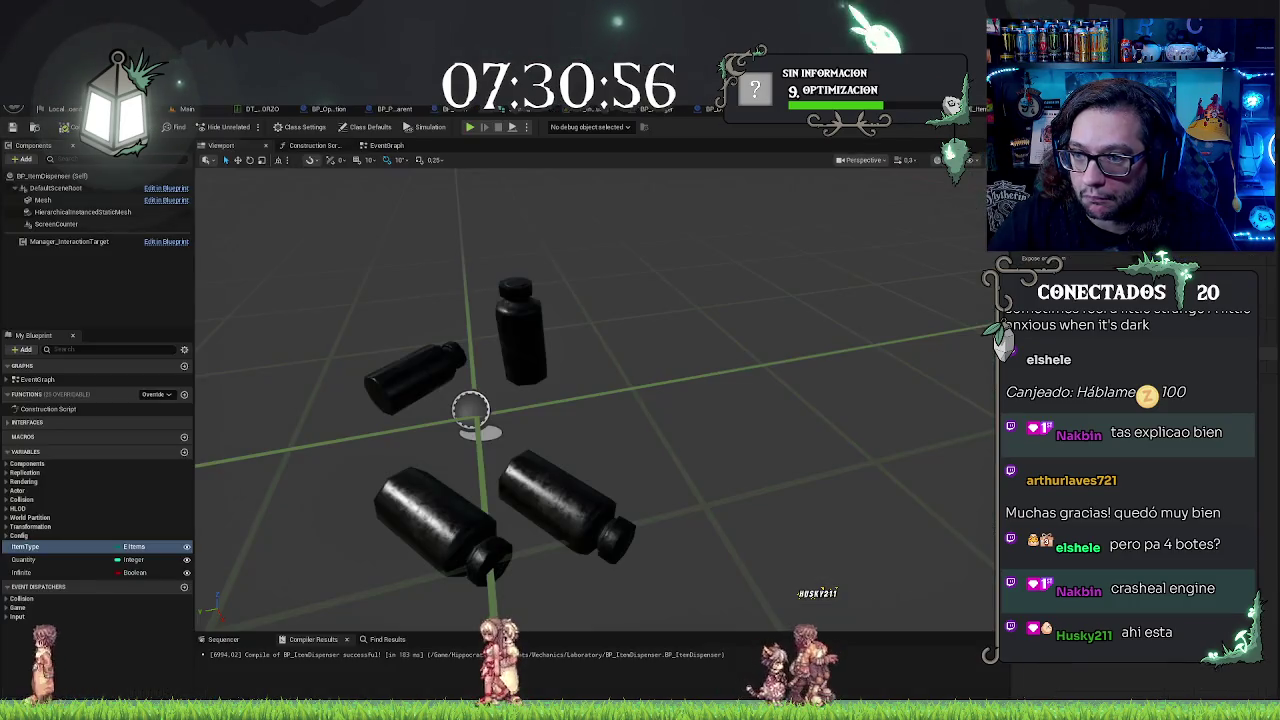
# Step: Check the four scattered, rotated bottles in the preview, then return to the Main level
pyautogui.moveTo(697, 305); pyautogui.dragTo(690, 305)
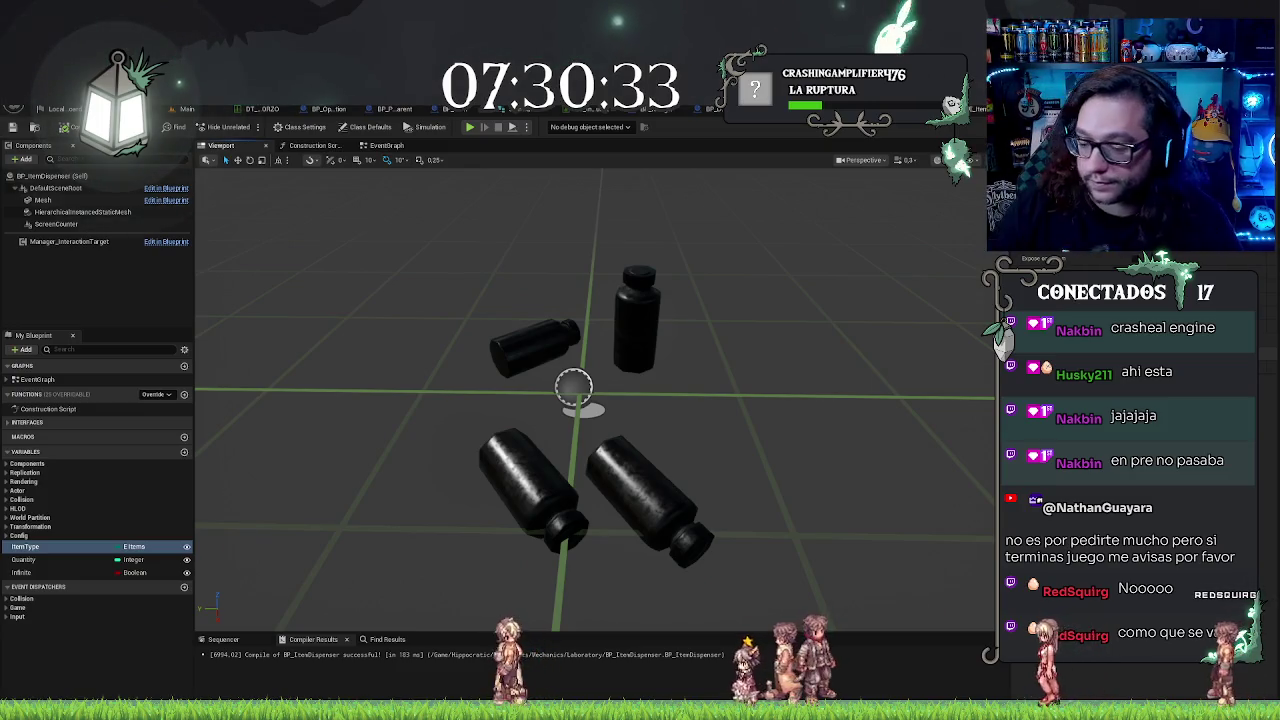
pyautogui.scroll(-5, 737, 368)
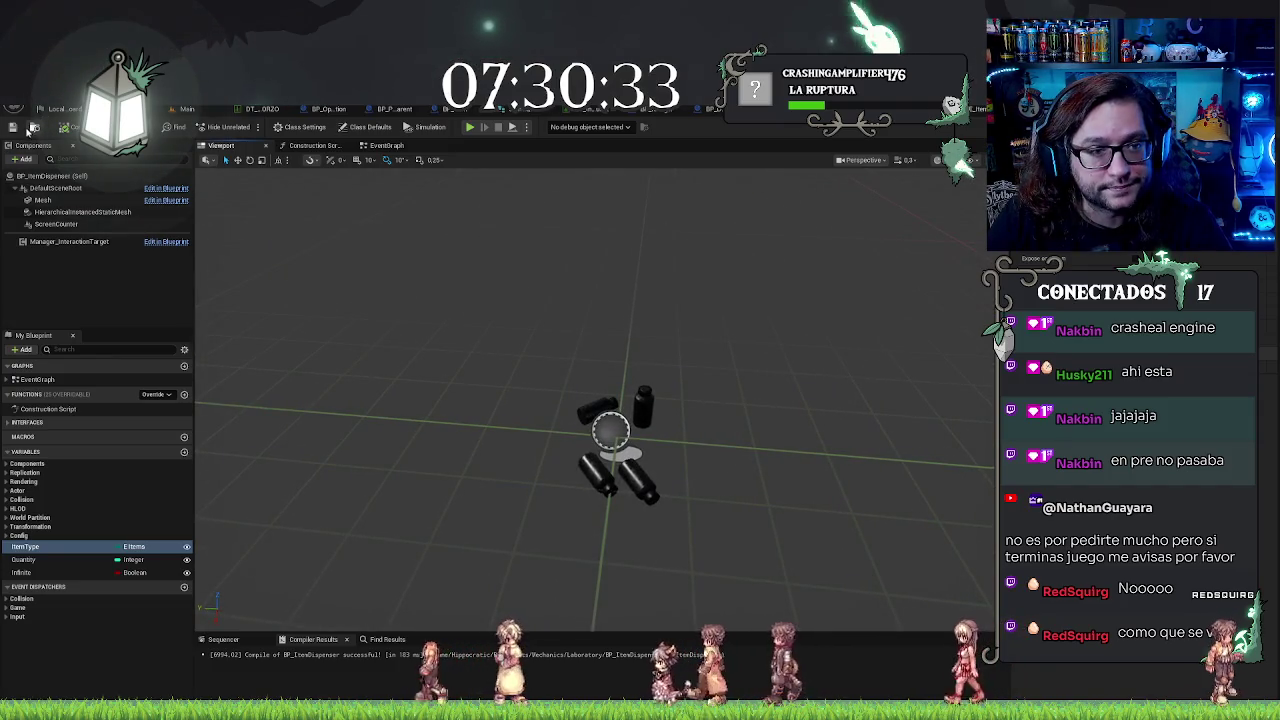
pyautogui.click(203, 110)
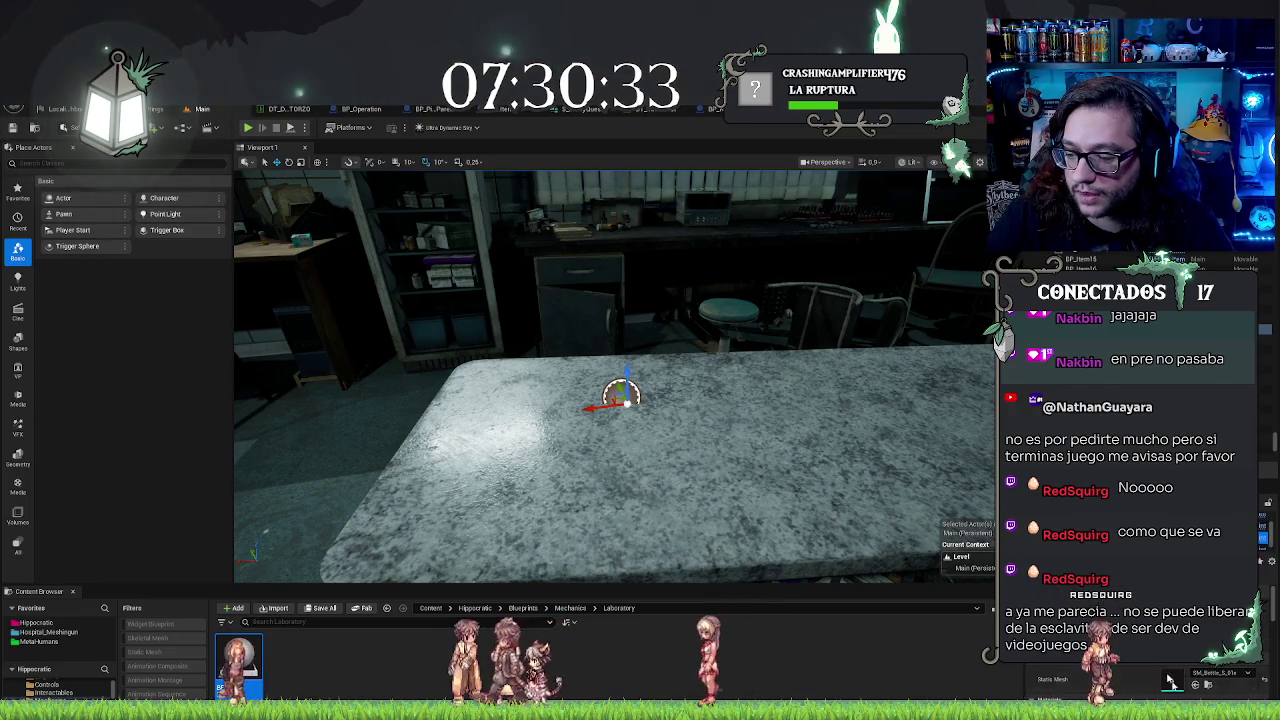
# Step: Orbit around the laboratory table, then switch to the BP_PickUpParent Blueprint's event graph
pyautogui.scroll(-2, 1168, 678)
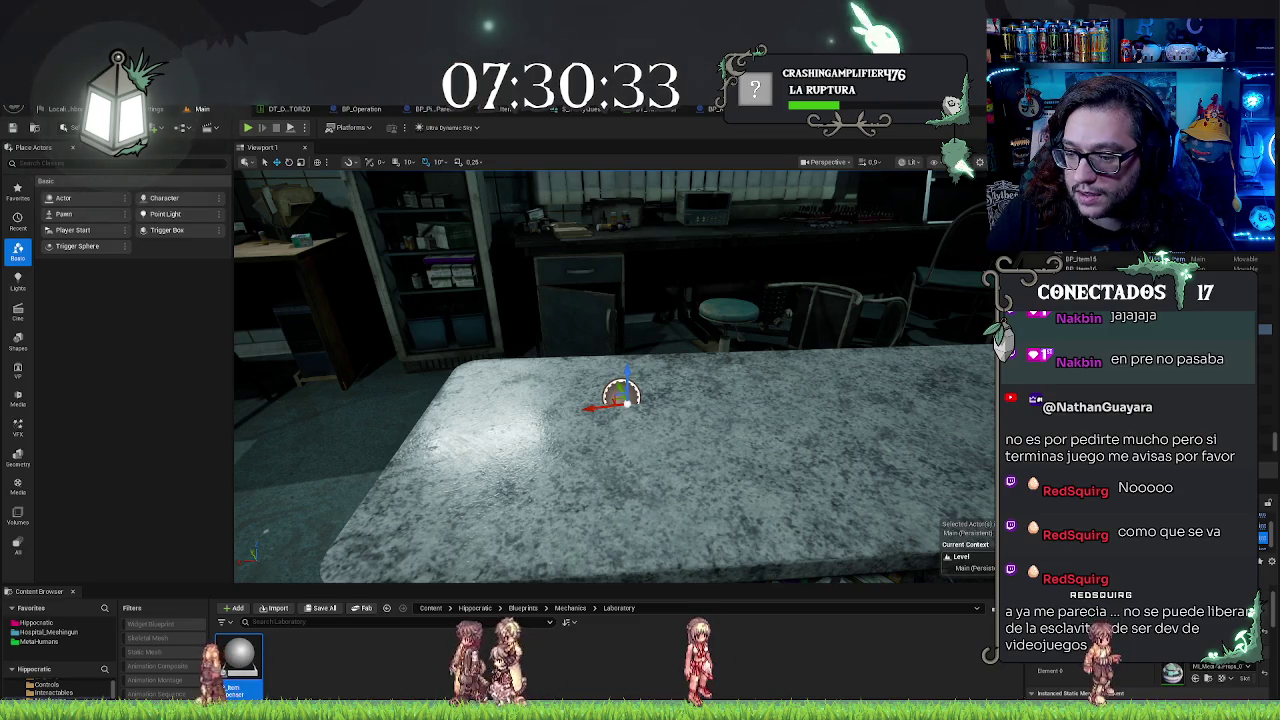
pyautogui.moveTo(620, 400); pyautogui.dragTo(510, 410)
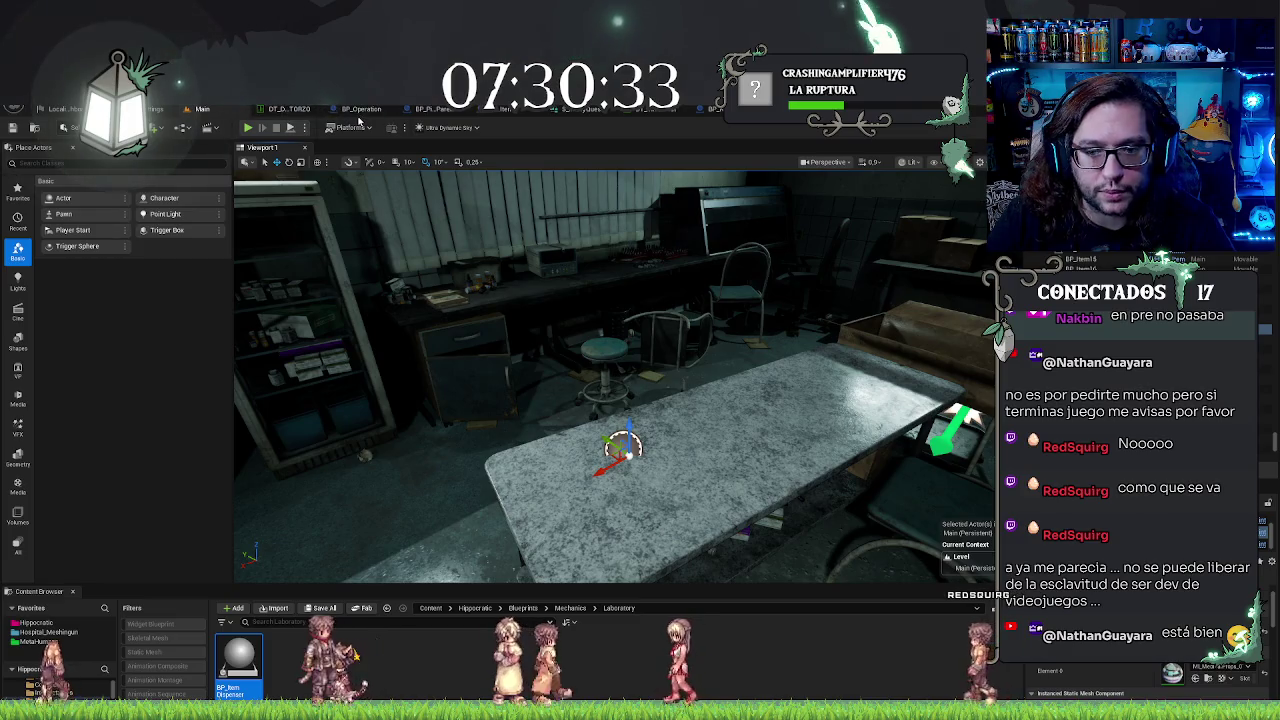
pyautogui.scroll(-3, 1140, 680)
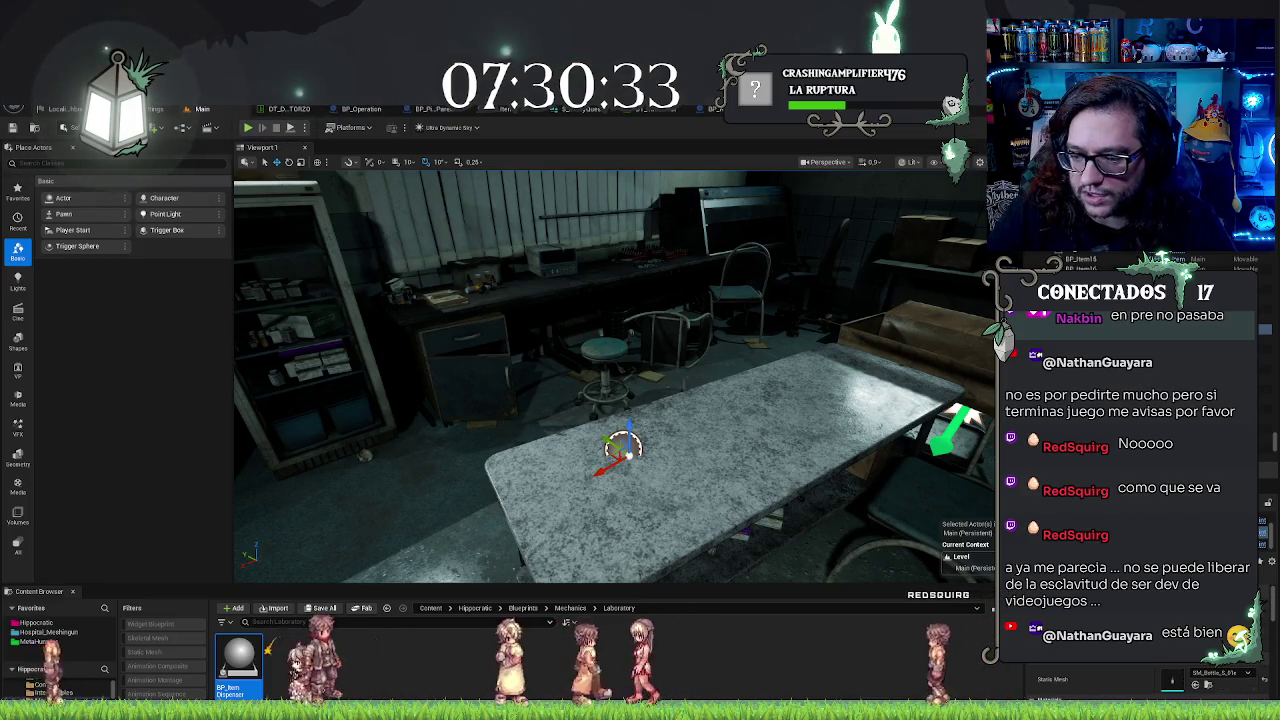
pyautogui.scroll(-3, 1140, 680)
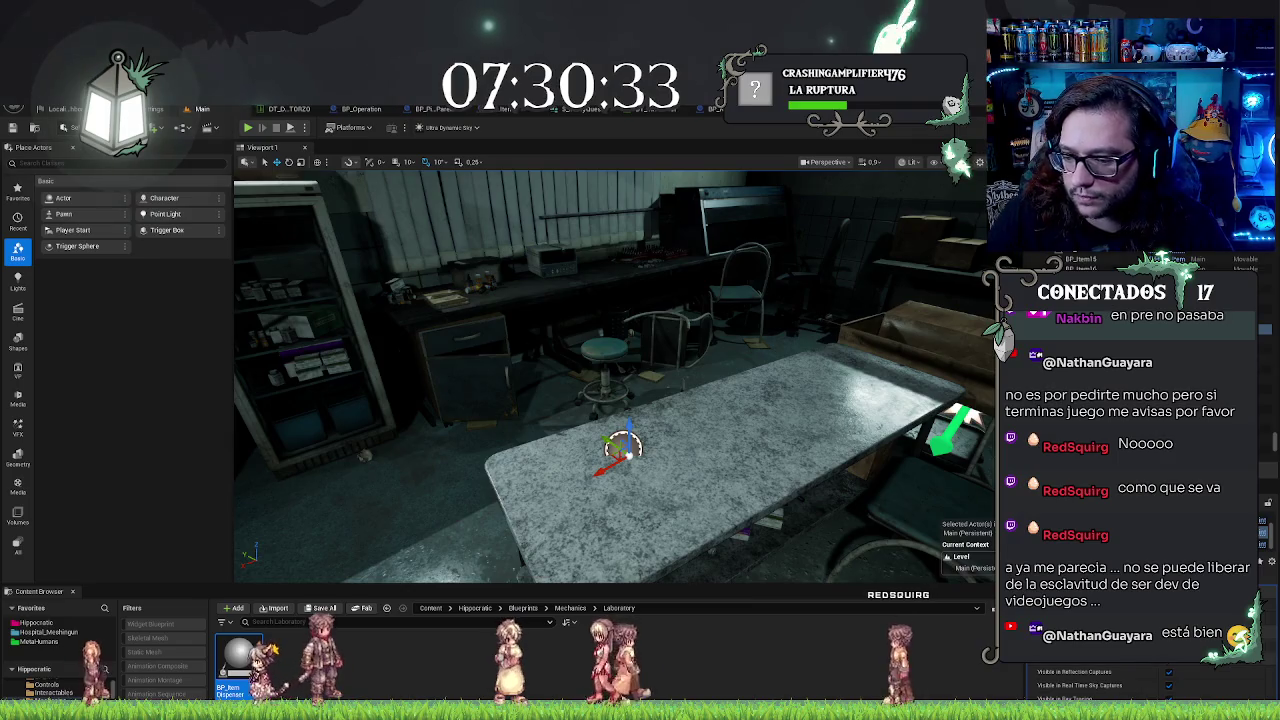
pyautogui.press('Left')
pyautogui.scroll(5, 1140, 680)
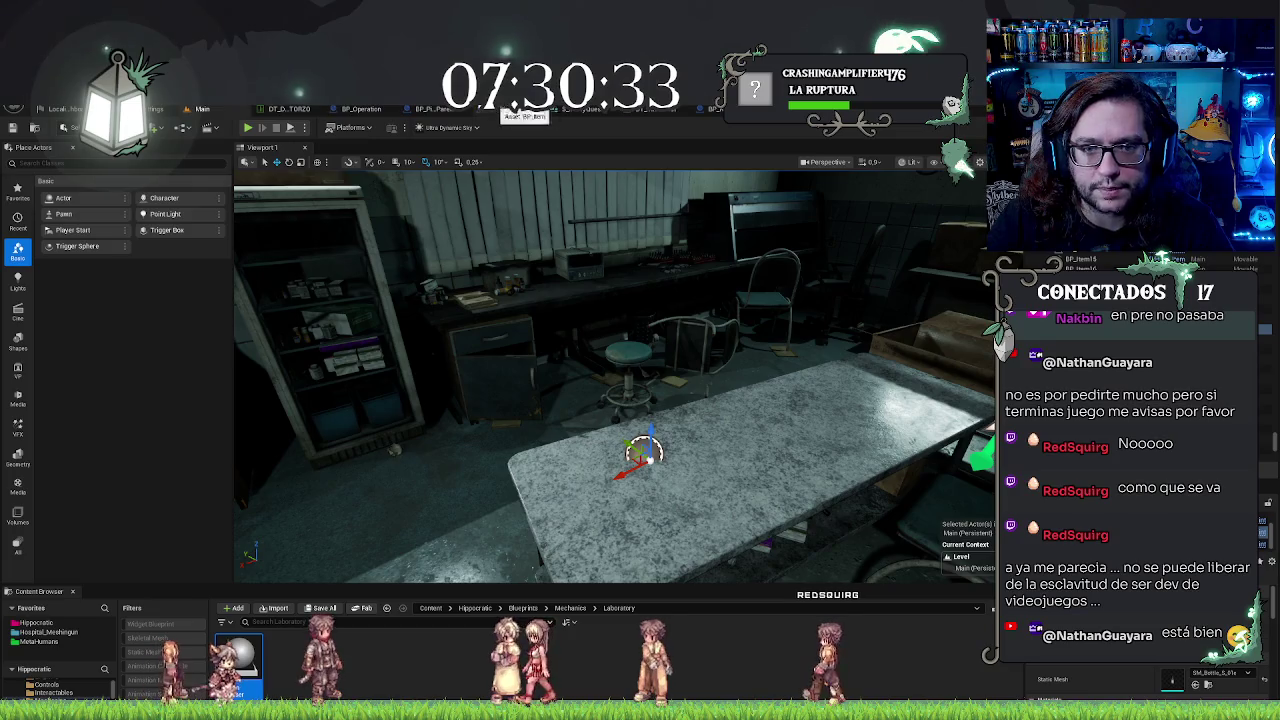
pyautogui.click(434, 112)
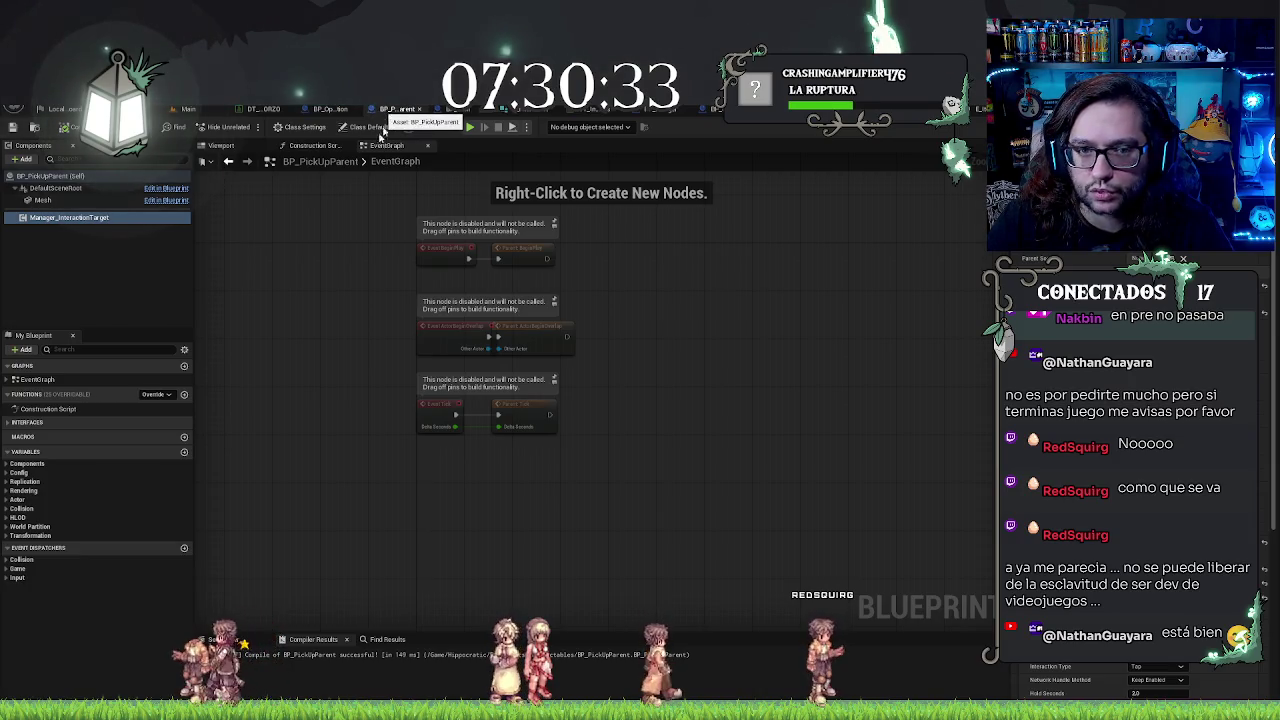
# Step: Close BP_PickUpParent, return to BP_ItemDispenser and orbit its preview around the bottle cluster
pyautogui.click(417, 110)
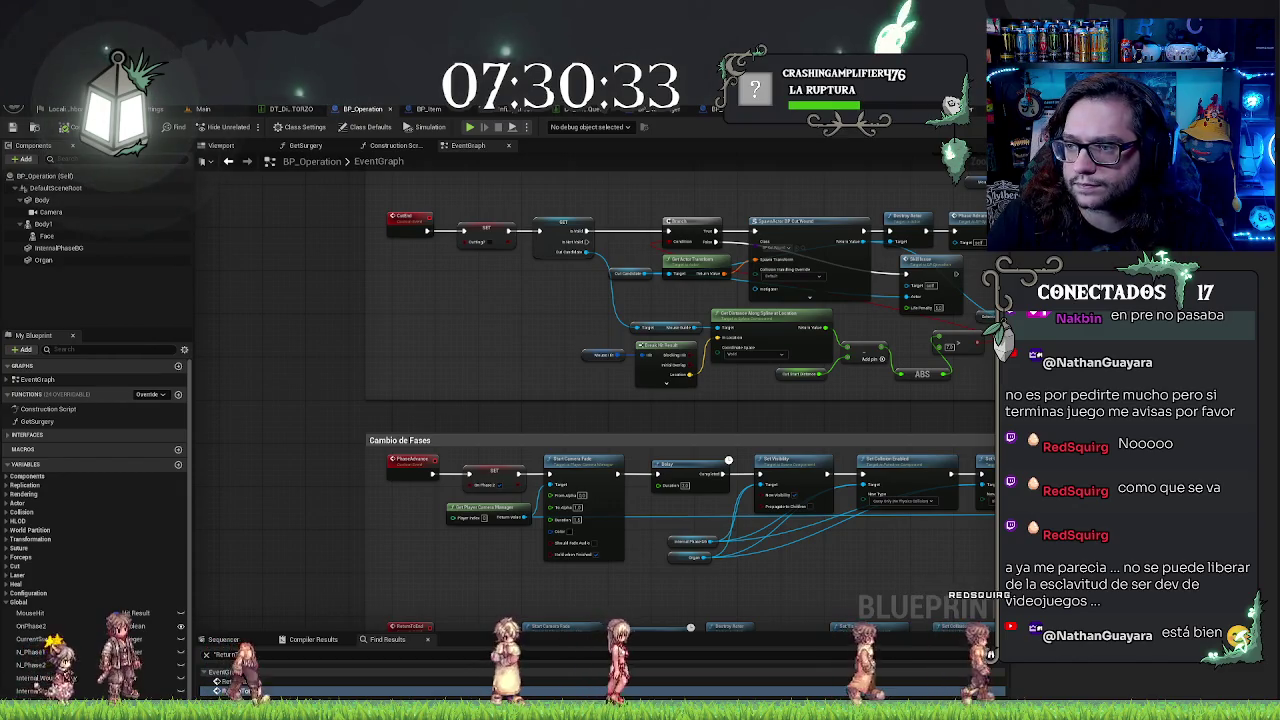
pyautogui.hotkey('ctrl', 'Tab')
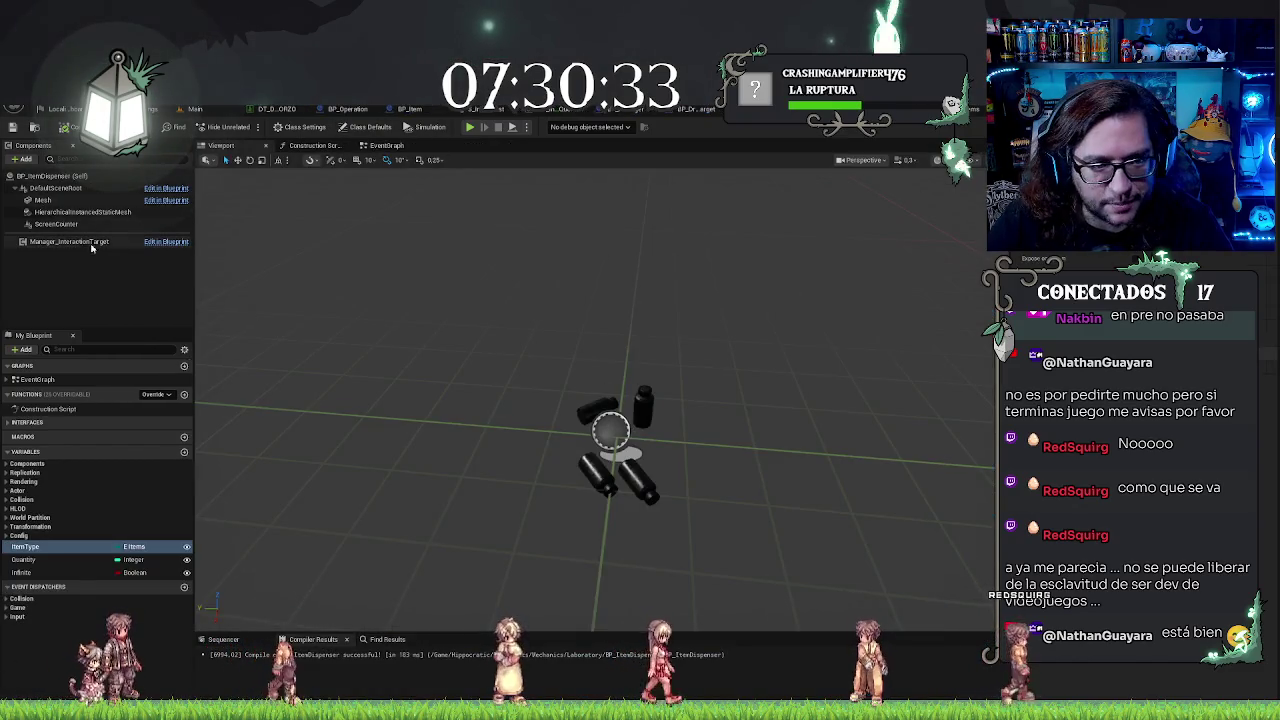
pyautogui.click(60, 224)
pyautogui.click(75, 212)
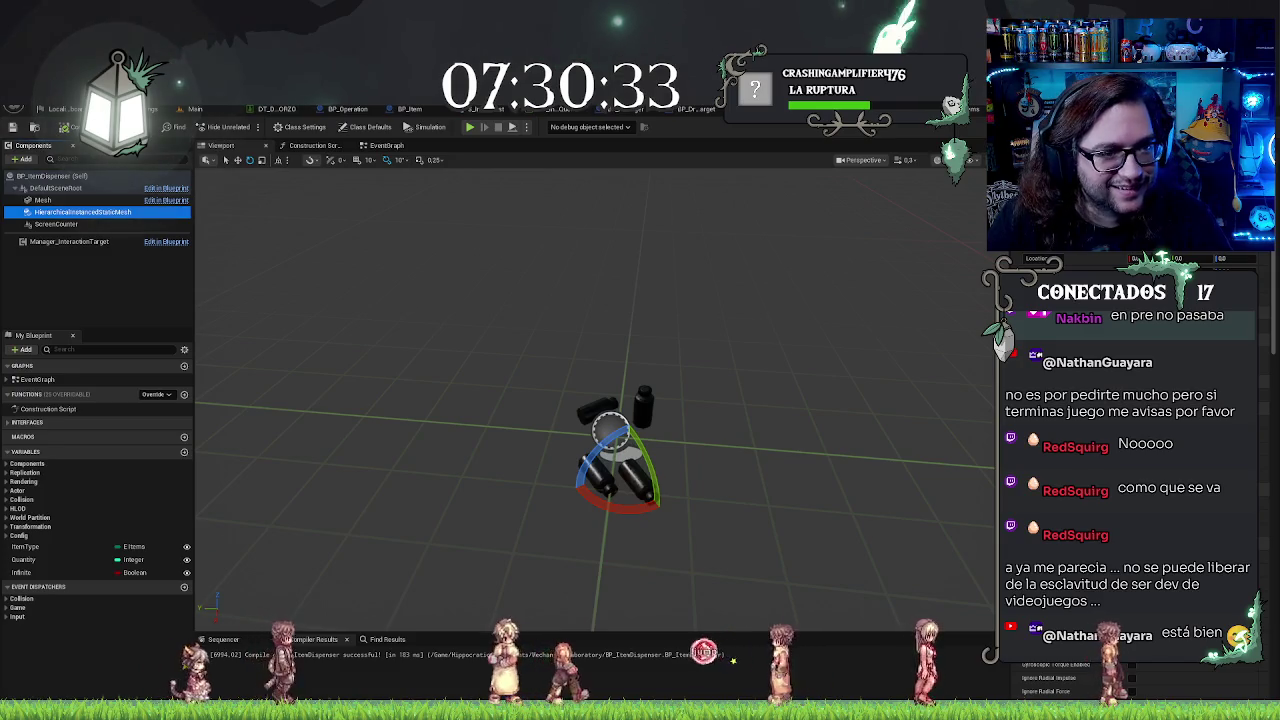
pyautogui.moveTo(743, 367); pyautogui.dragTo(737, 369)
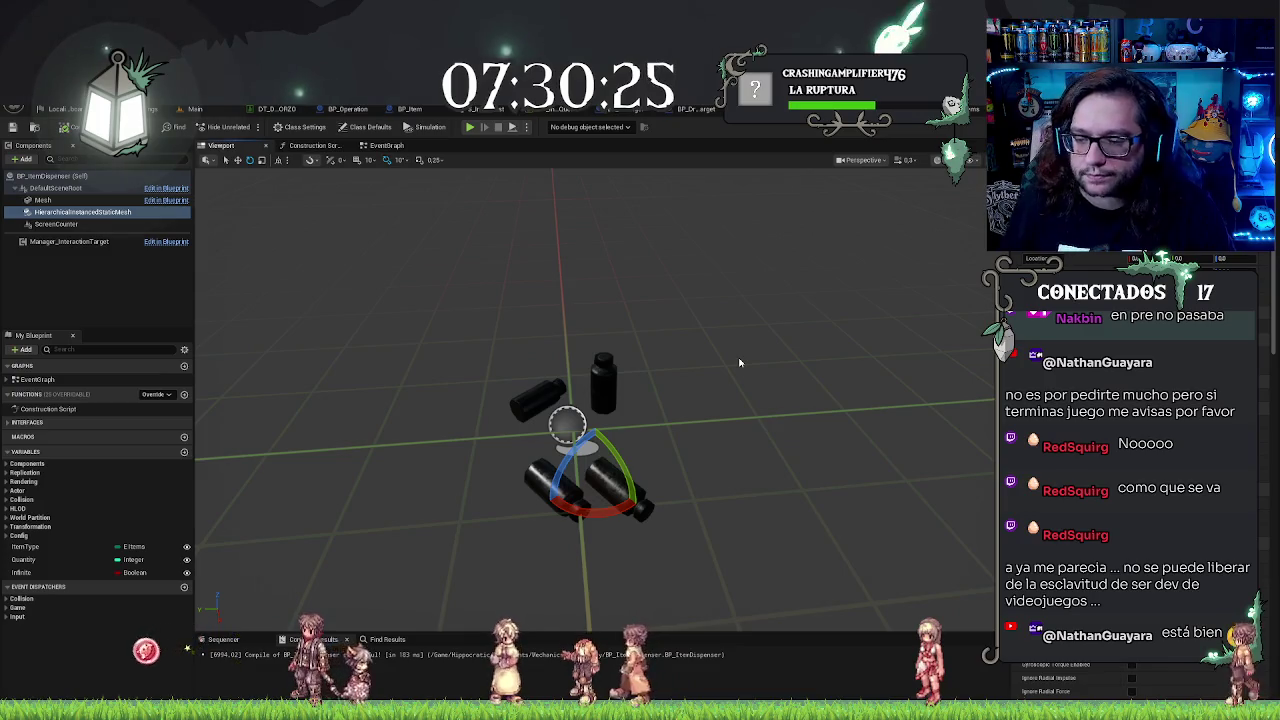
pyautogui.moveTo(737, 369); pyautogui.dragTo(737, 369)
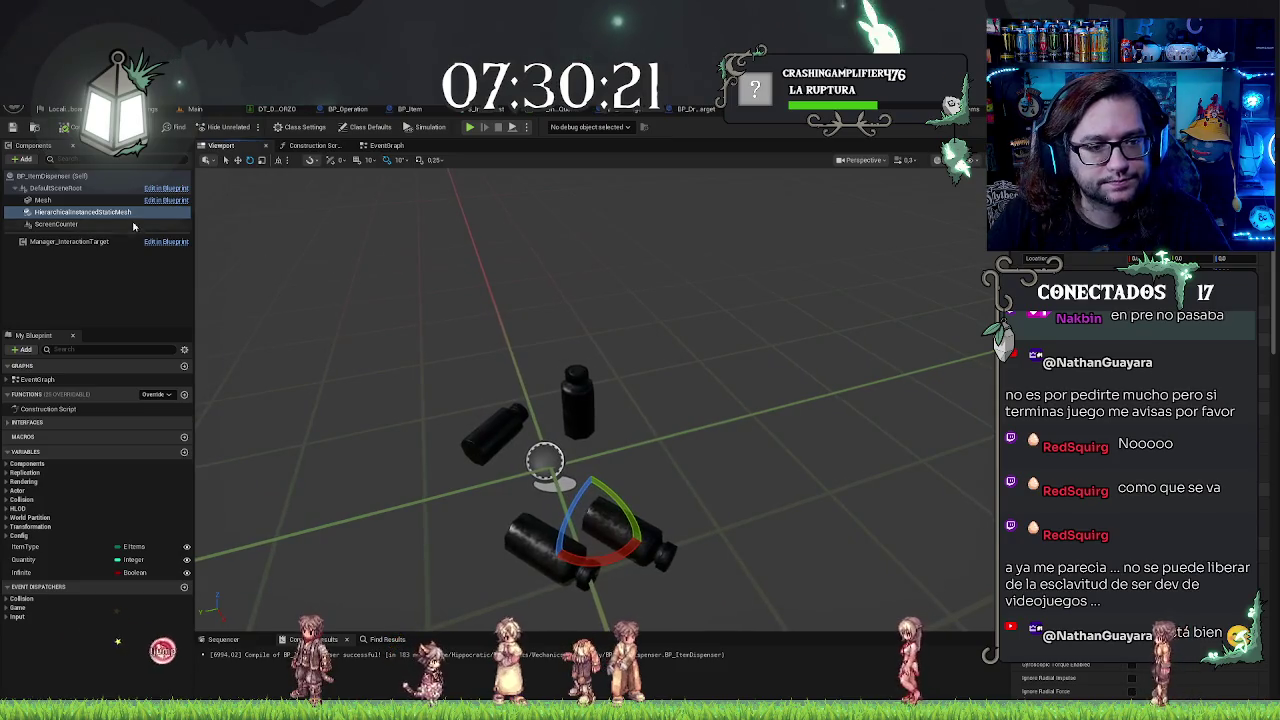
# Step: Inspect the HierarchicalInstancedStaticMesh and ScreenCounter components and the ItemType variable
pyautogui.click(84, 214)
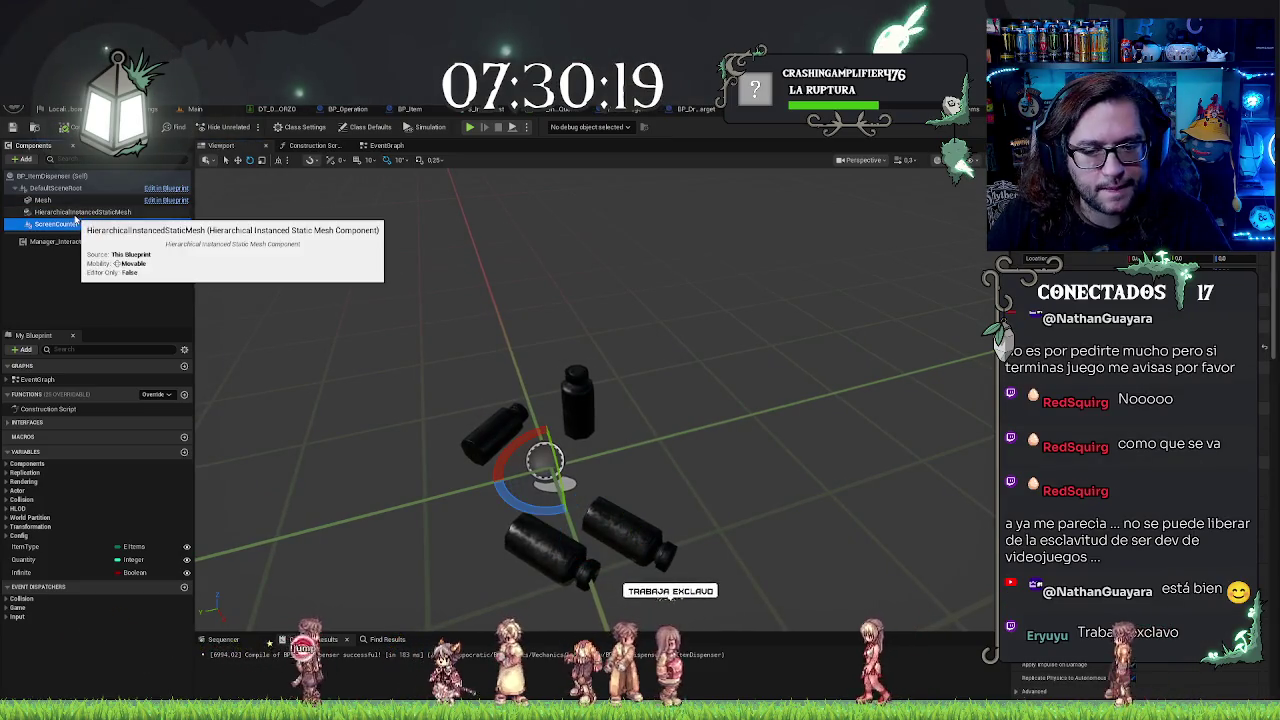
pyautogui.click(65, 225)
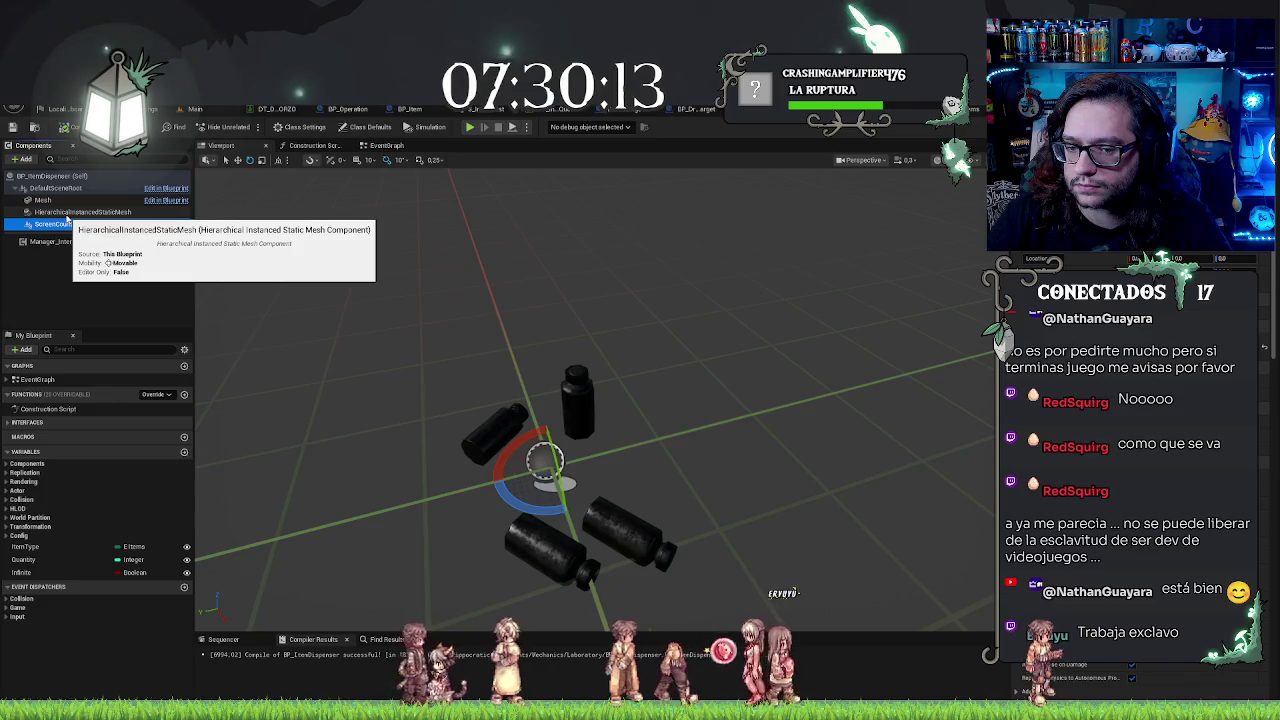
pyautogui.click(67, 216)
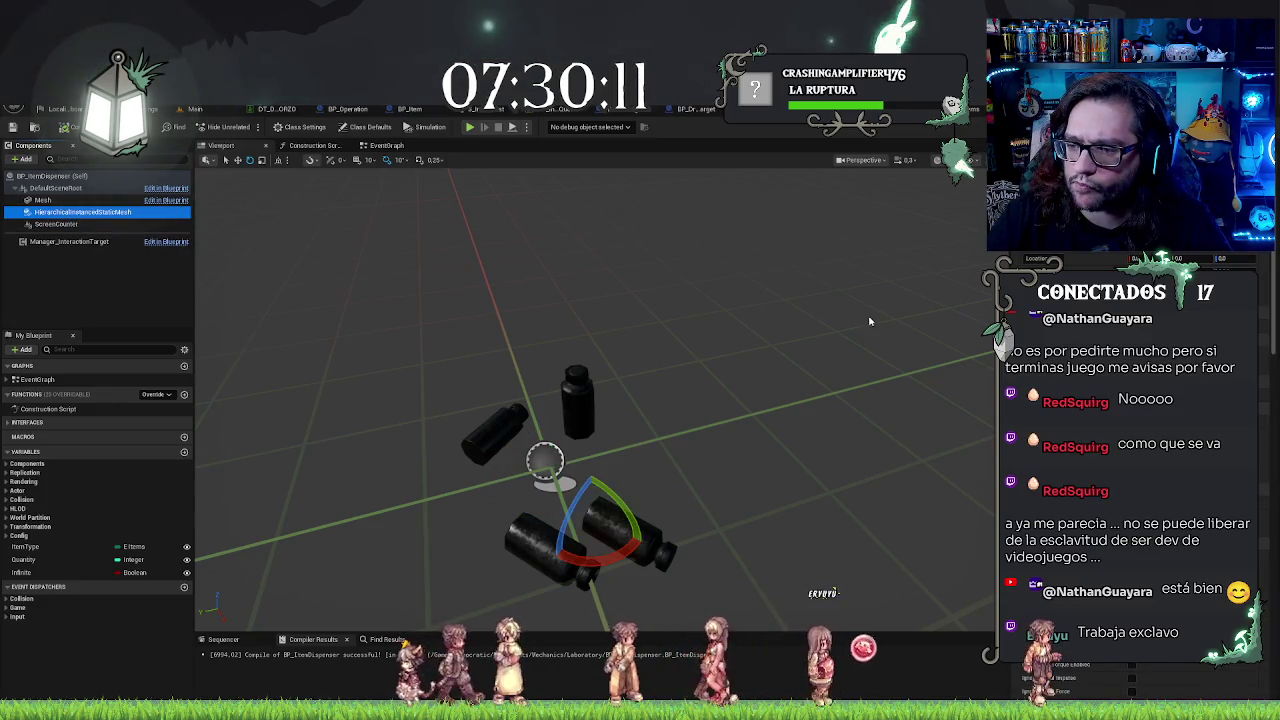
pyautogui.click(50, 547)
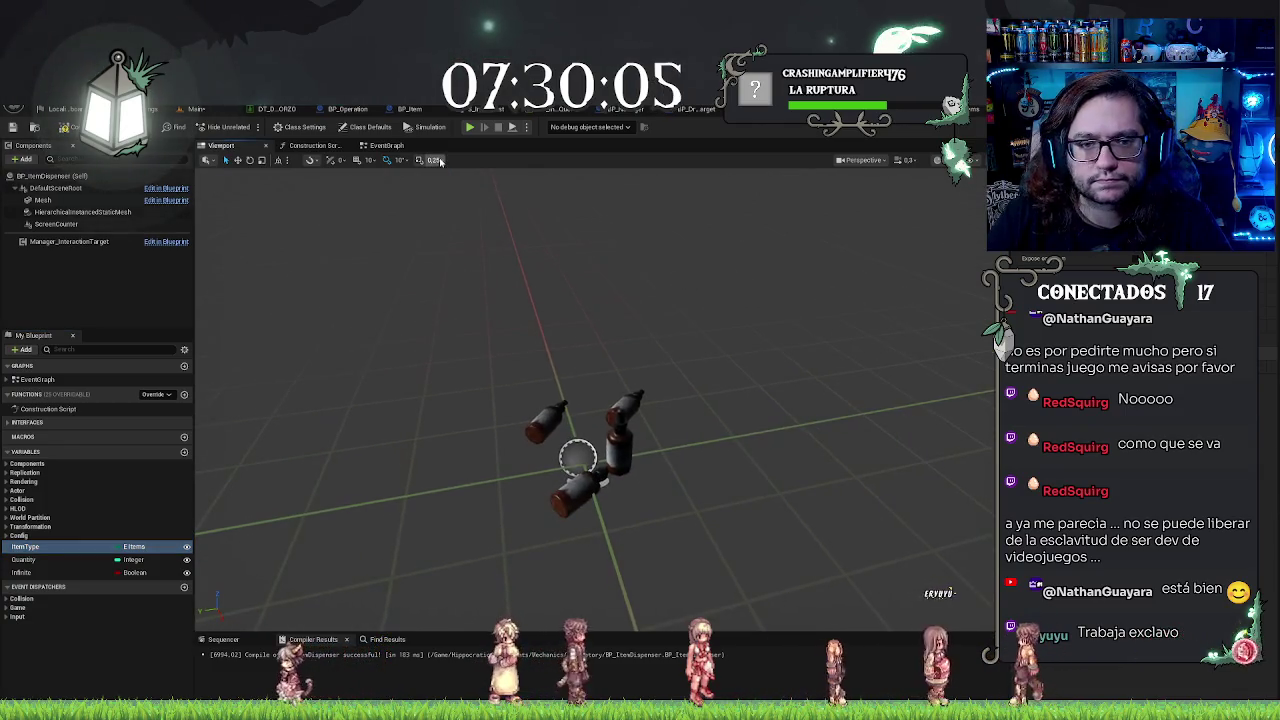
# Step: Review the BP_ItemDispenser construction script graph, then go back to the laboratory level
pyautogui.click(318, 146)
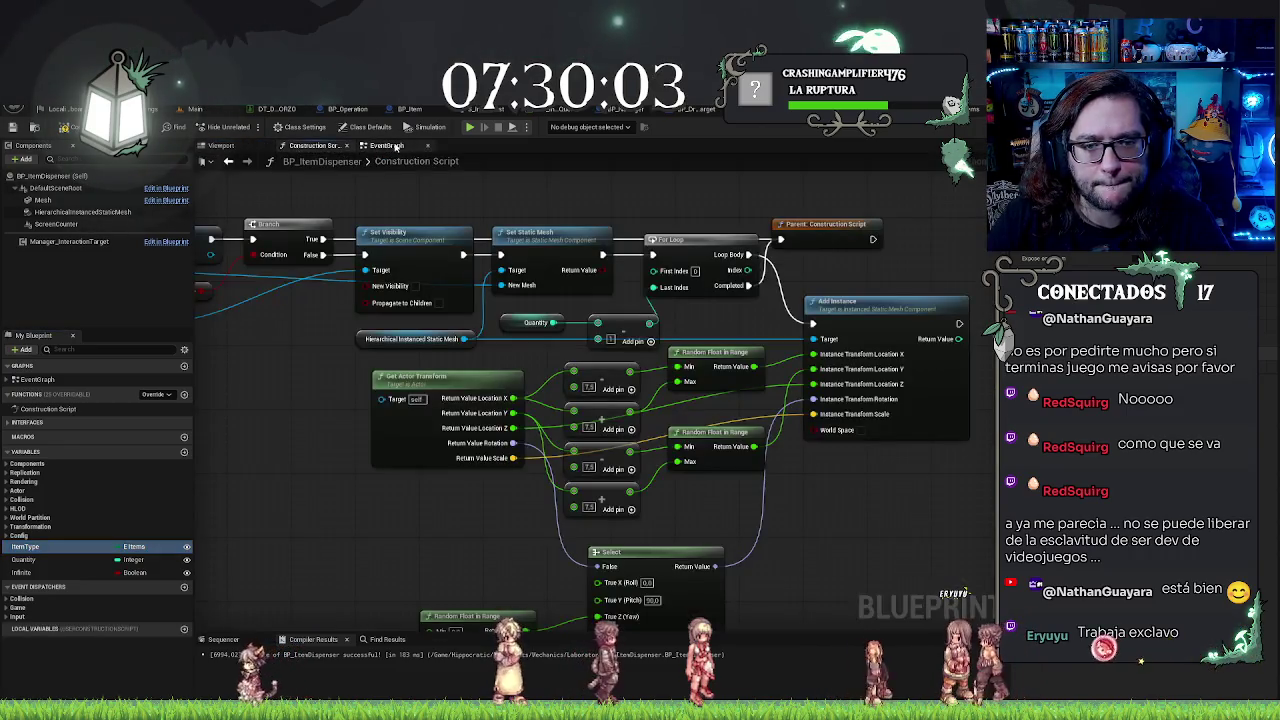
pyautogui.scroll(-3, 400, 357)
pyautogui.scroll(4, 400, 357)
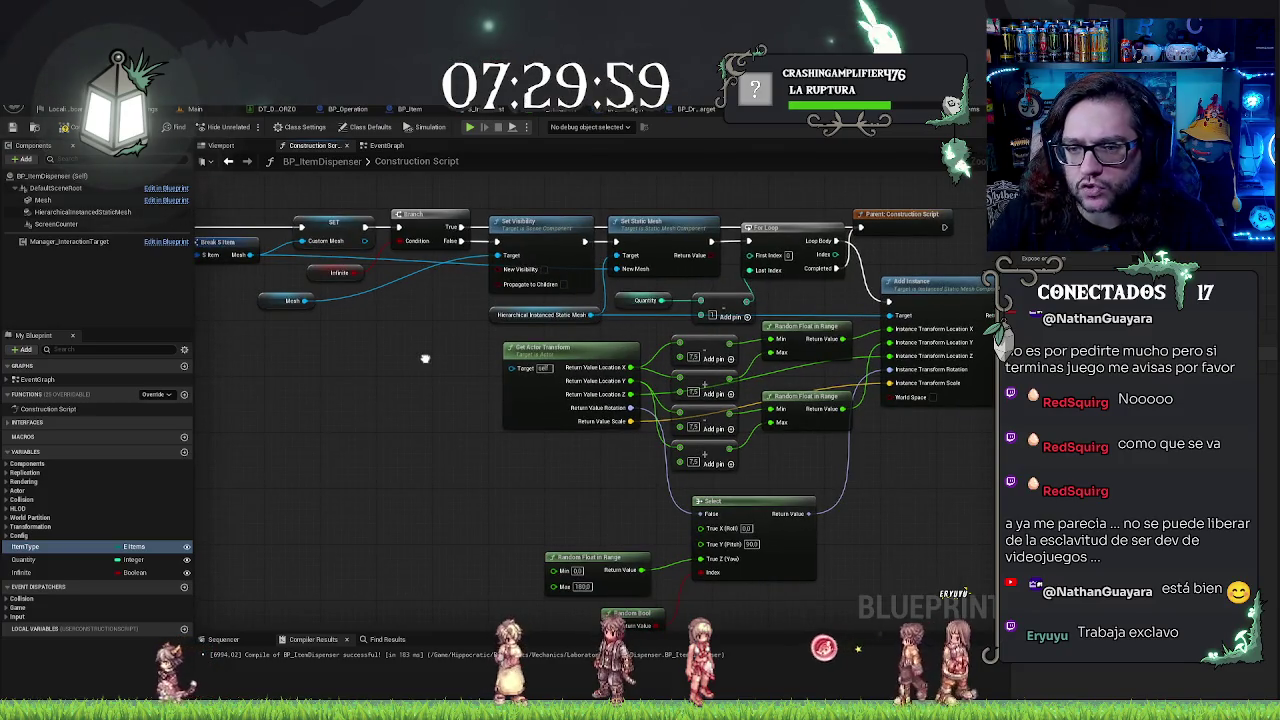
pyautogui.moveTo(425, 358); pyautogui.dragTo(367, 363)
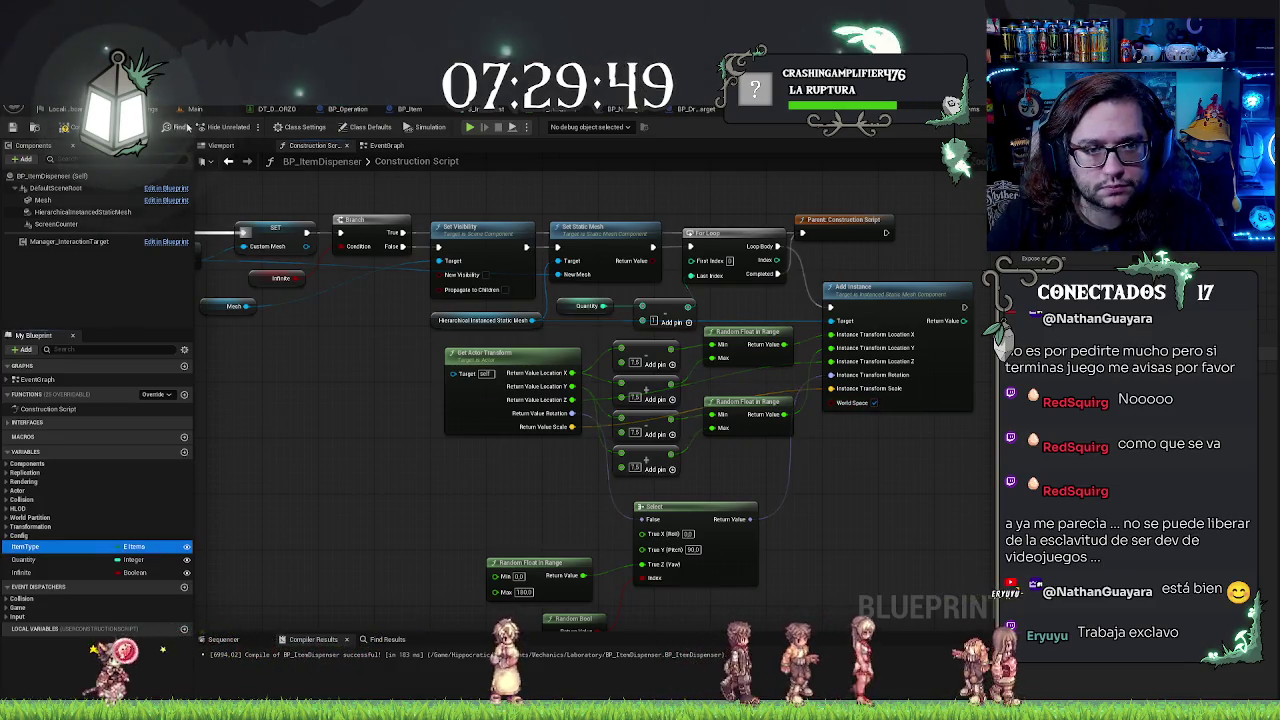
pyautogui.click(204, 112)
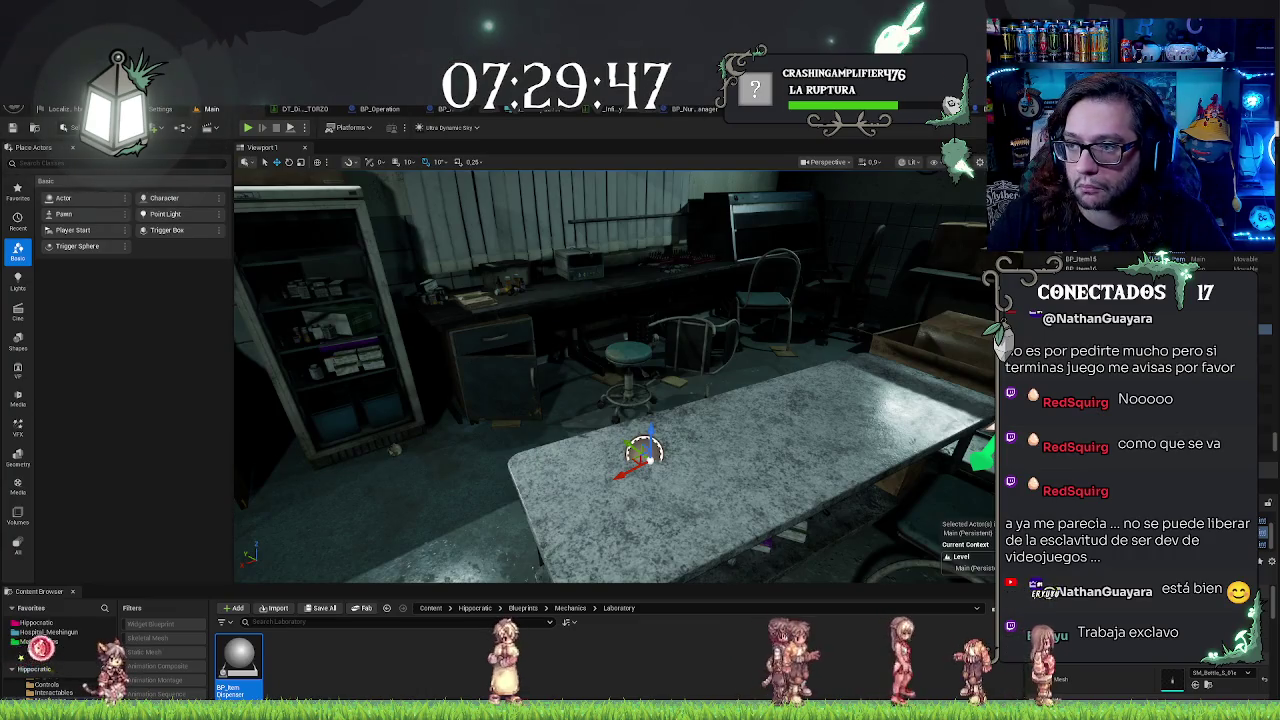
# Step: In the level, drag the dispenser's bottles across the table, then undo the move
pyautogui.click(450, 109)
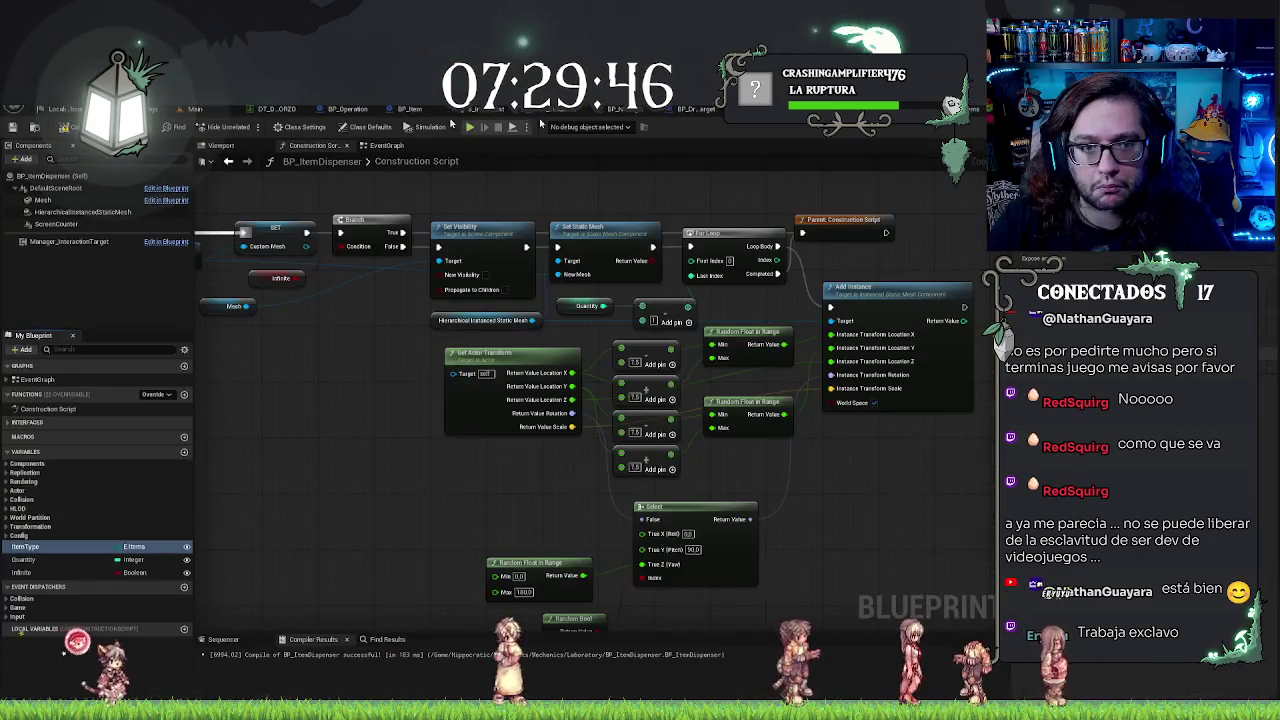
pyautogui.click(195, 110)
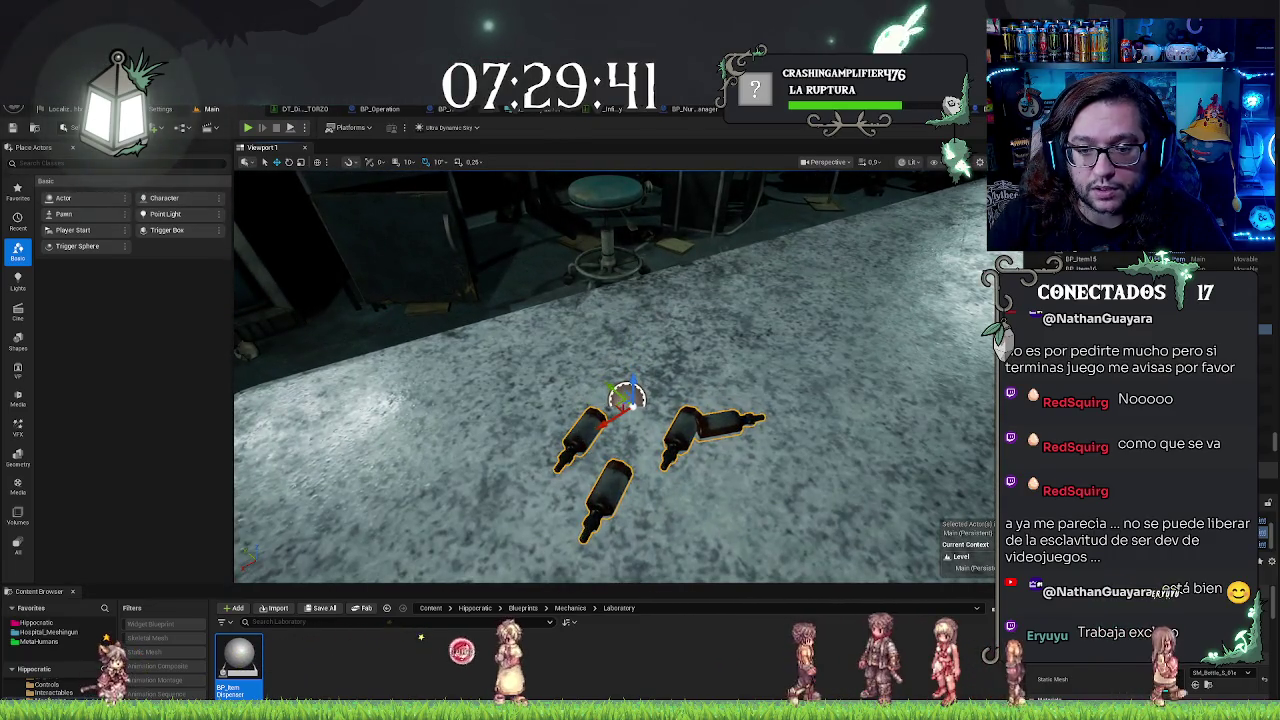
pyautogui.moveTo(622, 400); pyautogui.dragTo(478, 414)
pyautogui.hotkey('ctrl', 'z')
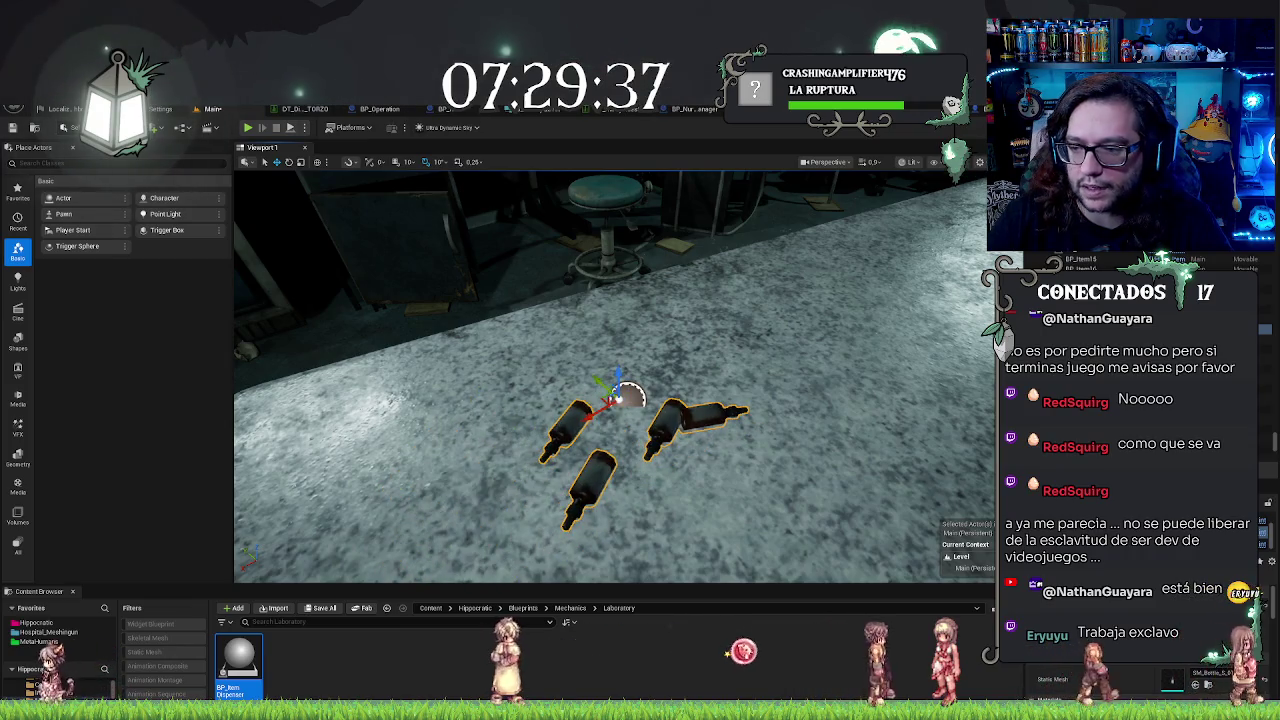
pyautogui.hotkey('ctrl', 'z')
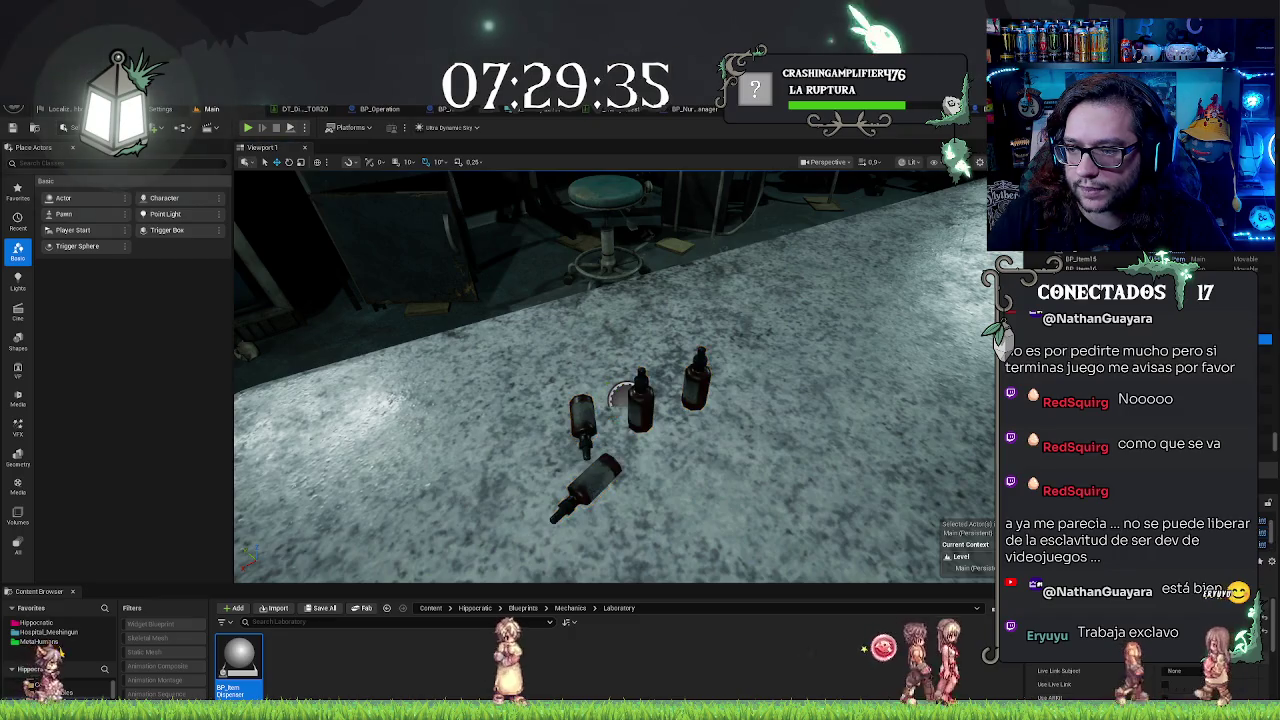
pyautogui.hotkey('ctrl', 'z')
pyautogui.hotkey('ctrl', 'z')
pyautogui.hotkey('ctrl', 'z')
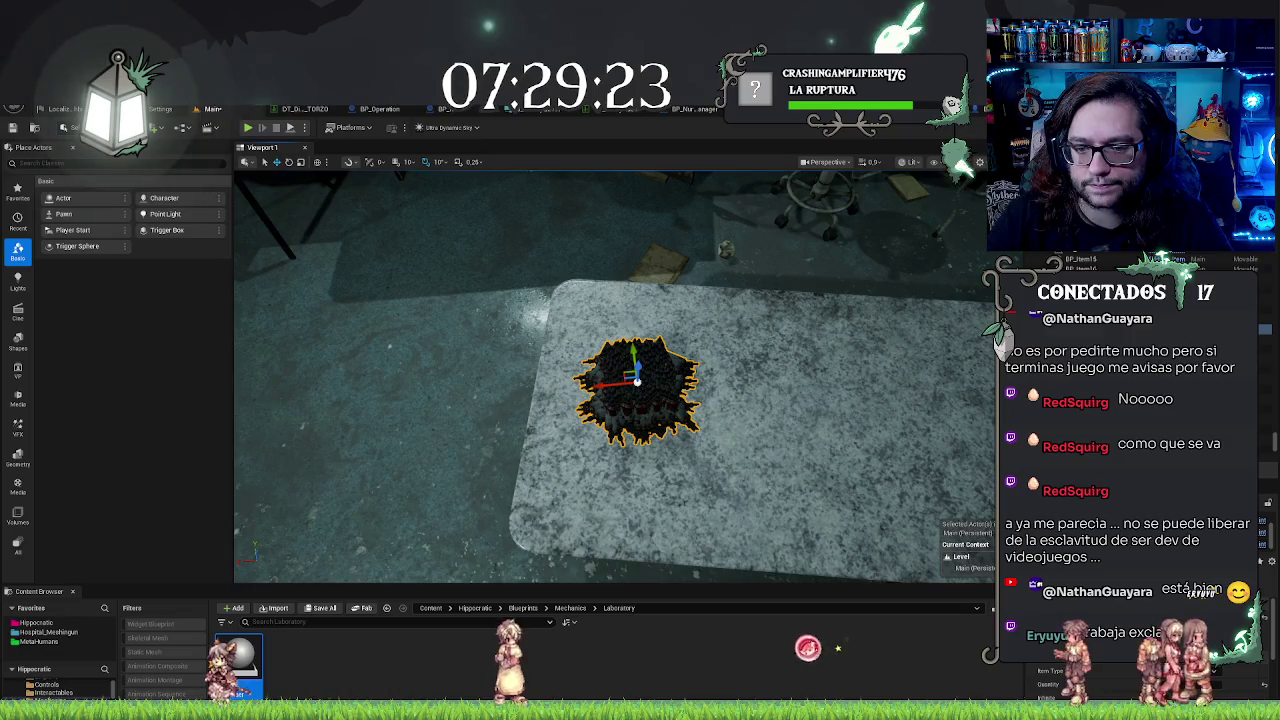
# Step: Duplicate the dispenser twice further right along the laboratory table to form a row
pyautogui.moveTo(624, 372); pyautogui.dragTo(871, 414)
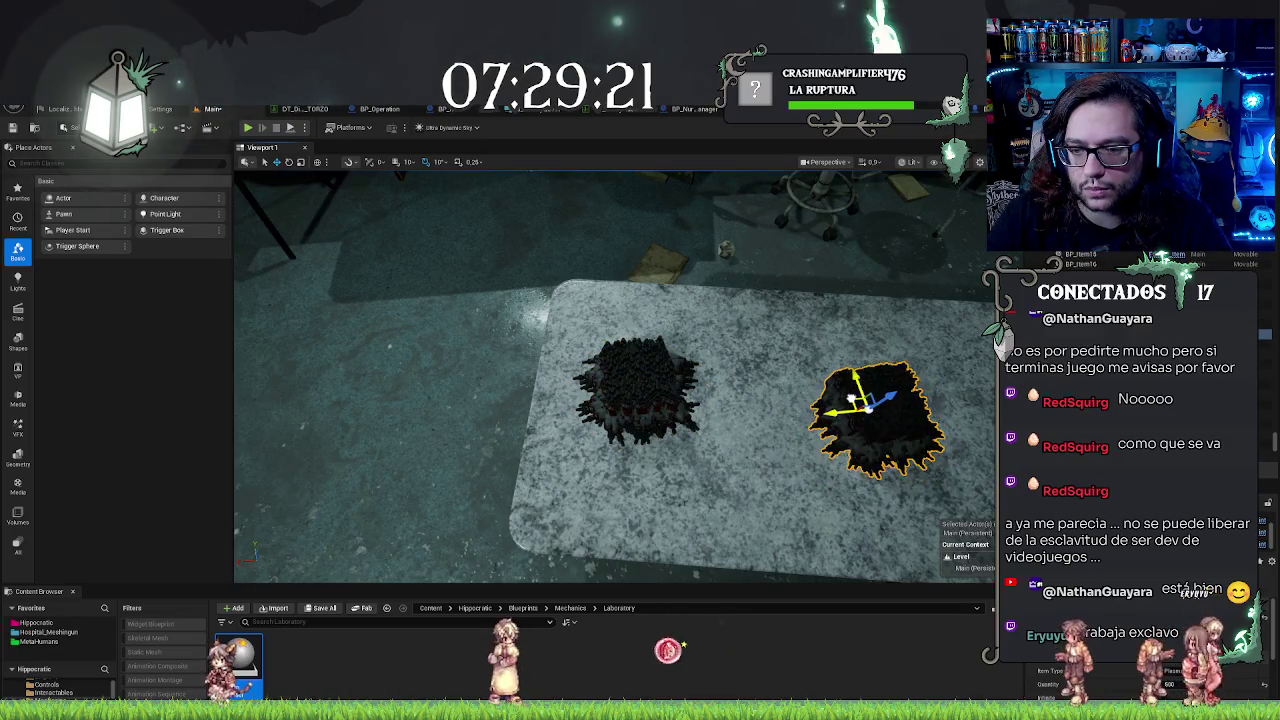
pyautogui.press('f')
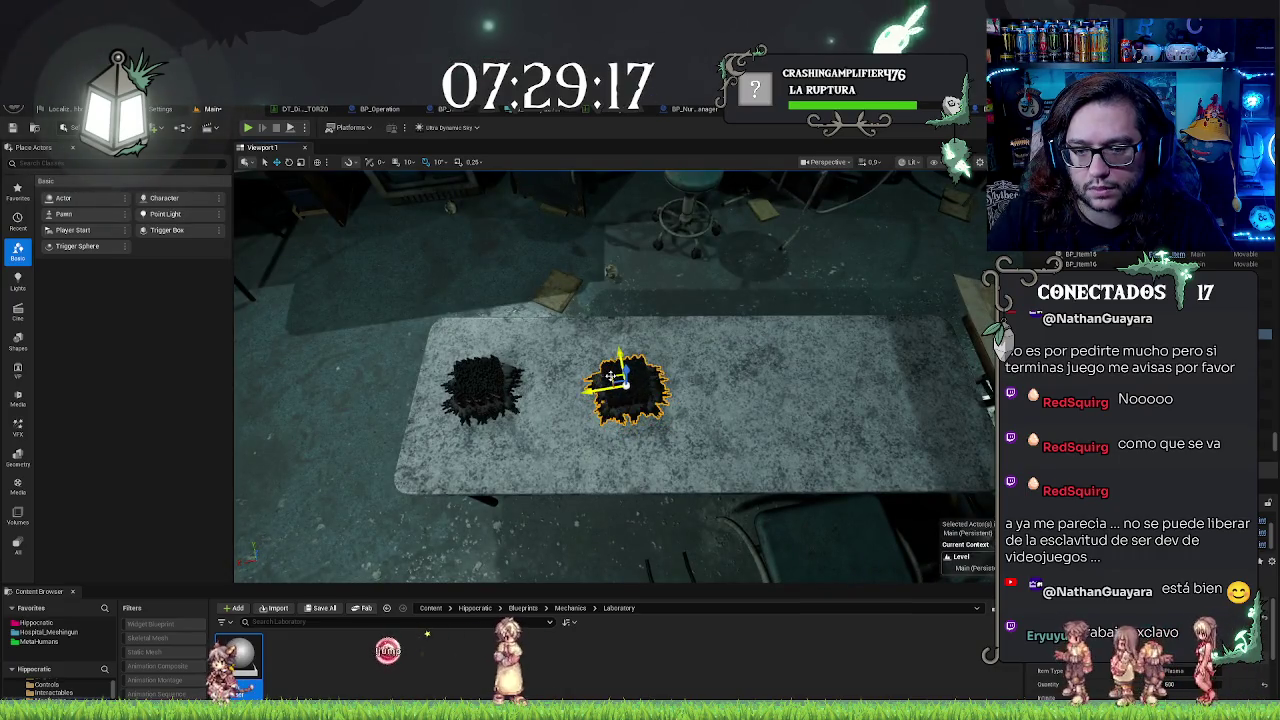
pyautogui.moveTo(613, 377); pyautogui.dragTo(877, 382)
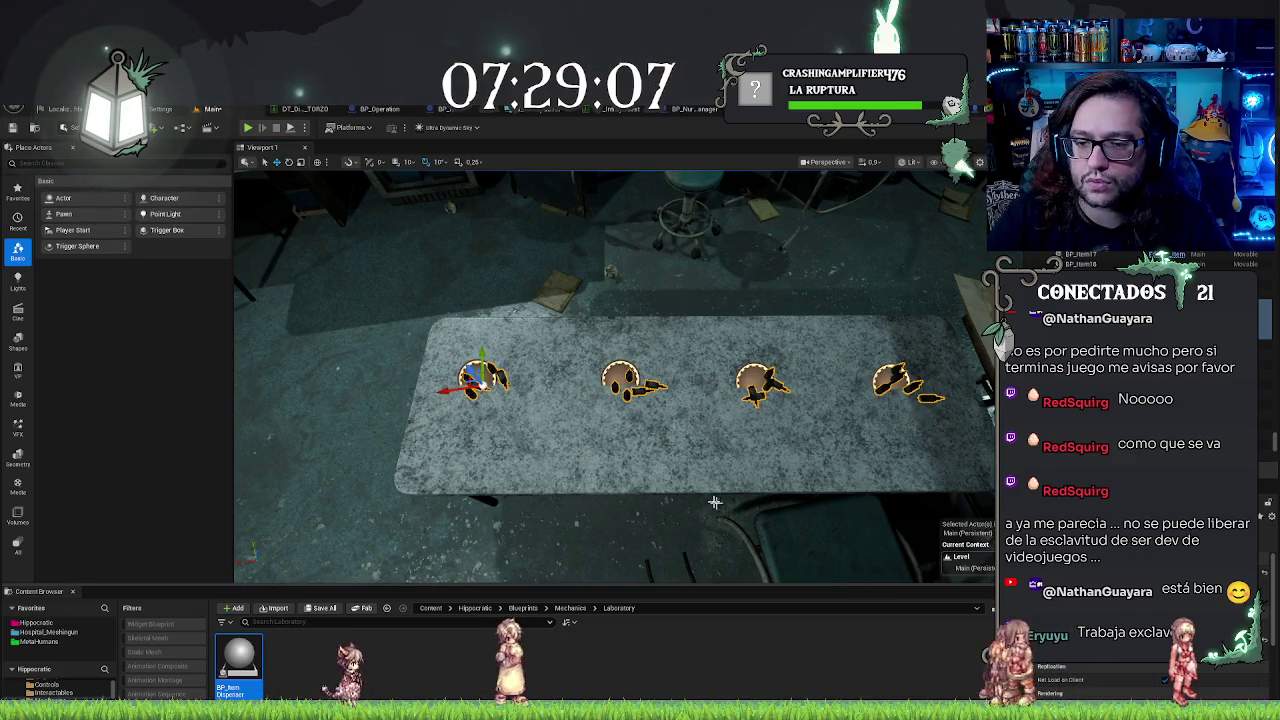
pyautogui.moveTo(714, 502); pyautogui.dragTo(714, 250)
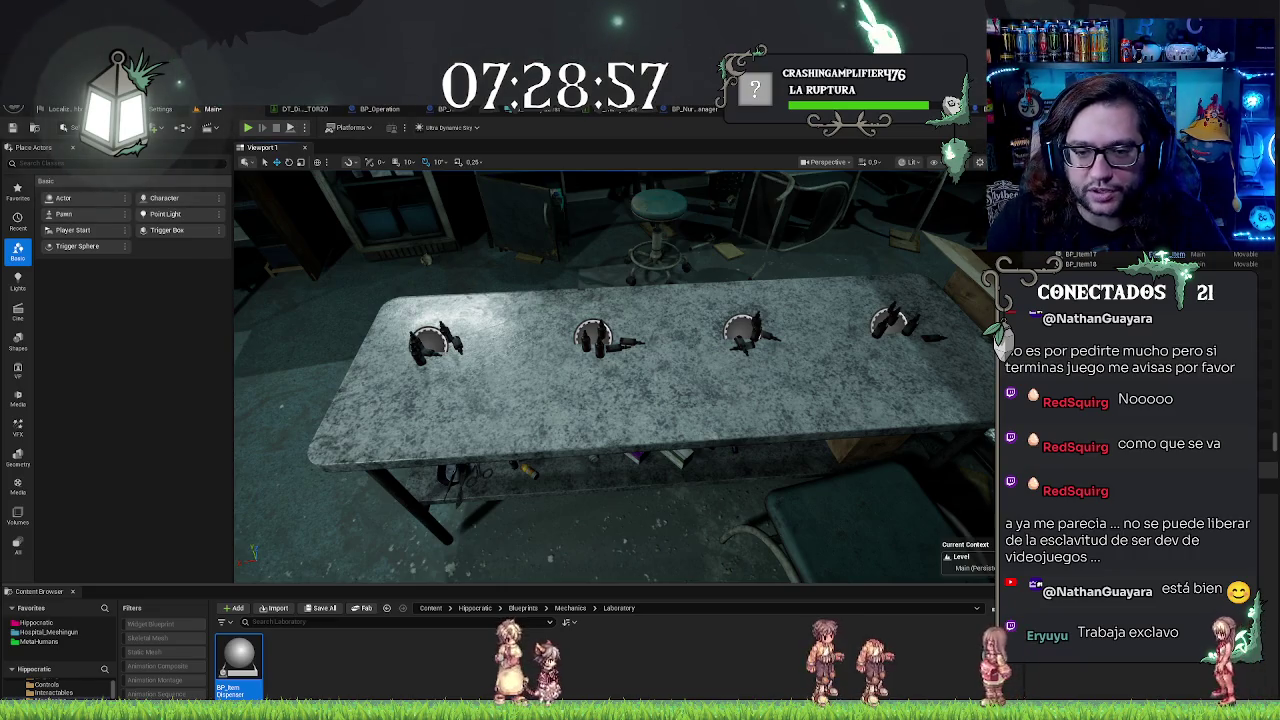
pyautogui.moveTo(714, 250); pyautogui.dragTo(714, 210)
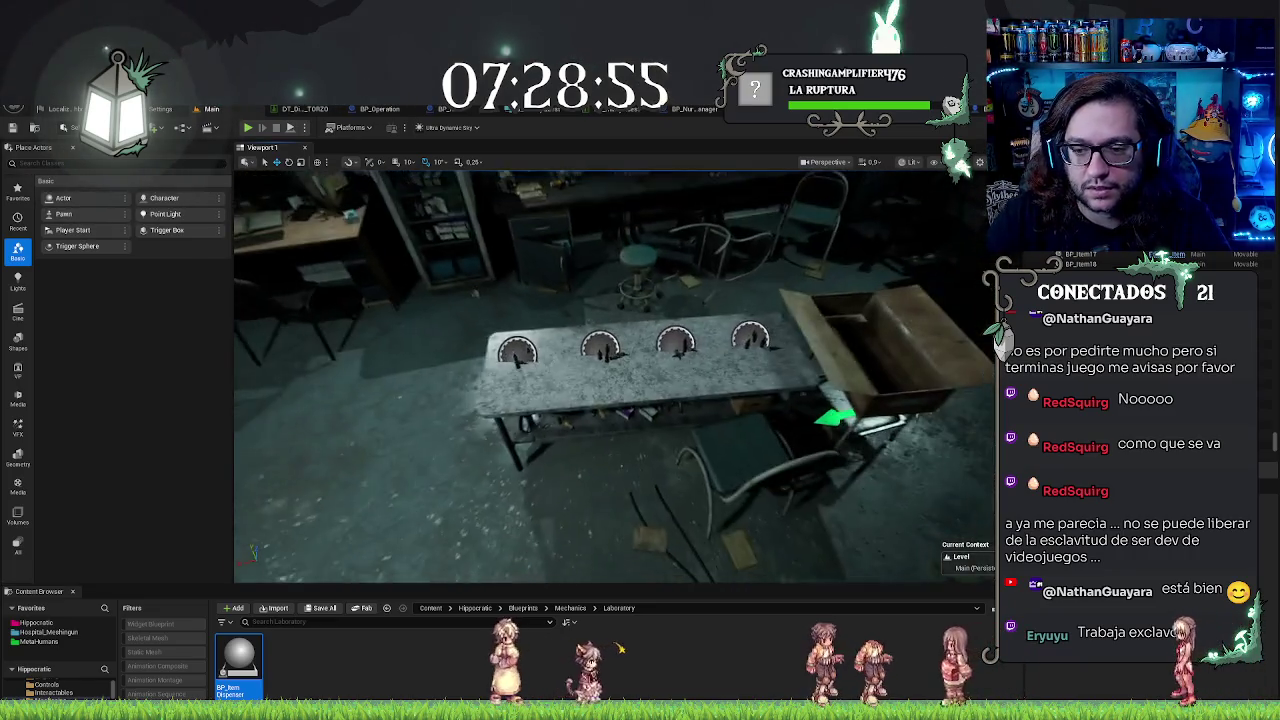
pyautogui.moveTo(718, 420); pyautogui.dragTo(718, 401)
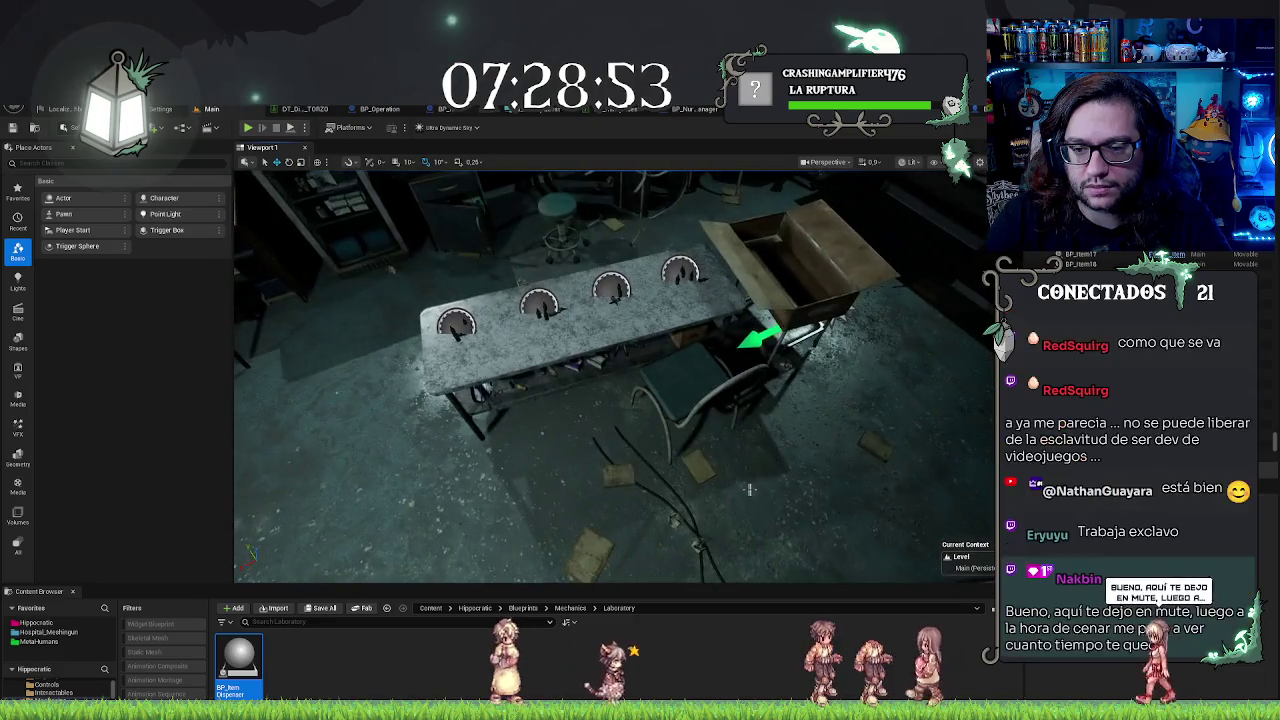
# Step: Rotate the chair beside the table about -10 degrees, then select the fourth dispenser
pyautogui.click(718, 401)
pyautogui.press('e')
pyautogui.moveTo(640, 456)
pyautogui.mouseDown()
pyautogui.moveTo(650, 430)
pyautogui.moveTo(710, 397)
pyautogui.moveTo(675, 315)
pyautogui.mouseUp()
pyautogui.press('w')
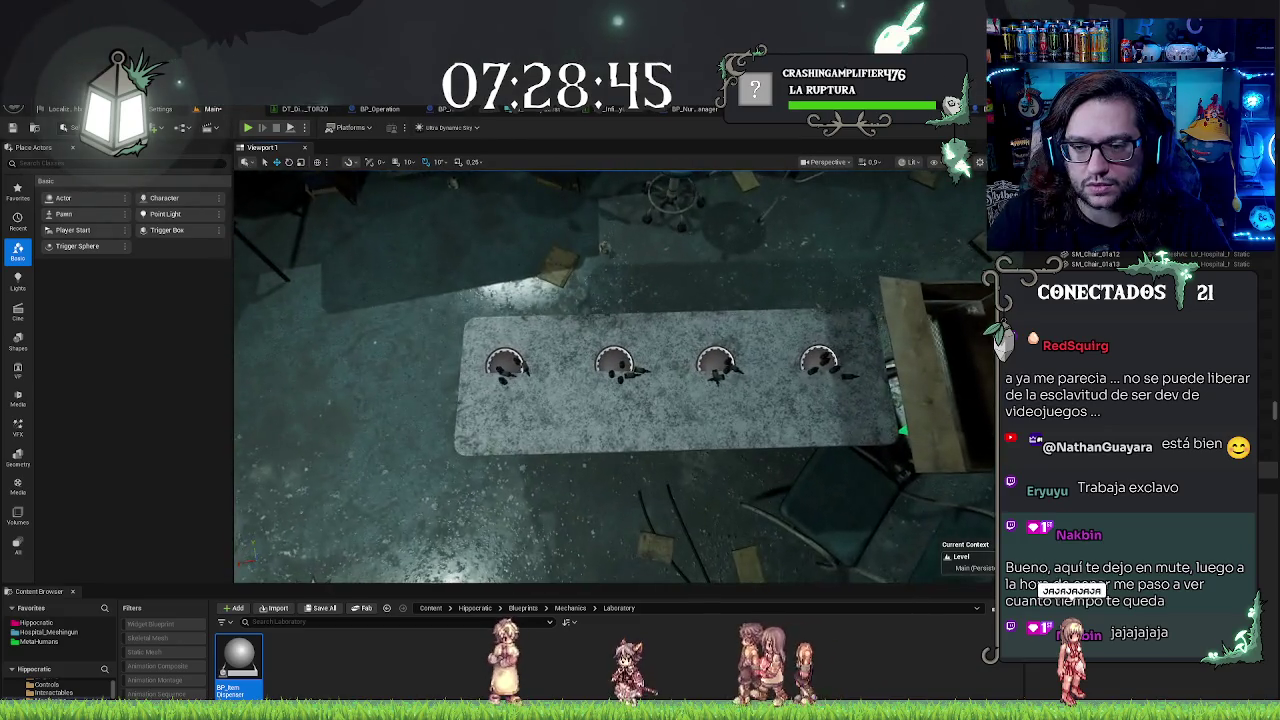
pyautogui.click(810, 360)
# Step: Select all four dispensers and shift them together across the table
pyautogui.keyDown('ctrl'); pyautogui.click(715, 362); pyautogui.keyUp('ctrl')
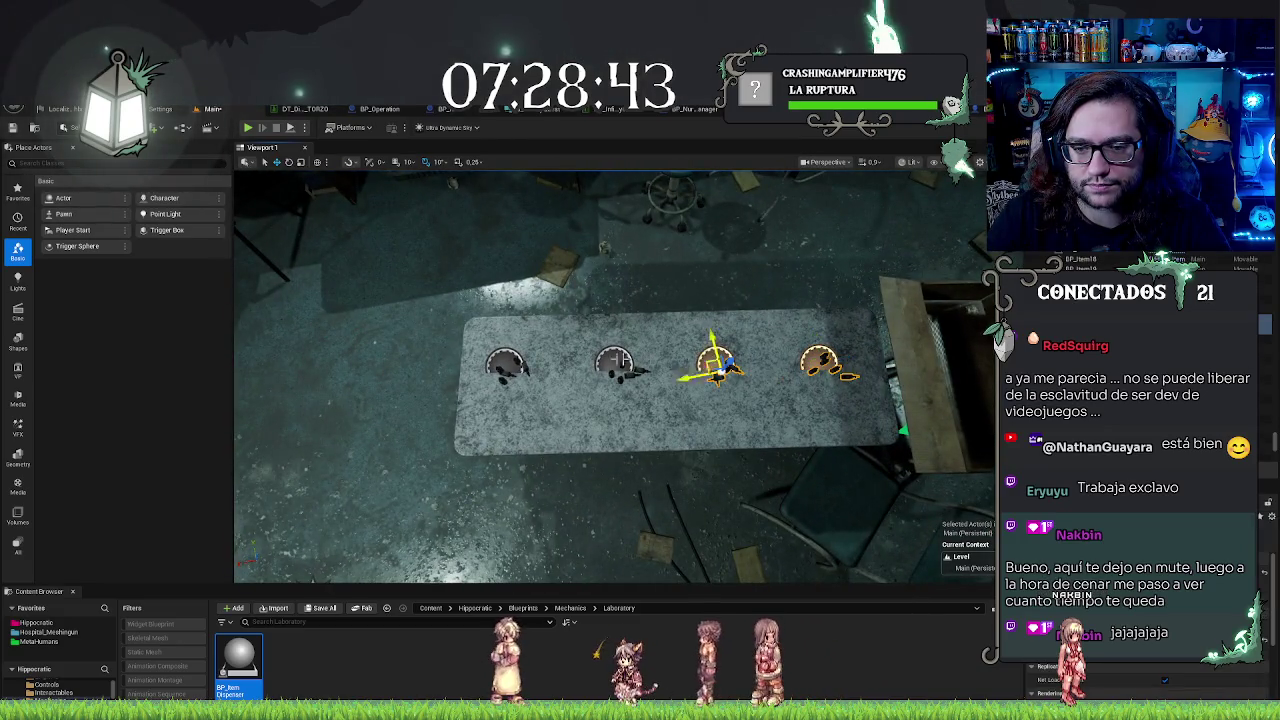
pyautogui.keyDown('ctrl'); pyautogui.click(608, 363); pyautogui.keyUp('ctrl')
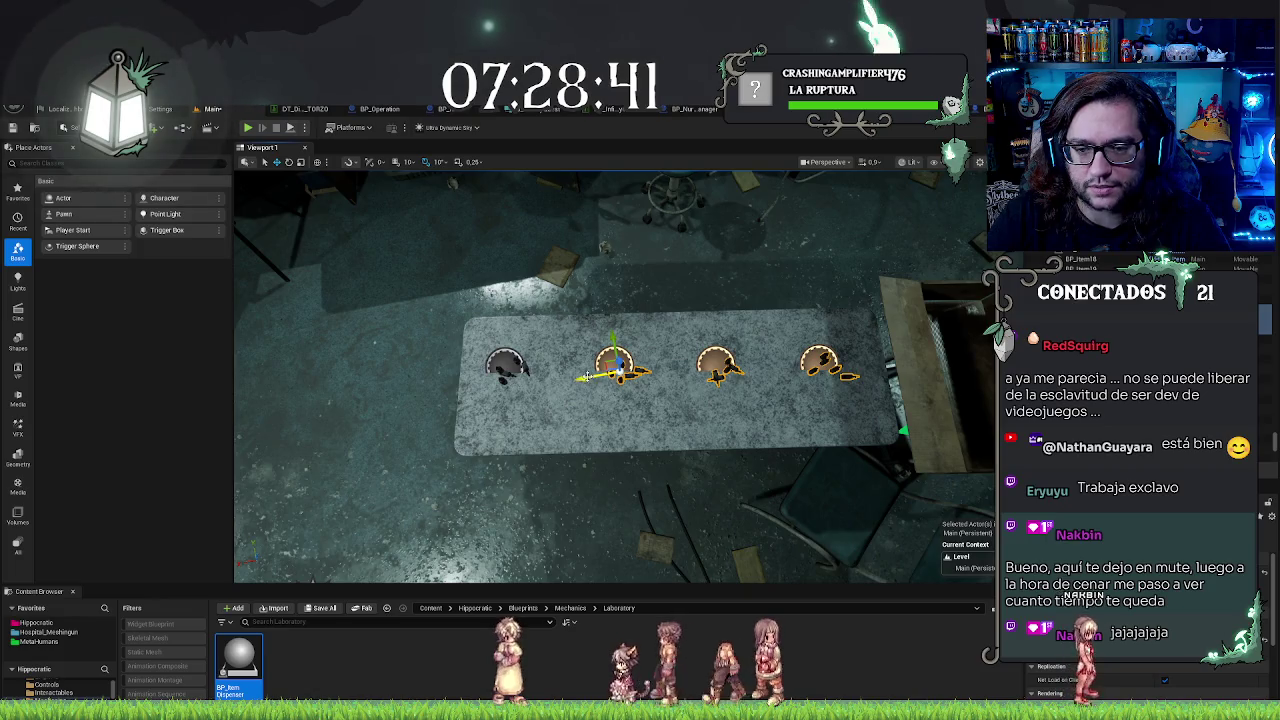
pyautogui.keyDown('ctrl'); pyautogui.click(505, 365); pyautogui.keyUp('ctrl')
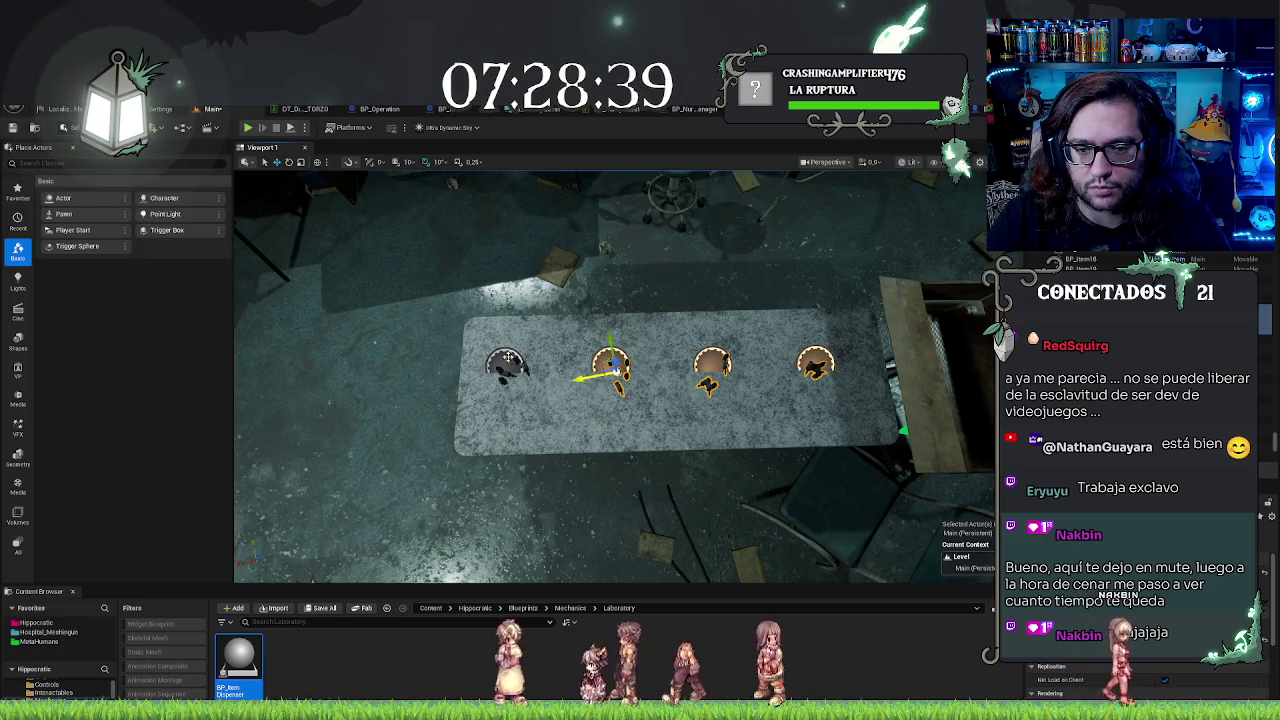
pyautogui.moveTo(505, 365); pyautogui.dragTo(510, 393)
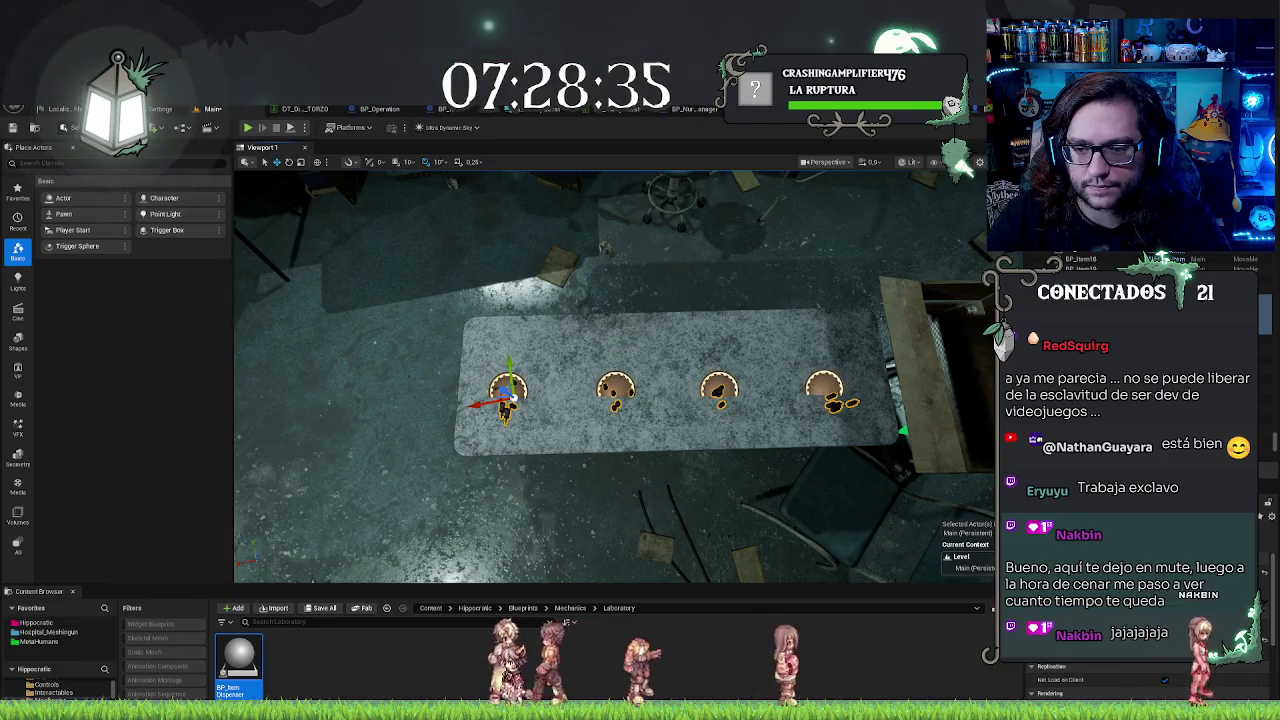
# Step: Fly close to the tabletop and inspect the left, centre and right-edge dispensers
pyautogui.press('w')
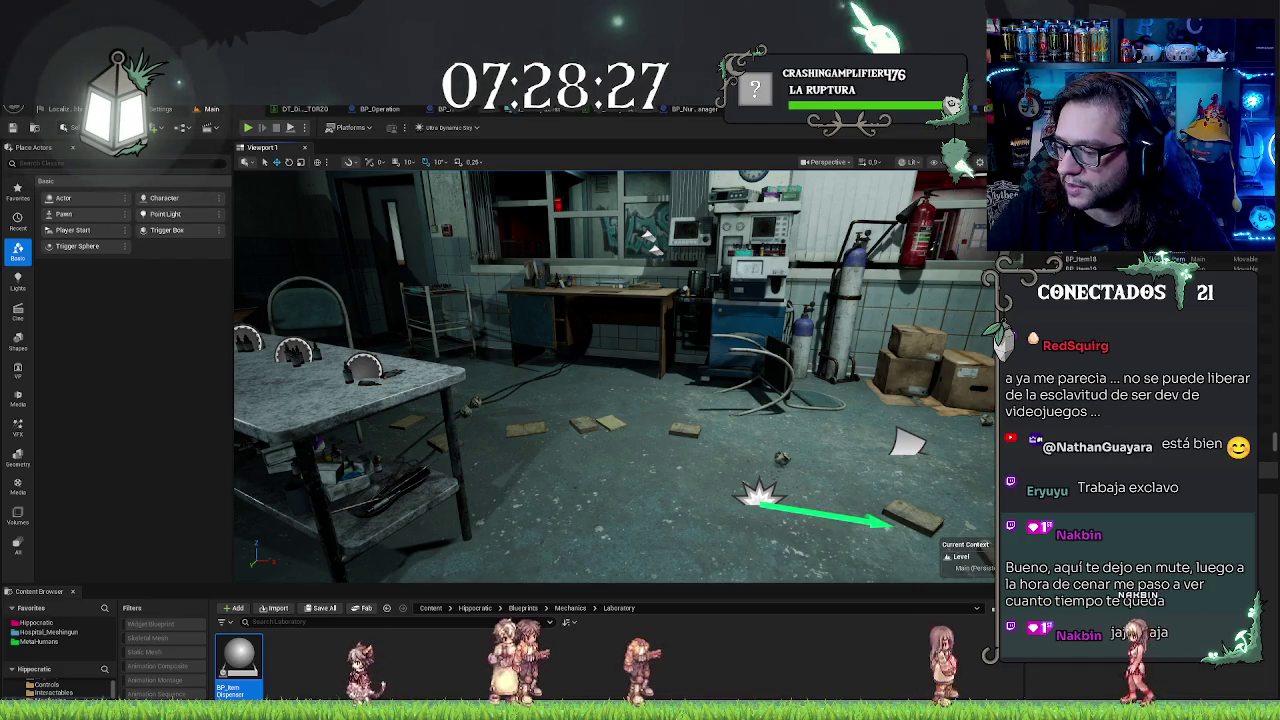
pyautogui.moveTo(590, 467); pyautogui.dragTo(400, 470)
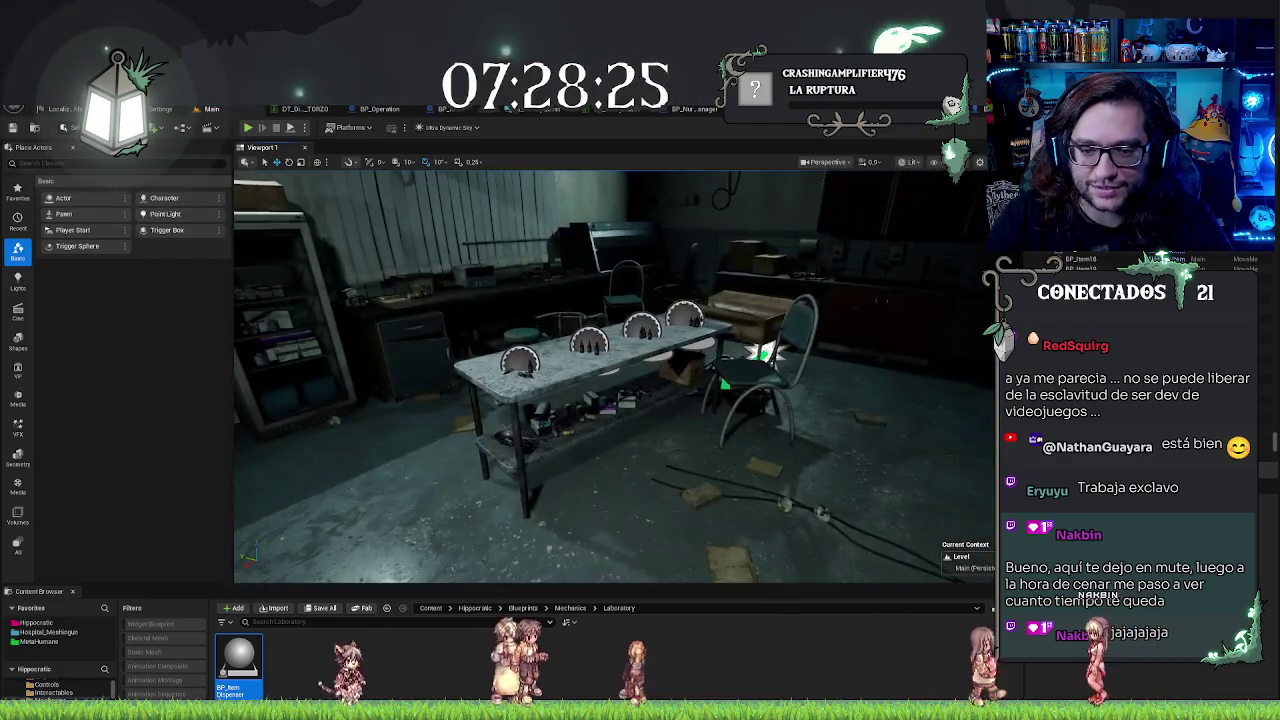
pyautogui.moveTo(753, 390); pyautogui.dragTo(677, 405)
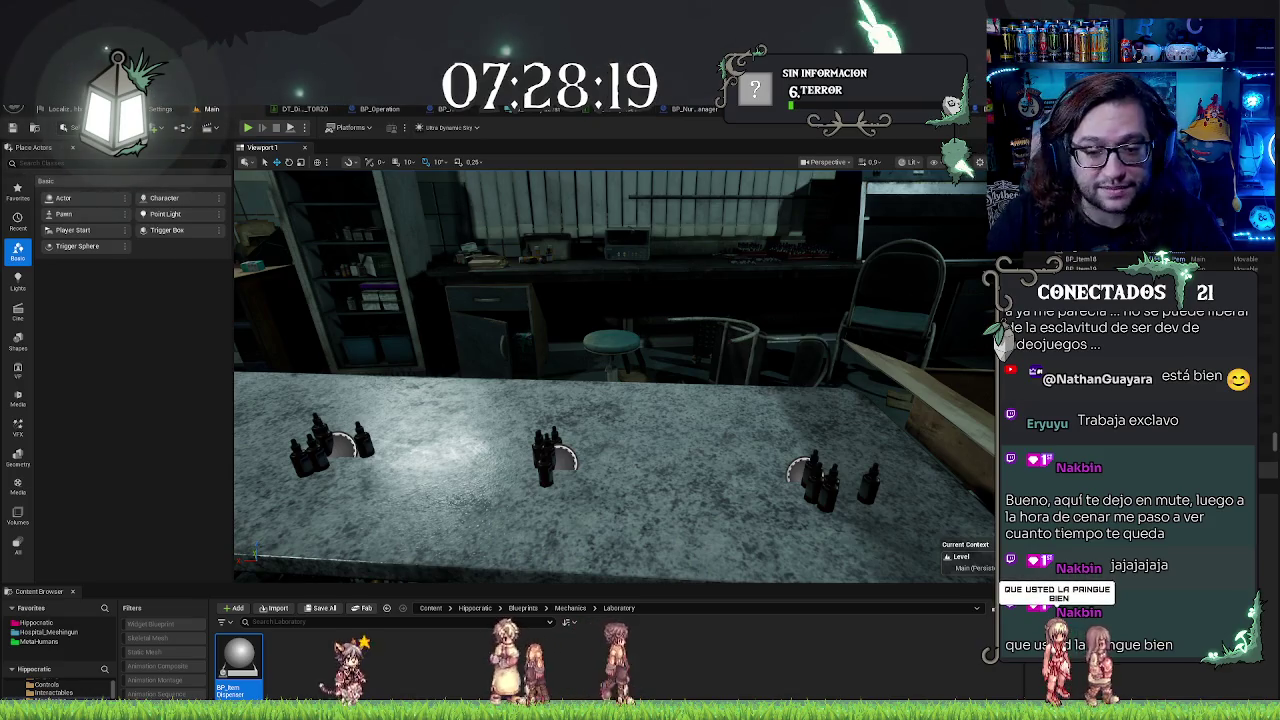
pyautogui.moveTo(500, 400)
pyautogui.mouseDown()
pyautogui.moveTo(407, 327)
pyautogui.moveTo(398, 385)
pyautogui.mouseUp()
pyautogui.click(588, 420)
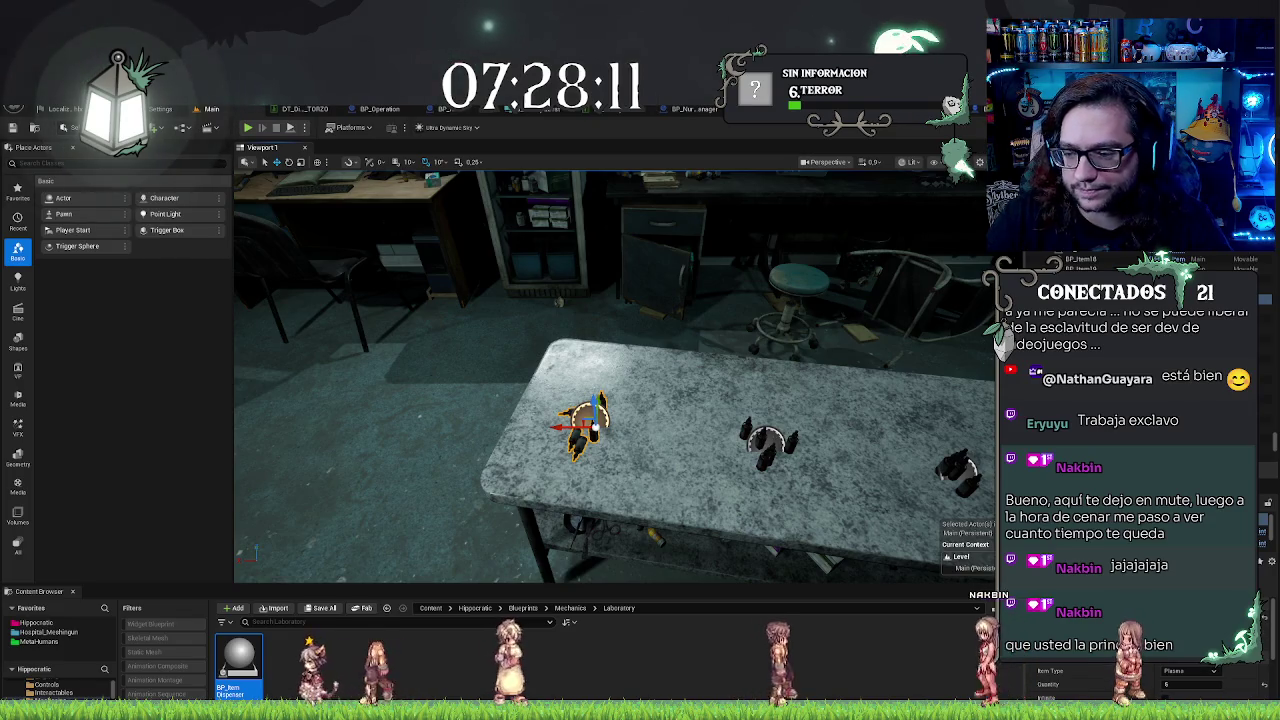
pyautogui.click(768, 445)
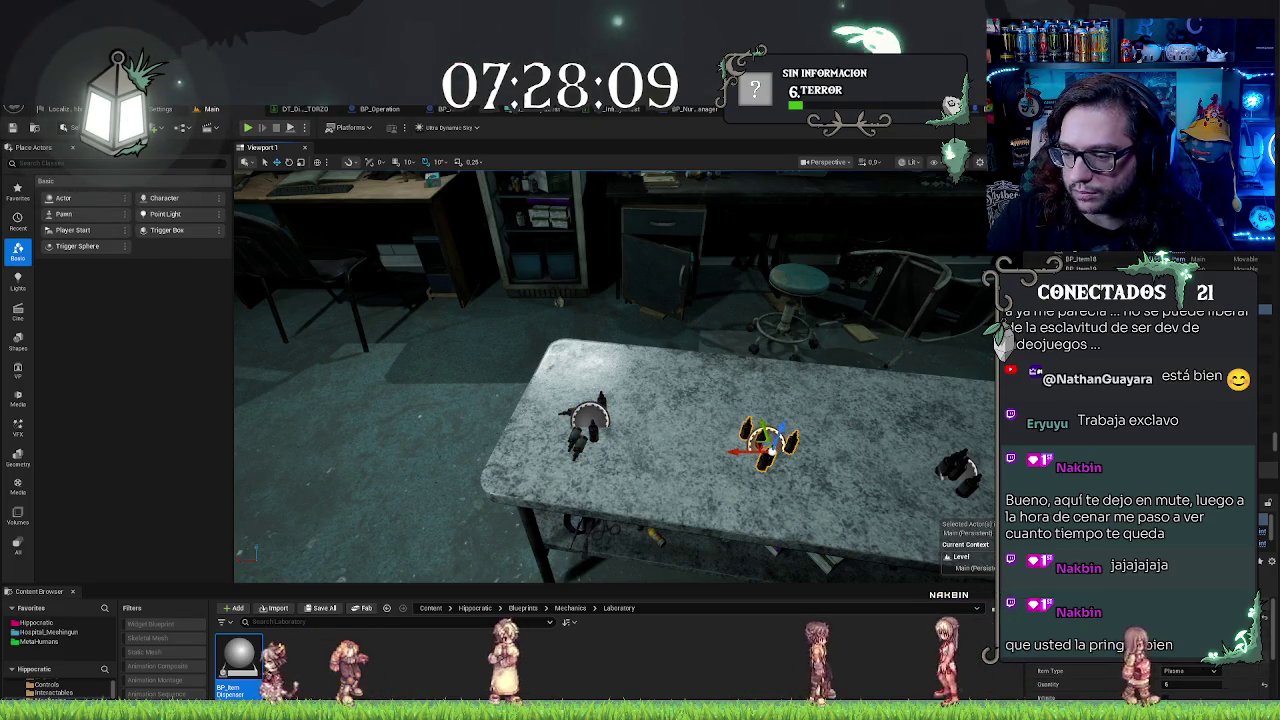
pyautogui.click(958, 470)
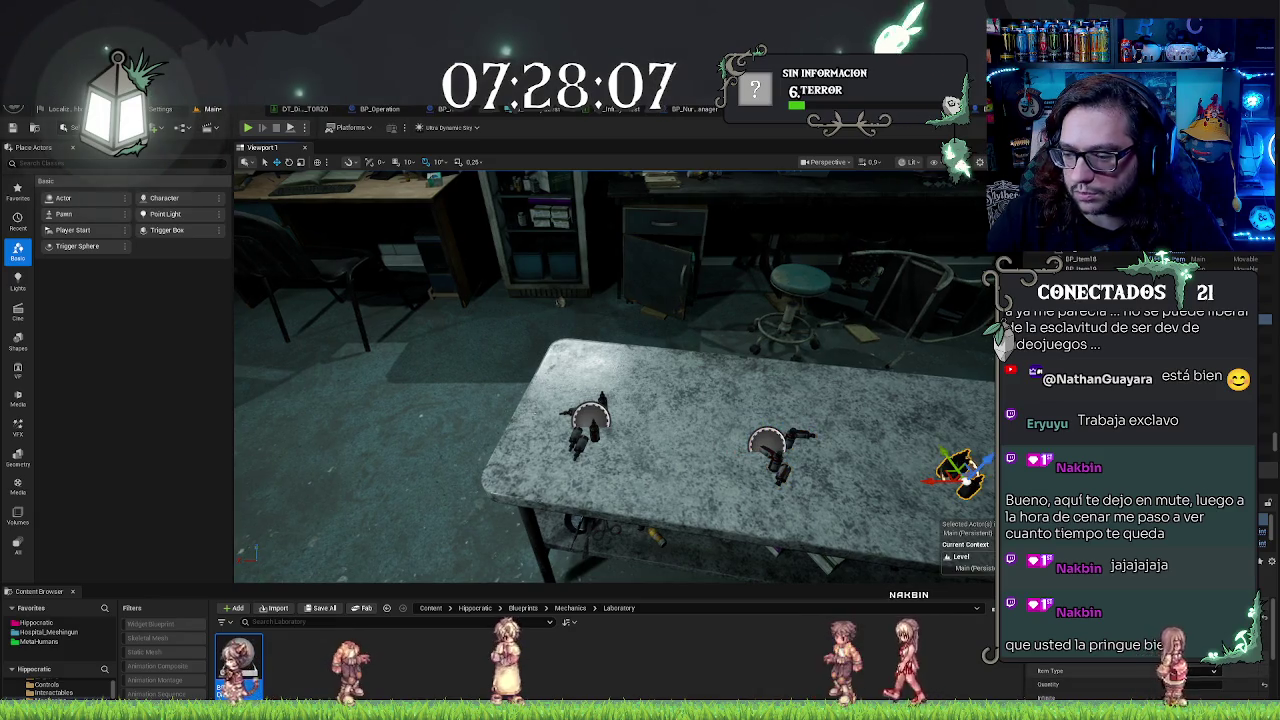
pyautogui.press('f')
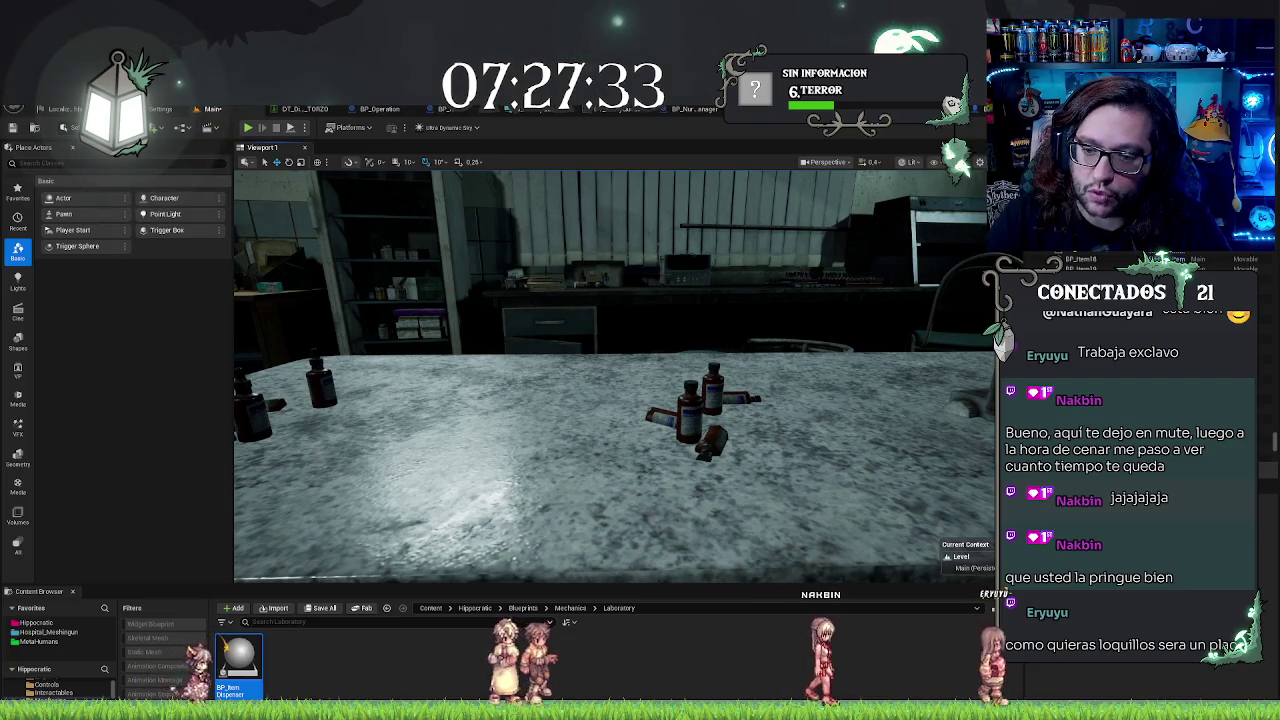
pyautogui.press('a')
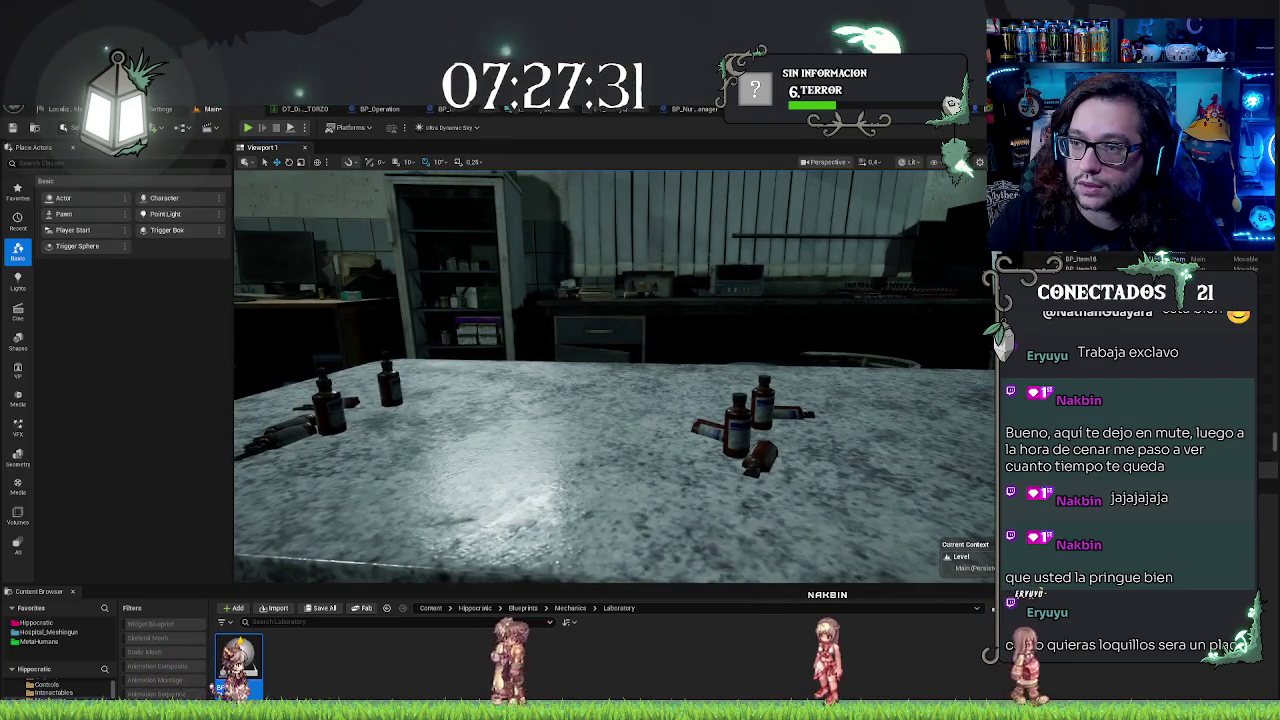
# Step: Open the BP_ItemDispenser construction script and save the Main level map
pyautogui.click(410, 108)
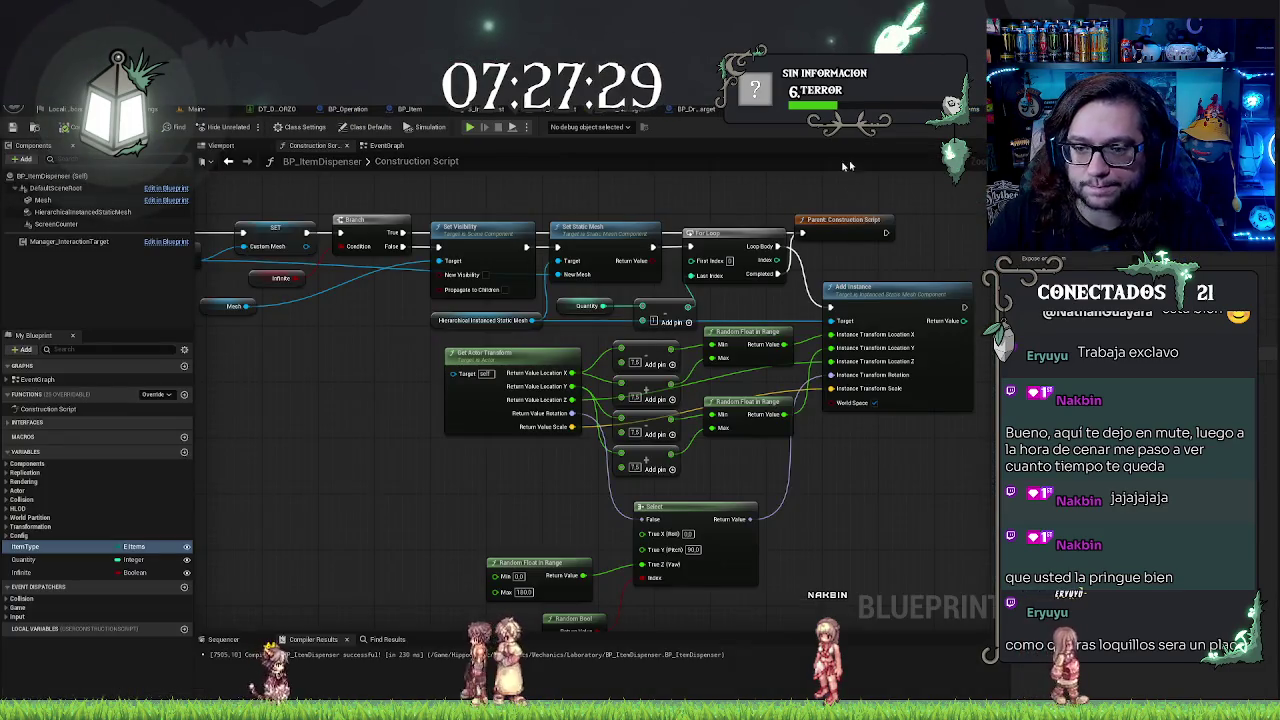
pyautogui.scroll(1, 850, 400)
pyautogui.scroll(1, 712, 490)
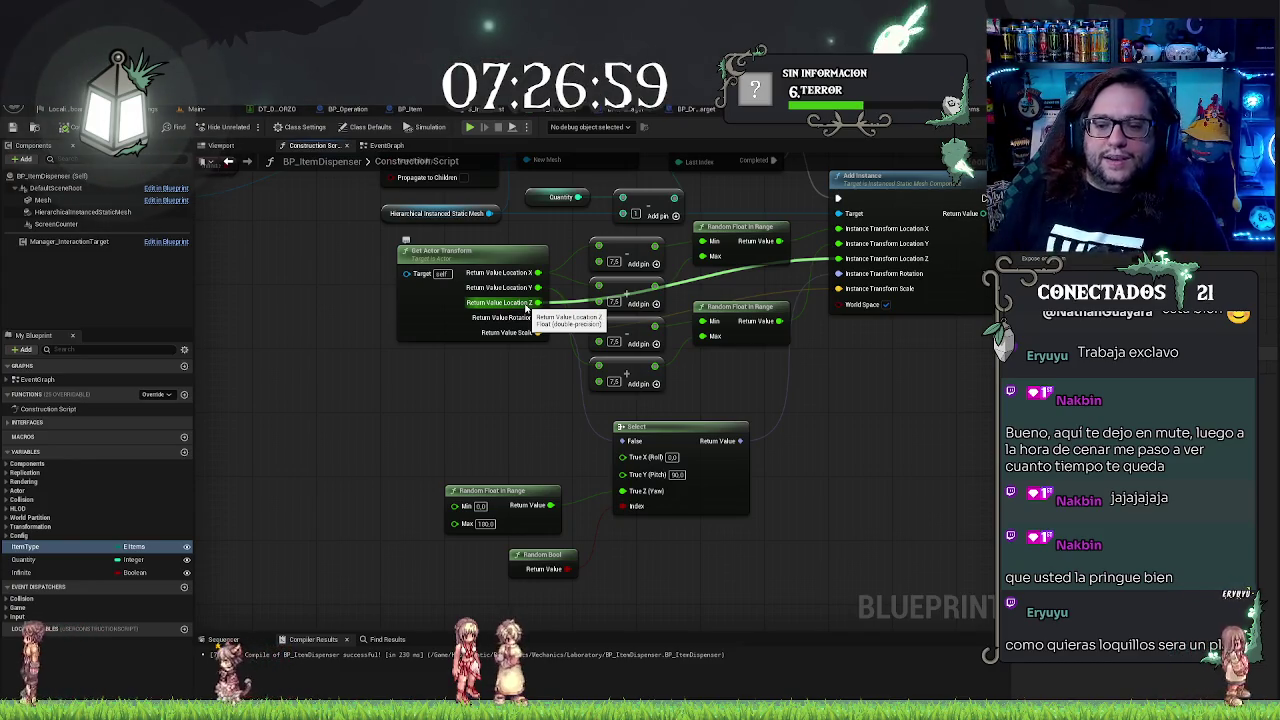
pyautogui.hotkey('ctrl', 's')
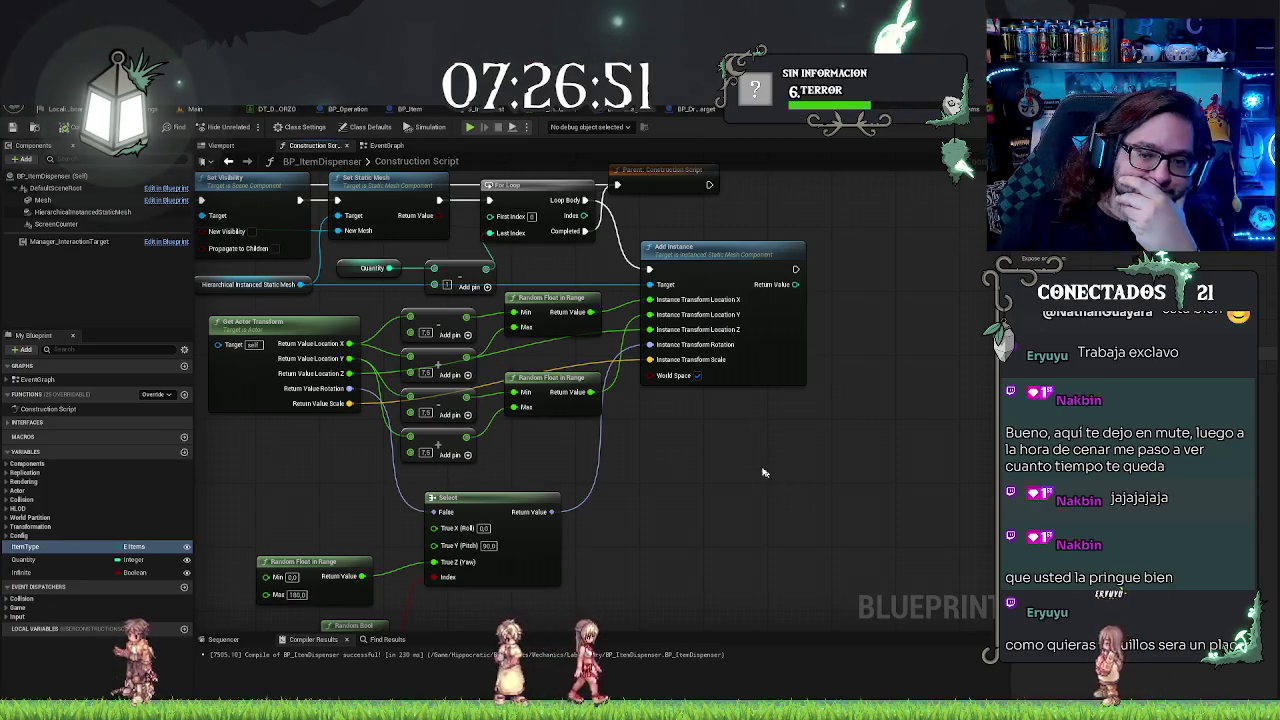
# Step: Pan the graph to bring the Random Bool and Select nodes into view
pyautogui.moveTo(720, 458)
pyautogui.mouseDown()
pyautogui.moveTo(766, 451)
pyautogui.moveTo(789, 473)
pyautogui.mouseUp()
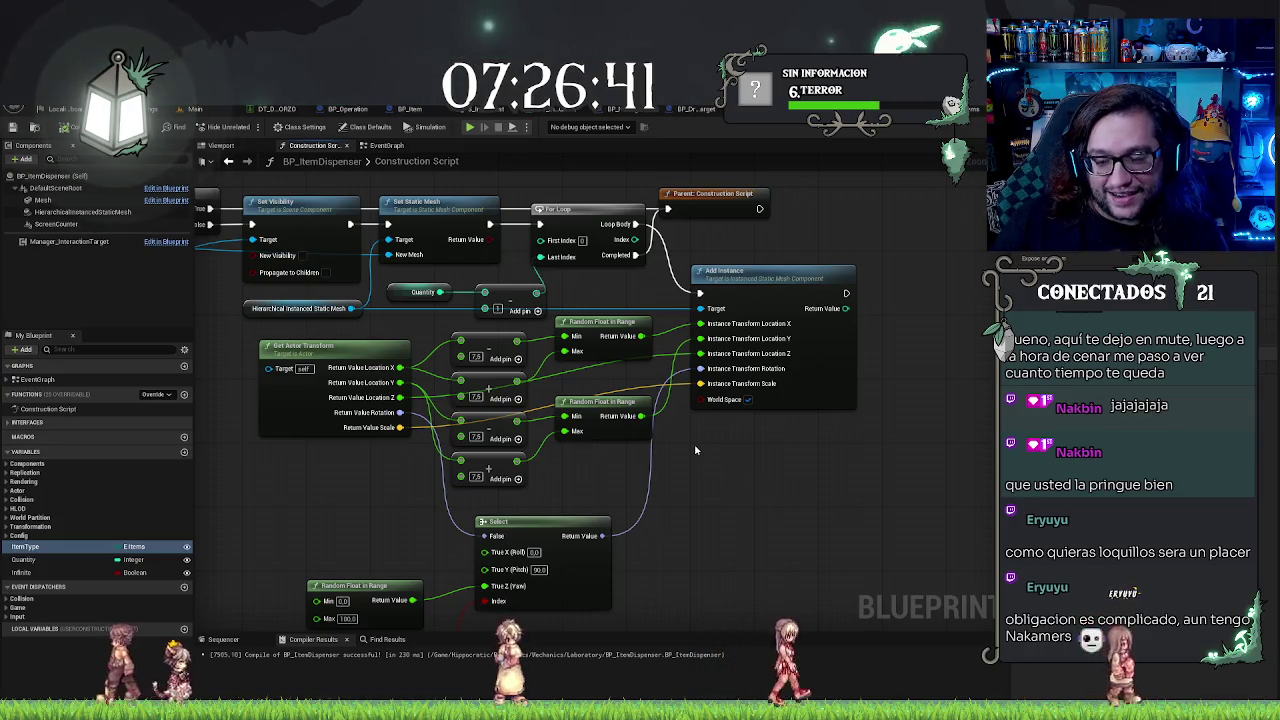
pyautogui.moveTo(707, 492)
pyautogui.mouseDown()
pyautogui.moveTo(731, 497)
pyautogui.moveTo(759, 472)
pyautogui.mouseUp()
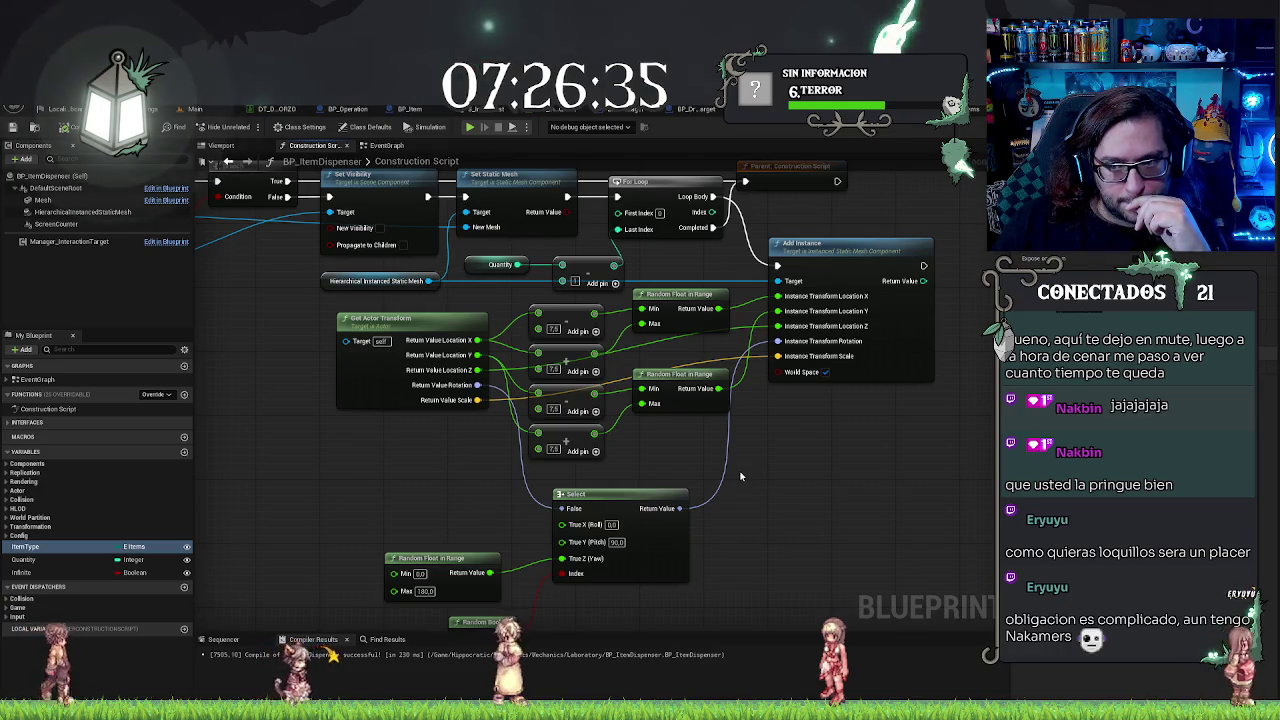
pyautogui.moveTo(740, 476); pyautogui.dragTo(780, 414)
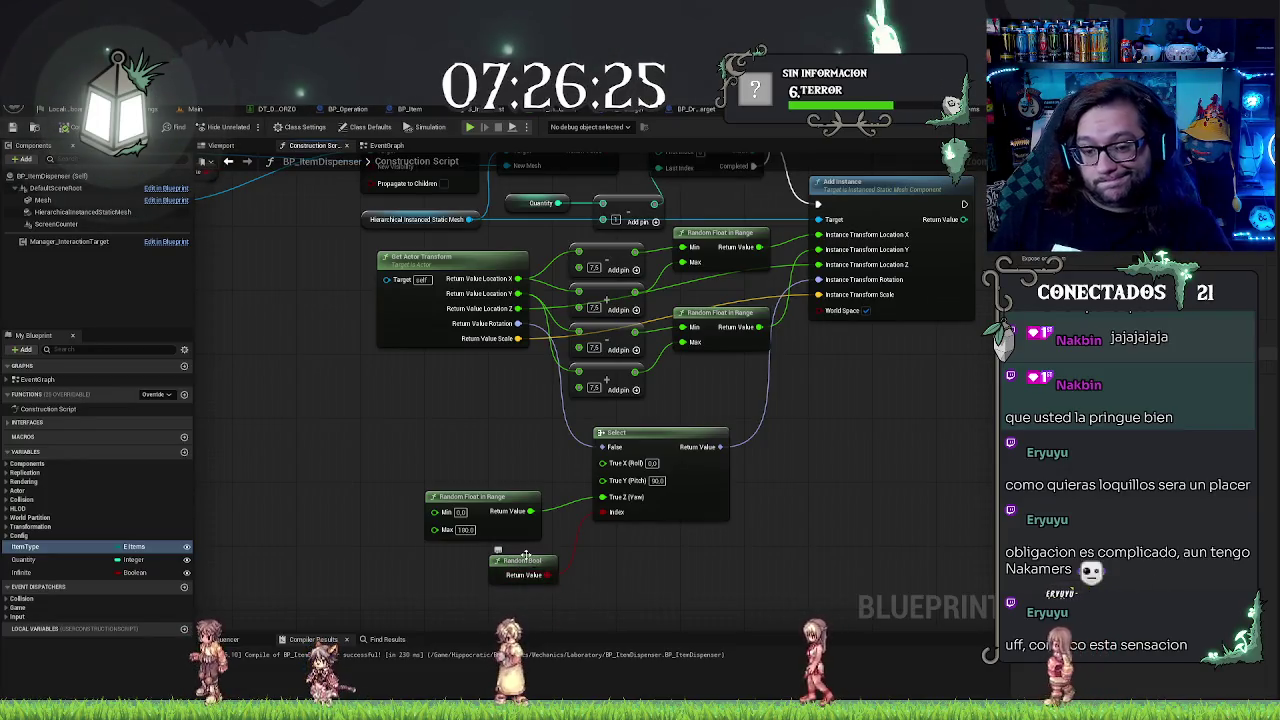
pyautogui.moveTo(594, 568); pyautogui.dragTo(558, 562)
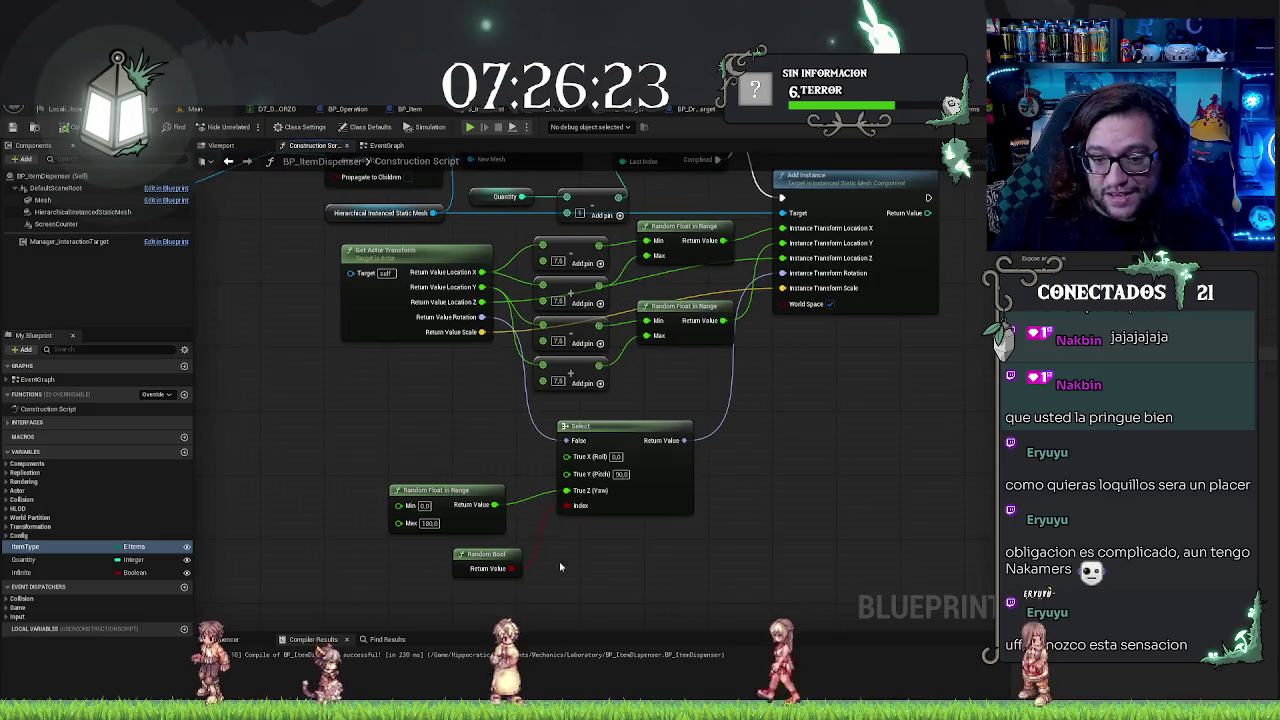
# Step: Try duplicating the Select node and wiring the copy, then delete it
pyautogui.click(630, 430)
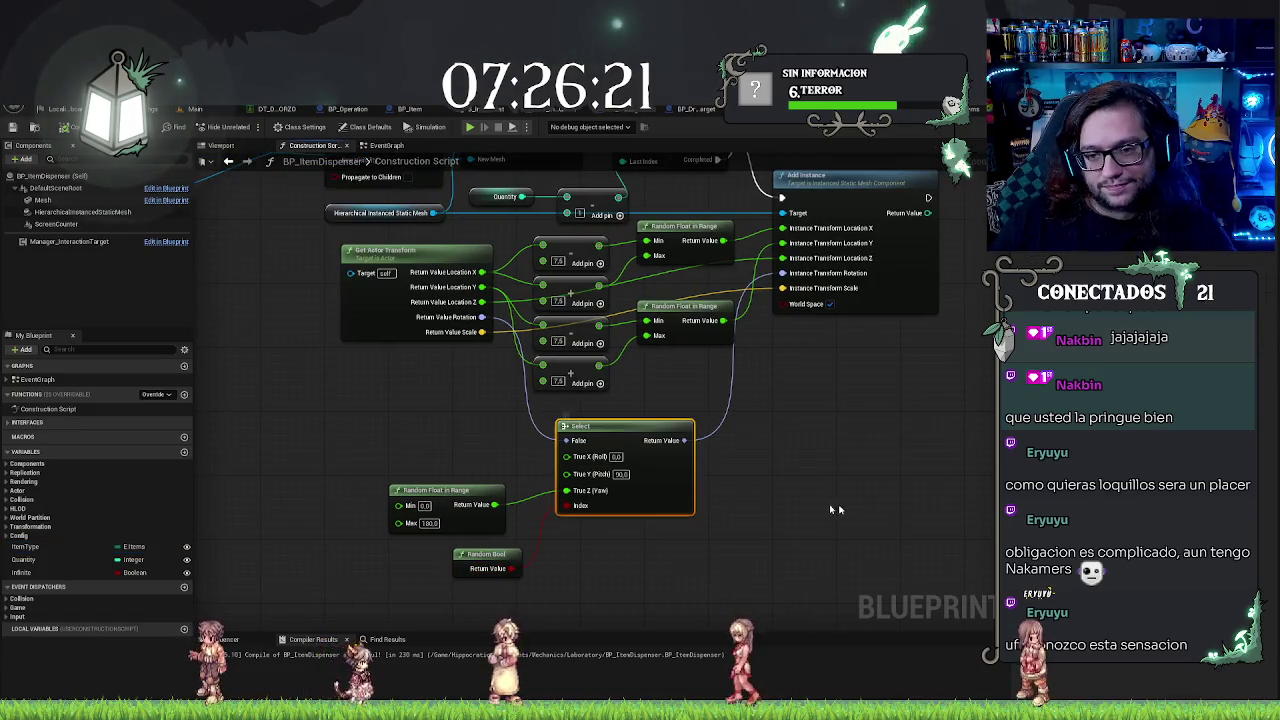
pyautogui.hotkey('ctrl', 'c')
pyautogui.hotkey('ctrl', 'v')
pyautogui.moveTo(816, 511); pyautogui.dragTo(792, 471)
pyautogui.moveTo(511, 568); pyautogui.dragTo(780, 569)
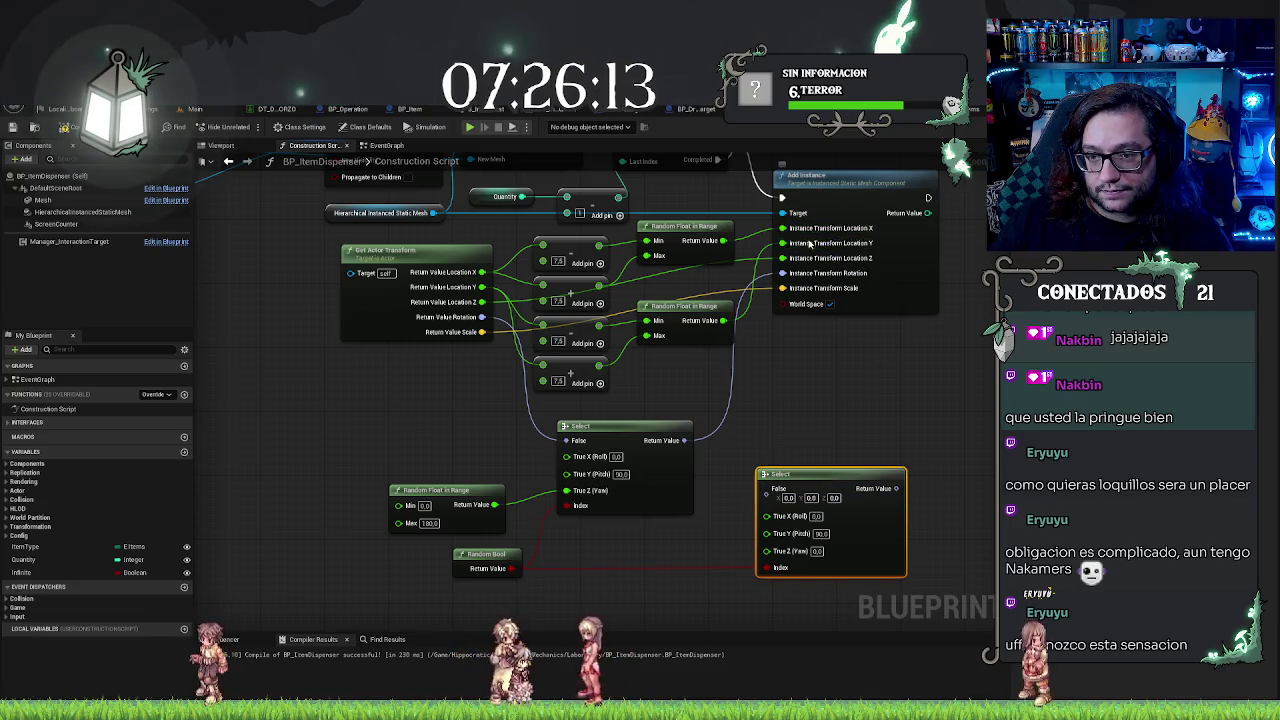
pyautogui.moveTo(791, 258); pyautogui.dragTo(895, 489)
pyautogui.click(925, 444)
pyautogui.click(800, 475)
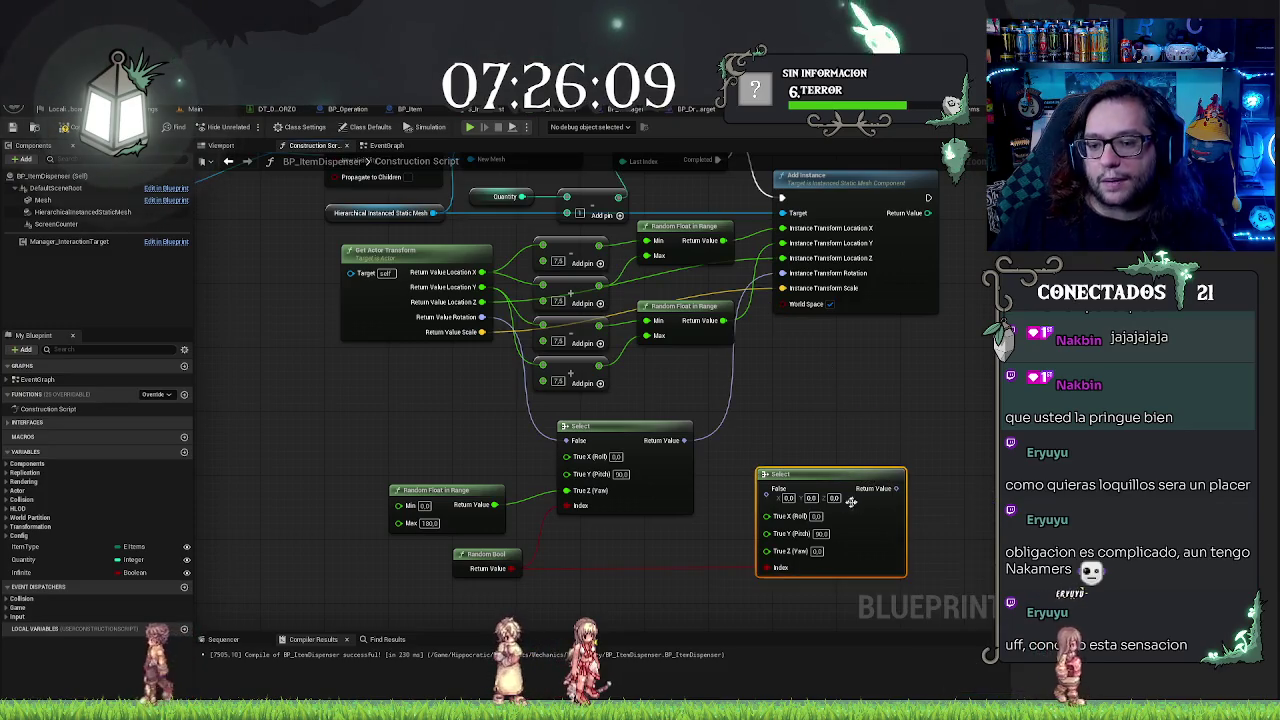
pyautogui.press('Delete')
# Step: Add a new Select node and connect the actor's Location Z into it
pyautogui.rightClick(760, 540)
pyautogui.write('select')
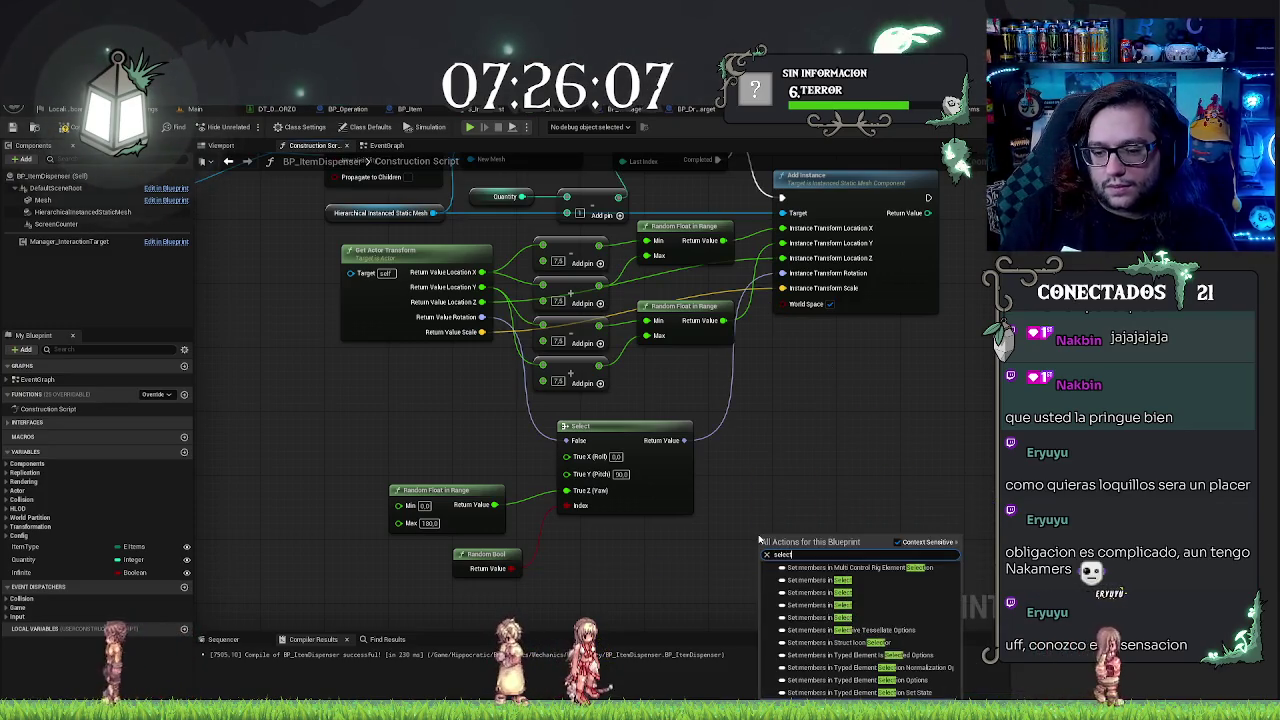
pyautogui.press('Return')
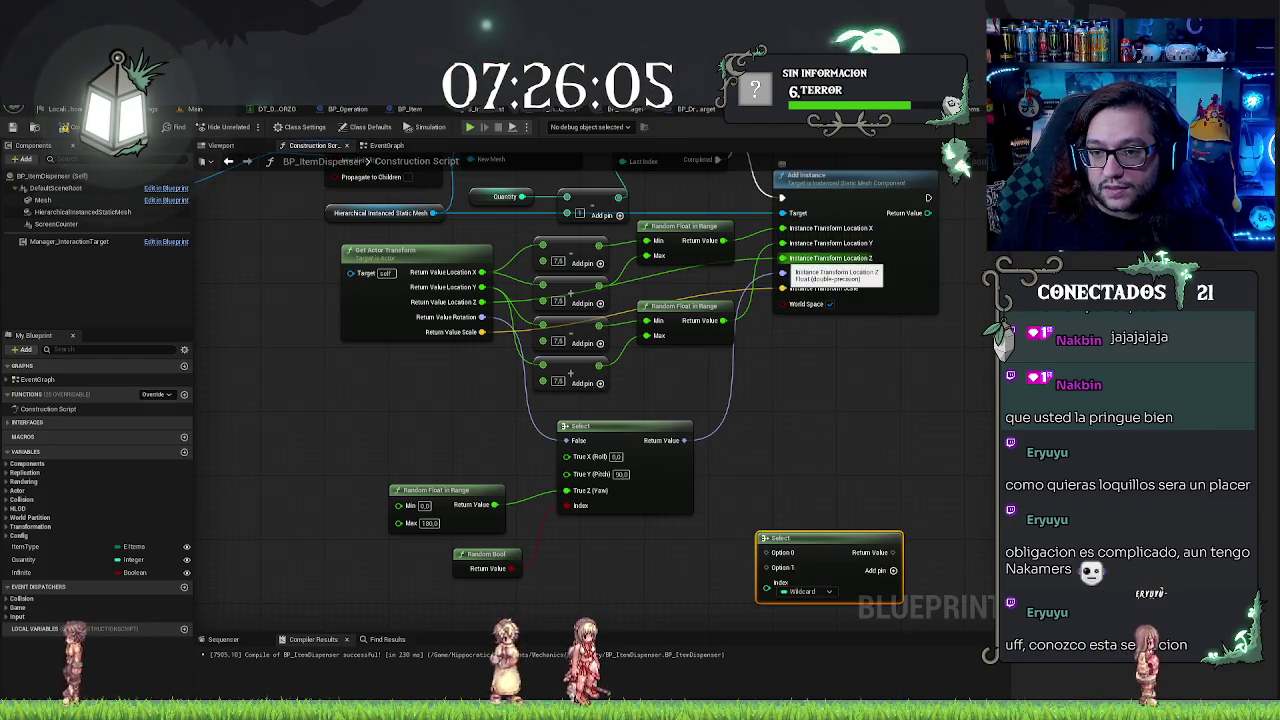
pyautogui.moveTo(783, 258); pyautogui.dragTo(893, 553)
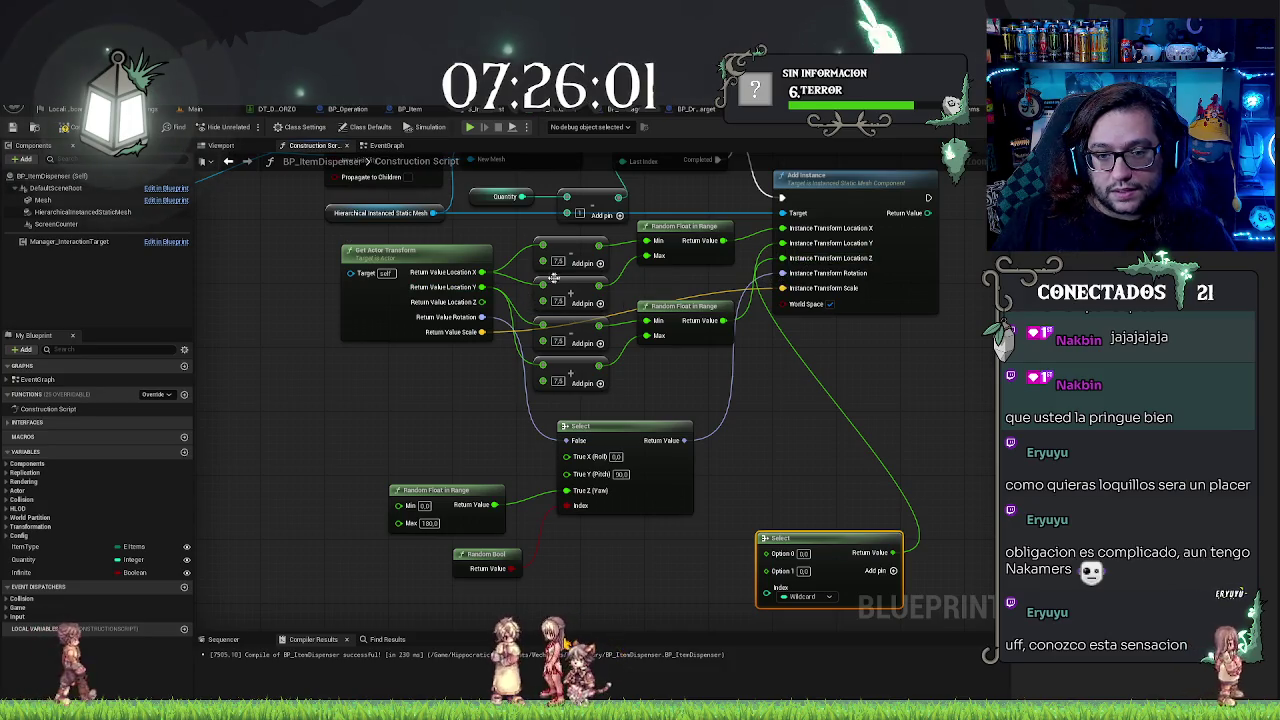
pyautogui.moveTo(482, 302); pyautogui.dragTo(555, 333)
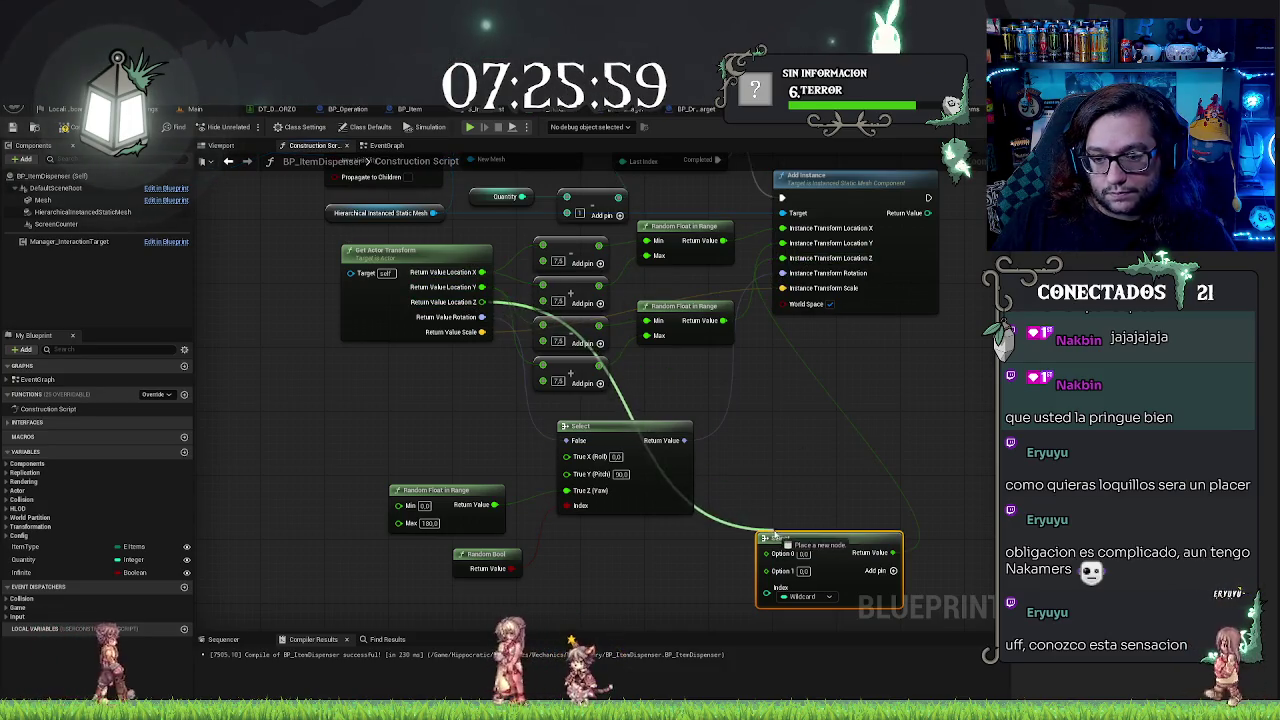
pyautogui.moveTo(780, 541); pyautogui.dragTo(766, 570)
# Step: Make the Select Boolean-indexed: Z on False, Random Bool on Index, True set to 10.0
pyautogui.click(805, 596)
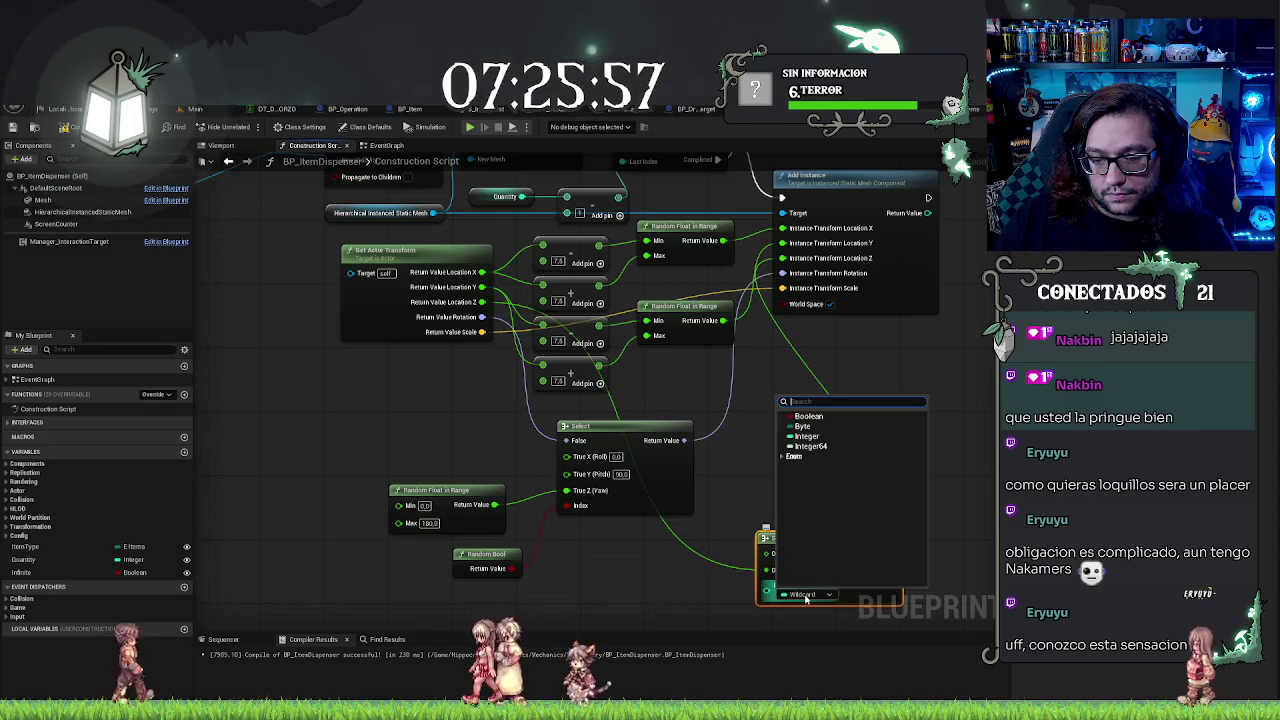
pyautogui.click(825, 416)
pyautogui.moveTo(766, 570); pyautogui.dragTo(766, 552)
pyautogui.moveTo(511, 568); pyautogui.dragTo(788, 577)
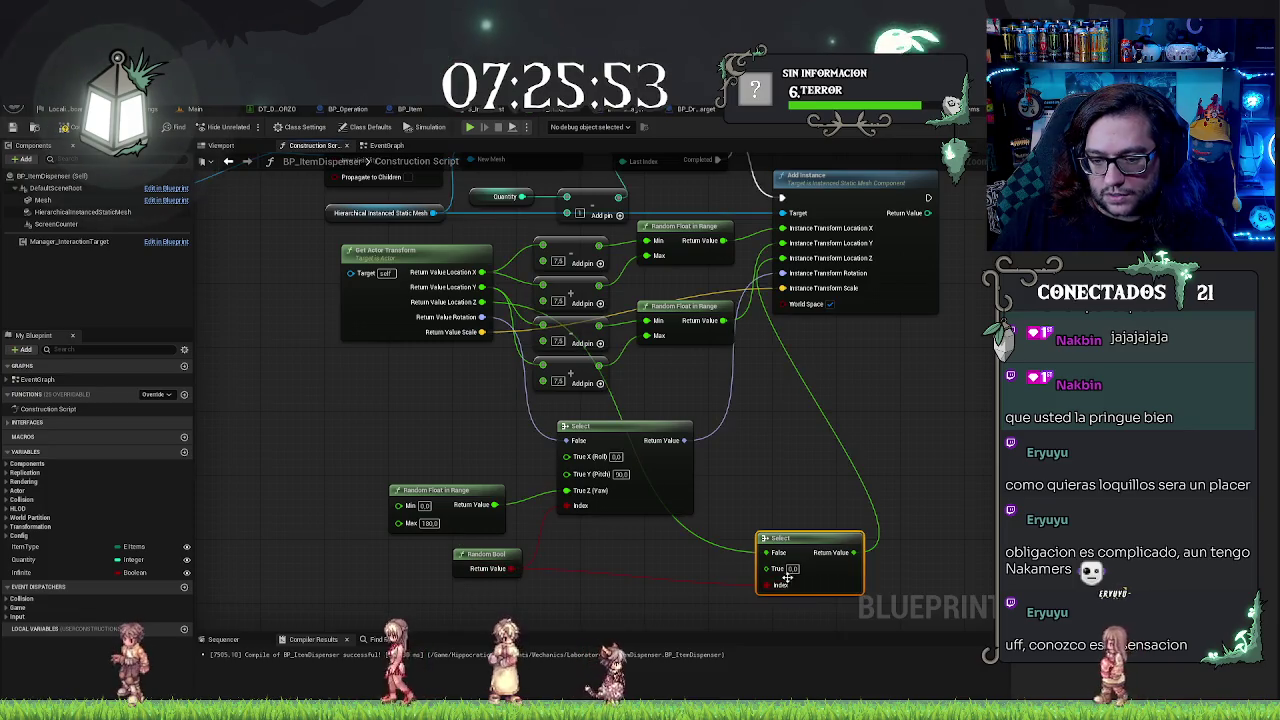
pyautogui.write('10')
pyautogui.press('Return')
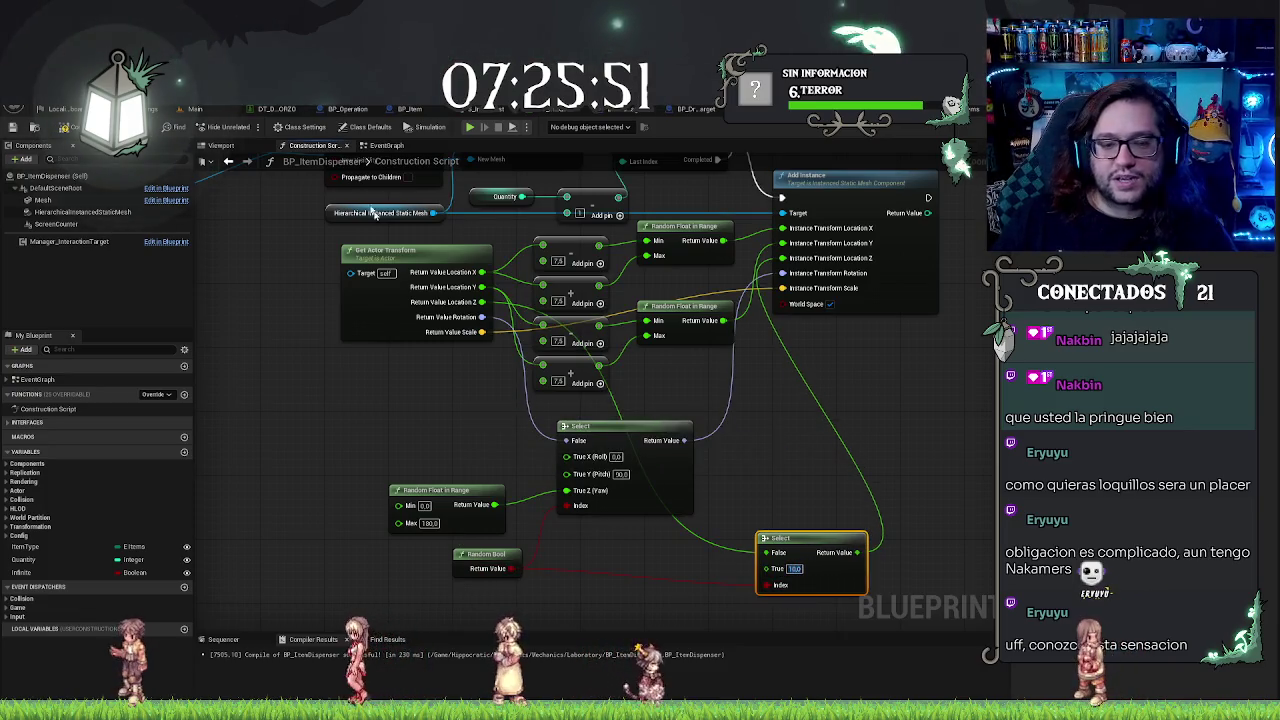
# Step: Back in the level, select a dispenser bottle and fly the camera down under the table
pyautogui.click(195, 108)
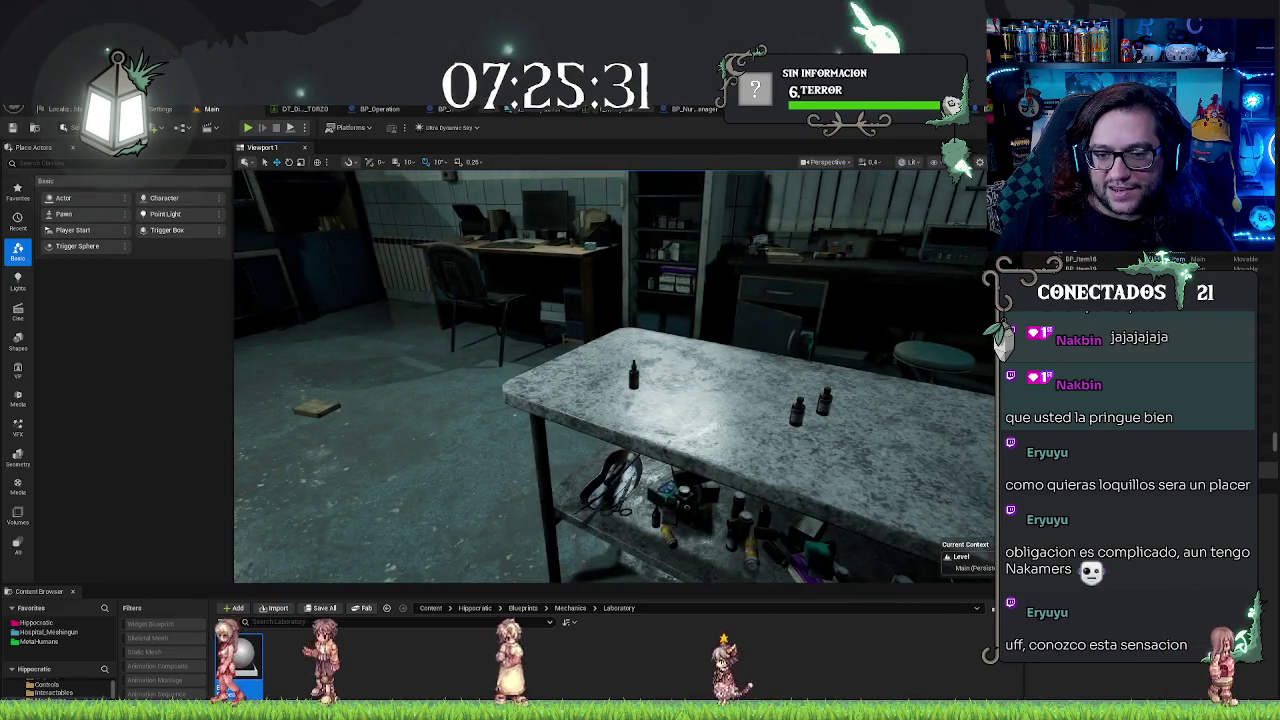
pyautogui.click(633, 375)
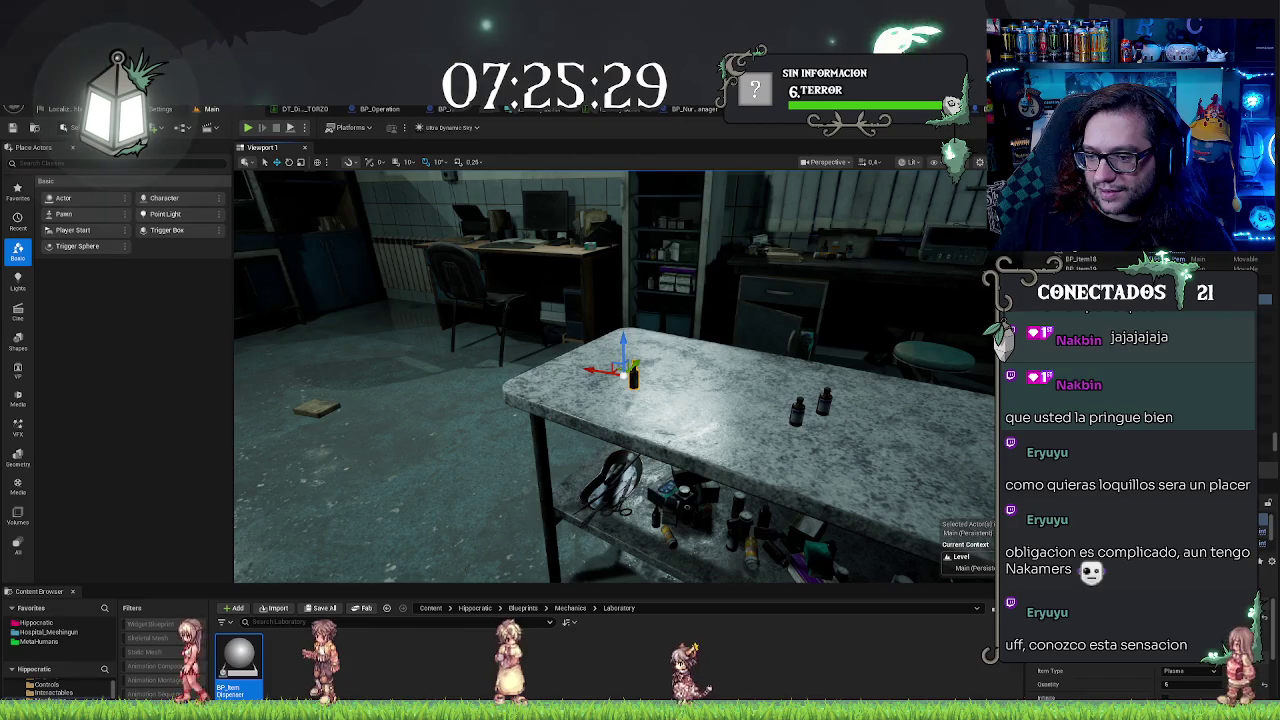
pyautogui.moveTo(615, 377)
pyautogui.mouseDown()
pyautogui.moveTo(560, 377)
pyautogui.moveTo(560, 300)
pyautogui.moveTo(600, 340)
pyautogui.moveTo(620, 420)
pyautogui.mouseUp()
pyautogui.moveTo(717, 459)
pyautogui.mouseDown()
pyautogui.moveTo(660, 369)
pyautogui.moveTo(650, 430)
pyautogui.moveTo(640, 385)
pyautogui.mouseUp()
# Step: Enter -180 in the construction script and check the bottles from around and under the table
pyautogui.hotkey('ctrl', 'e')
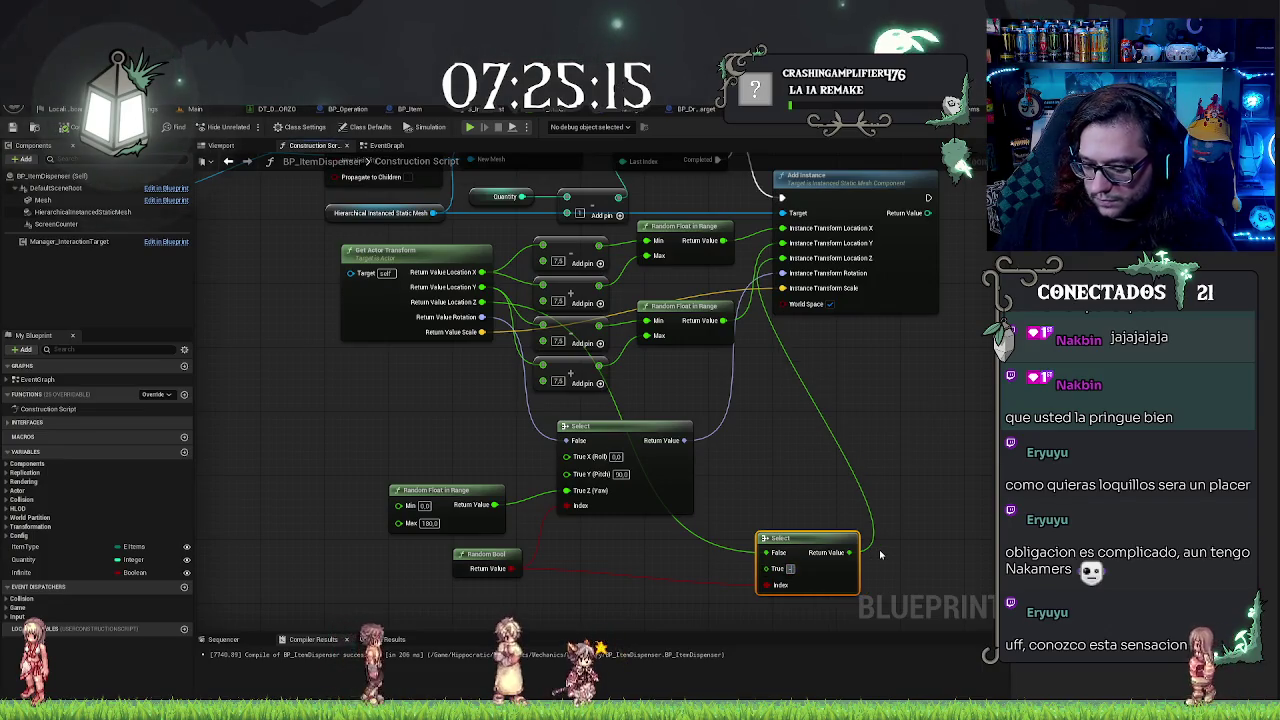
pyautogui.write('-180')
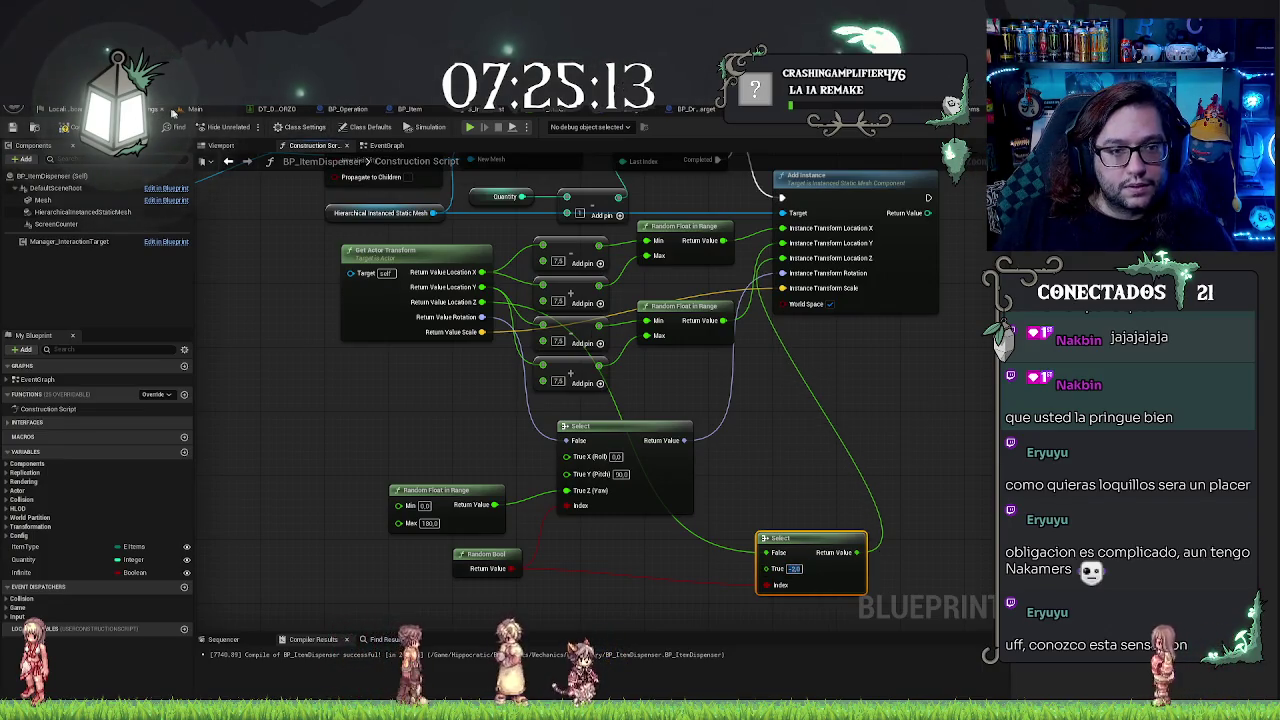
pyautogui.click(195, 108)
pyautogui.moveTo(600, 480); pyautogui.dragTo(607, 487)
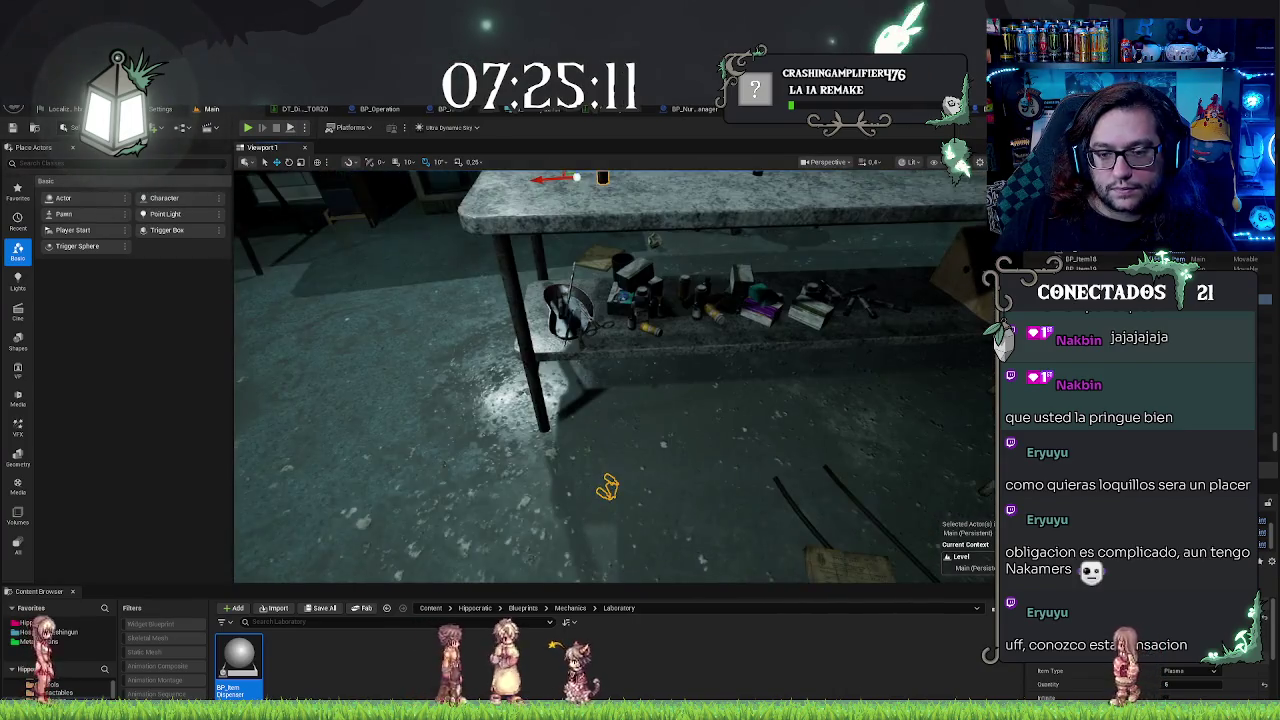
pyautogui.hotkey('ctrl', 'e')
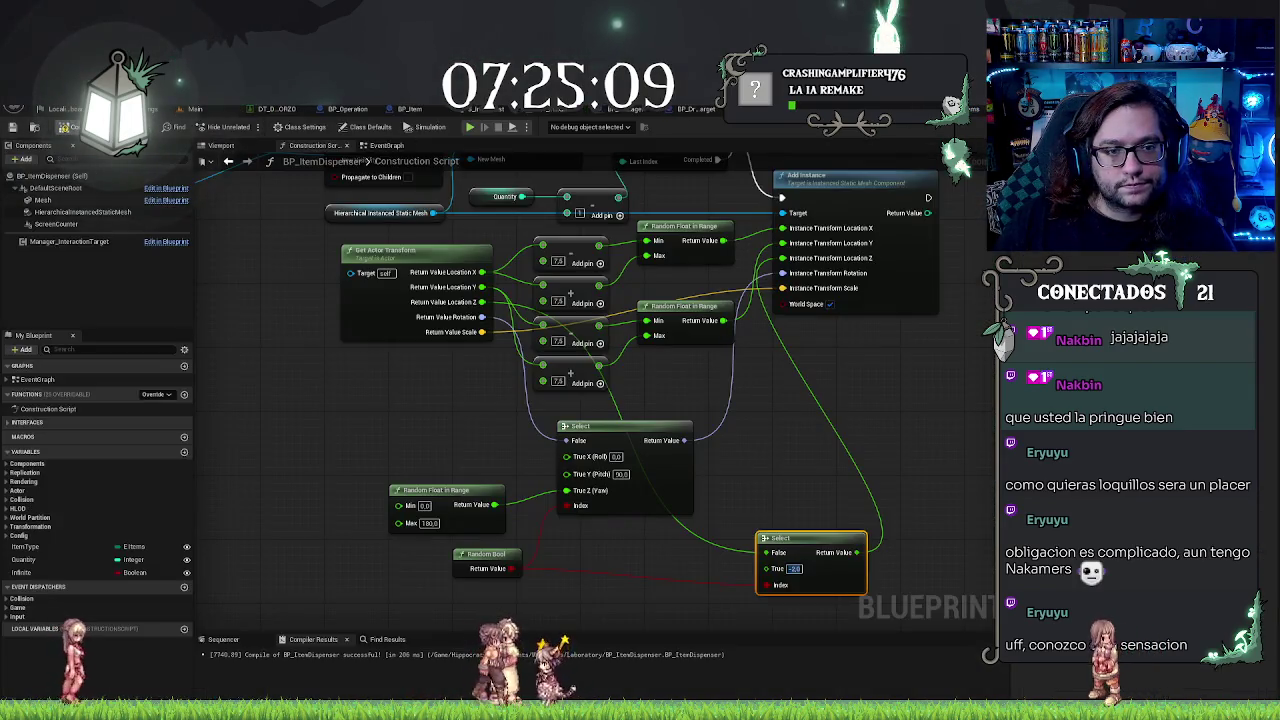
pyautogui.click(197, 108)
pyautogui.moveTo(600, 400); pyautogui.dragTo(645, 420)
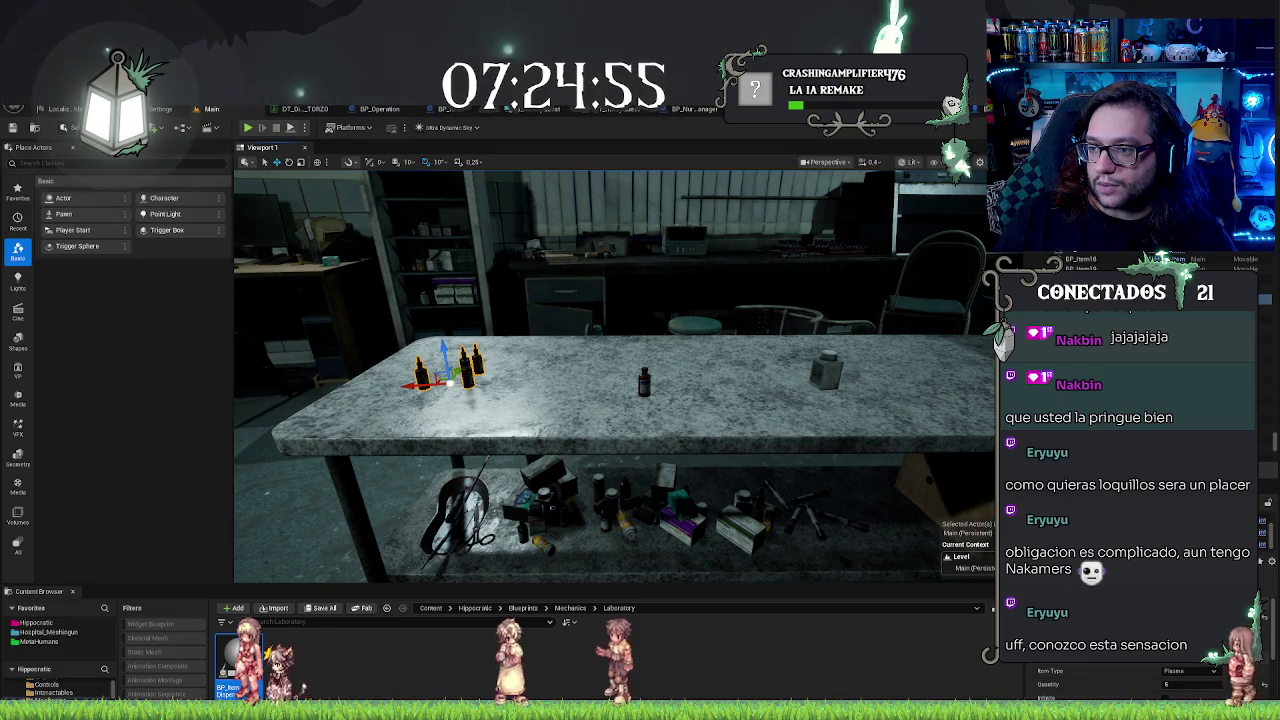
pyautogui.moveTo(645, 420); pyautogui.dragTo(659, 427)
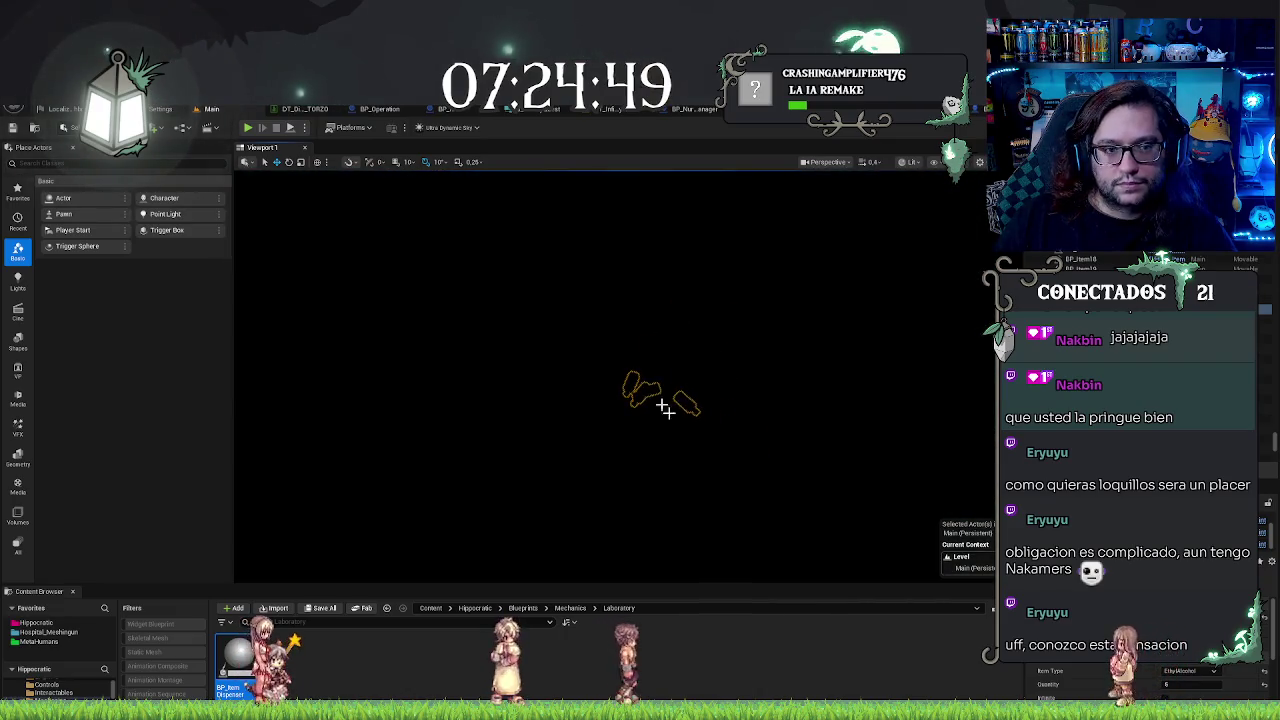
pyautogui.moveTo(698, 313); pyautogui.dragTo(704, 317)
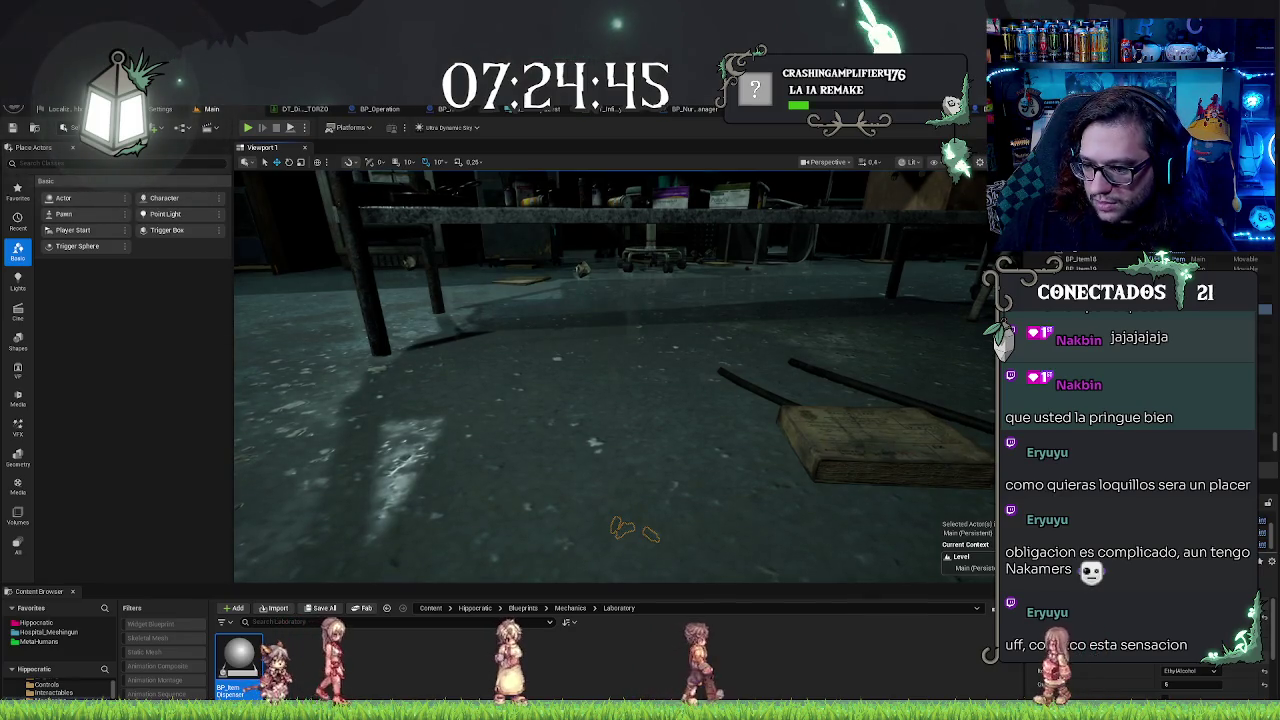
pyautogui.hotkey('ctrl', 'Tab')
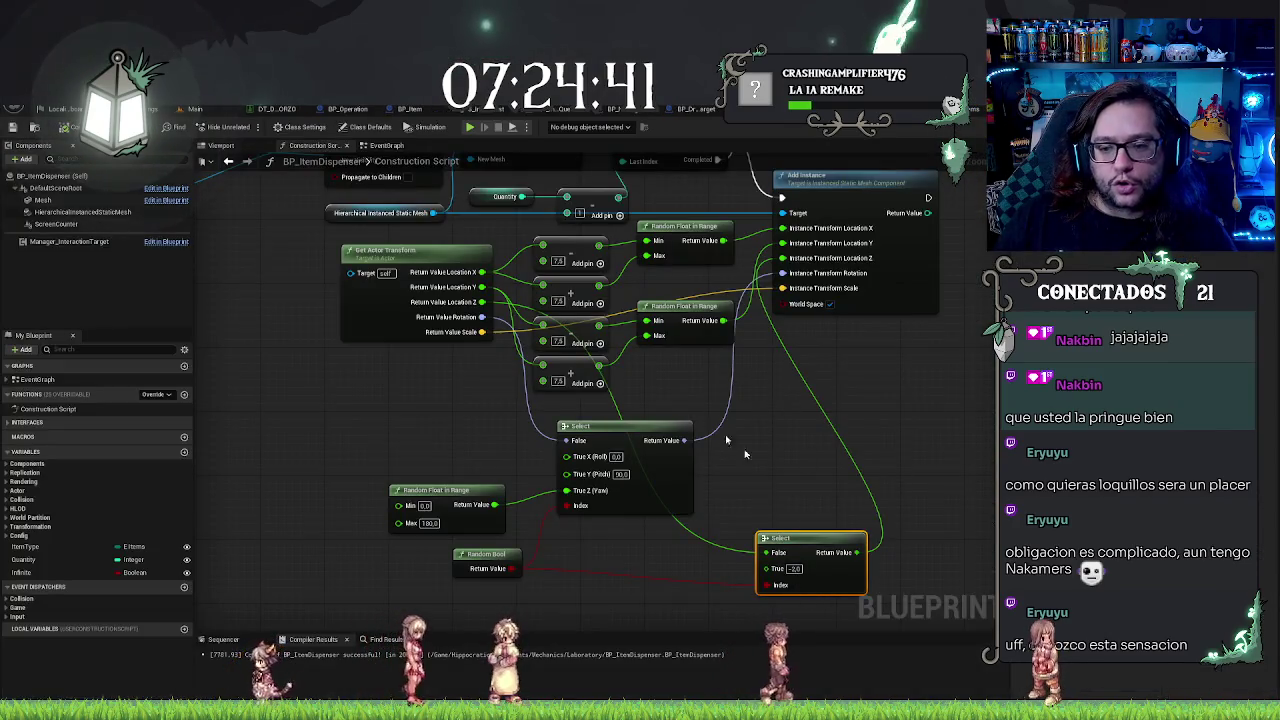
# Step: Connect the actor's Z location to the lower Select's False option
pyautogui.moveTo(481, 302)
pyautogui.mouseDown()
pyautogui.moveTo(585, 455)
pyautogui.moveTo(724, 550)
pyautogui.mouseUp()
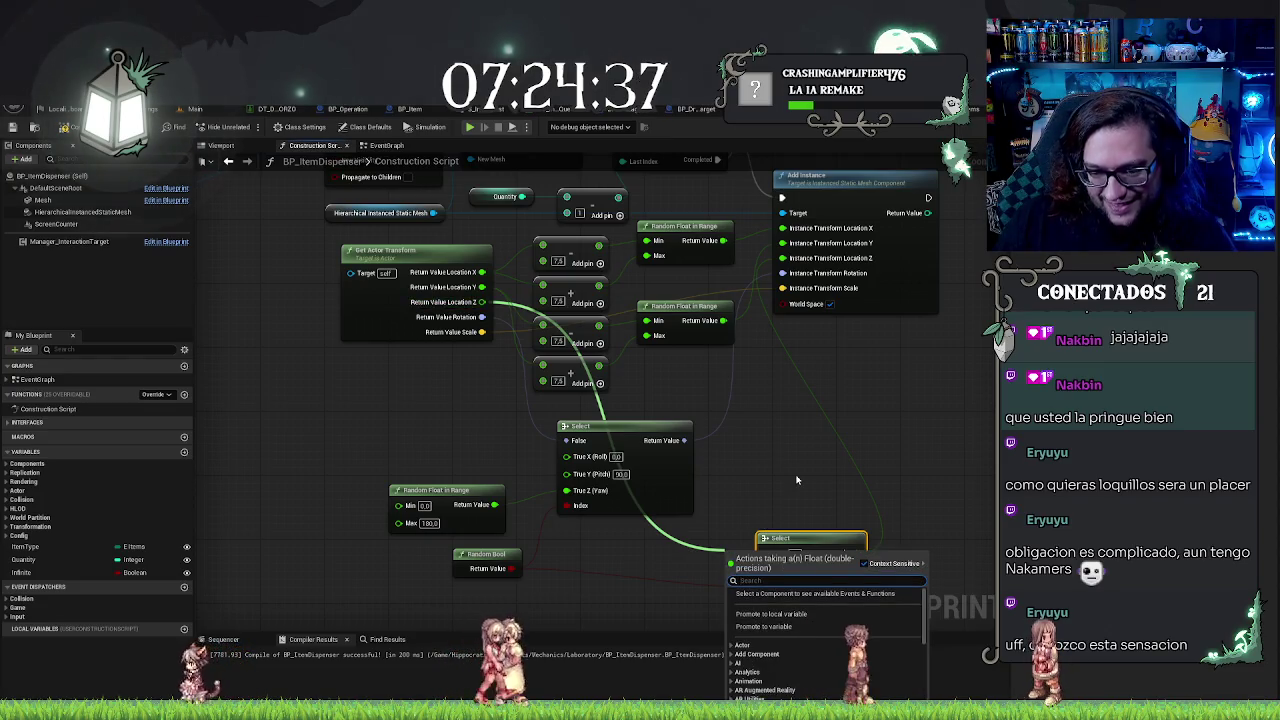
pyautogui.moveTo(723, 549); pyautogui.dragTo(750, 551)
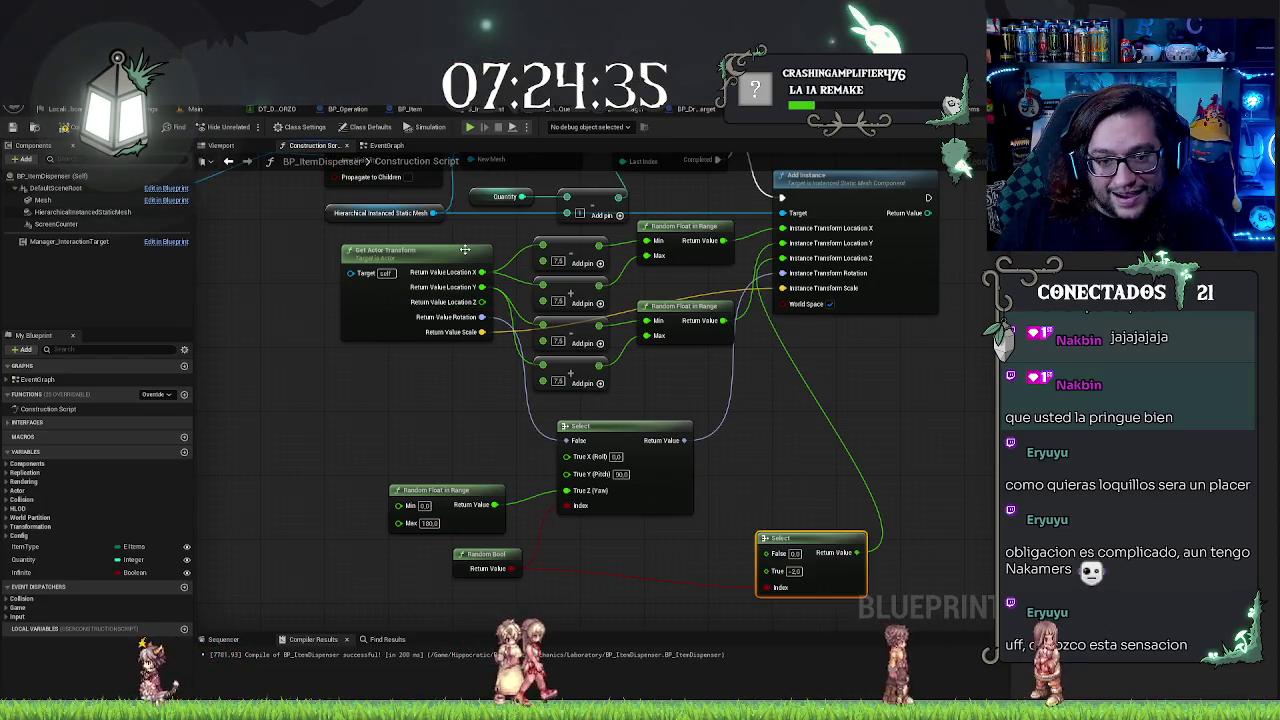
pyautogui.moveTo(481, 302)
pyautogui.mouseDown()
pyautogui.moveTo(595, 440)
pyautogui.moveTo(771, 555)
pyautogui.mouseUp()
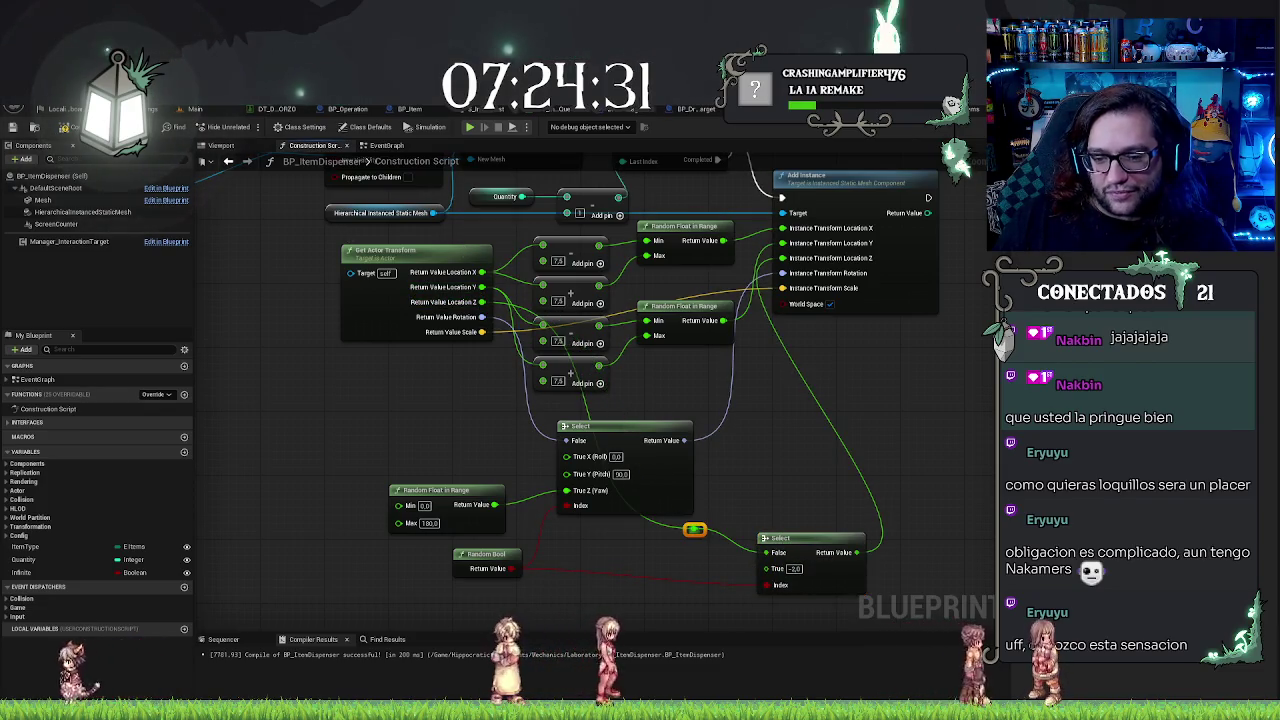
# Step: Branch the Z value into an Add node of 2.0 feeding the Select's True option
pyautogui.moveTo(700, 530); pyautogui.dragTo(704, 572)
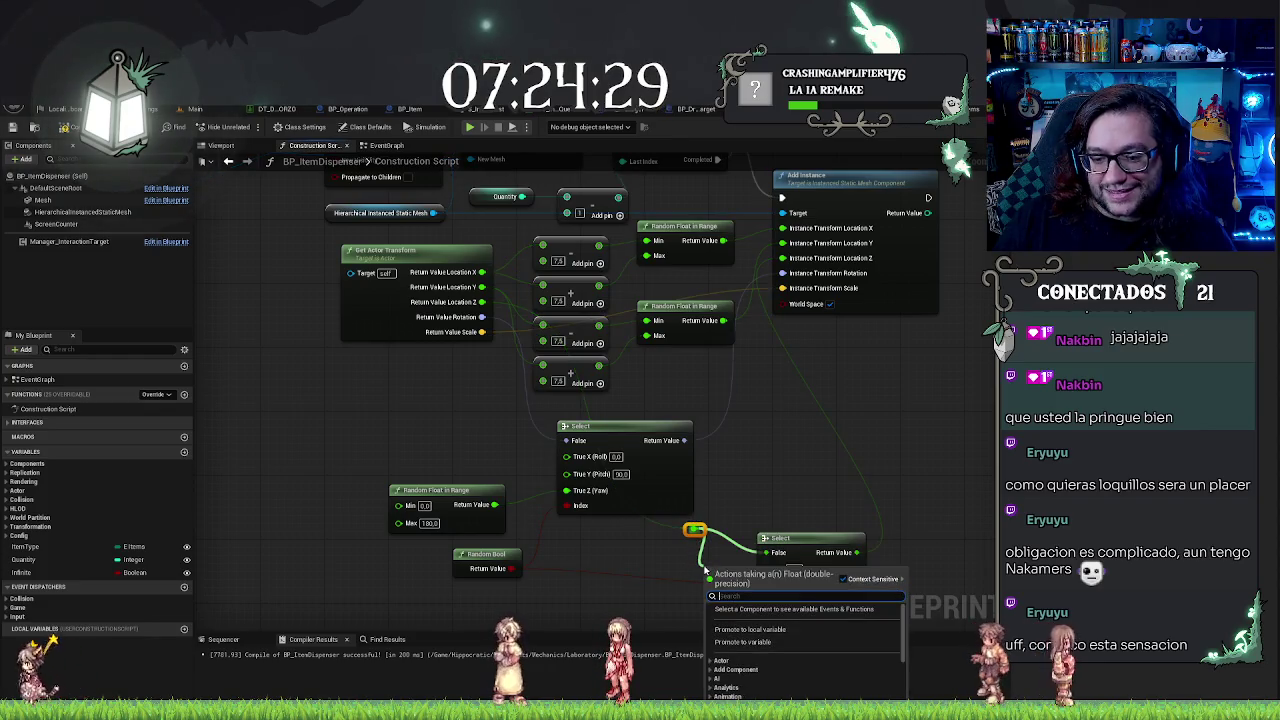
pyautogui.write('s')
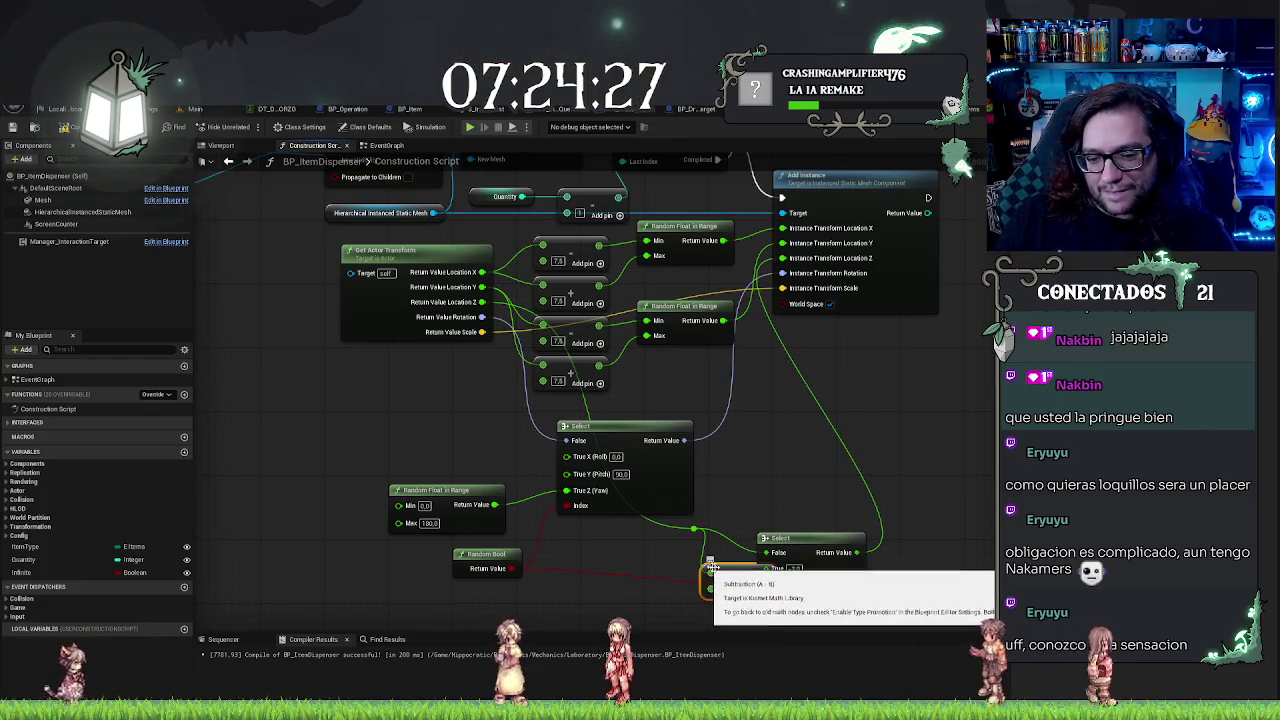
pyautogui.click(745, 621)
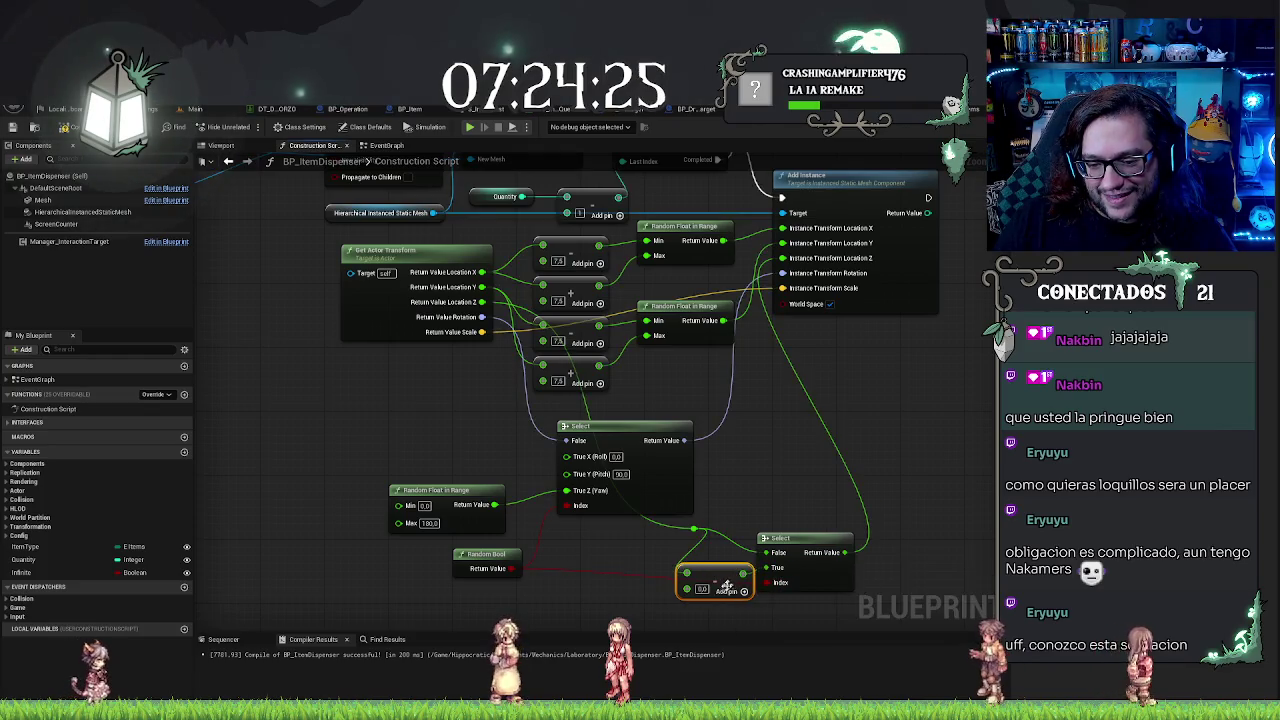
pyautogui.click(703, 590)
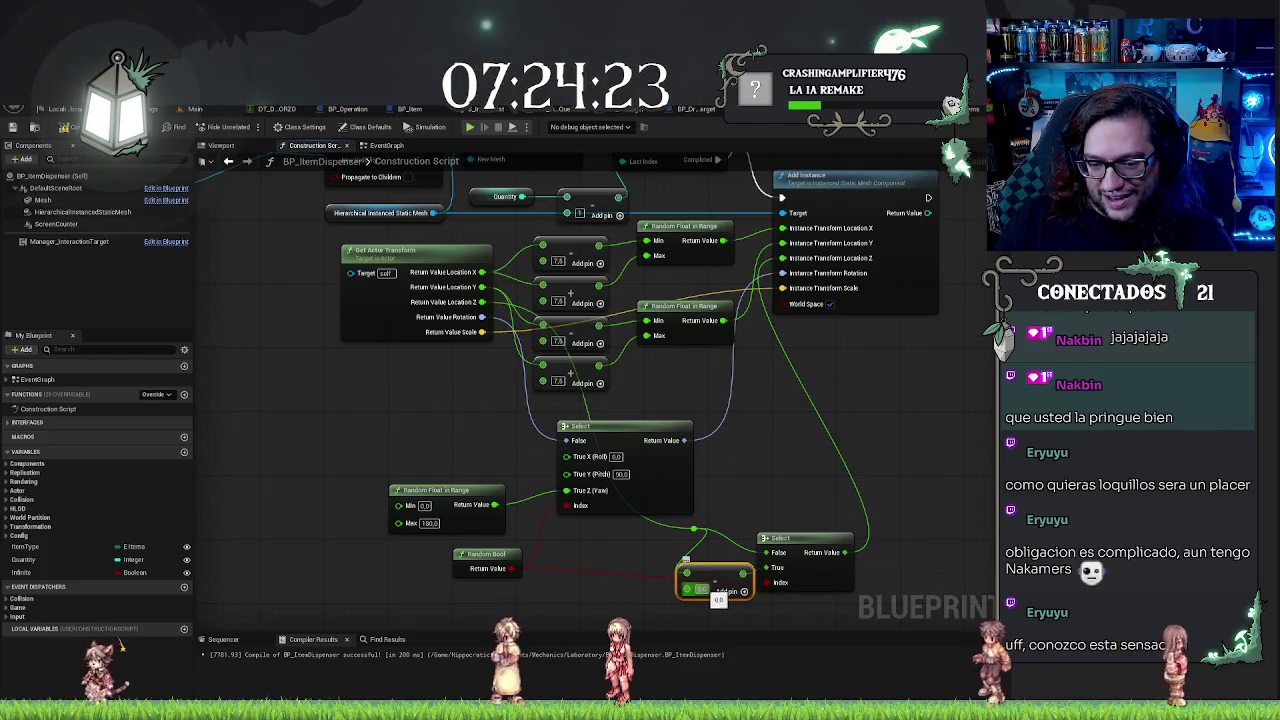
pyautogui.rightClick(726, 576)
pyautogui.write('add')
pyautogui.moveTo(742, 575)
pyautogui.mouseDown()
pyautogui.moveTo(697, 537)
pyautogui.moveTo(722, 570)
pyautogui.moveTo(704, 580)
pyautogui.mouseUp()
pyautogui.press('Return')
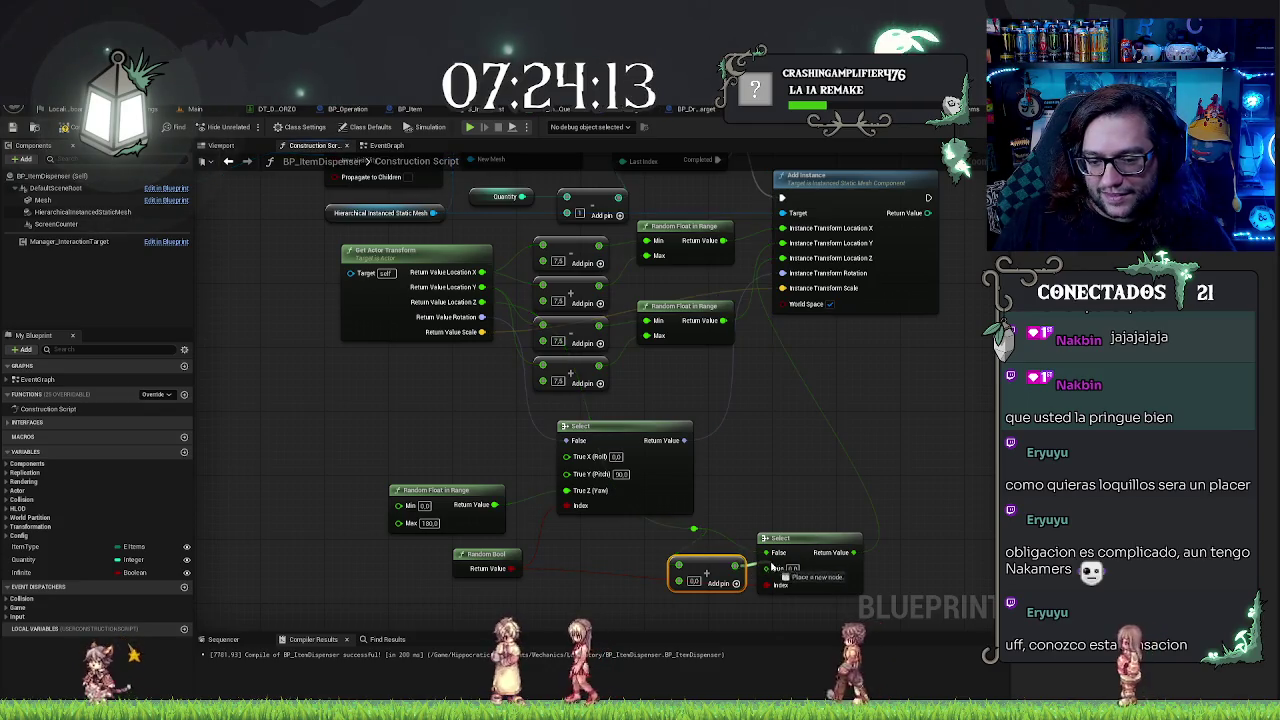
pyautogui.moveTo(766, 568); pyautogui.dragTo(736, 583)
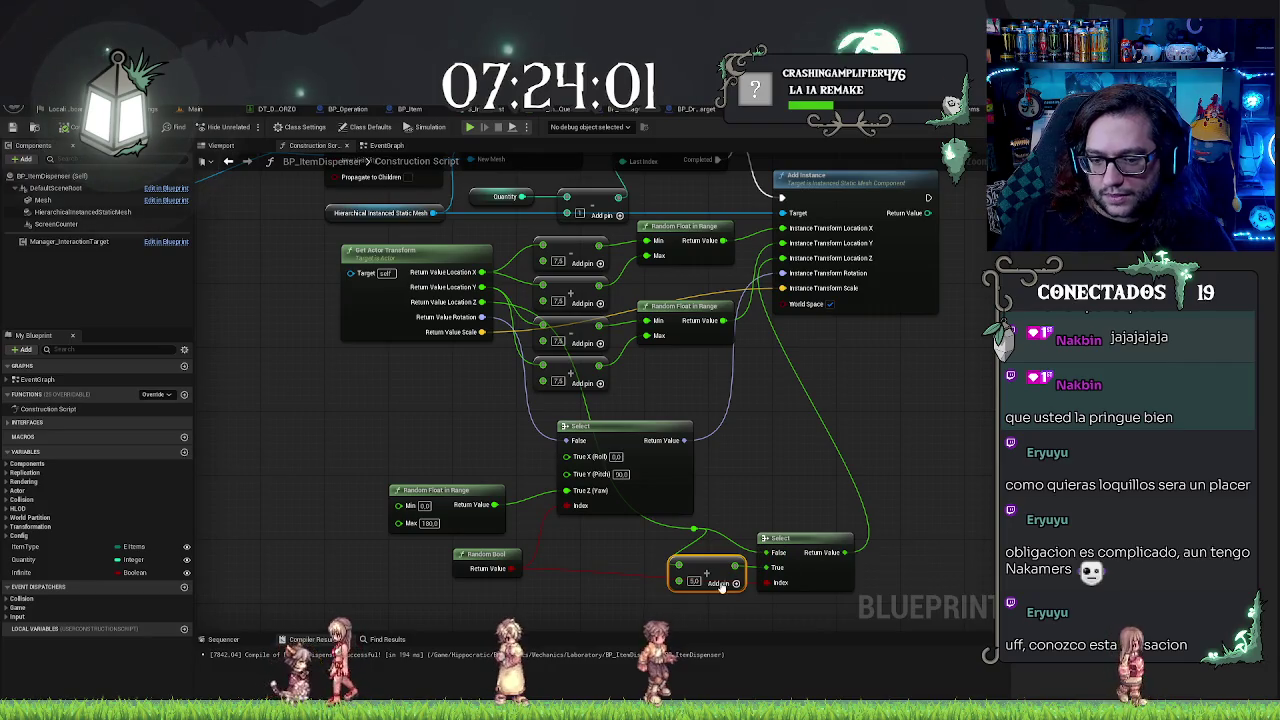
pyautogui.click(571, 594)
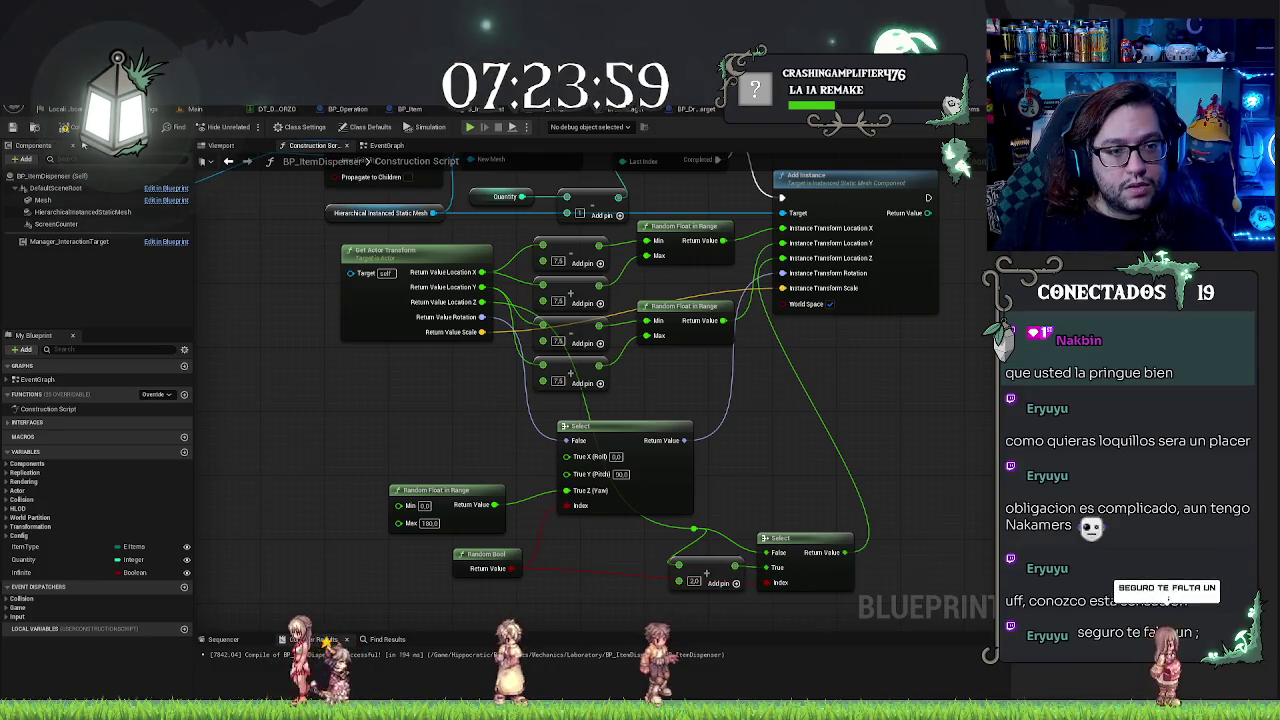
# Step: Return to the level and move the camera in close to the bottles
pyautogui.click(195, 108)
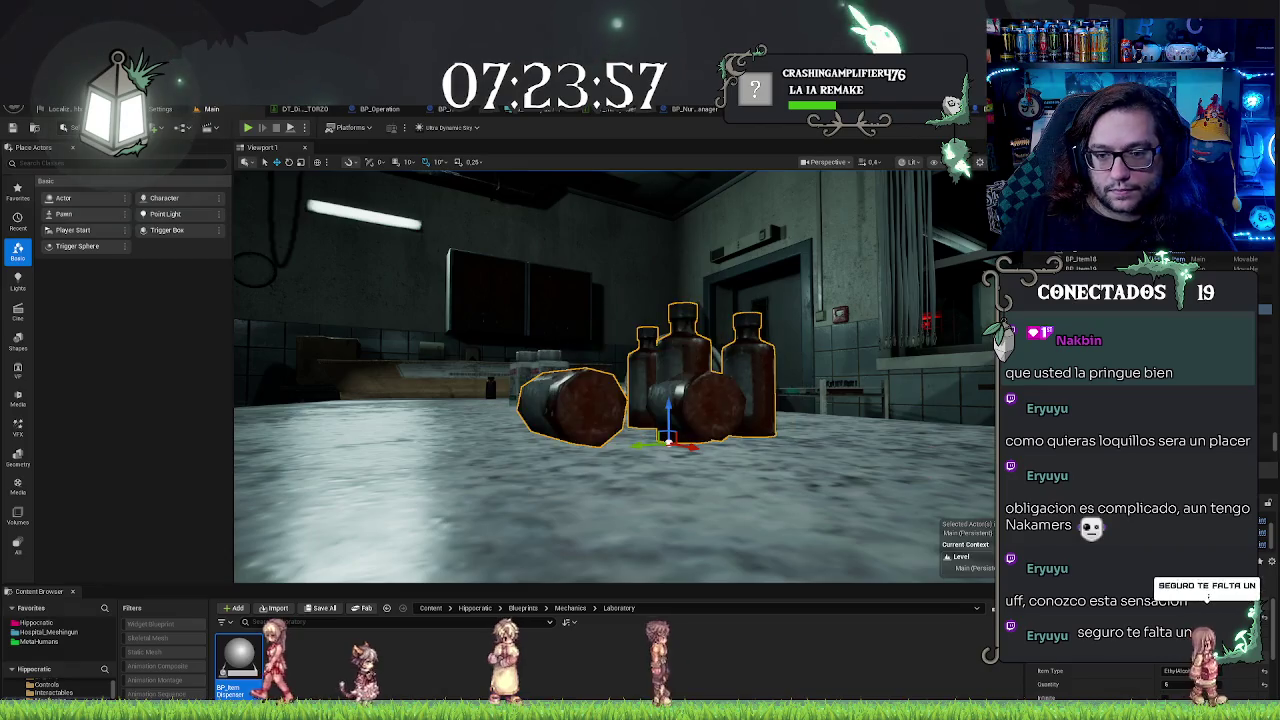
pyautogui.press('w')
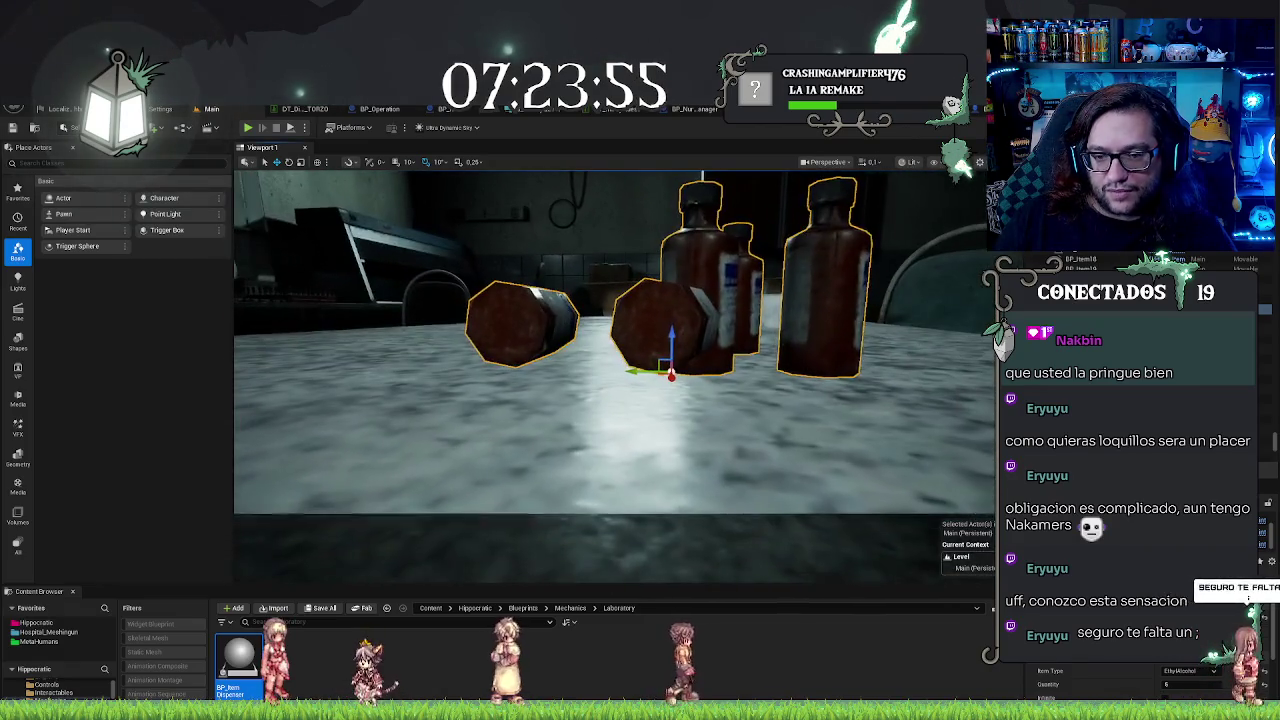
pyautogui.press('a')
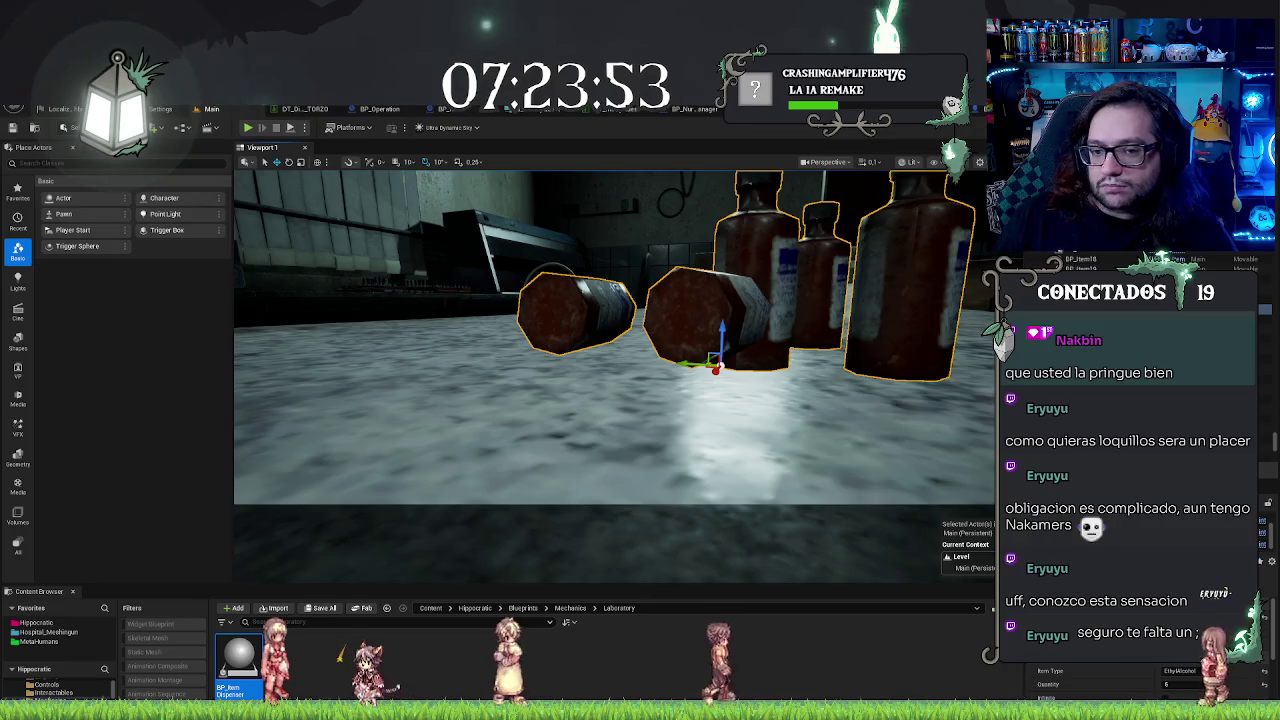
pyautogui.press('w')
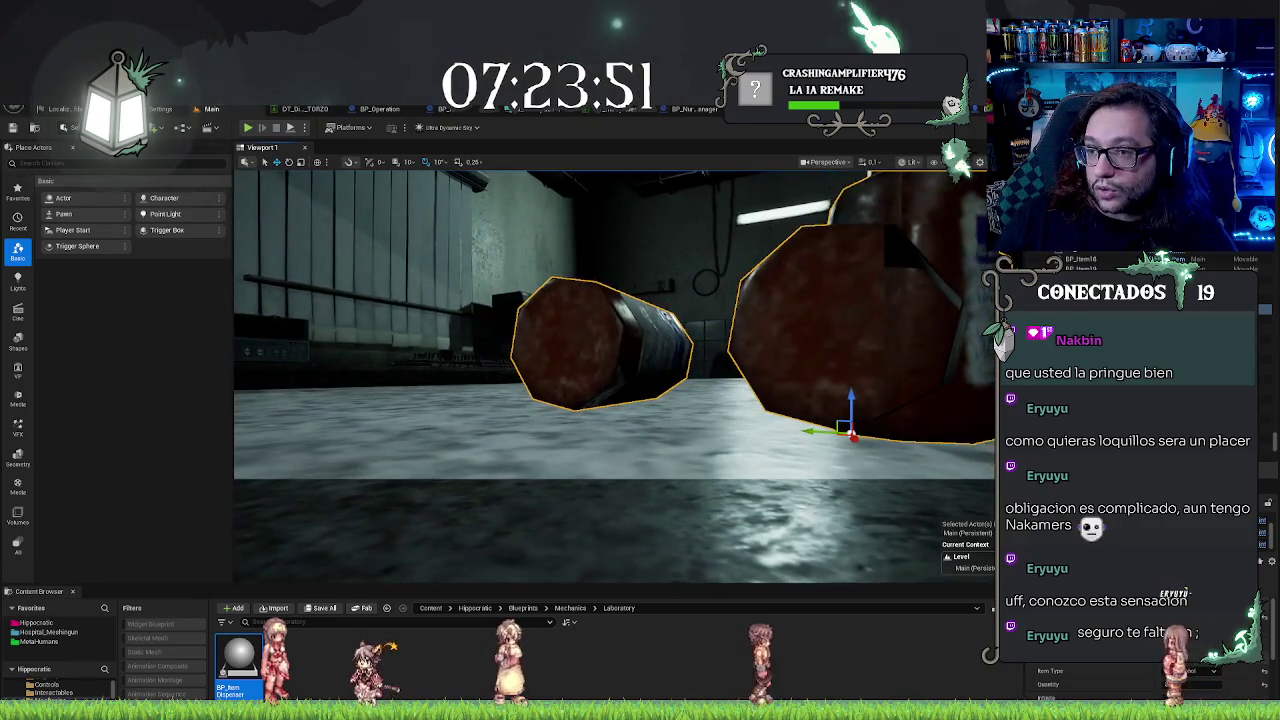
# Step: Change the Add node's value to 1, then select the dispenser on the table
pyautogui.click(445, 108)
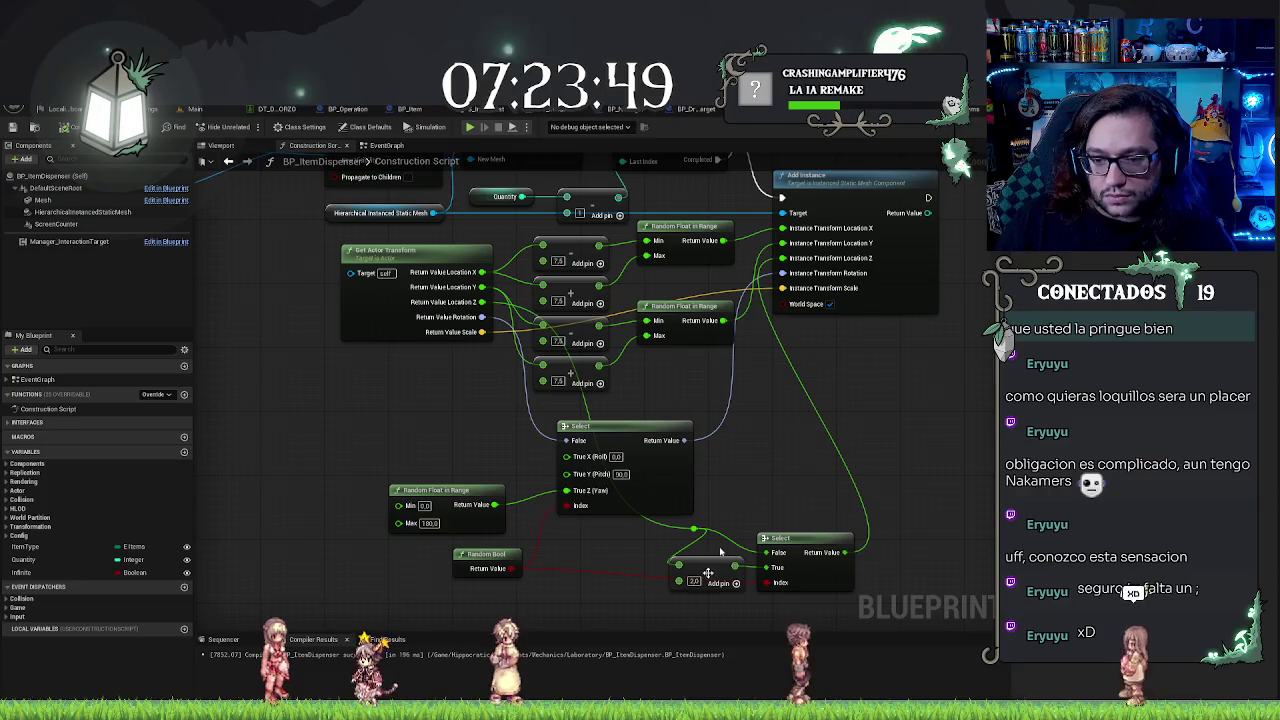
pyautogui.write('1.5')
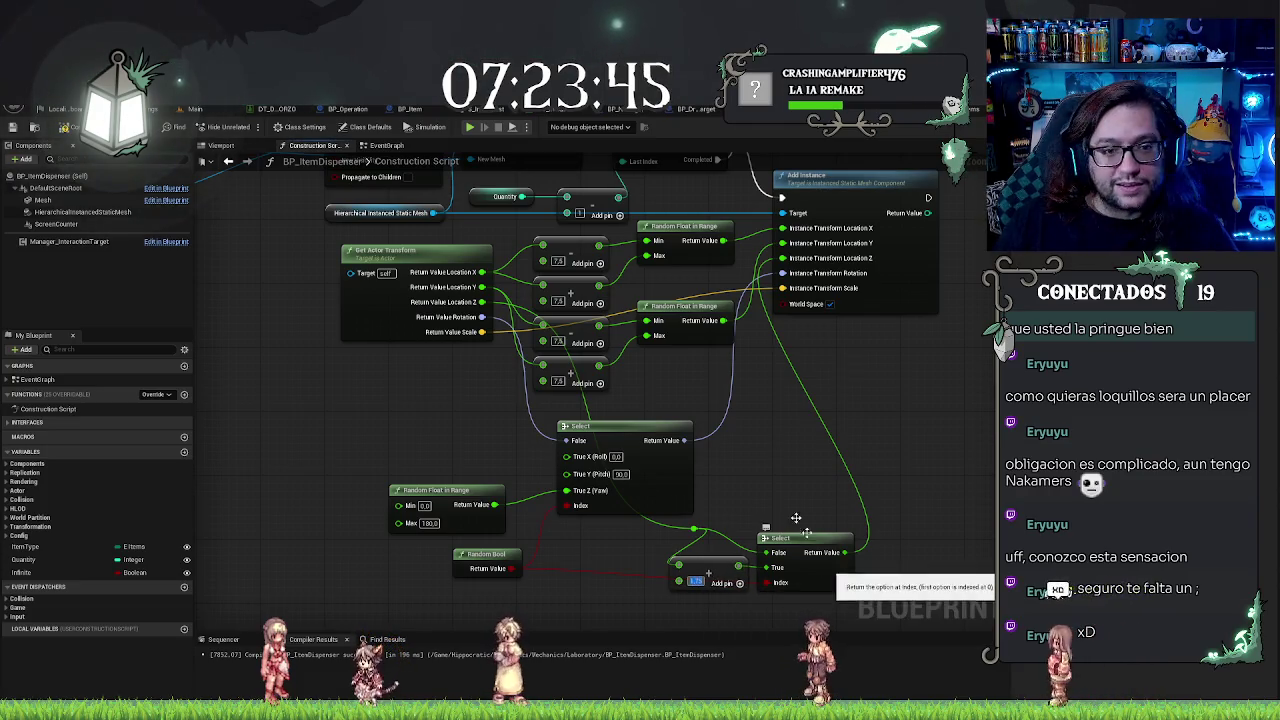
pyautogui.click(195, 108)
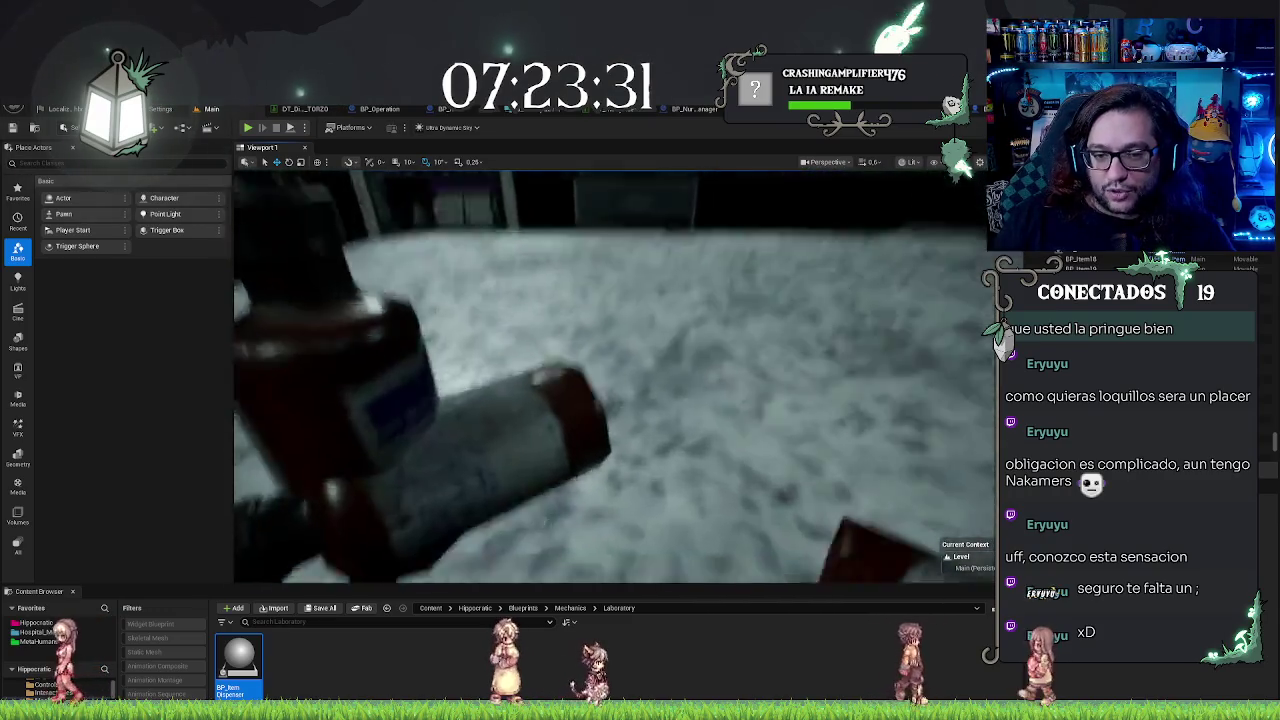
pyautogui.click(600, 410)
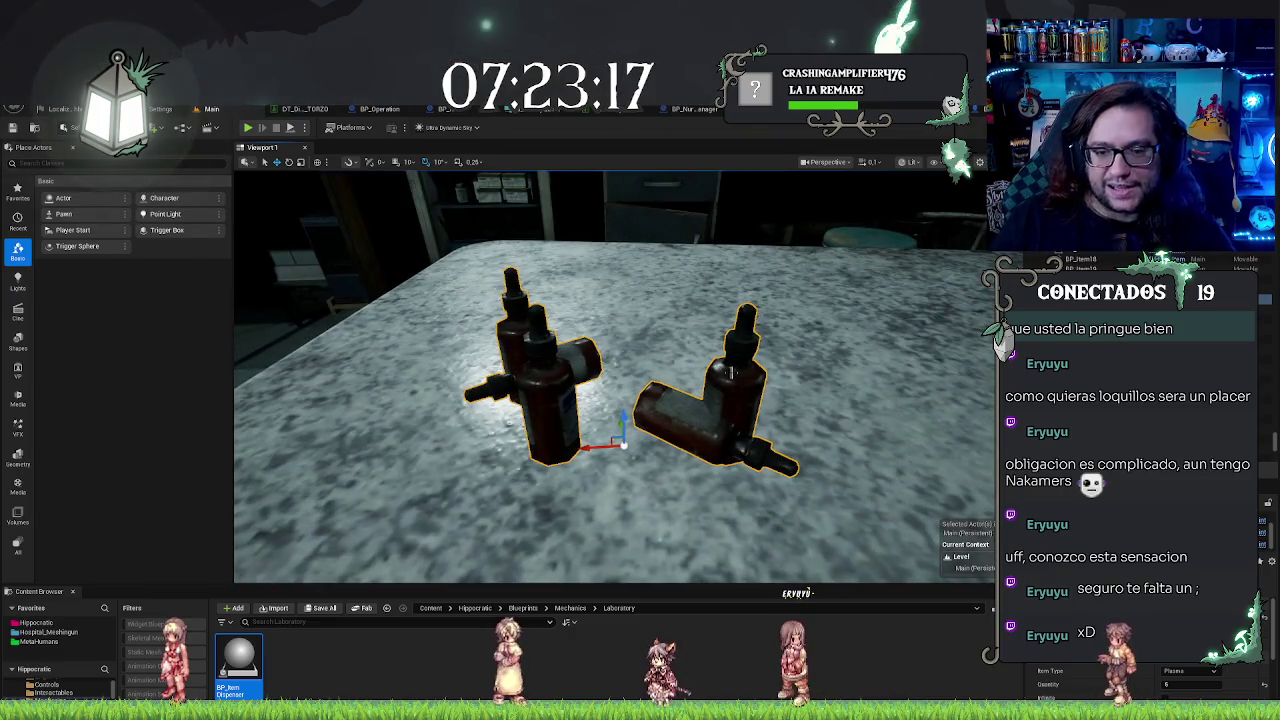
# Step: Deselect the bottle cluster and orbit the viewport down to a low side view of the bottles
pyautogui.scroll(-4, 576, 242)
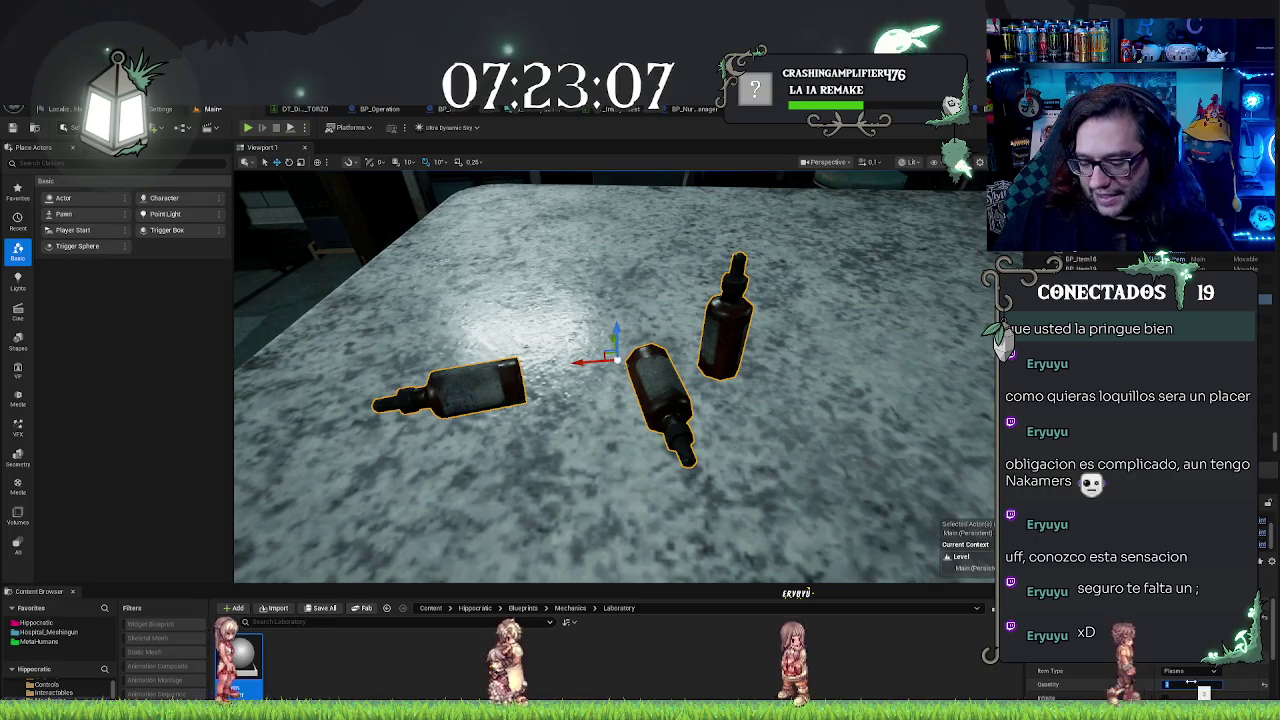
pyautogui.scroll(-3, 614, 377)
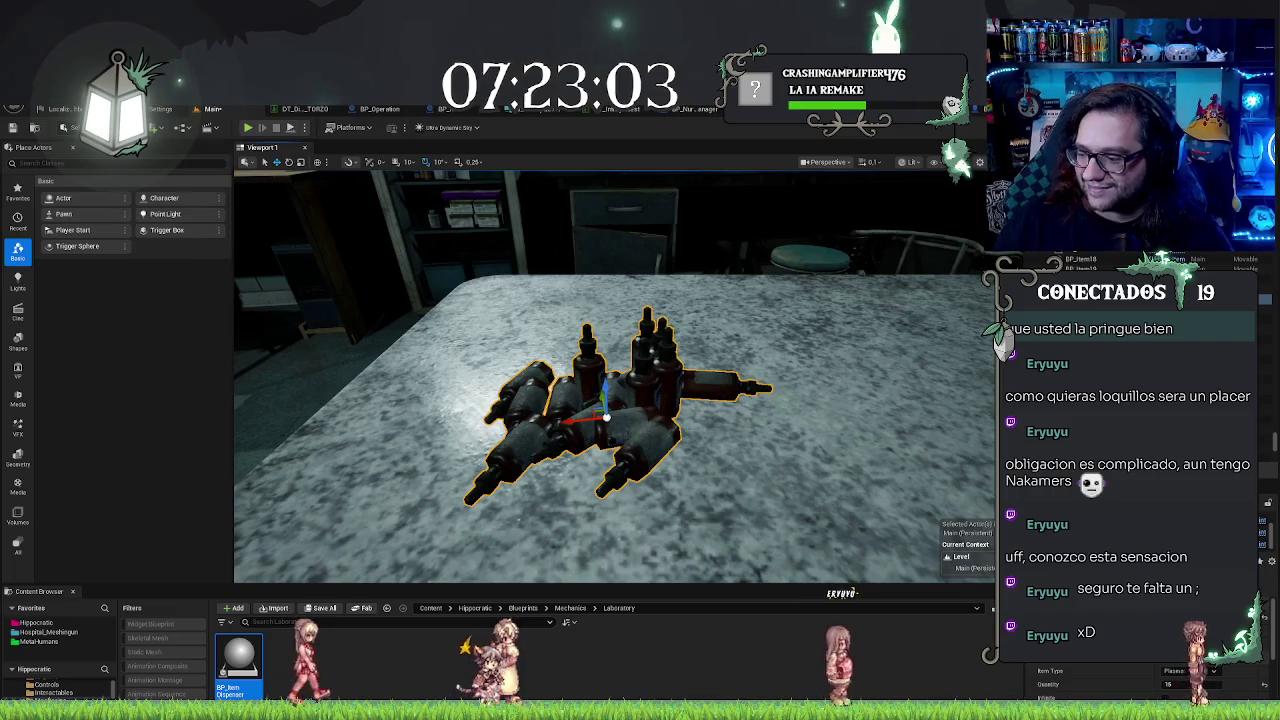
pyautogui.click(700, 470)
pyautogui.moveTo(700, 470)
pyautogui.mouseDown()
pyautogui.moveTo(690, 500)
pyautogui.moveTo(650, 530)
pyautogui.mouseUp()
pyautogui.scroll(5, 614, 377)
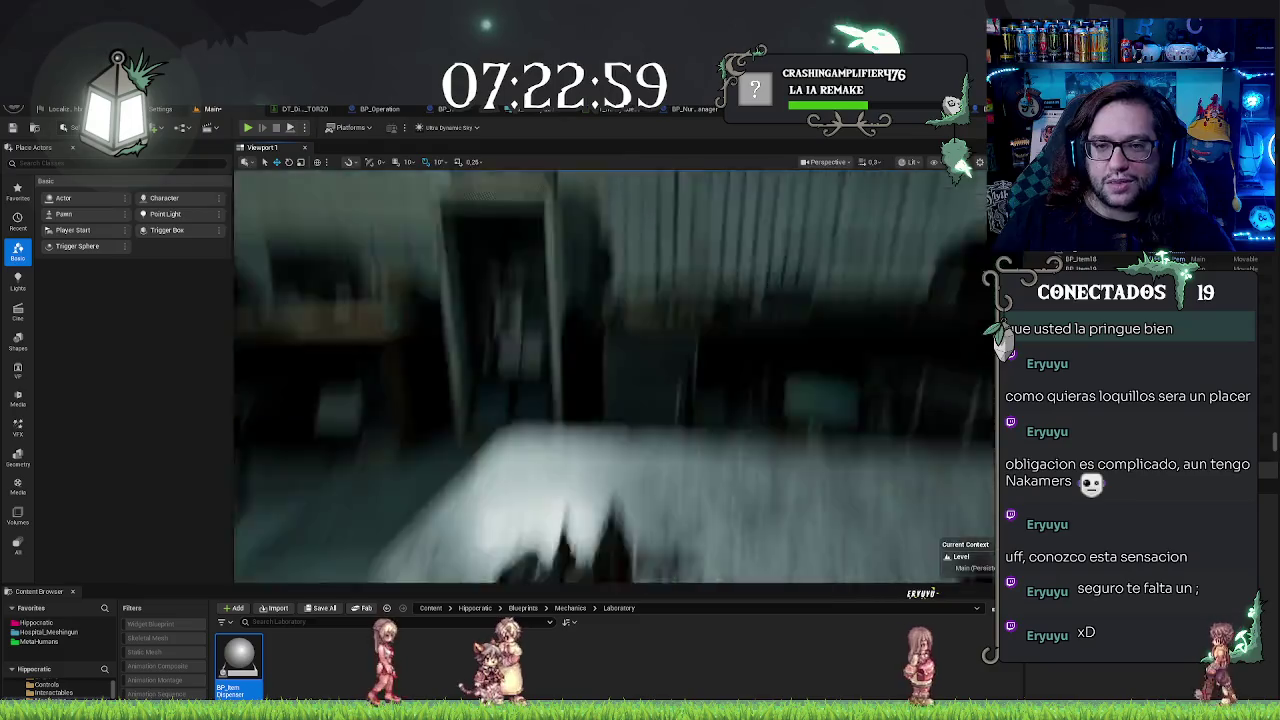
pyautogui.scroll(-5, 614, 377)
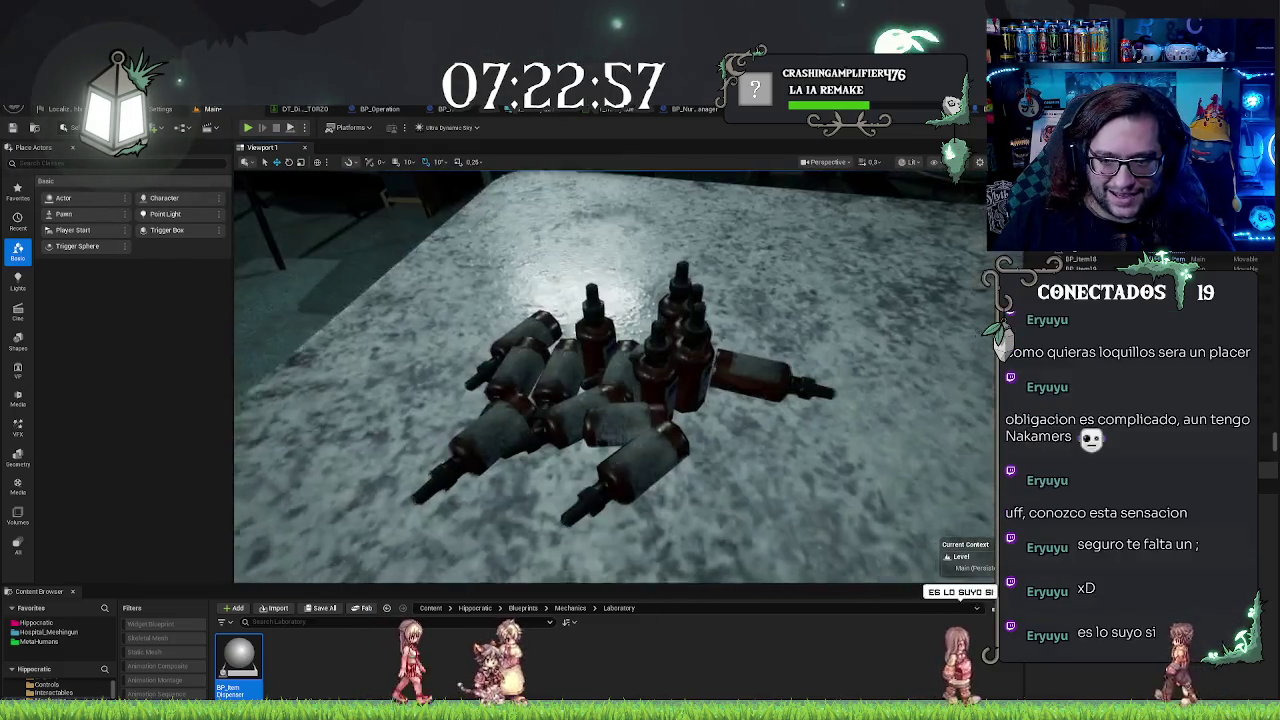
pyautogui.scroll(2, 614, 377)
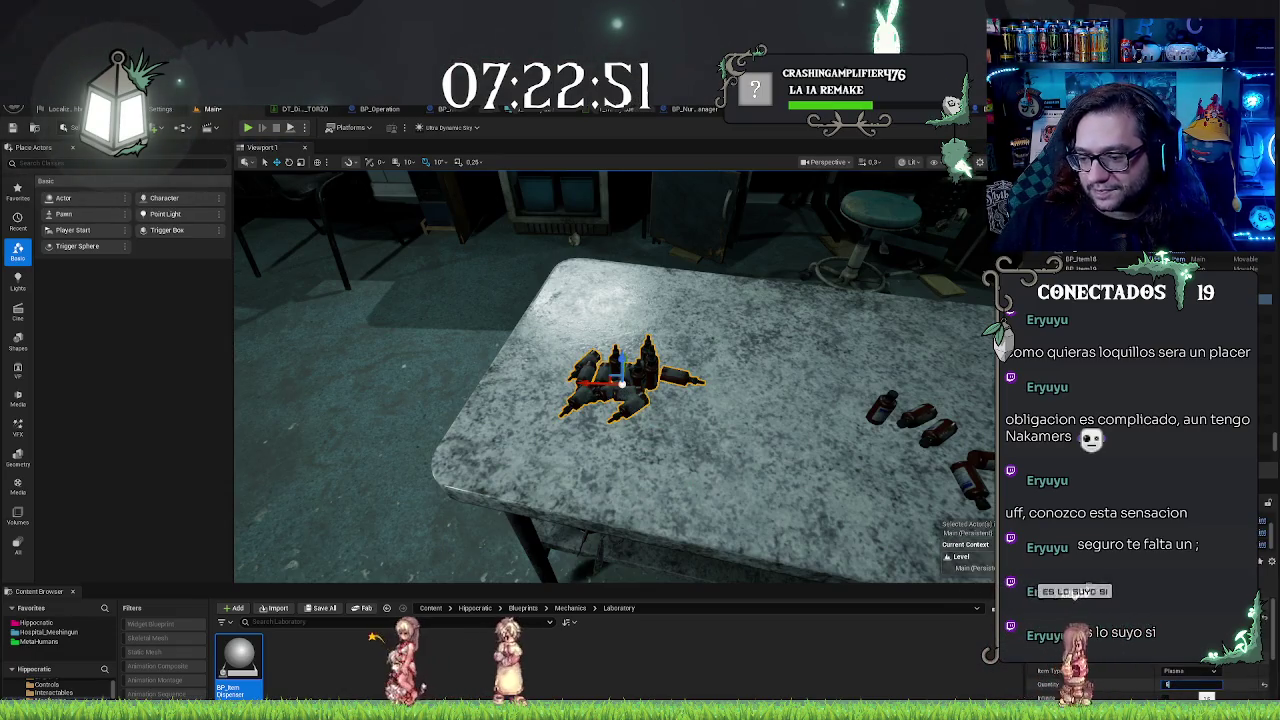
pyautogui.moveTo(614, 377); pyautogui.dragTo(520, 385)
pyautogui.moveTo(614, 377)
pyautogui.mouseDown()
pyautogui.moveTo(614, 335)
pyautogui.moveTo(614, 375)
pyautogui.mouseUp()
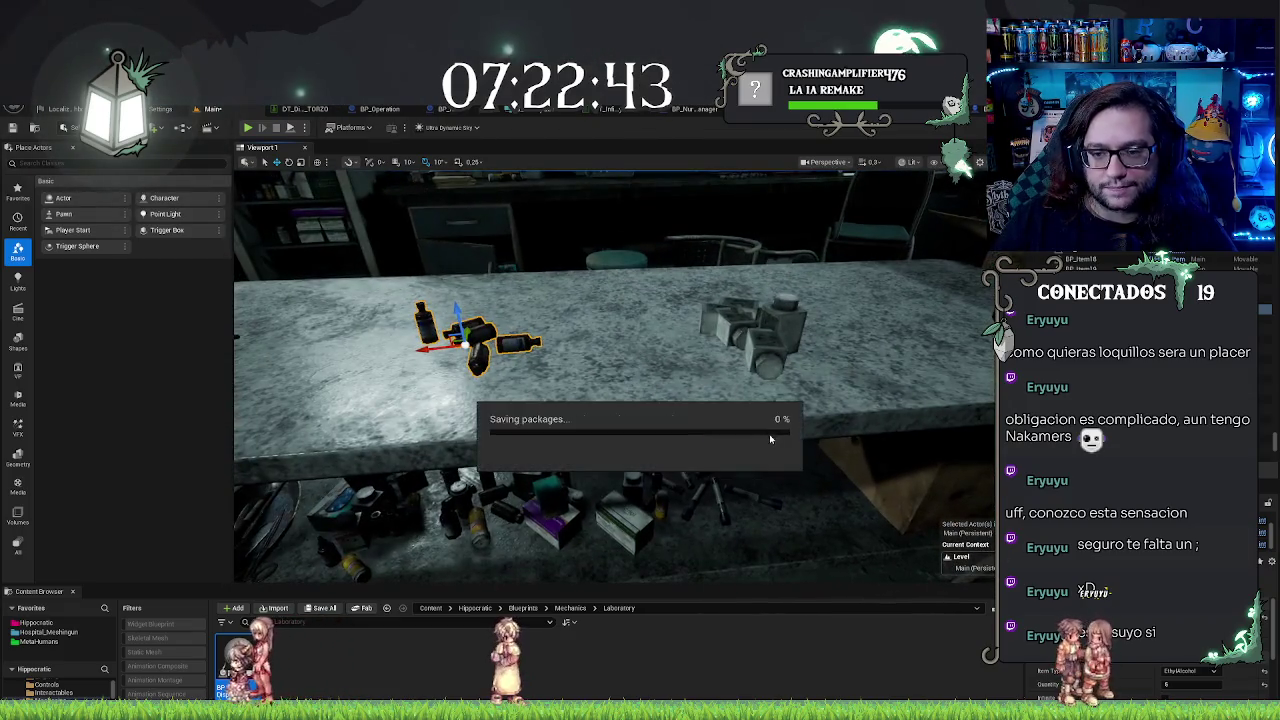
# Step: Orbit around the table to review both bottle clusters, then deselect the dispenser and pull back to a wide lab shot
pyautogui.moveTo(769, 434); pyautogui.dragTo(755, 410)
pyautogui.moveTo(614, 377)
pyautogui.mouseDown()
pyautogui.moveTo(614, 360)
pyautogui.moveTo(614, 375)
pyautogui.mouseUp()
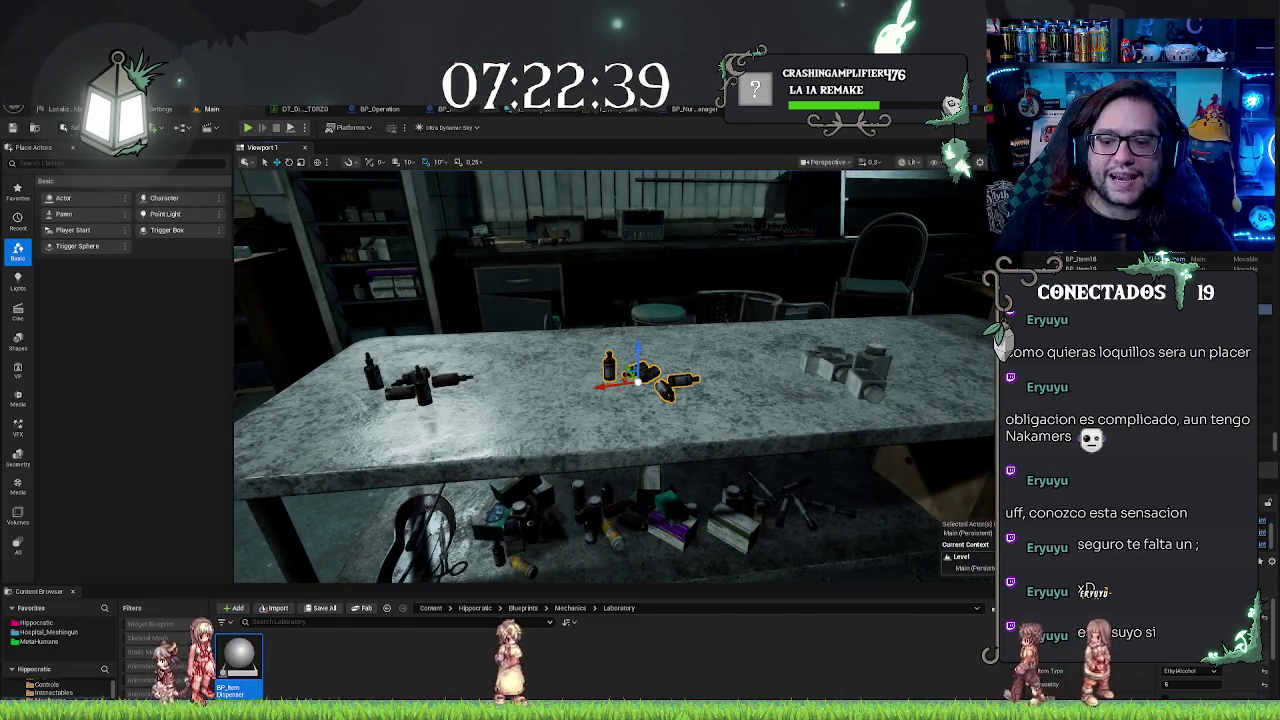
pyautogui.moveTo(597, 457); pyautogui.dragTo(597, 445)
pyautogui.moveTo(697, 440); pyautogui.dragTo(697, 440)
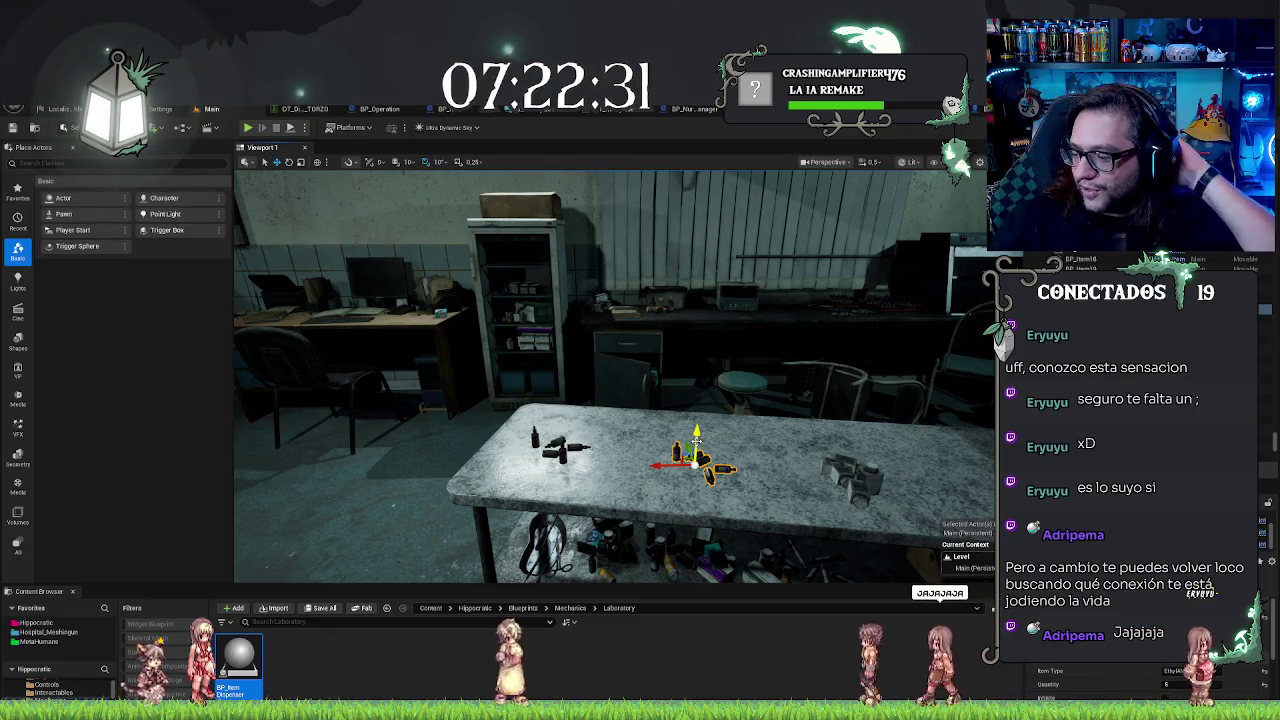
pyautogui.press('Escape')
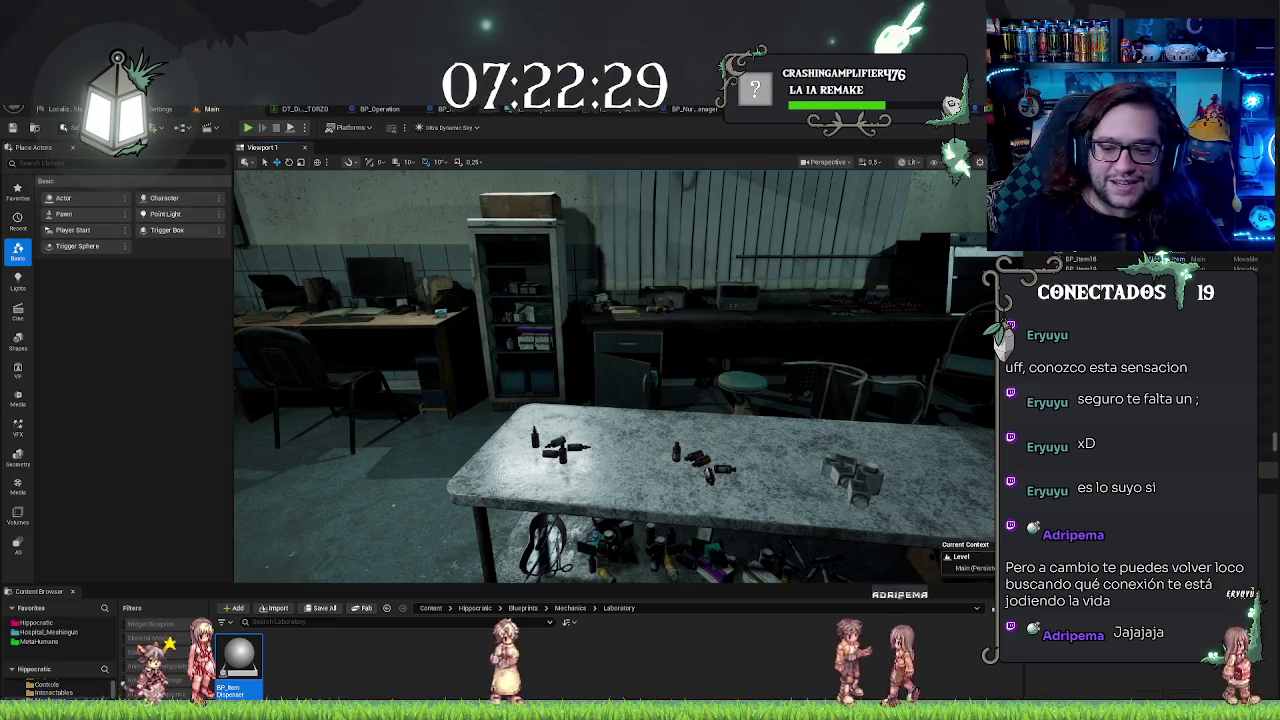
pyautogui.moveTo(655, 237); pyautogui.dragTo(600, 250)
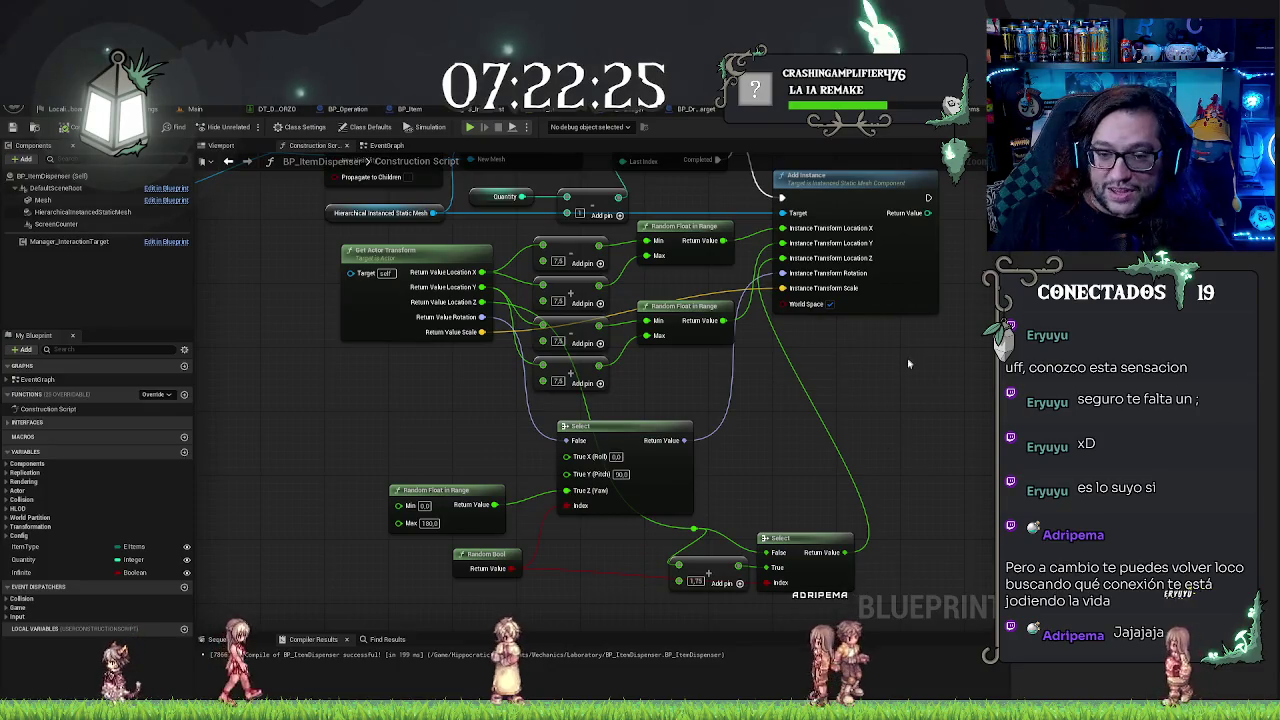
# Step: Show the HierarchicalInstancedStaticMesh component's details, then switch over to the Steam window
pyautogui.scroll(2, 603, 533)
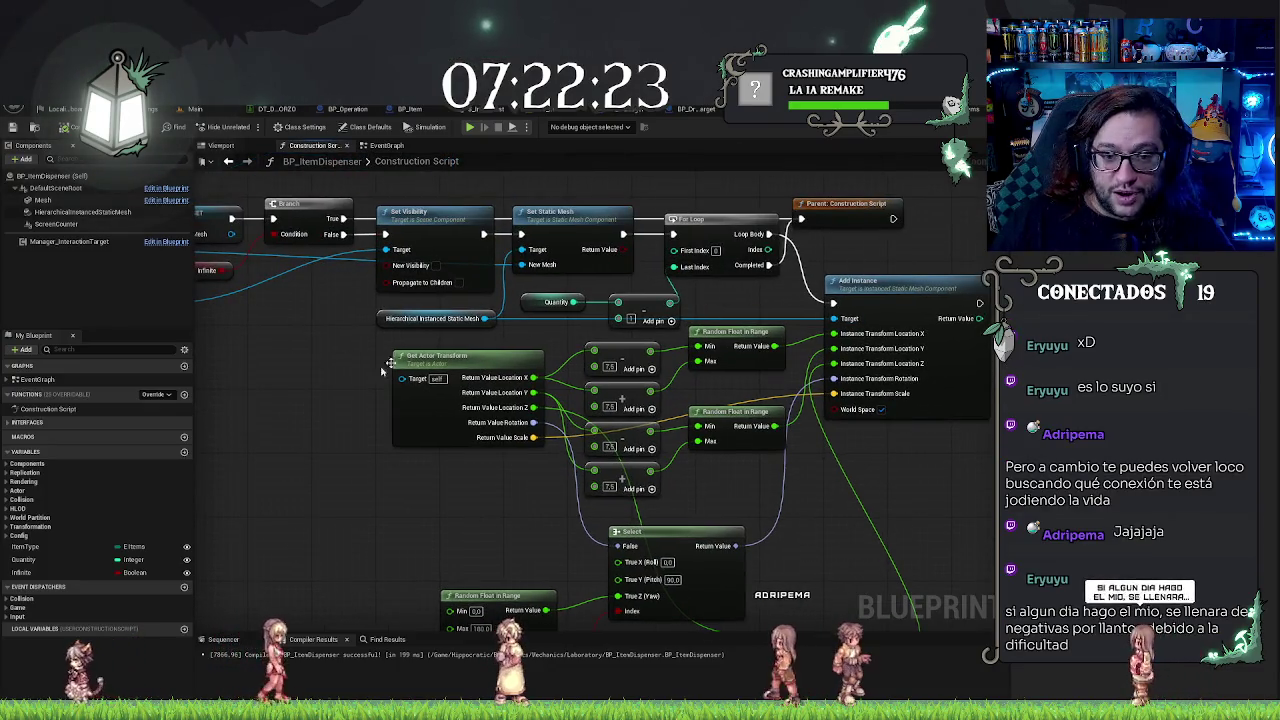
pyautogui.click(68, 211)
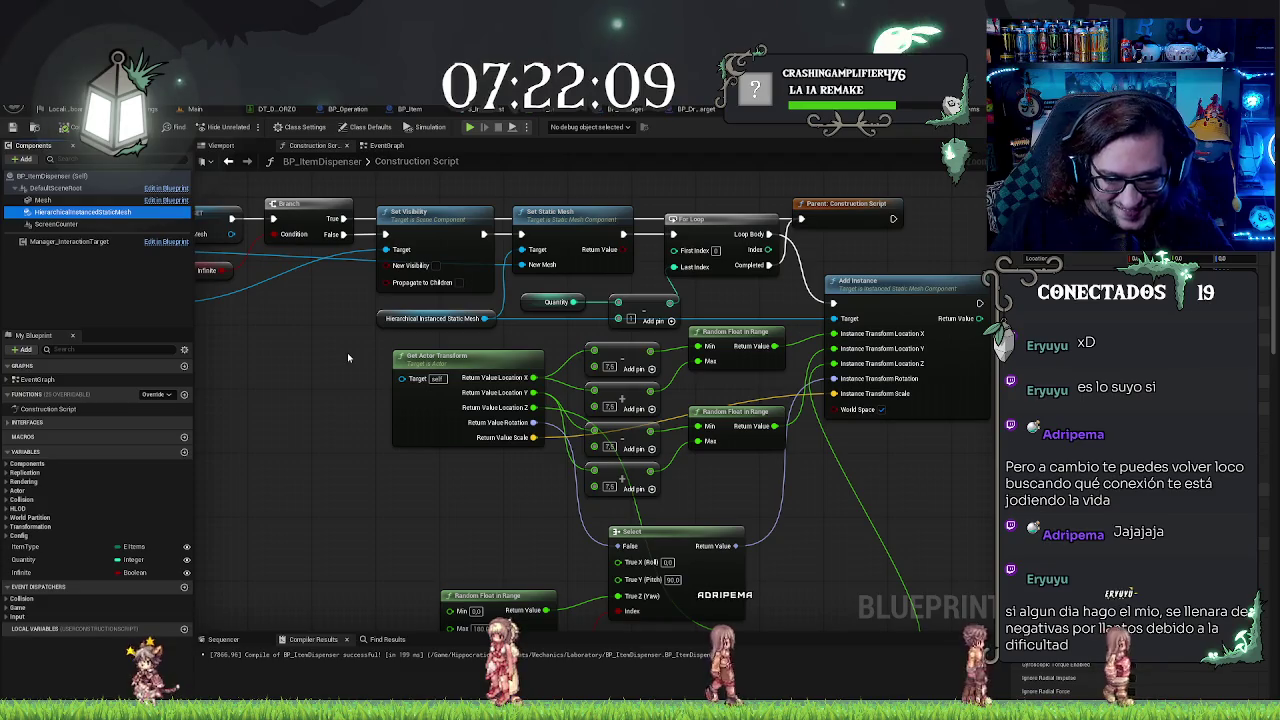
pyautogui.hotkey('alt', 'Tab')
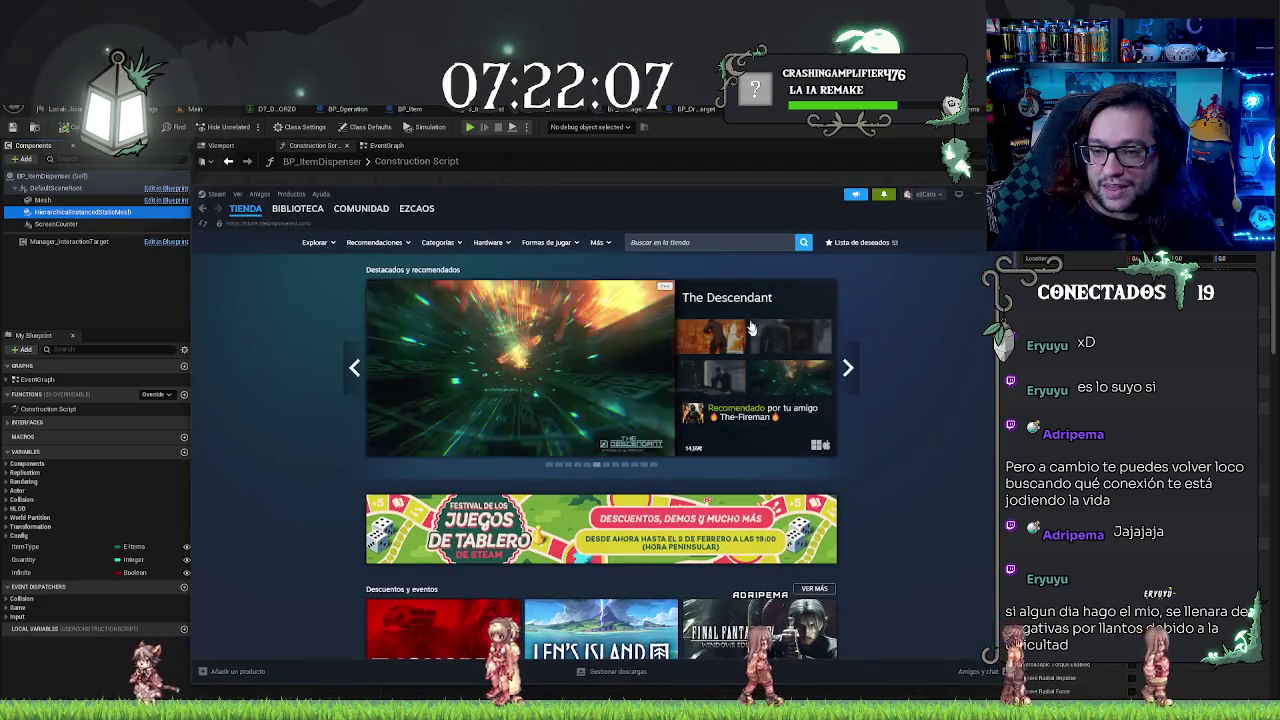
# Step: Open the user reviews for Day at the Office - Prologue from the Steam library's store page
pyautogui.click(289, 228)
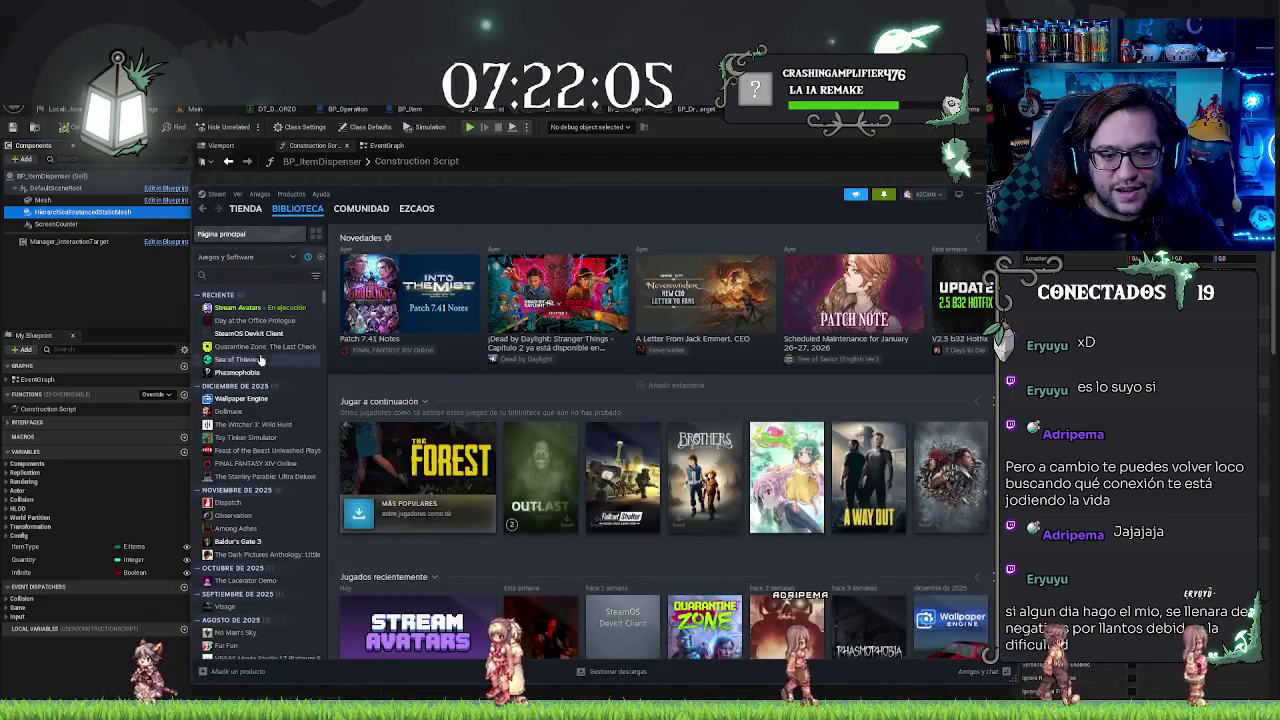
pyautogui.click(252, 321)
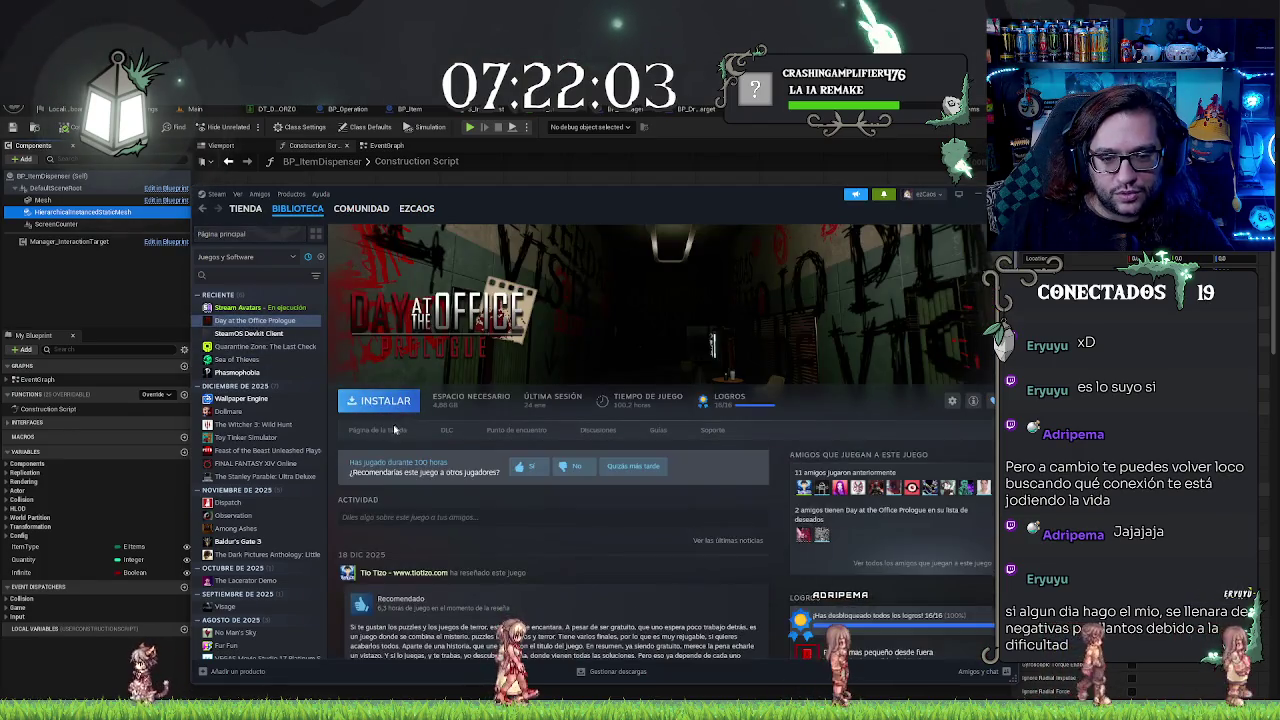
pyautogui.click(767, 399)
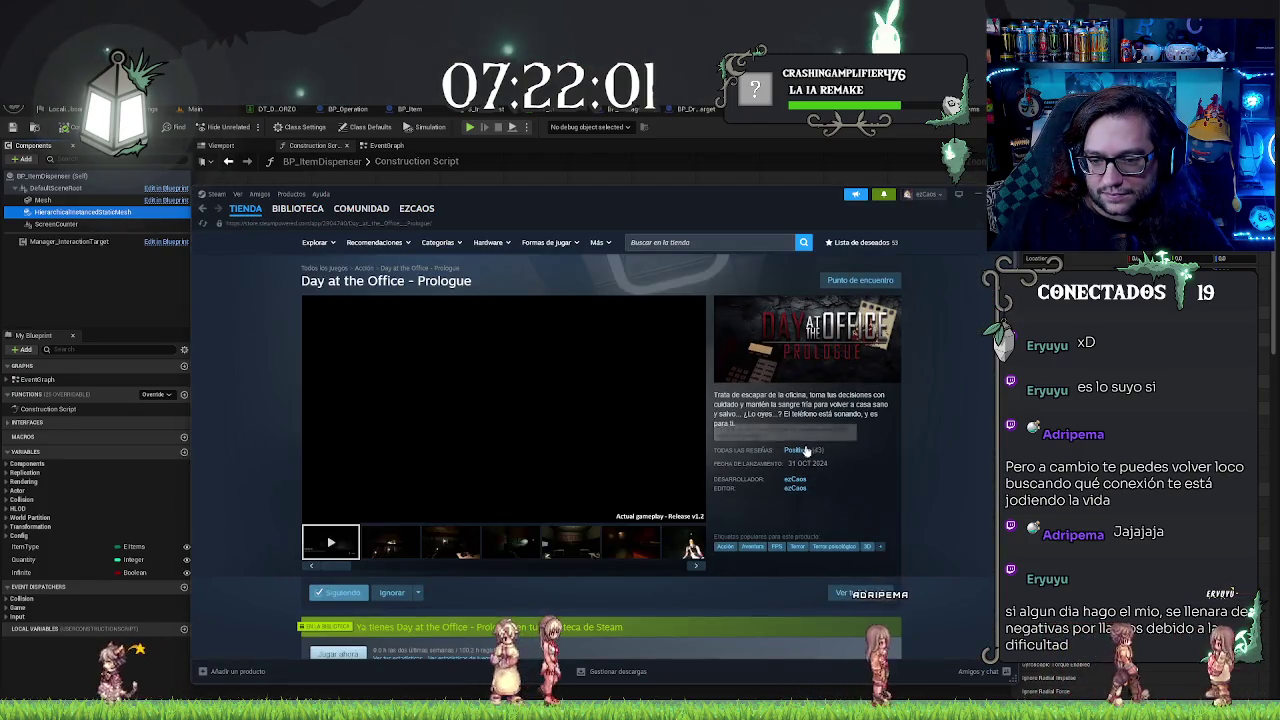
pyautogui.click(790, 433)
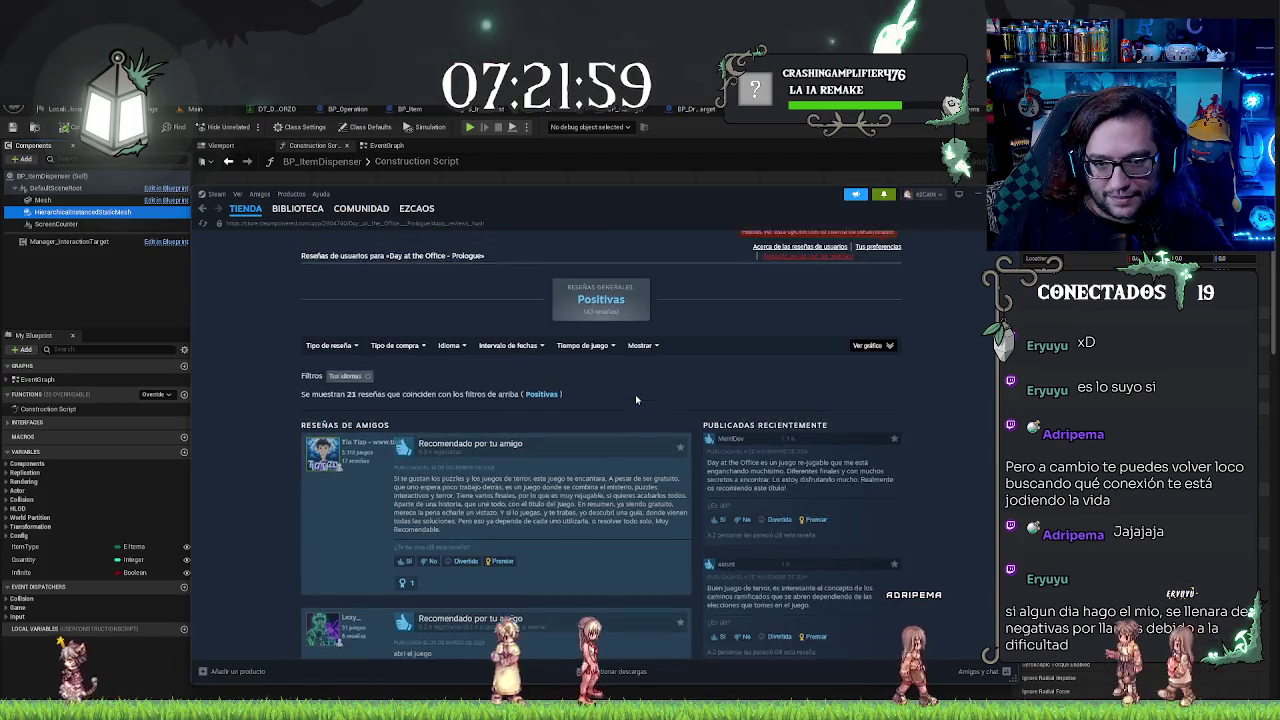
# Step: Filter the reviews histogram to positive reviews from 25 January 2026
pyautogui.scroll(2, 670, 430)
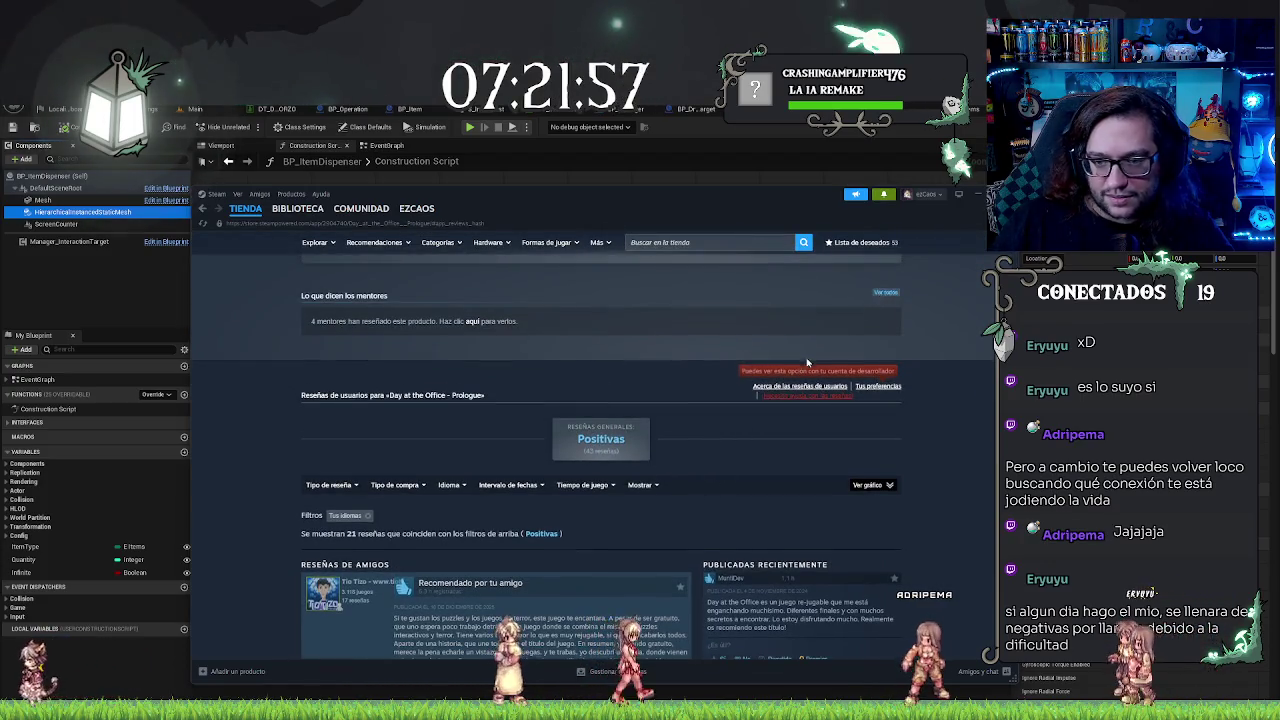
pyautogui.scroll(2, 807, 363)
pyautogui.scroll(-3, 886, 440)
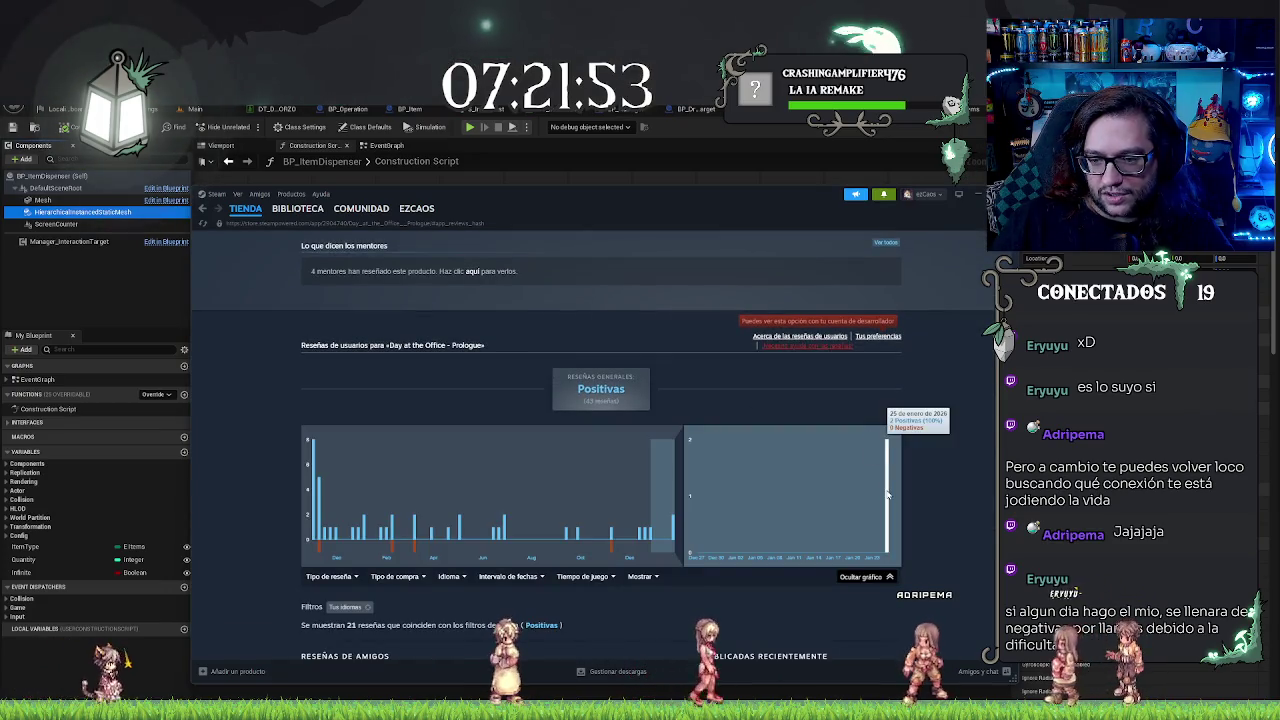
pyautogui.click(887, 494)
pyautogui.scroll(-3, 774, 371)
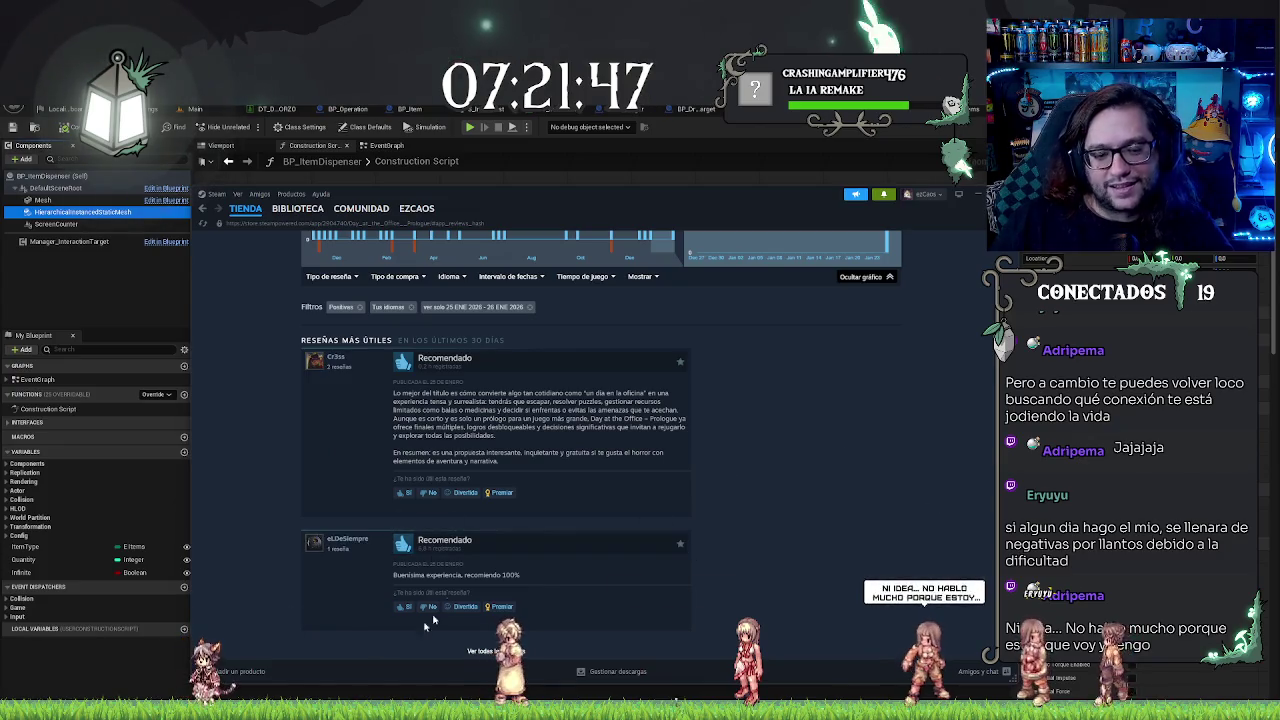
pyautogui.scroll(1, 869, 563)
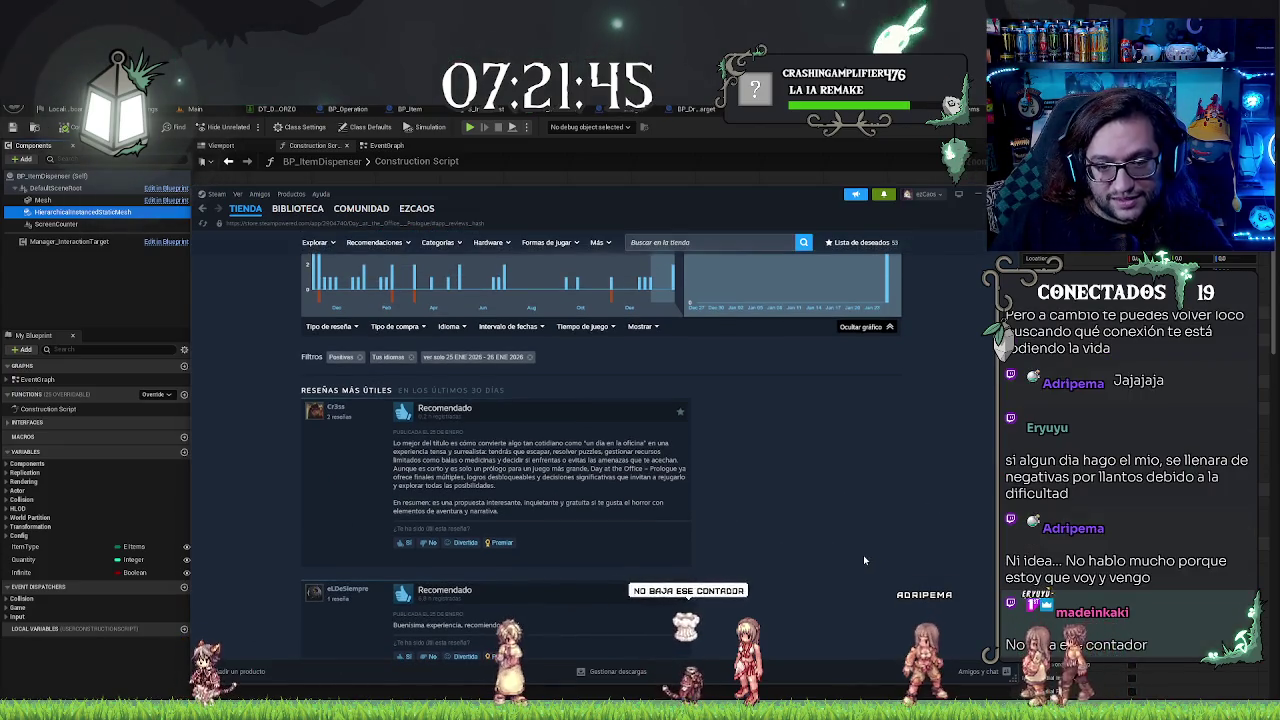
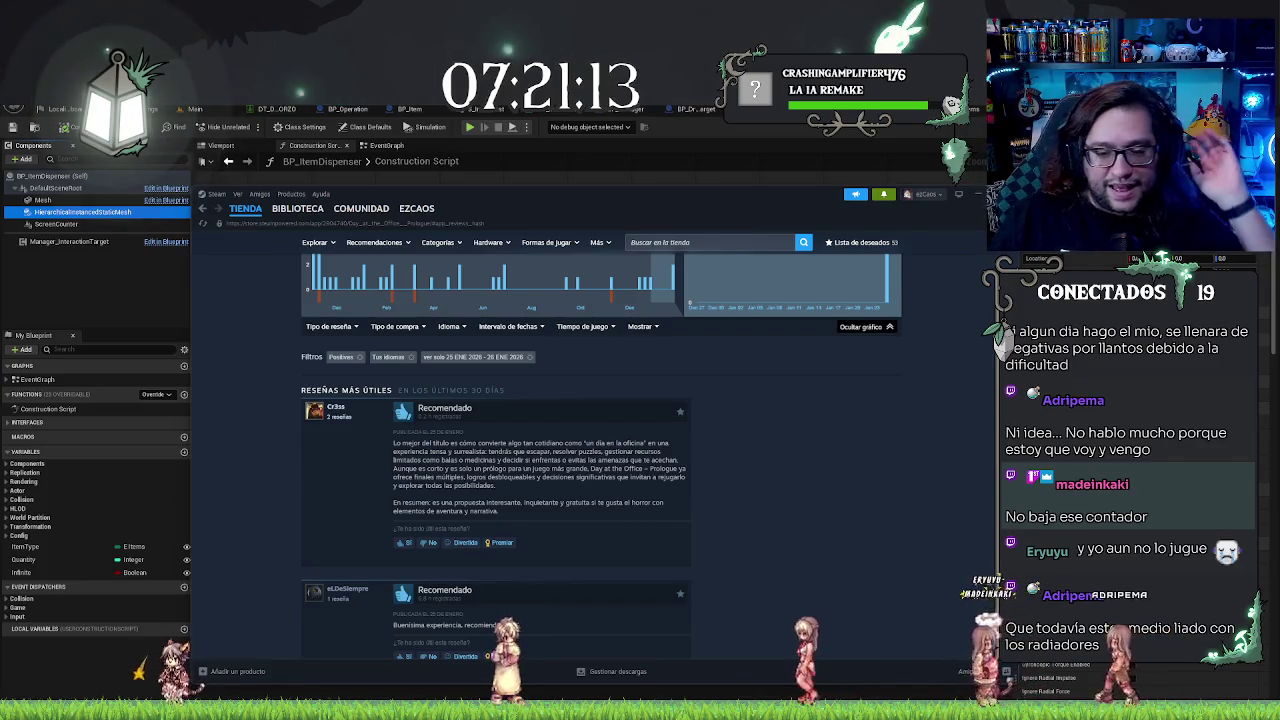
# Step: Scroll the Day at the Office – Prologue store page, then Alt+Tab from Steam back to Unreal
pyautogui.scroll(2, 807, 525)
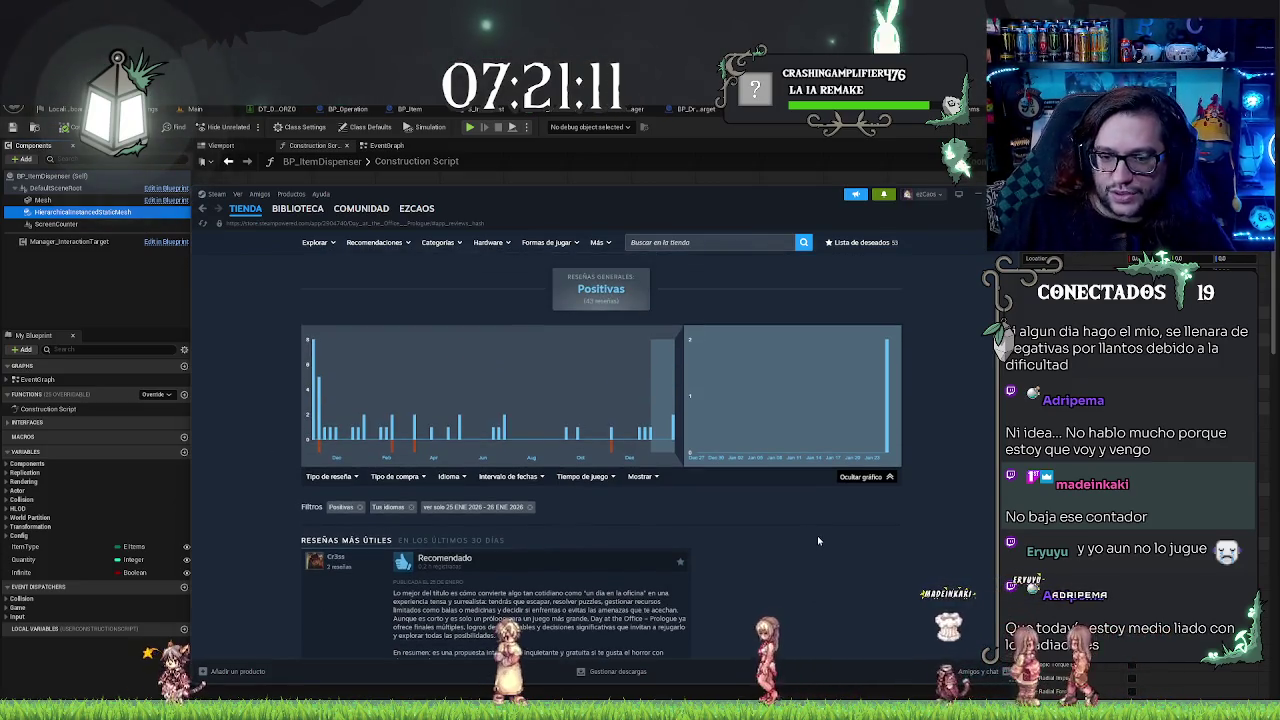
pyautogui.scroll(-2, 813, 511)
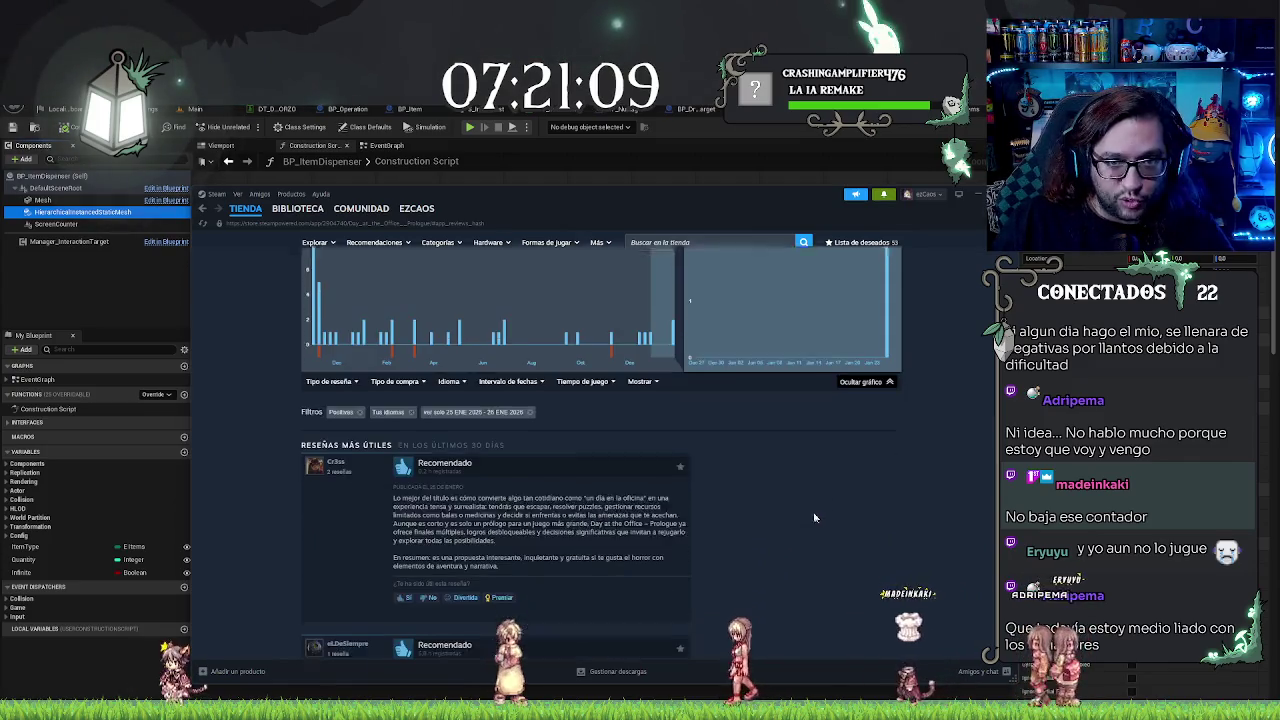
pyautogui.scroll(10, 711, 480)
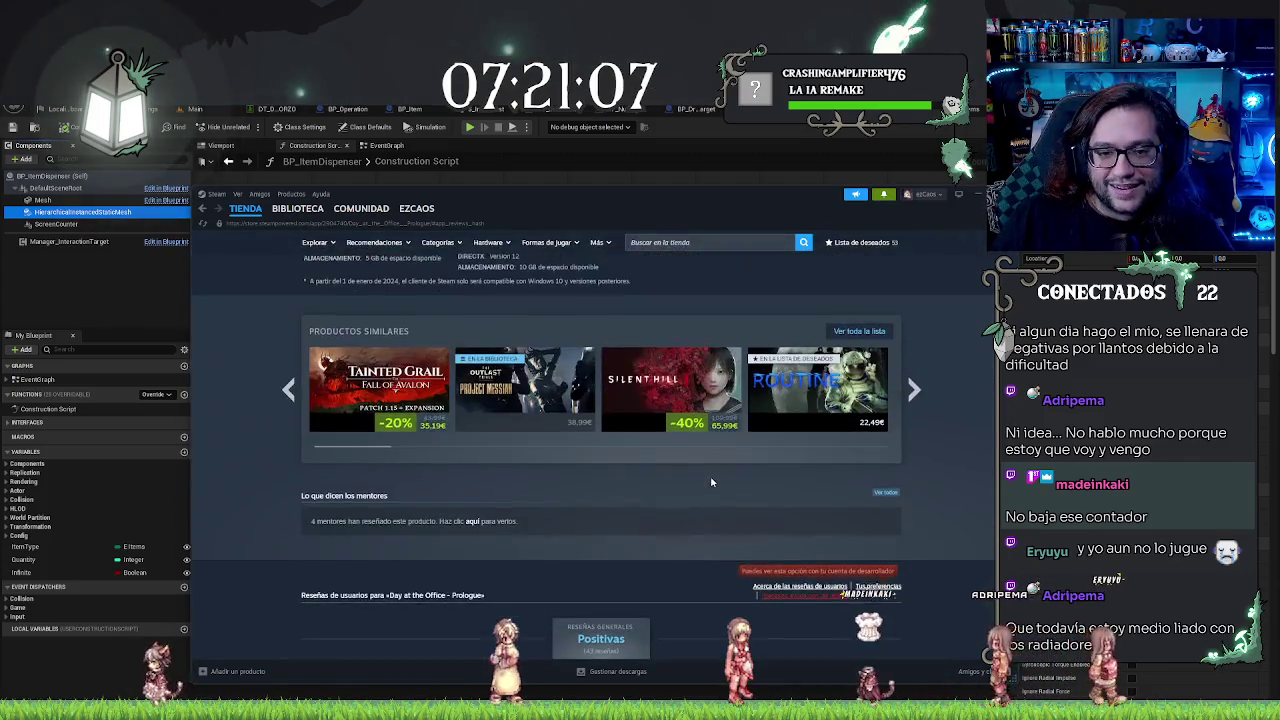
pyautogui.scroll(10, 444, 402)
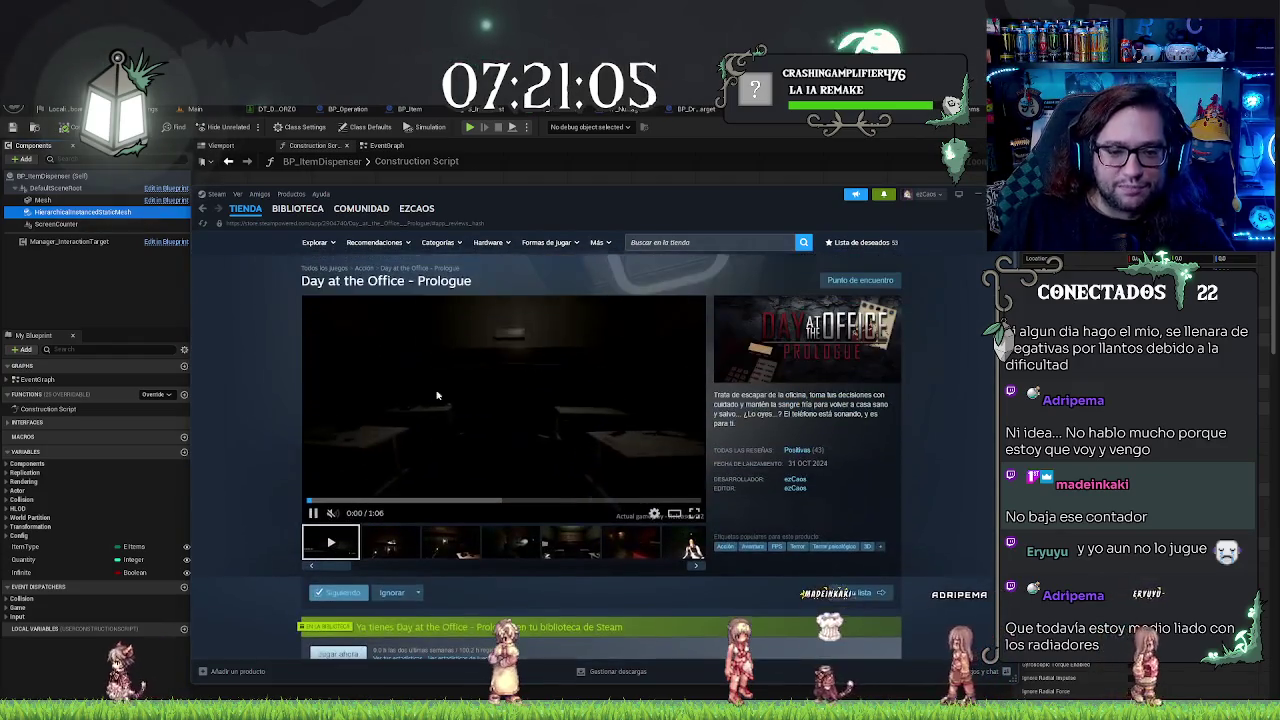
pyautogui.moveTo(247, 213)
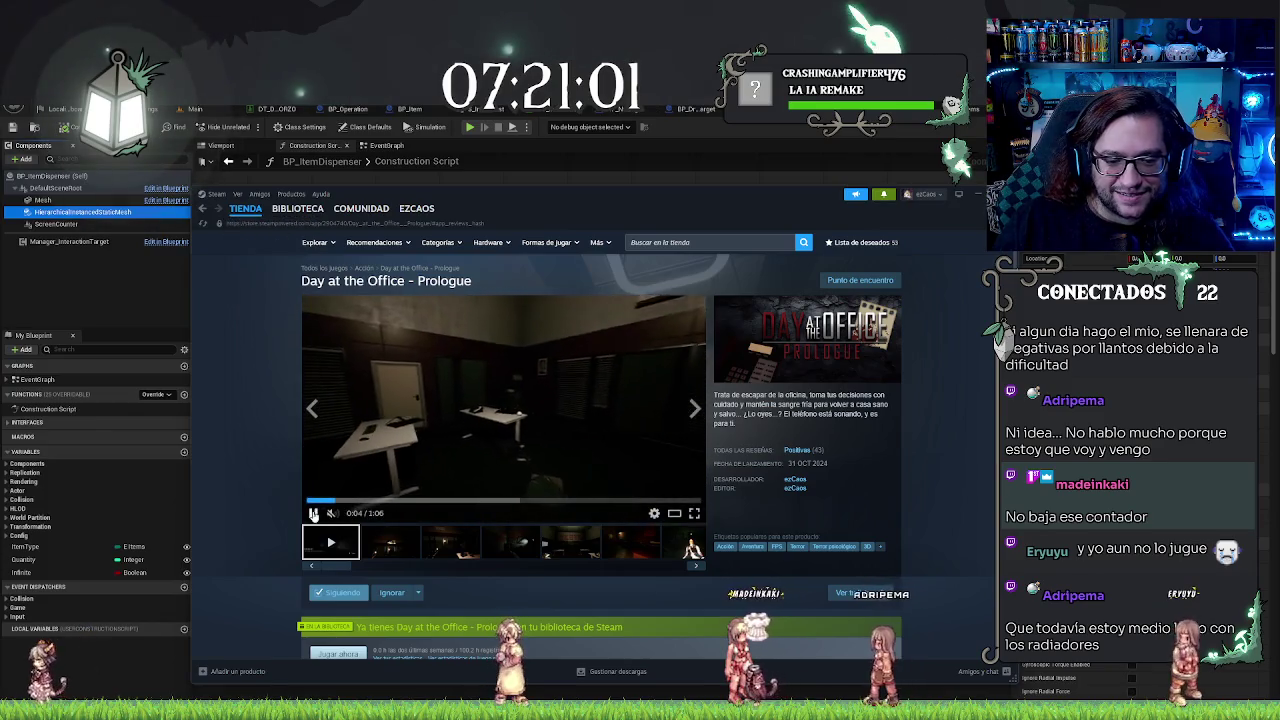
pyautogui.scroll(-1, 244, 496)
pyautogui.scroll(-1, 244, 496)
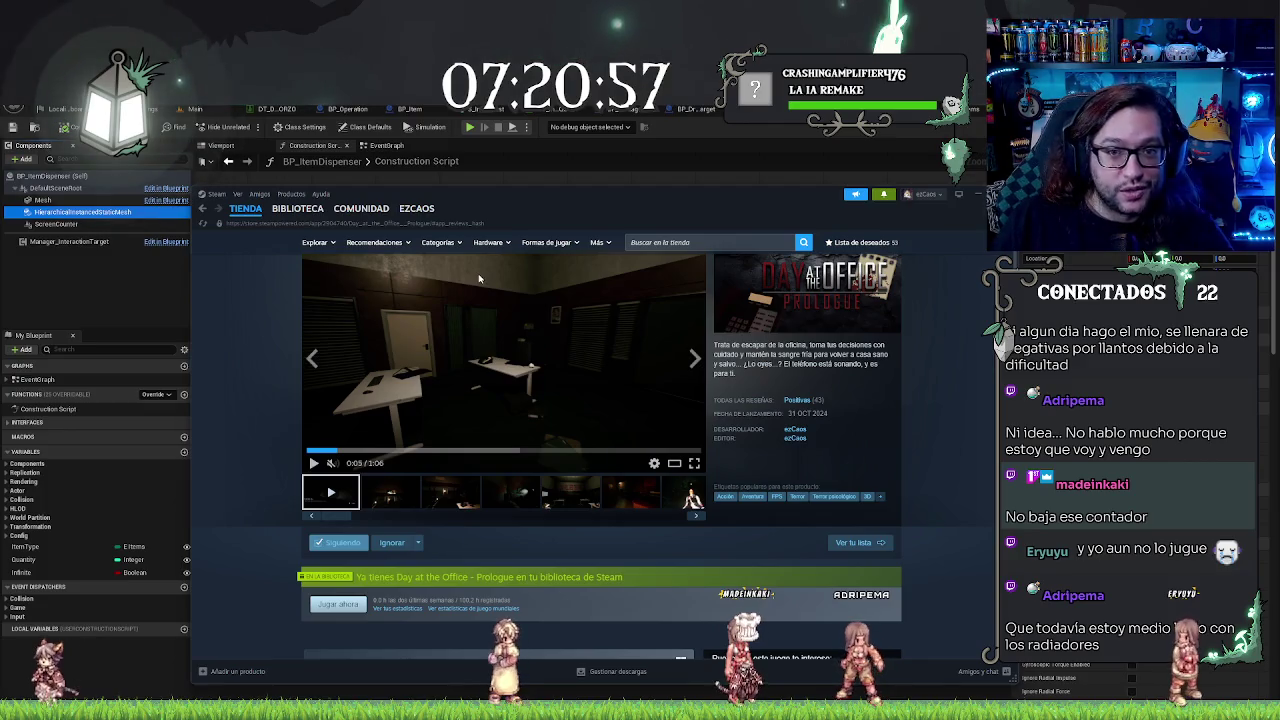
pyautogui.hotkey('alt', 'Tab')
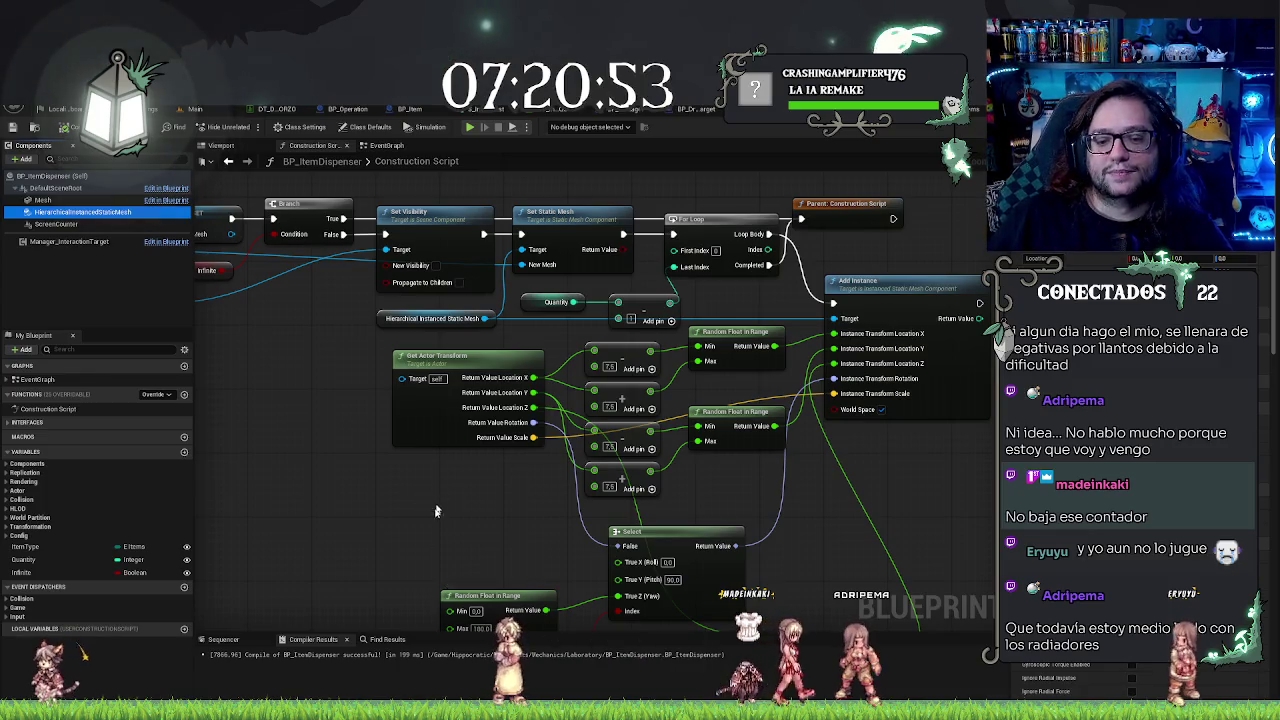
# Step: Move the Mesh getter right and add a reroute node on its blue mesh wire
pyautogui.scroll(-2, 437, 520)
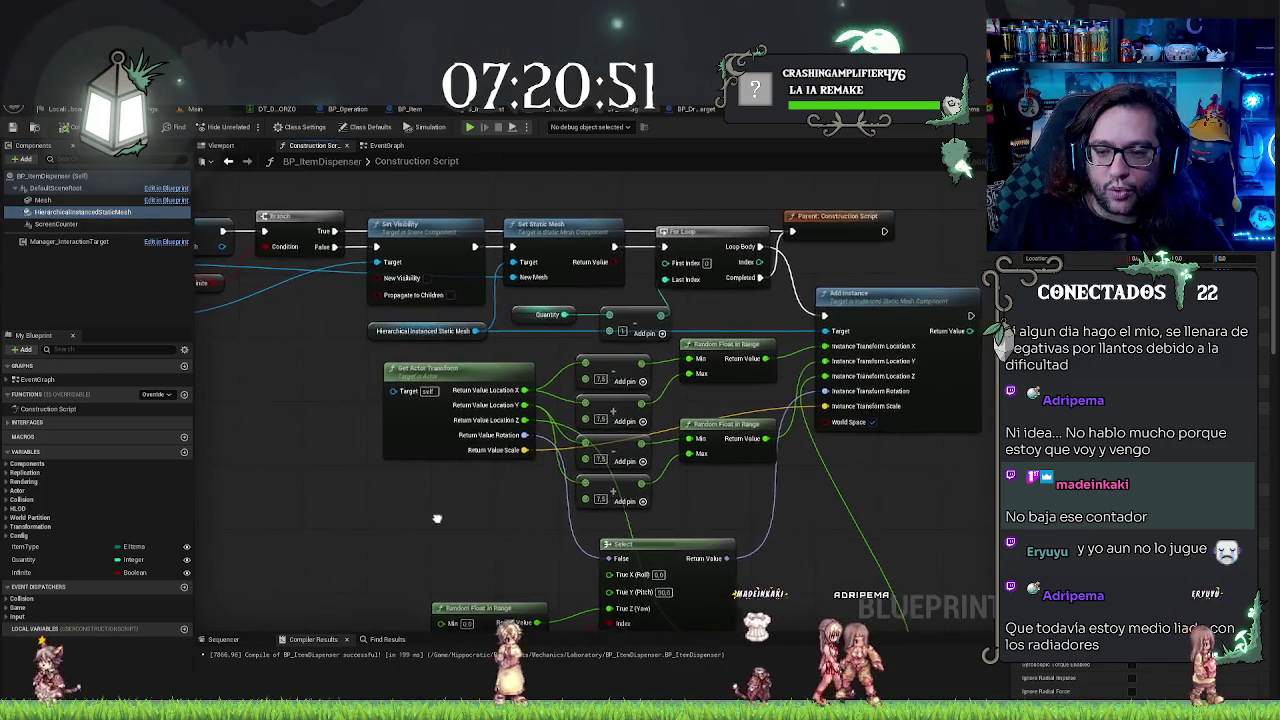
pyautogui.scroll(2, 510, 427)
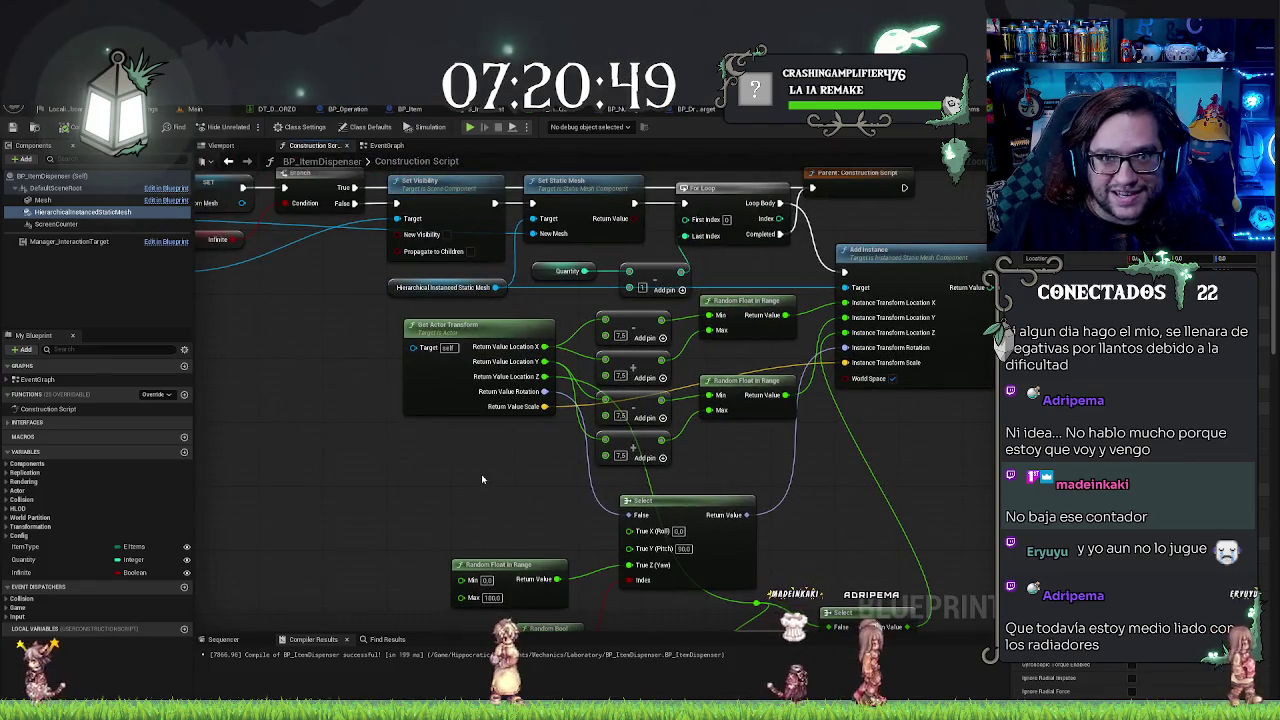
pyautogui.scroll(-2, 571, 487)
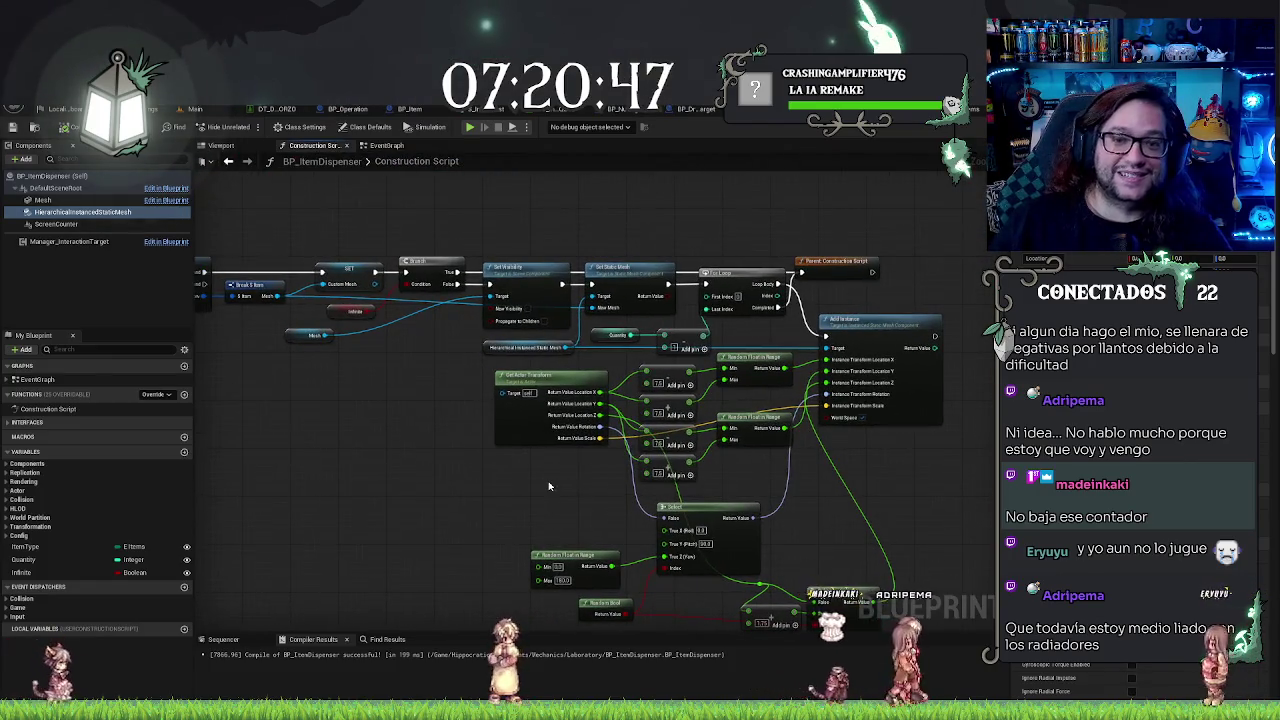
pyautogui.scroll(2, 418, 398)
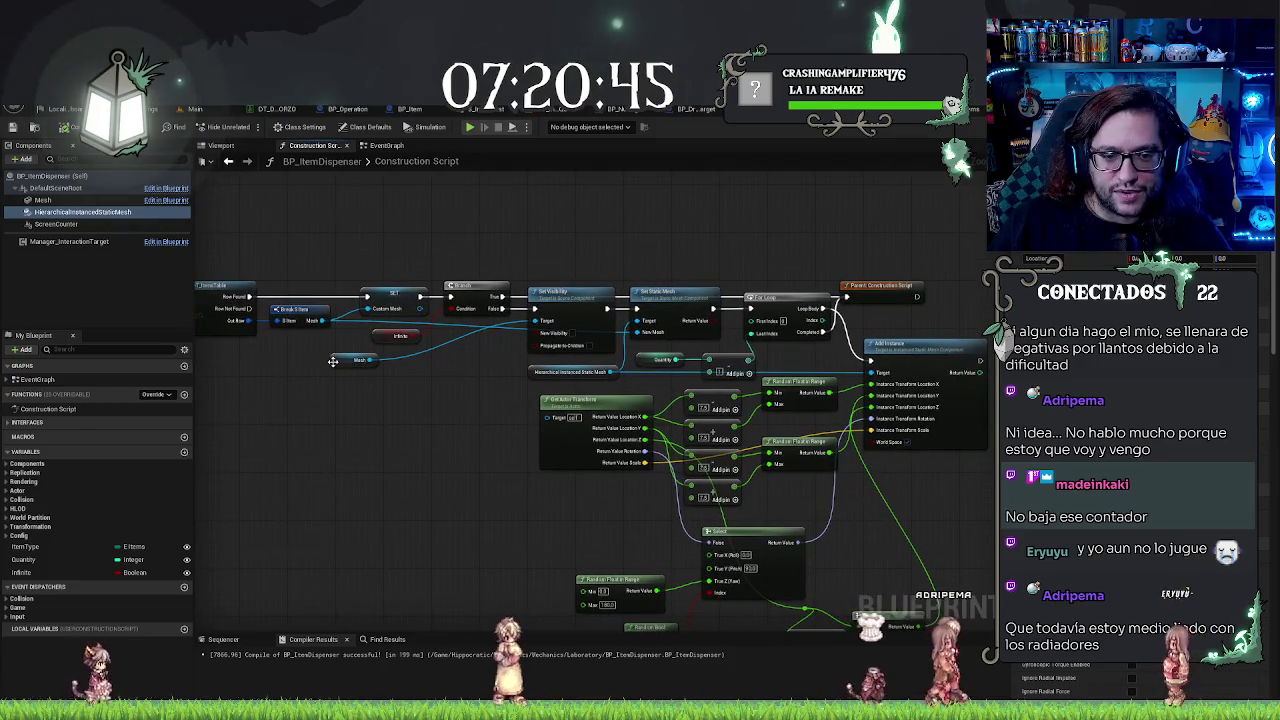
pyautogui.moveTo(360, 359); pyautogui.dragTo(485, 347)
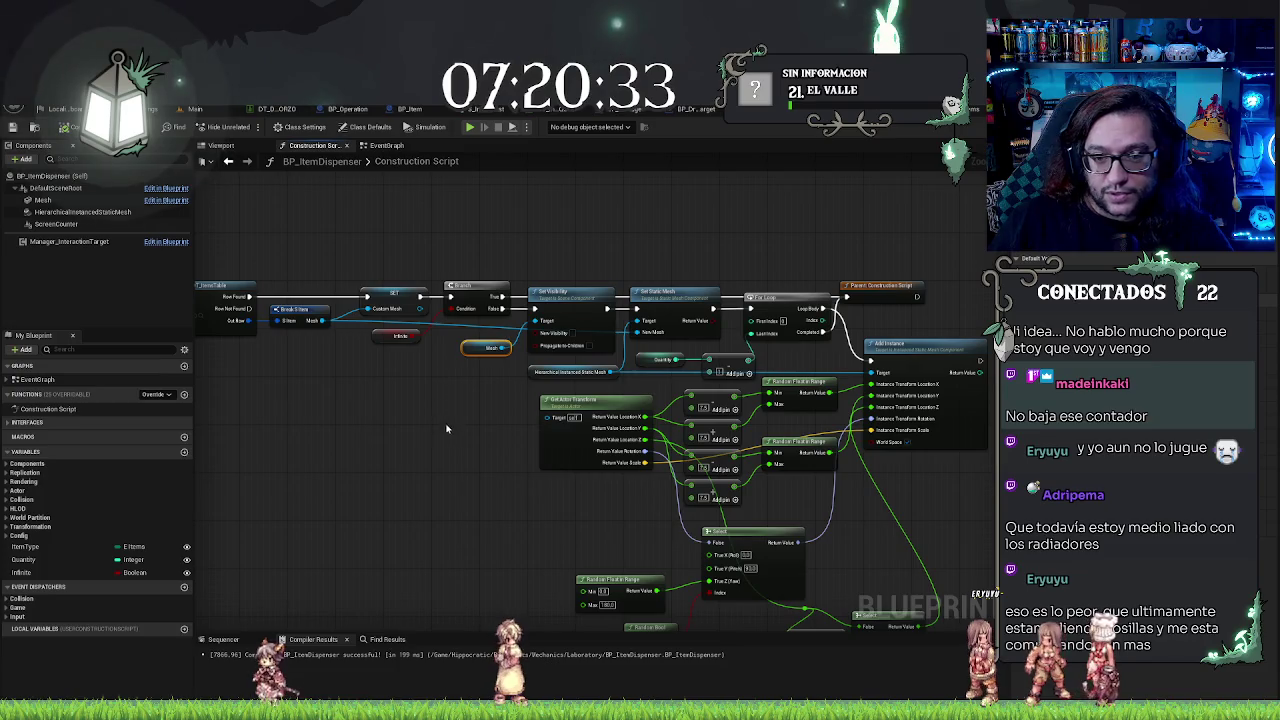
pyautogui.doubleClick(444, 321)
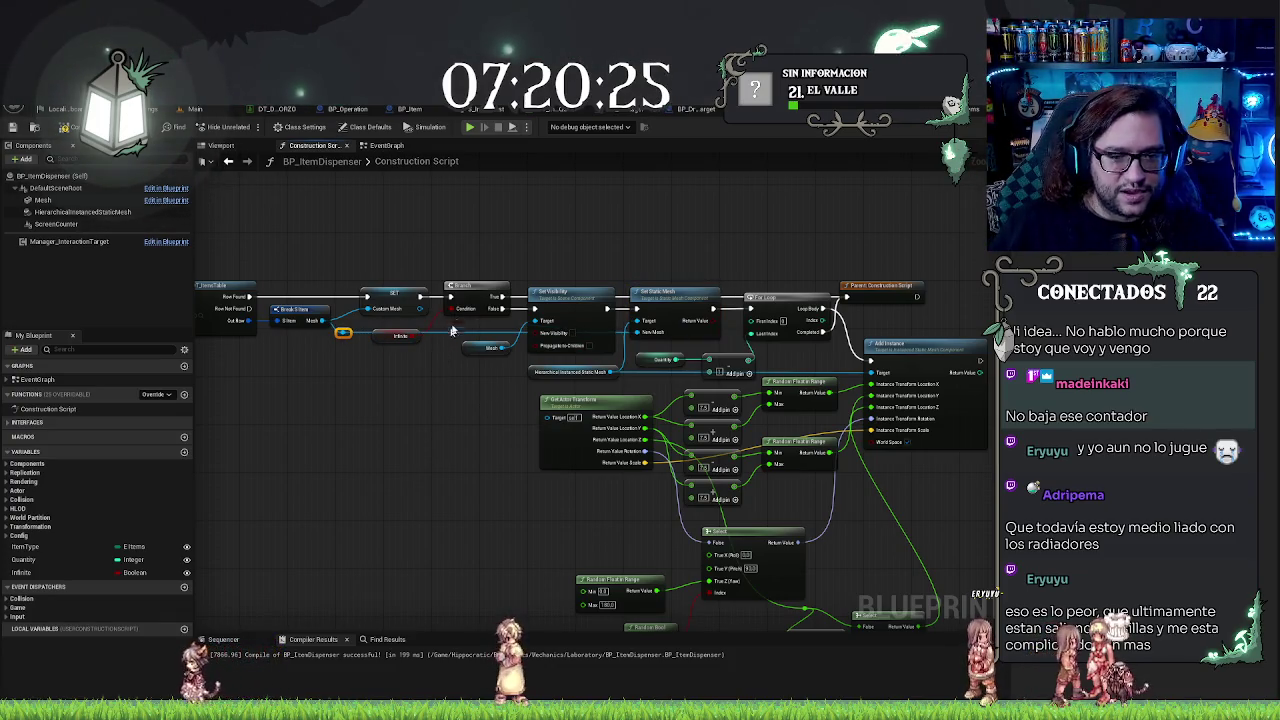
pyautogui.moveTo(790, 468); pyautogui.dragTo(642, 402)
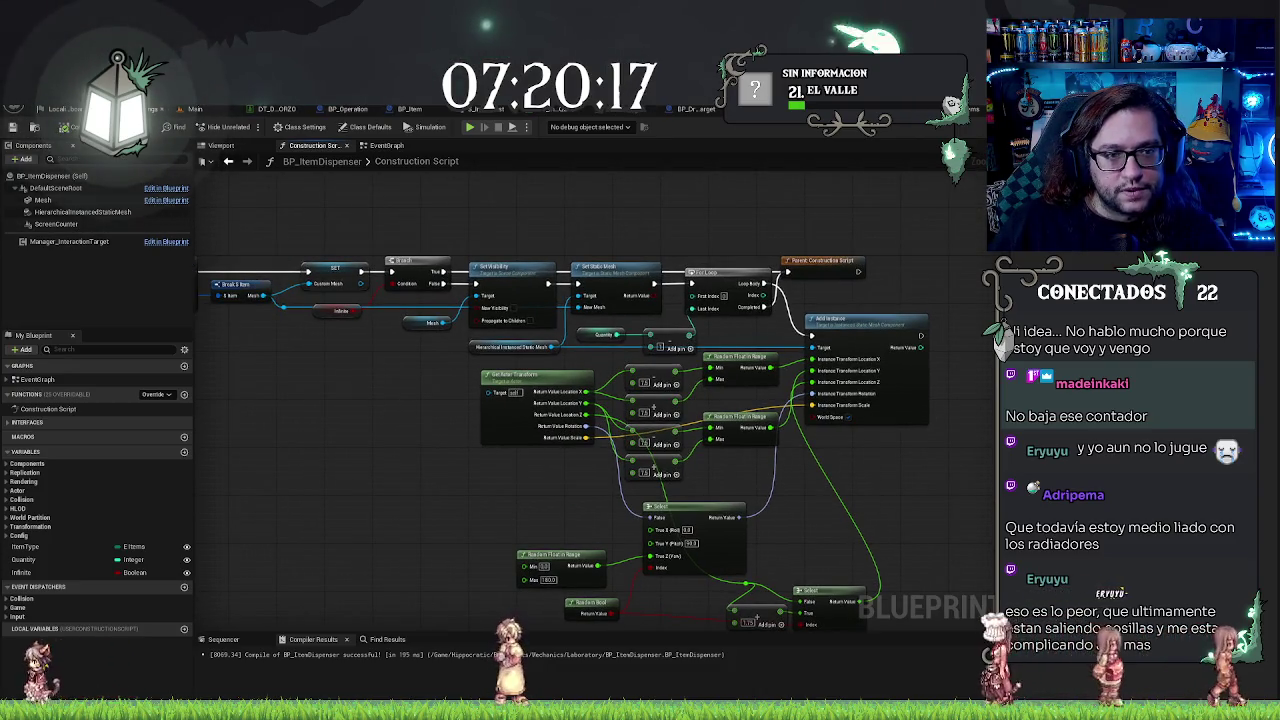
# Step: Look over the bottles on the table in the Main level viewport
pyautogui.click(195, 108)
pyautogui.press('w')
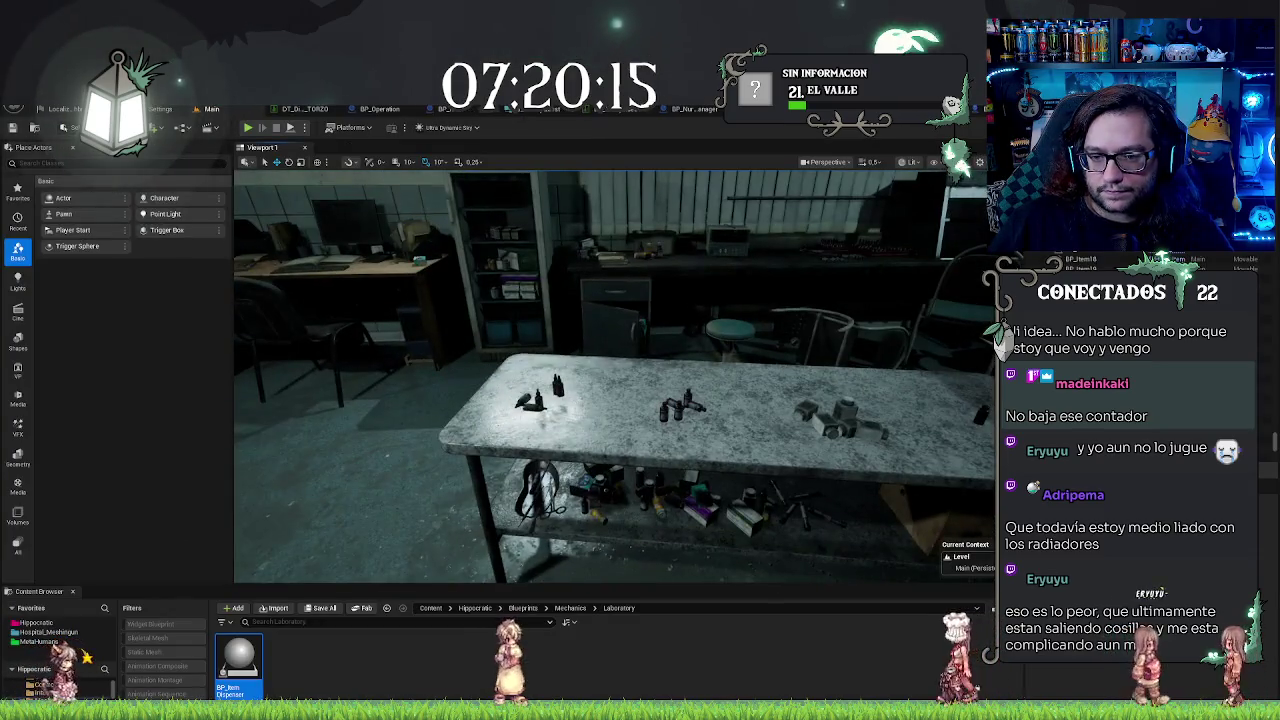
pyautogui.press('s')
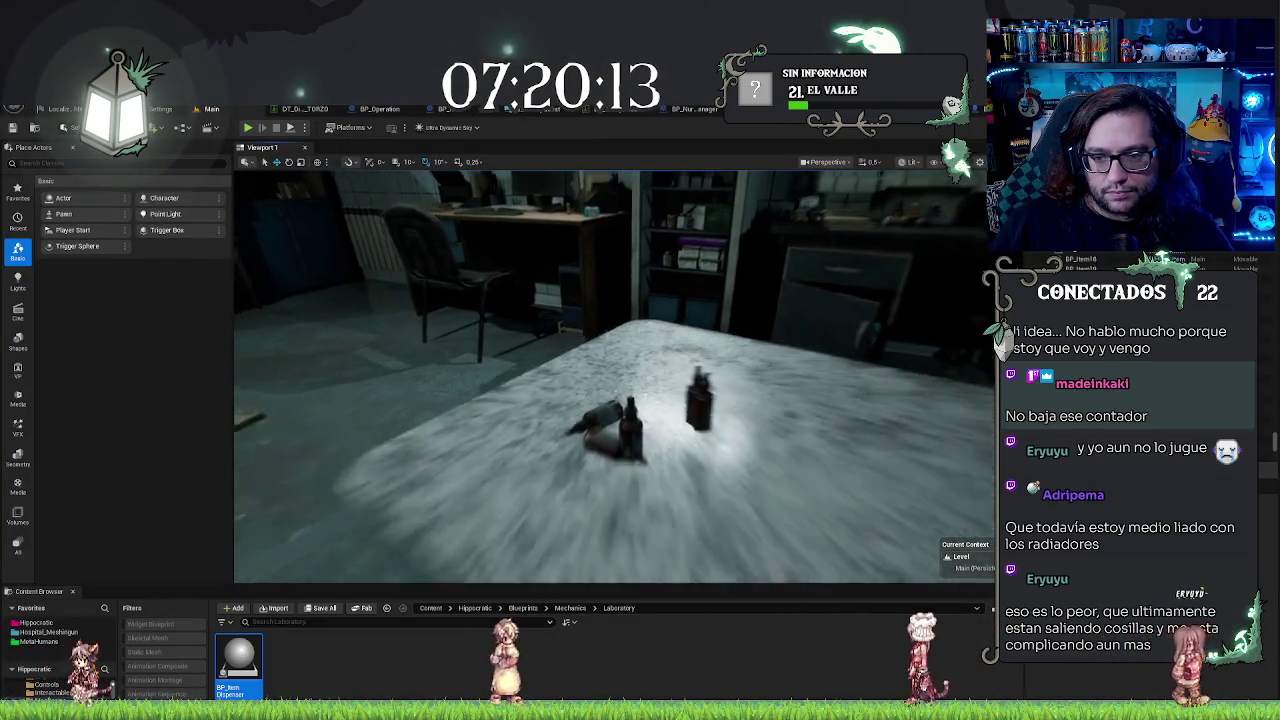
# Step: Return to the dispenser Blueprint and bring up its EventGraph
pyautogui.hotkey('ctrl', 'Tab')
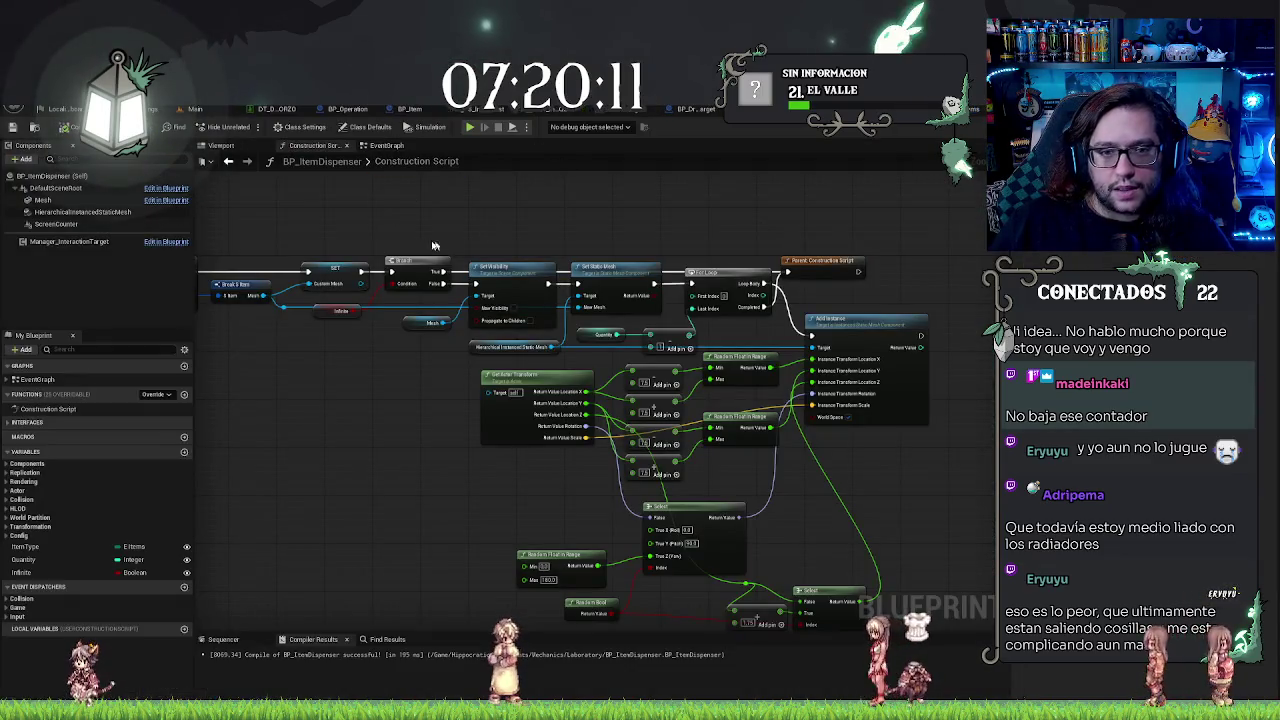
pyautogui.moveTo(433, 245); pyautogui.dragTo(488, 327)
pyautogui.click(383, 145)
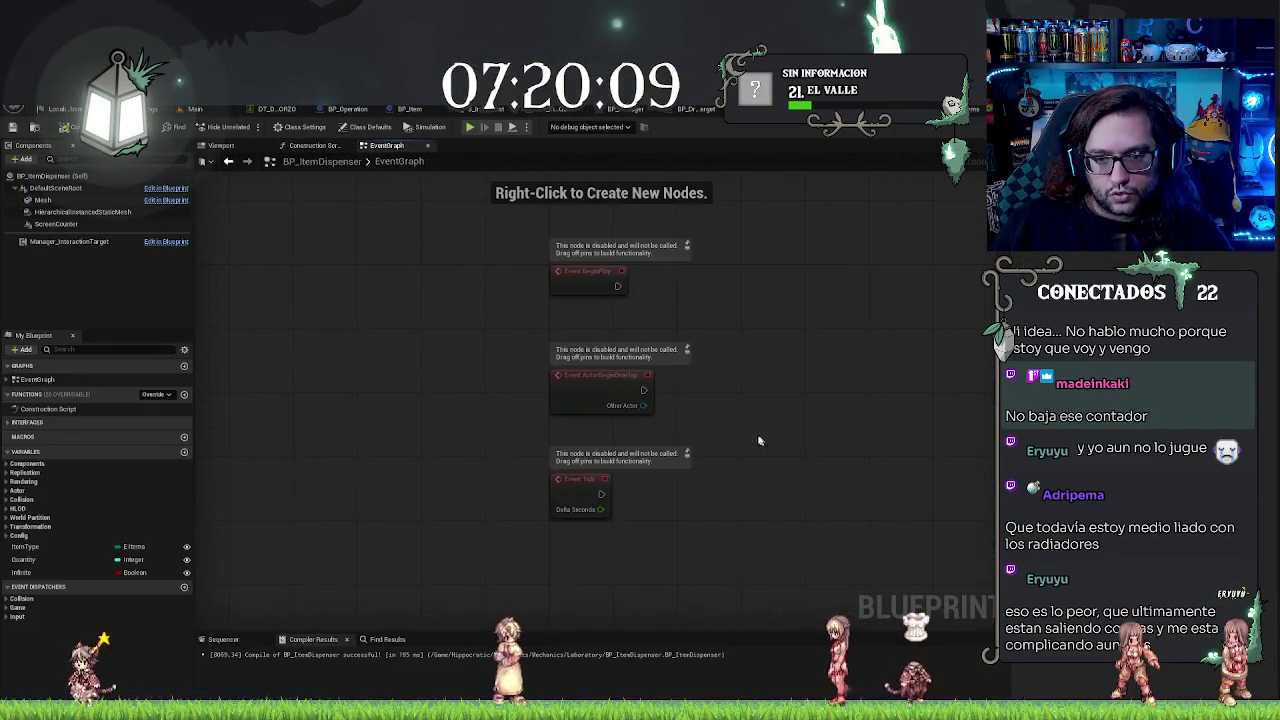
# Step: Add an Event Interact node from the Blueprint's interface functions
pyautogui.moveTo(759, 440); pyautogui.dragTo(520, 406)
pyautogui.rightClick(524, 414)
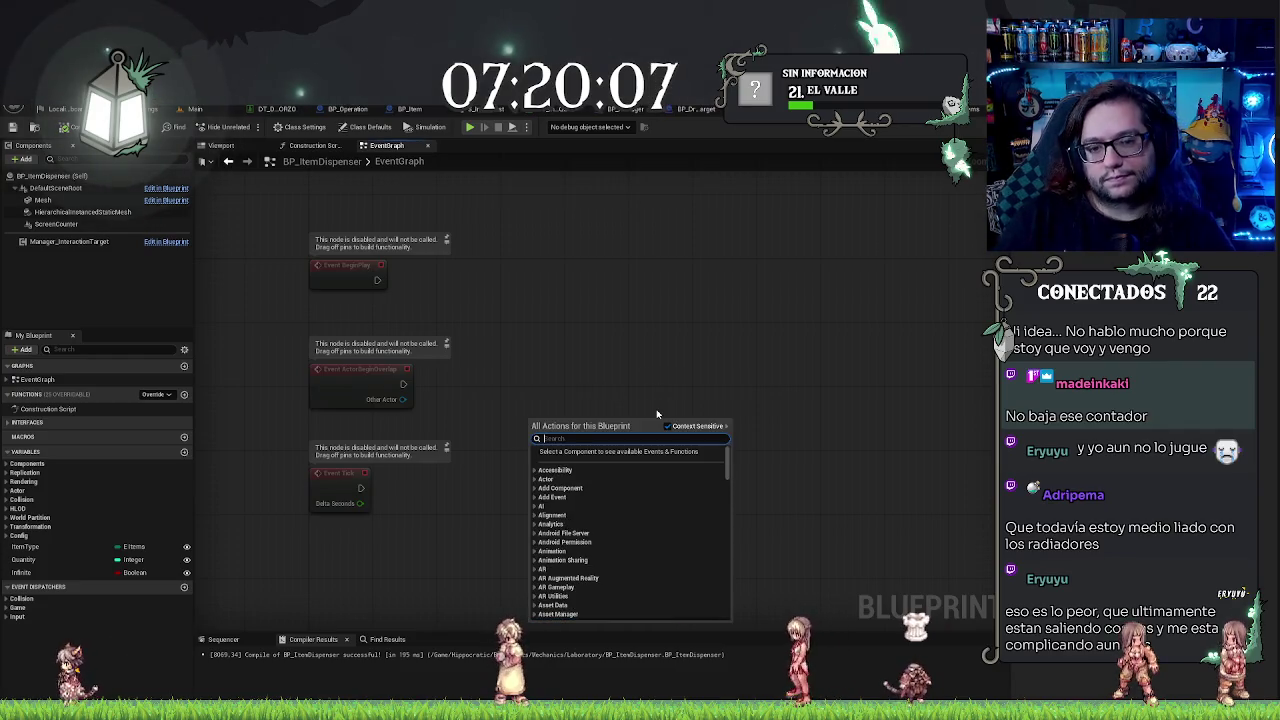
pyautogui.press('Up')
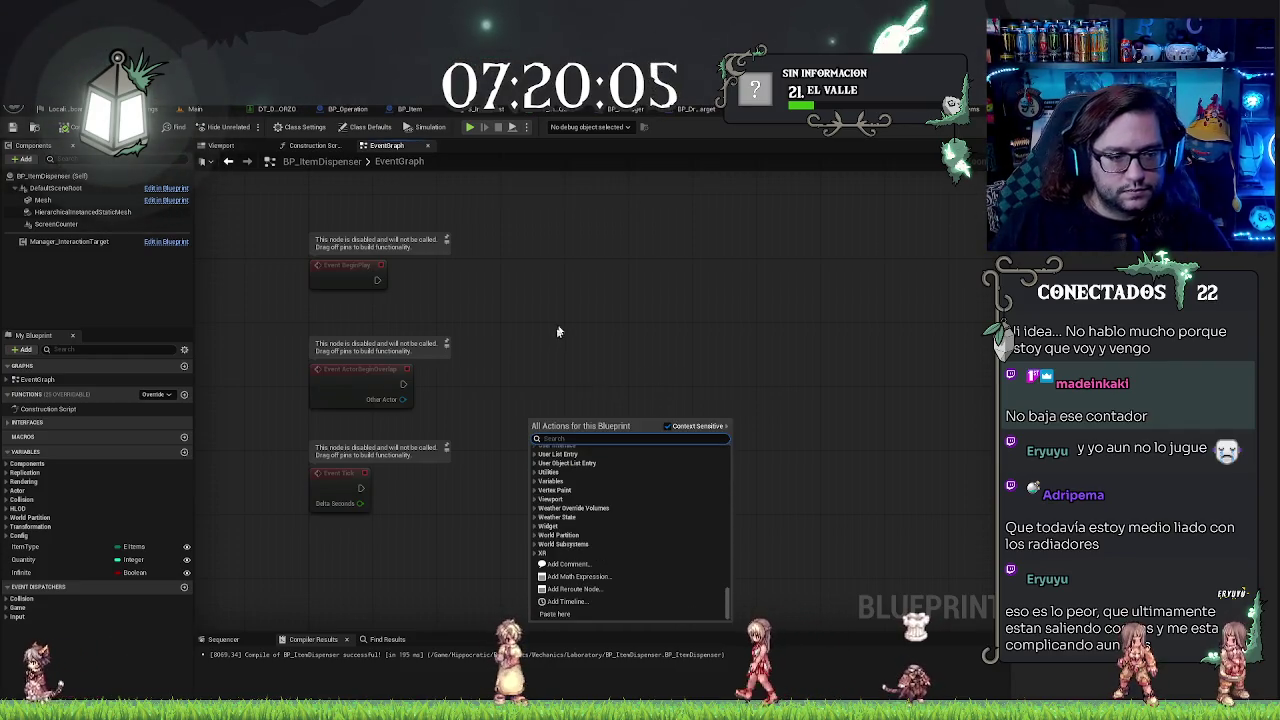
pyautogui.press('Escape')
pyautogui.click(28, 422)
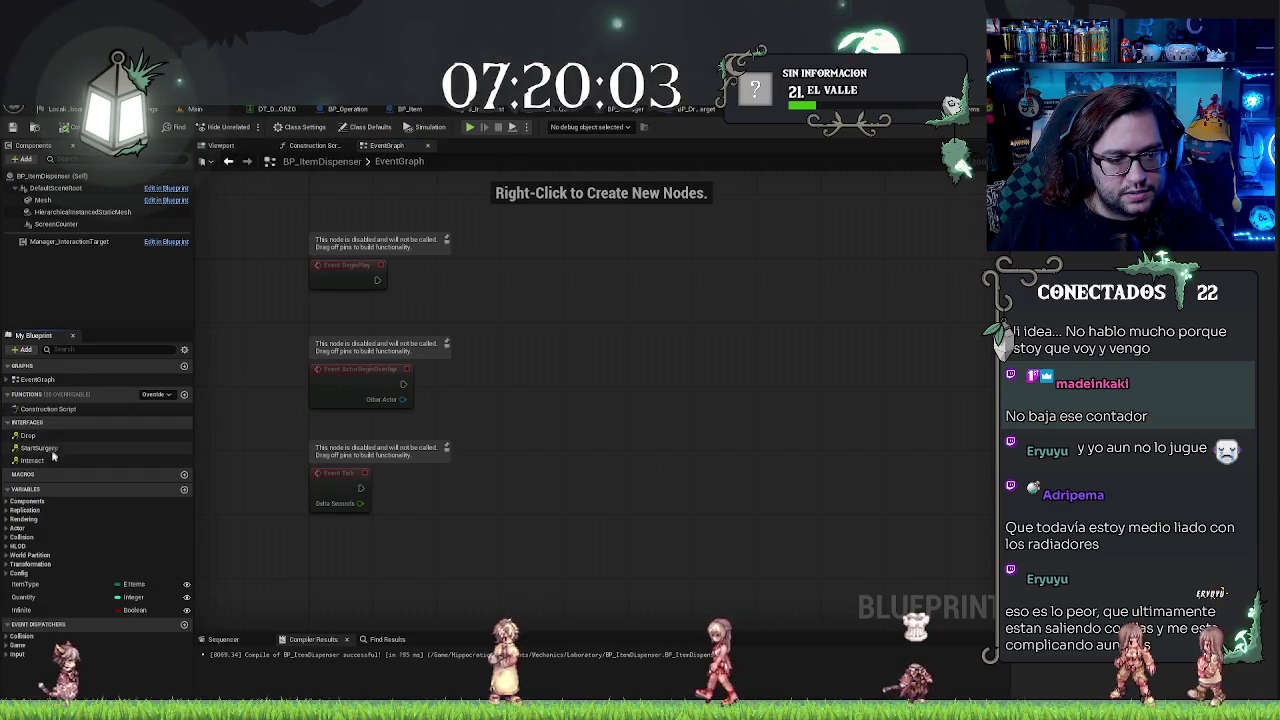
pyautogui.doubleClick(38, 460)
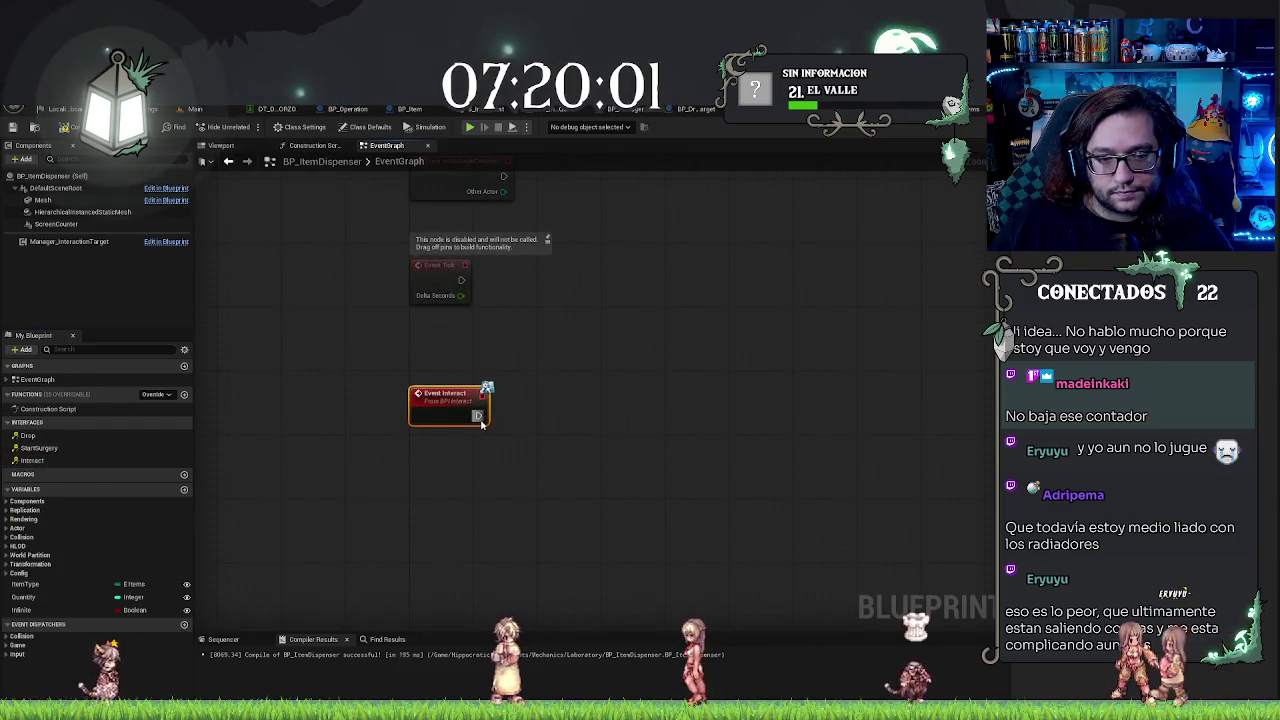
# Step: Place a Quantity getter and start a new node fed by it
pyautogui.moveTo(478, 415); pyautogui.dragTo(542, 419)
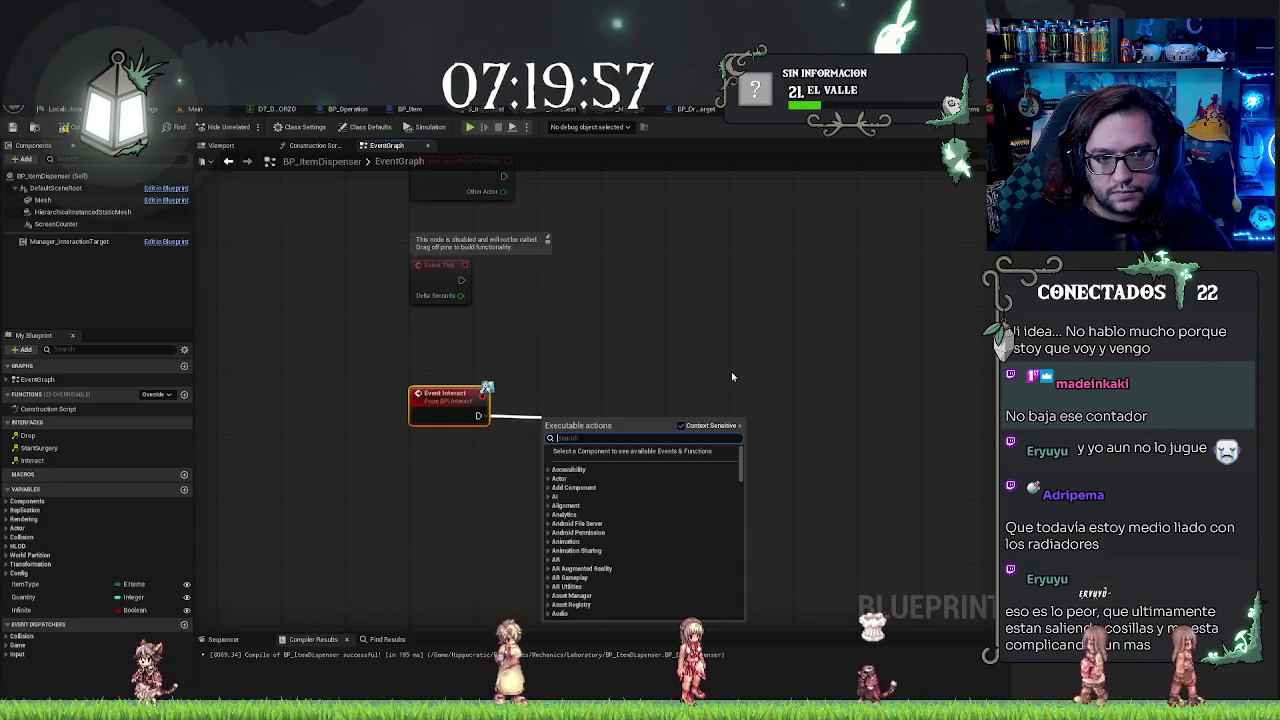
pyautogui.click(731, 376)
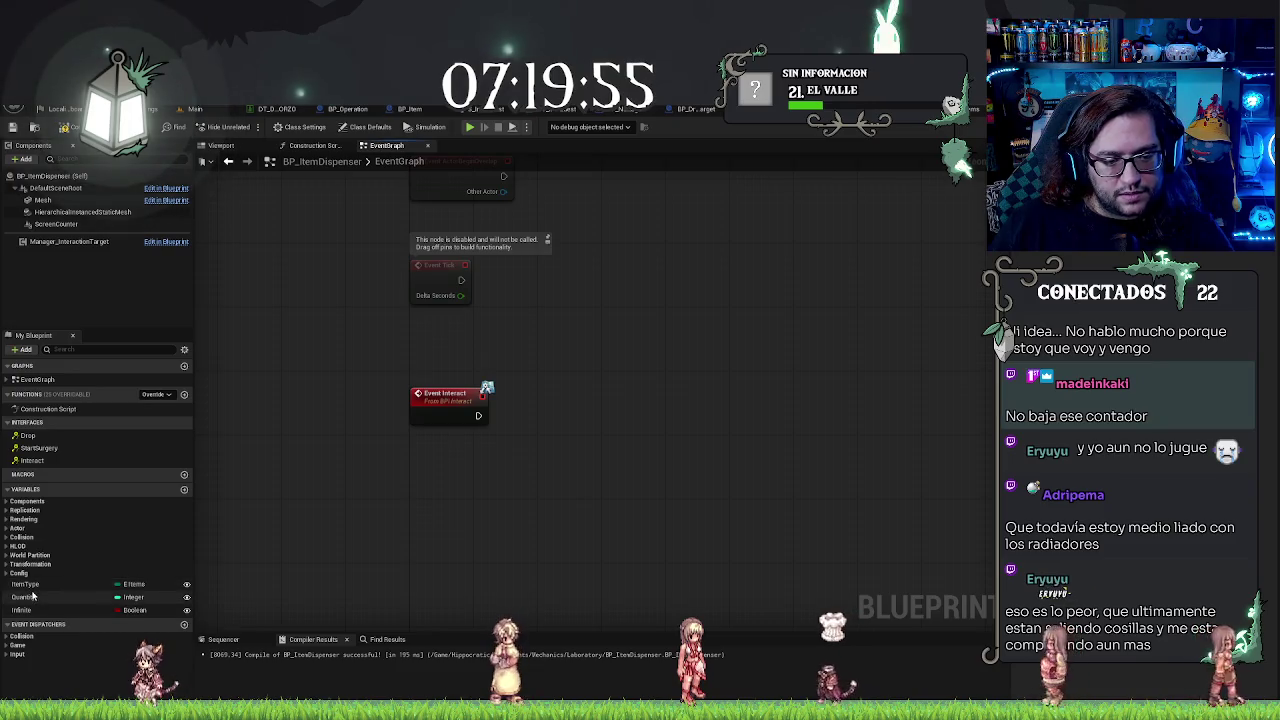
pyautogui.moveTo(24, 597)
pyautogui.mouseDown()
pyautogui.moveTo(468, 444)
pyautogui.moveTo(528, 385)
pyautogui.moveTo(560, 392)
pyautogui.moveTo(522, 417)
pyautogui.moveTo(599, 418)
pyautogui.mouseUp()
pyautogui.click(596, 441)
# Step: Add a Spawn Actor from Class node spawning BP_Item, with Spawn Transform split into location, rotation, scale
pyautogui.write('spawn')
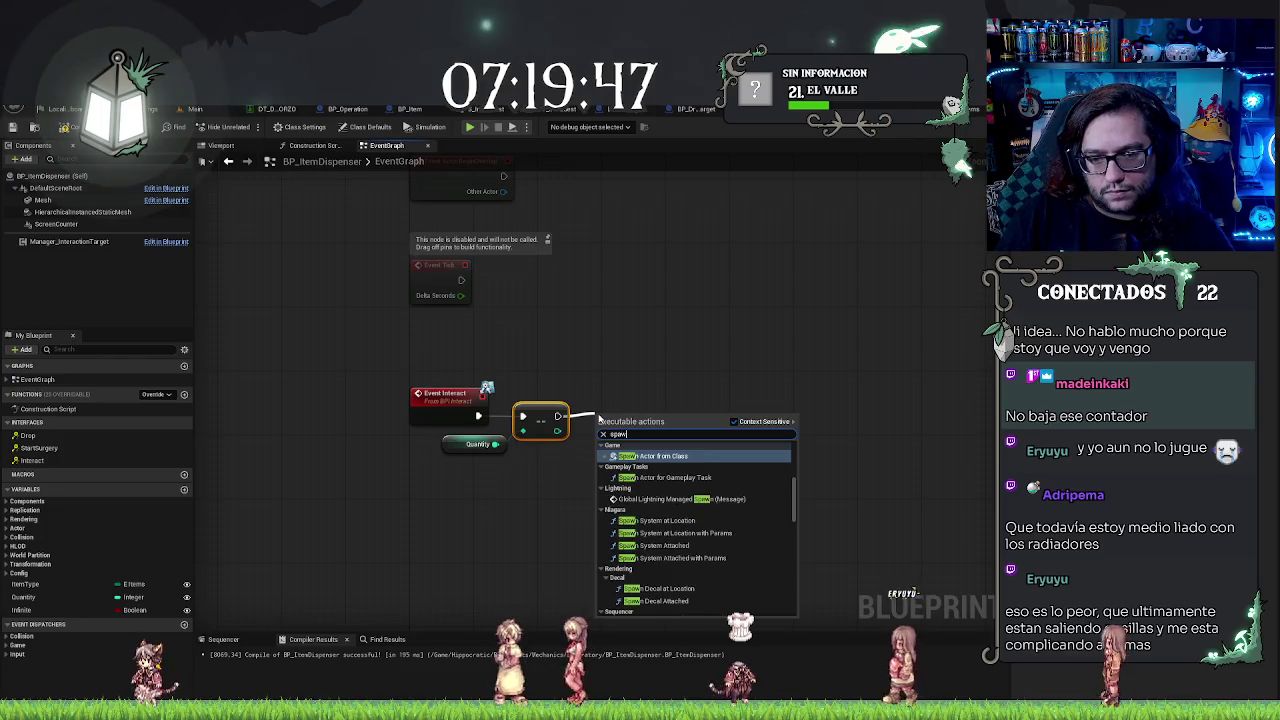
pyautogui.press('Return')
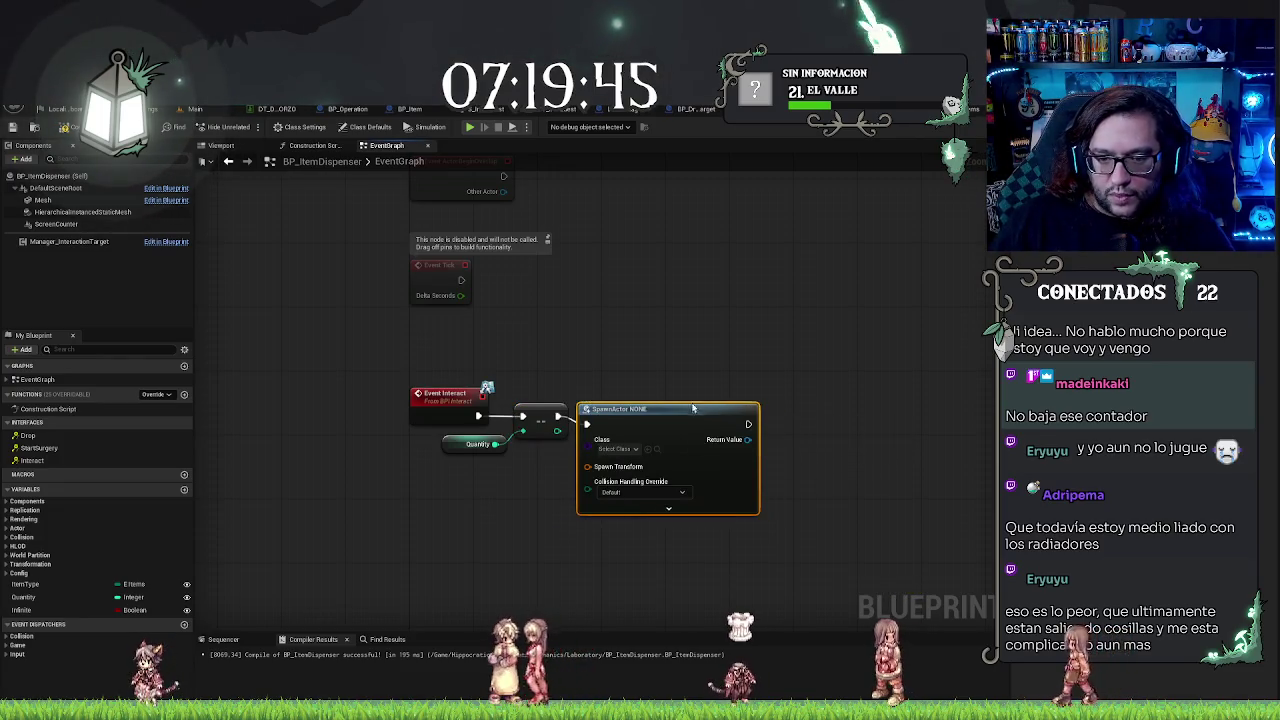
pyautogui.moveTo(710, 403); pyautogui.dragTo(718, 403)
pyautogui.click(640, 441)
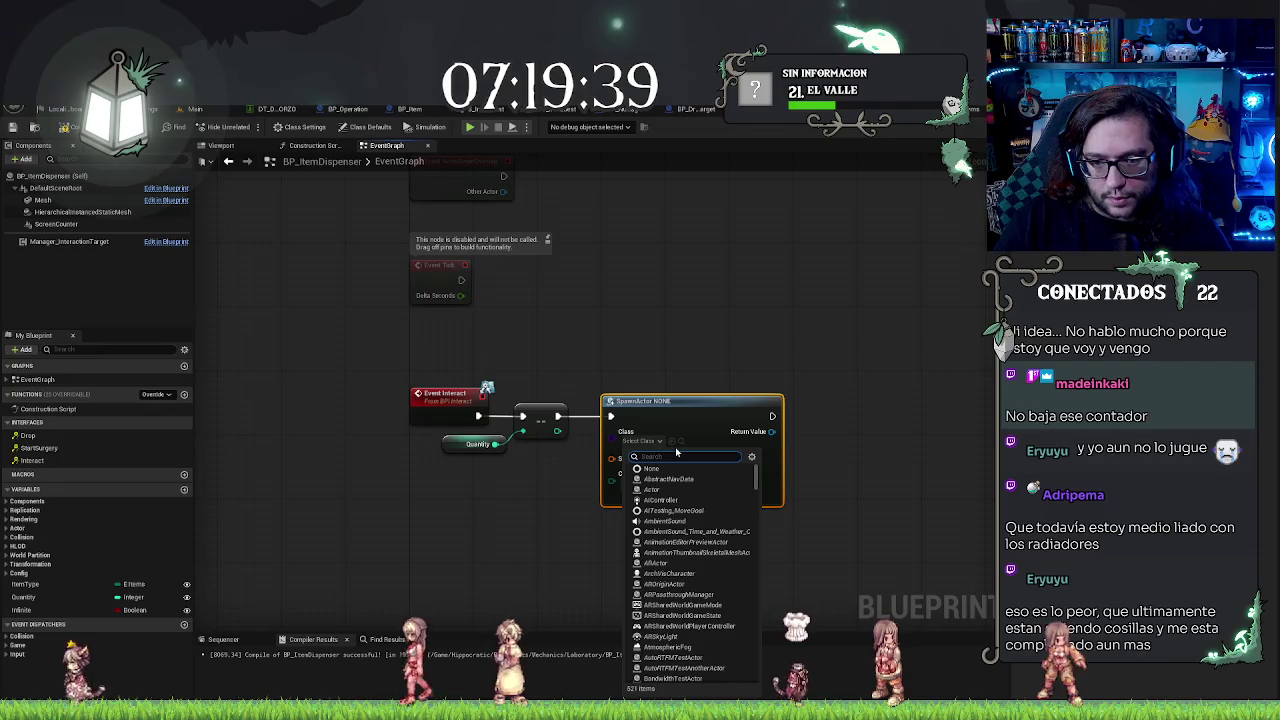
pyautogui.write('Item')
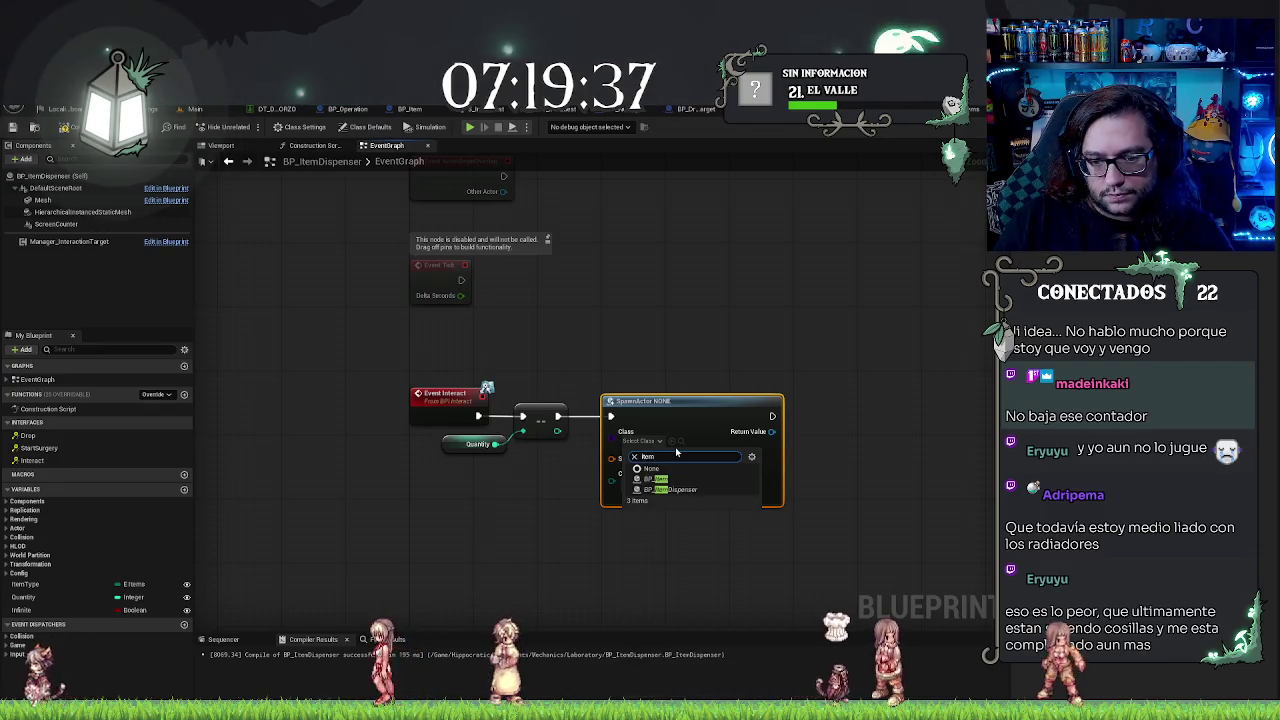
pyautogui.click(657, 479)
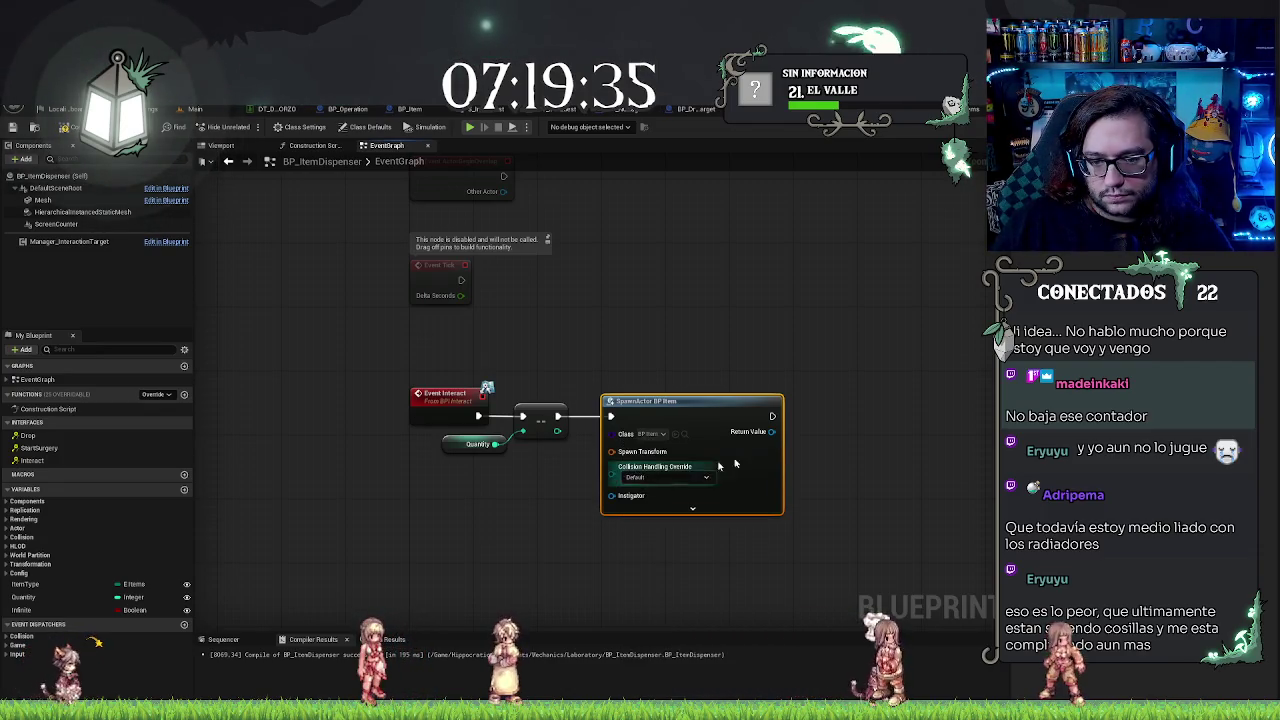
pyautogui.moveTo(616, 458); pyautogui.dragTo(530, 432)
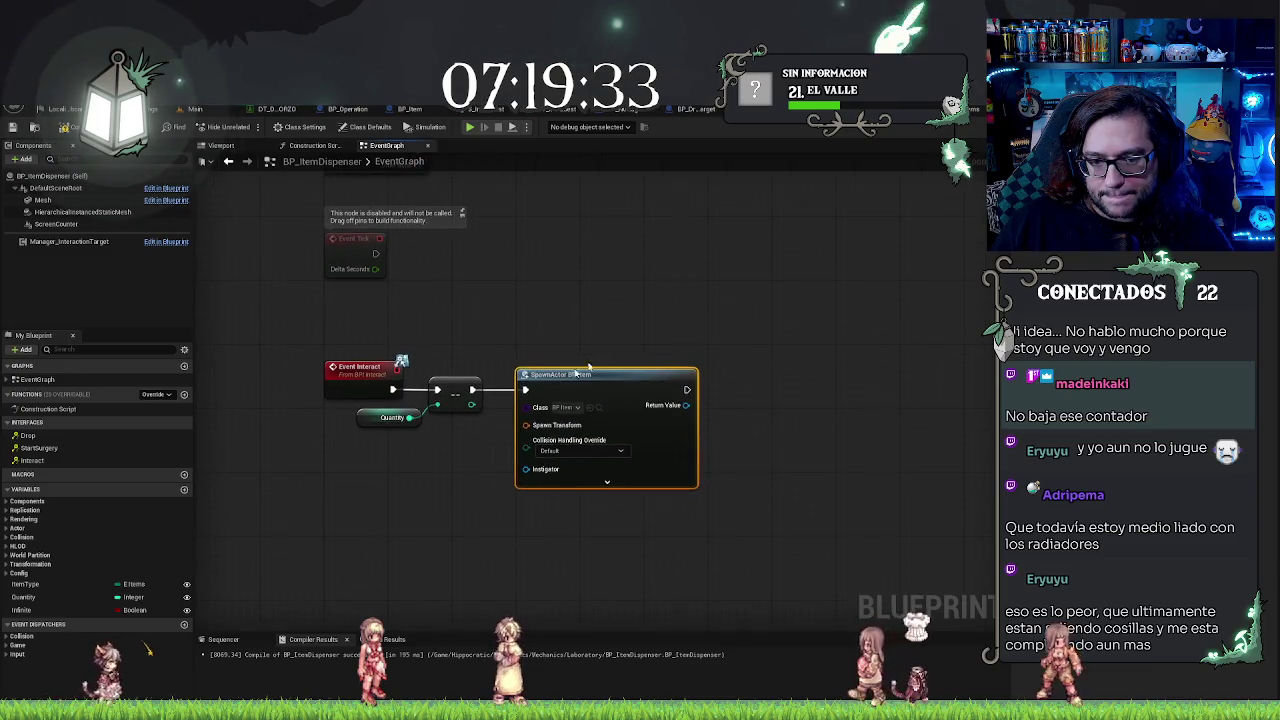
pyautogui.rightClick(527, 432)
pyautogui.click(566, 471)
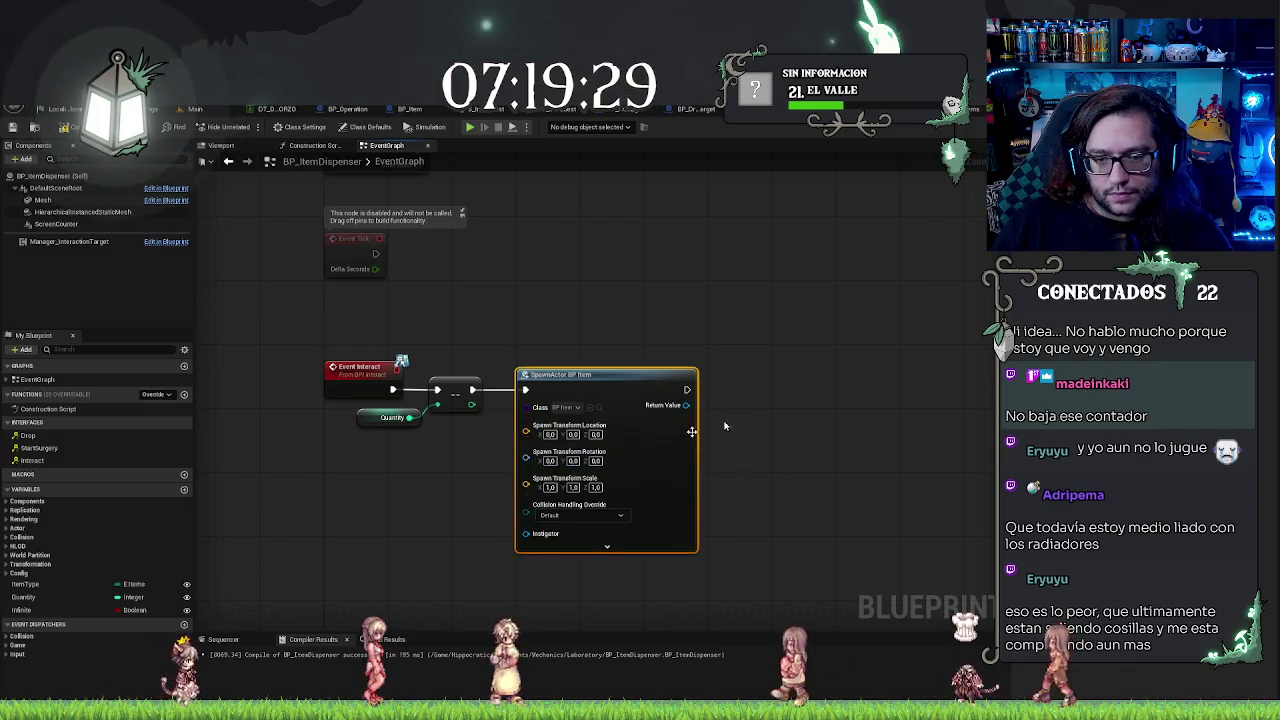
# Step: Call Interact on the spawned item's Return Value and tidy the node chain
pyautogui.moveTo(643, 400)
pyautogui.mouseDown()
pyautogui.moveTo(714, 414)
pyautogui.moveTo(690, 410)
pyautogui.mouseUp()
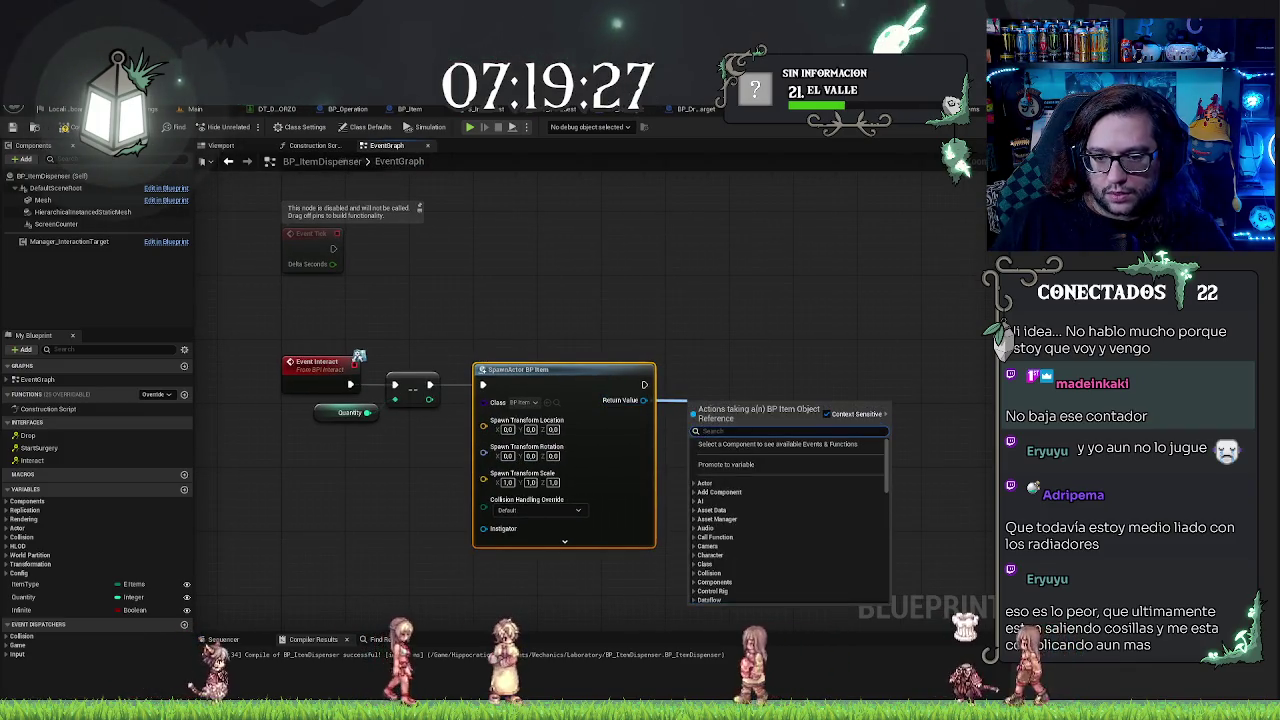
pyautogui.write('intera')
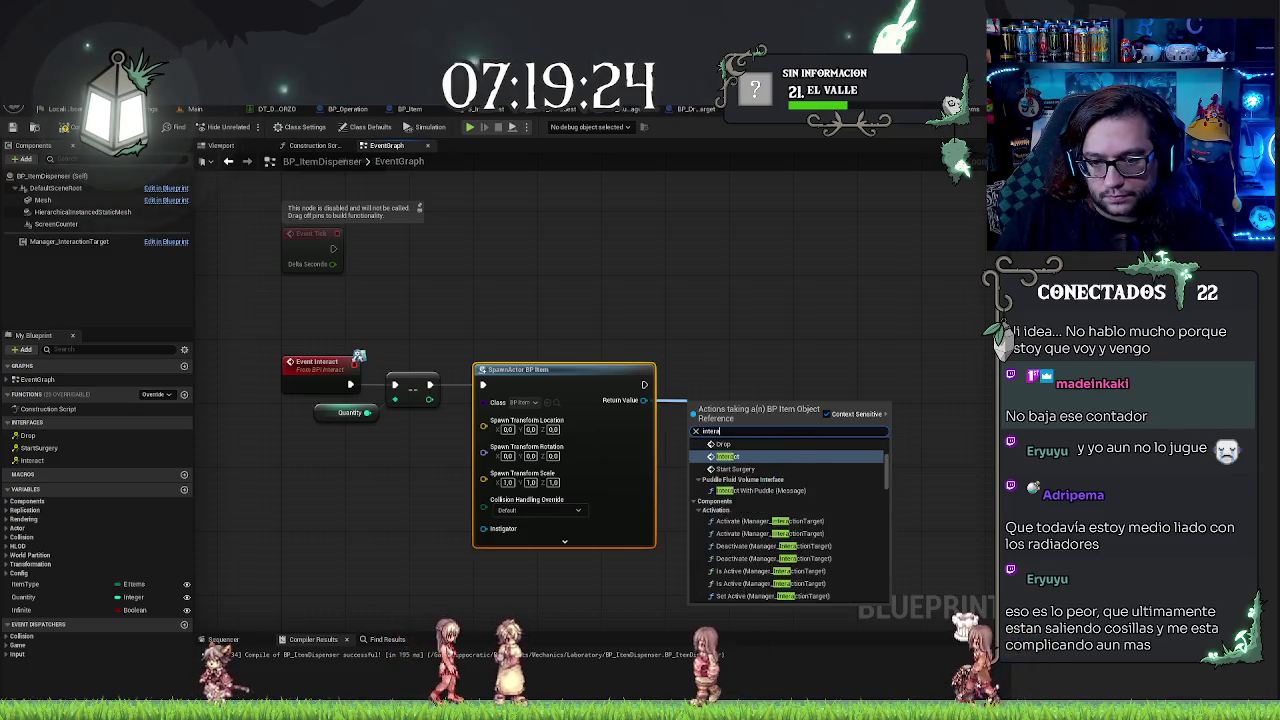
pyautogui.press('Return')
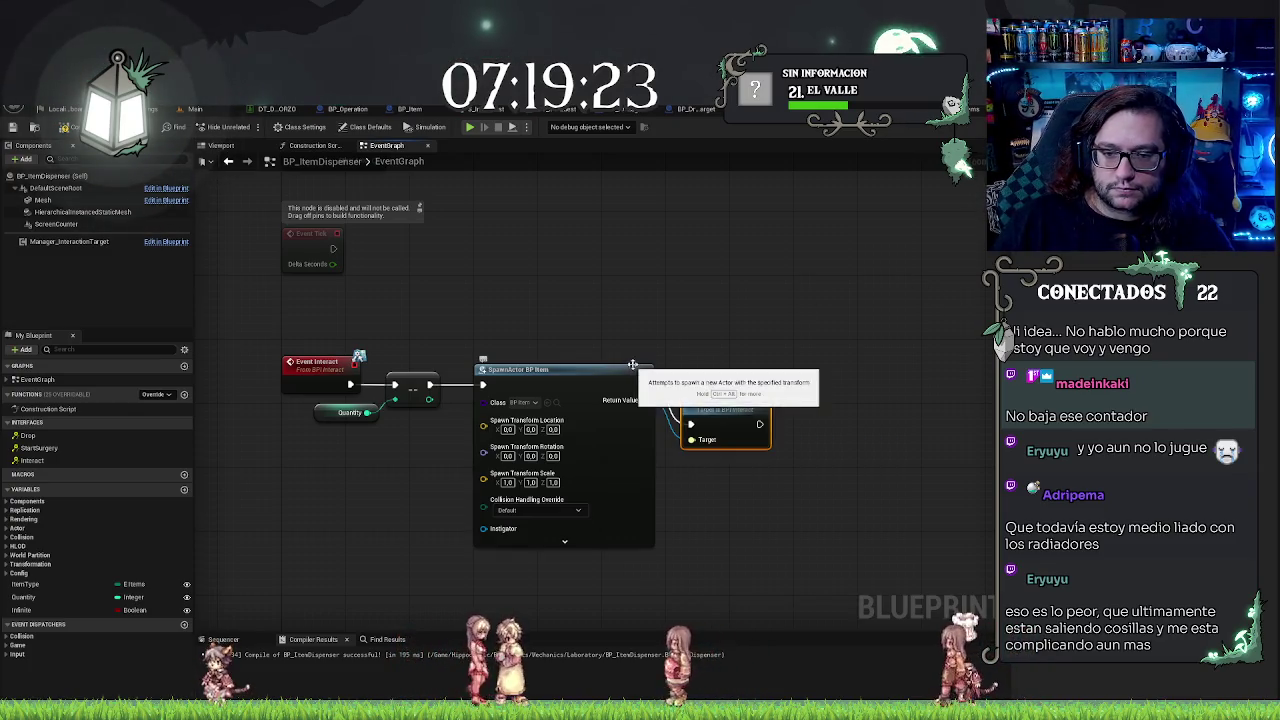
pyautogui.moveTo(745, 408); pyautogui.dragTo(746, 364)
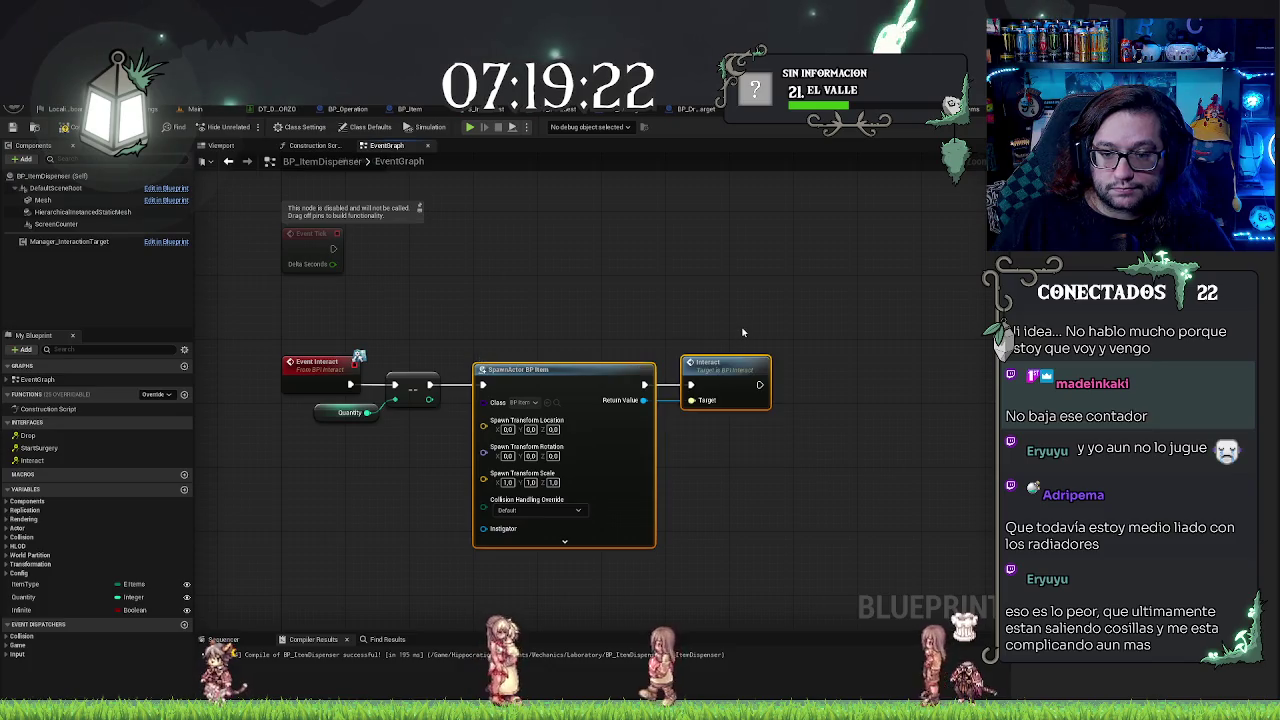
pyautogui.click(736, 491)
pyautogui.moveTo(258, 328); pyautogui.dragTo(807, 503)
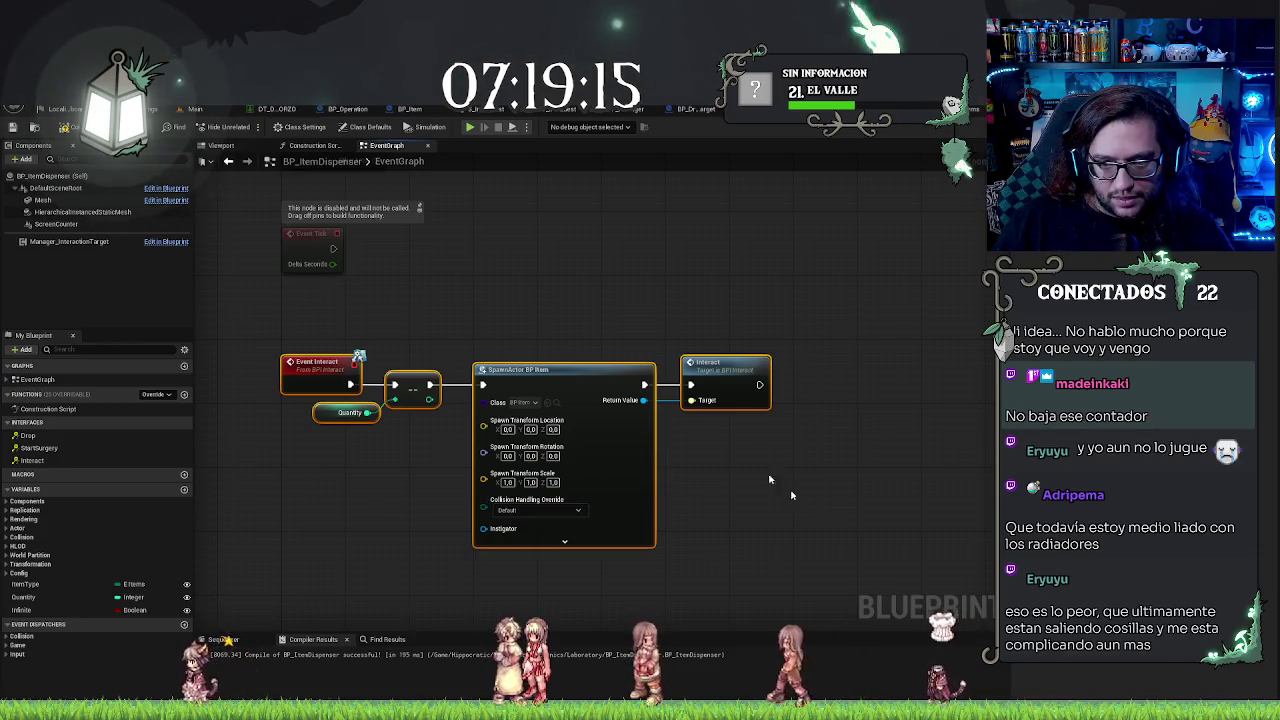
pyautogui.press('Home')
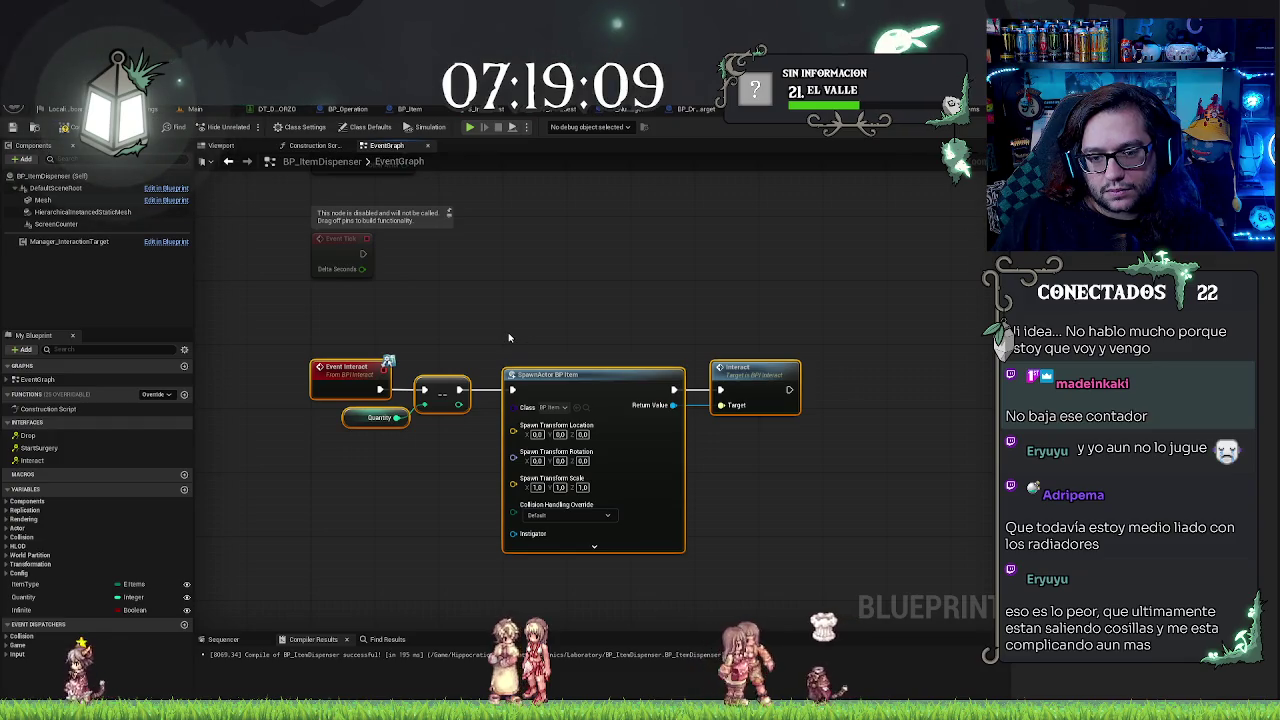
pyautogui.click(782, 385)
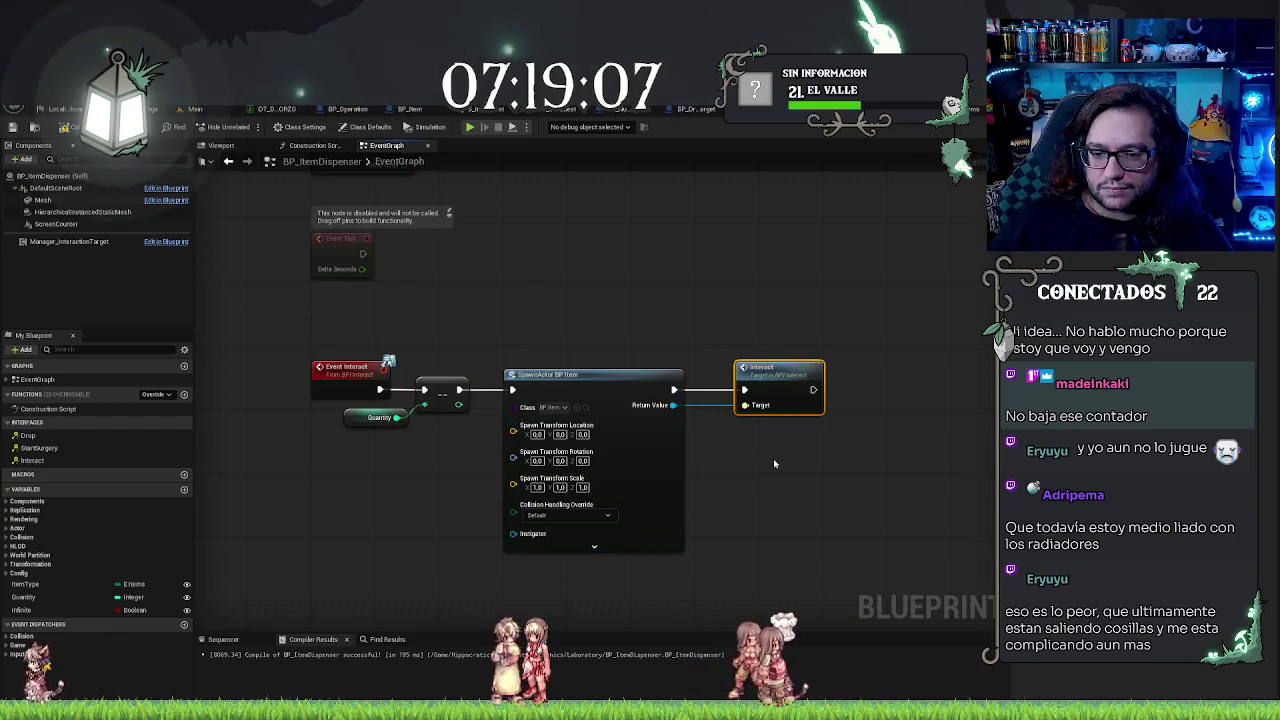
# Step: Insert a Set Item Type node fed by the dispenser's ItemType between SpawnActor and Interact, then save
pyautogui.click(70, 586)
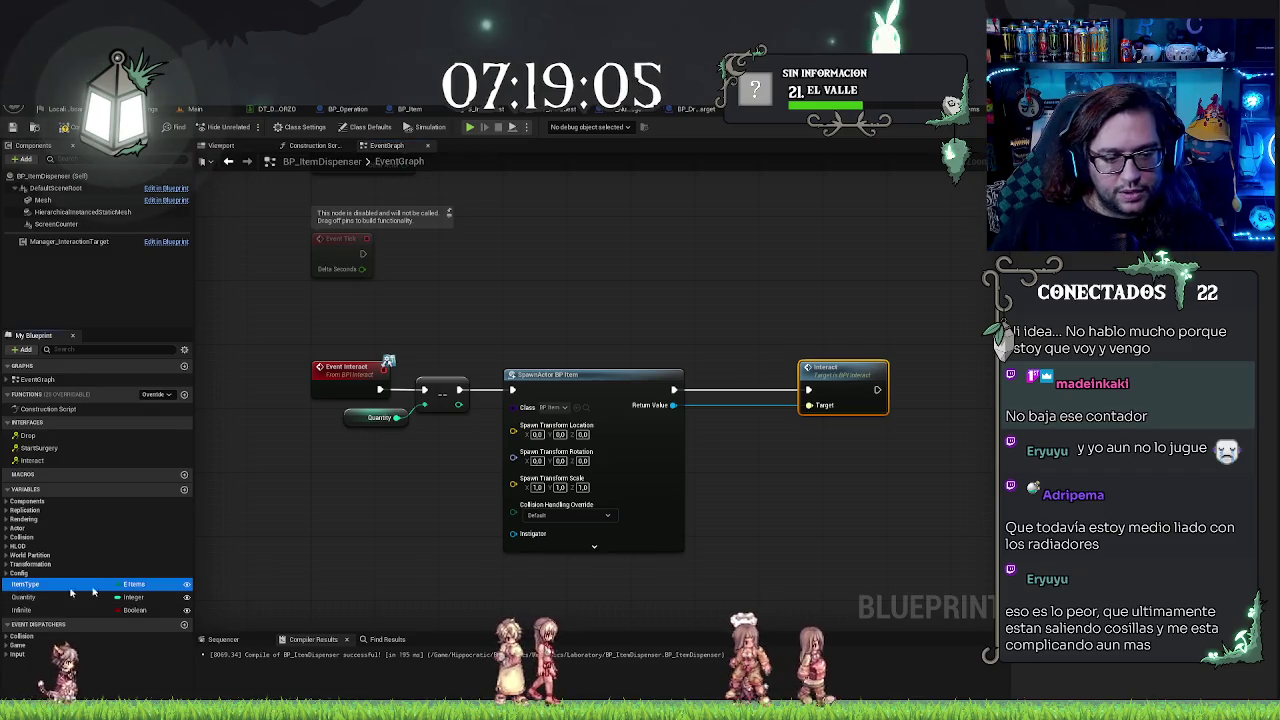
pyautogui.moveTo(701, 523); pyautogui.dragTo(715, 520)
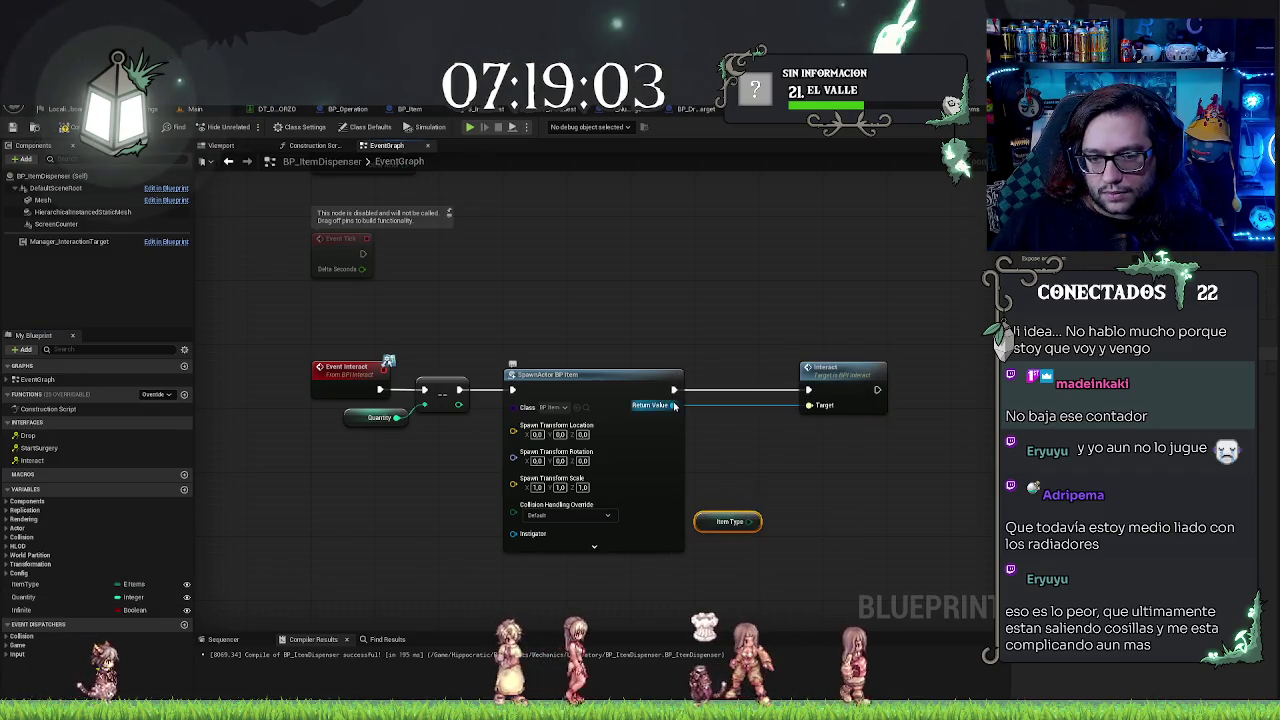
pyautogui.moveTo(674, 405); pyautogui.dragTo(708, 430)
pyautogui.write('set item')
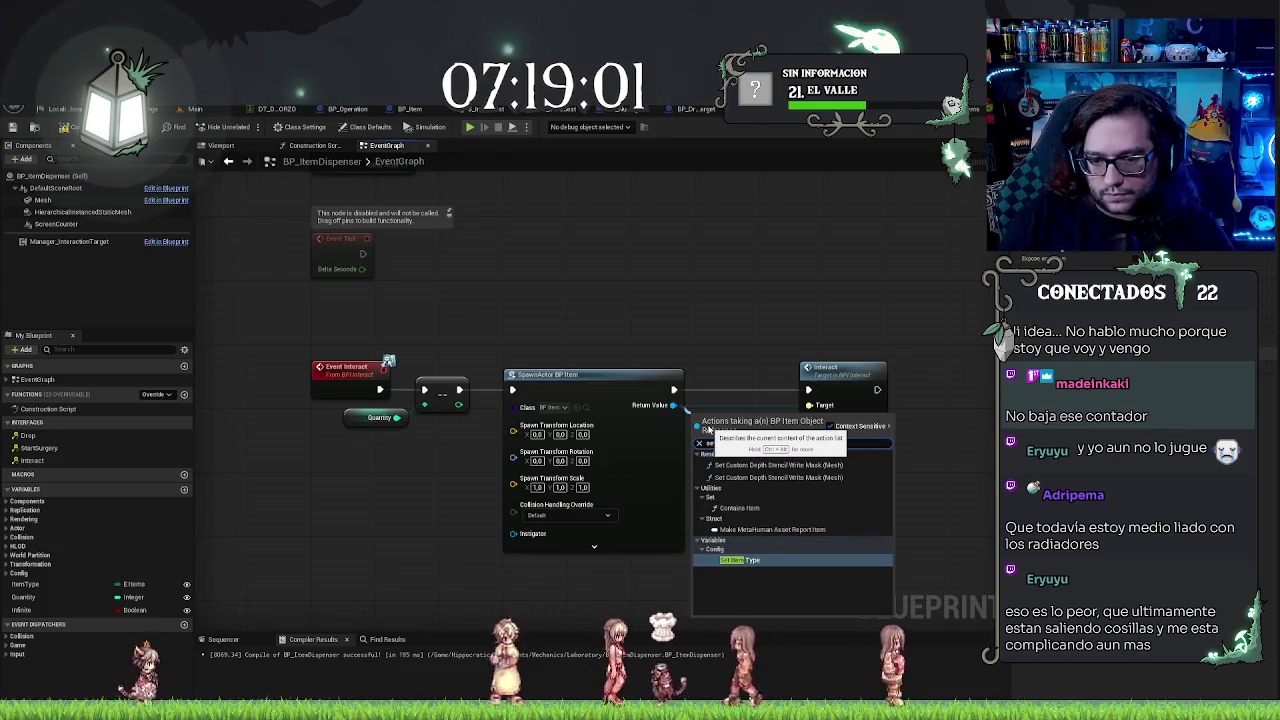
pyautogui.press('Return')
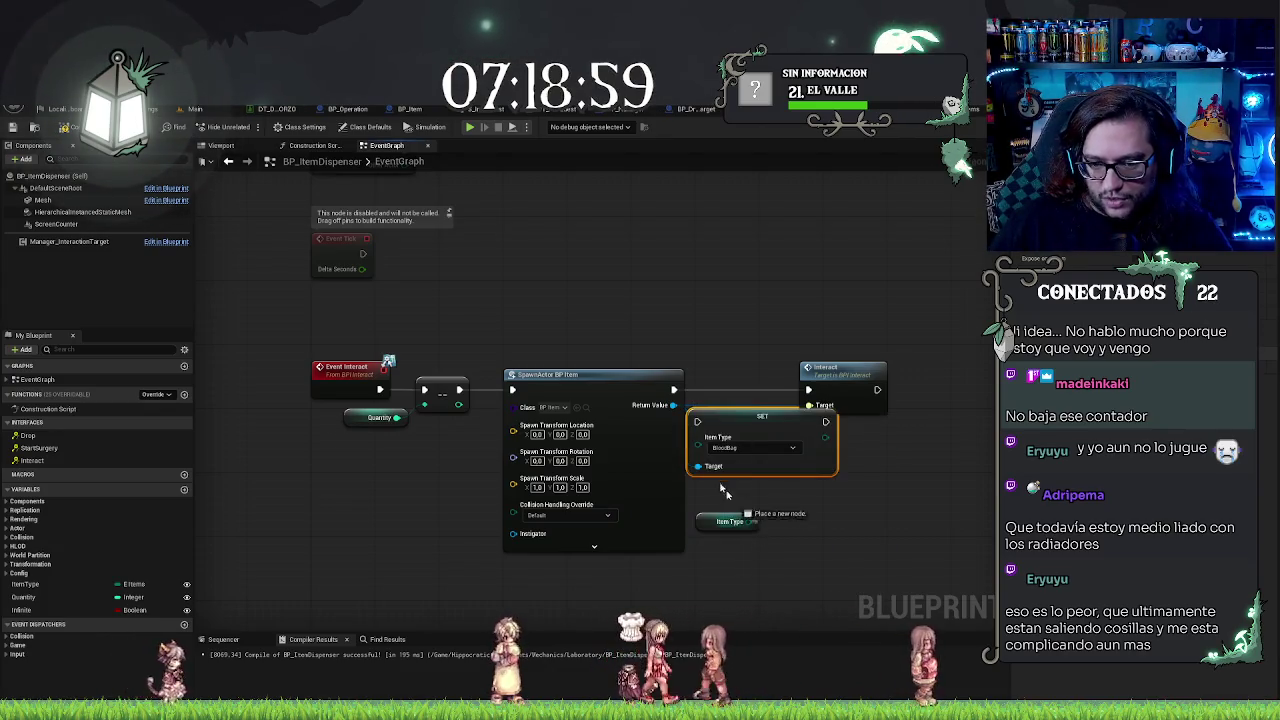
pyautogui.moveTo(756, 521); pyautogui.dragTo(698, 437)
pyautogui.moveTo(674, 390); pyautogui.dragTo(697, 421)
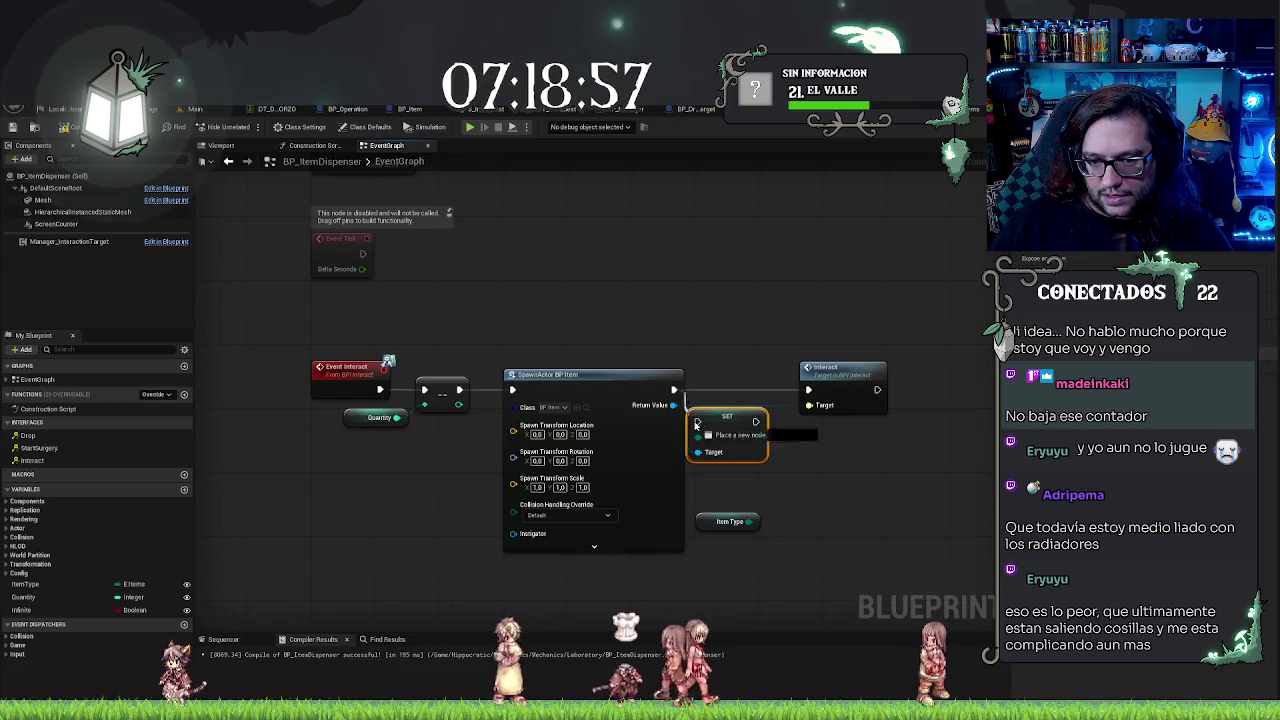
pyautogui.moveTo(808, 390)
pyautogui.mouseDown()
pyautogui.moveTo(755, 421)
pyautogui.moveTo(763, 389)
pyautogui.mouseUp()
pyautogui.hotkey('ctrl', 's')
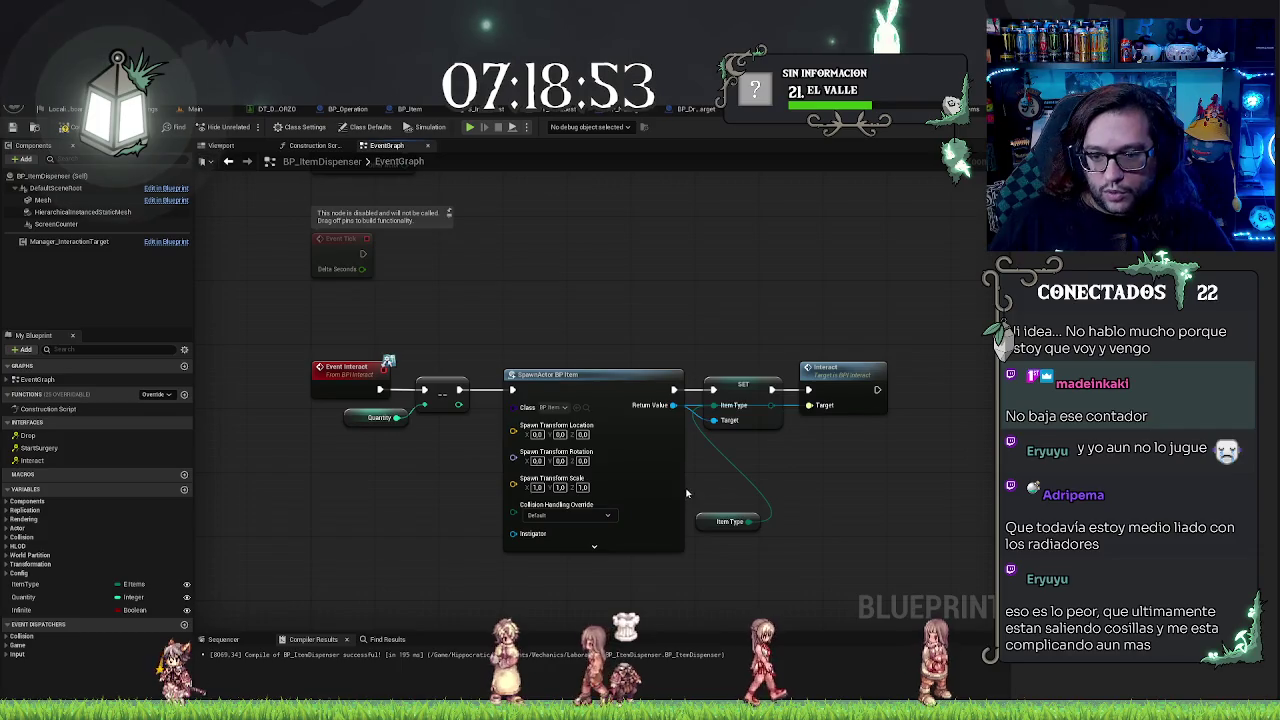
pyautogui.moveTo(704, 528); pyautogui.dragTo(706, 463)
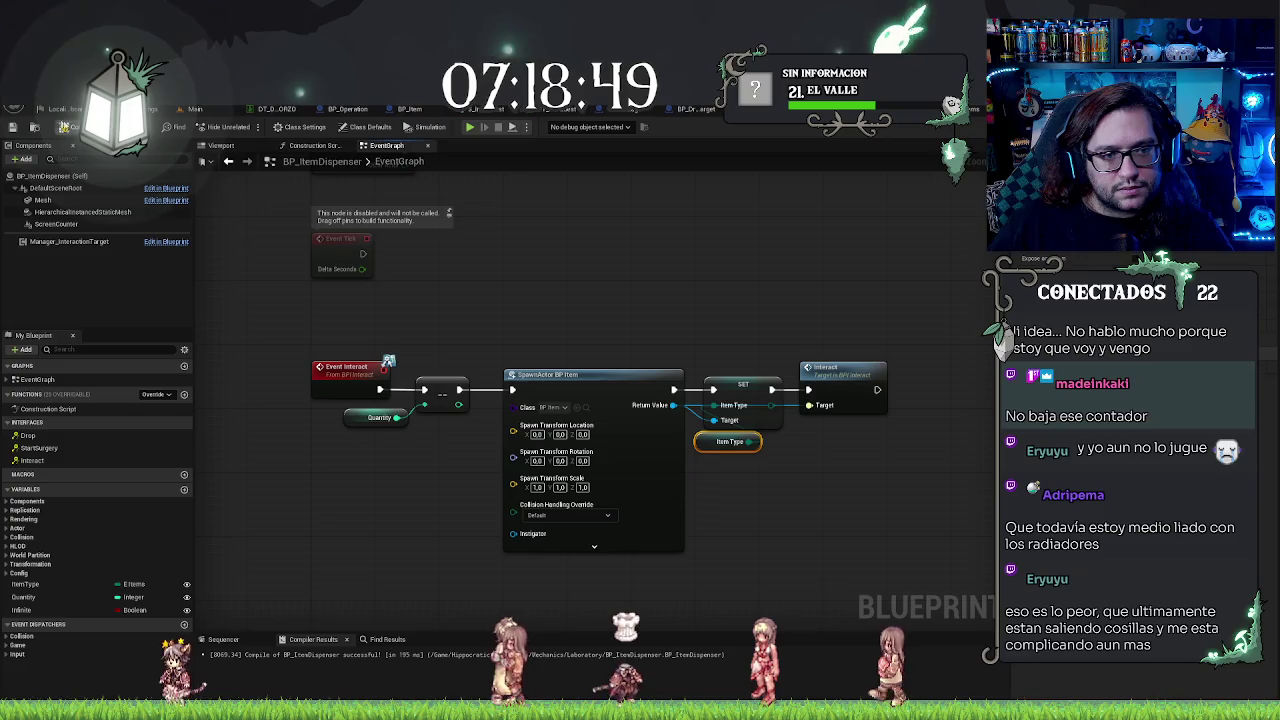
# Step: Compile BP_ItemDispenser, play-test it in the lab level, then go back to its EventGraph
pyautogui.click(13, 128)
pyautogui.click(196, 108)
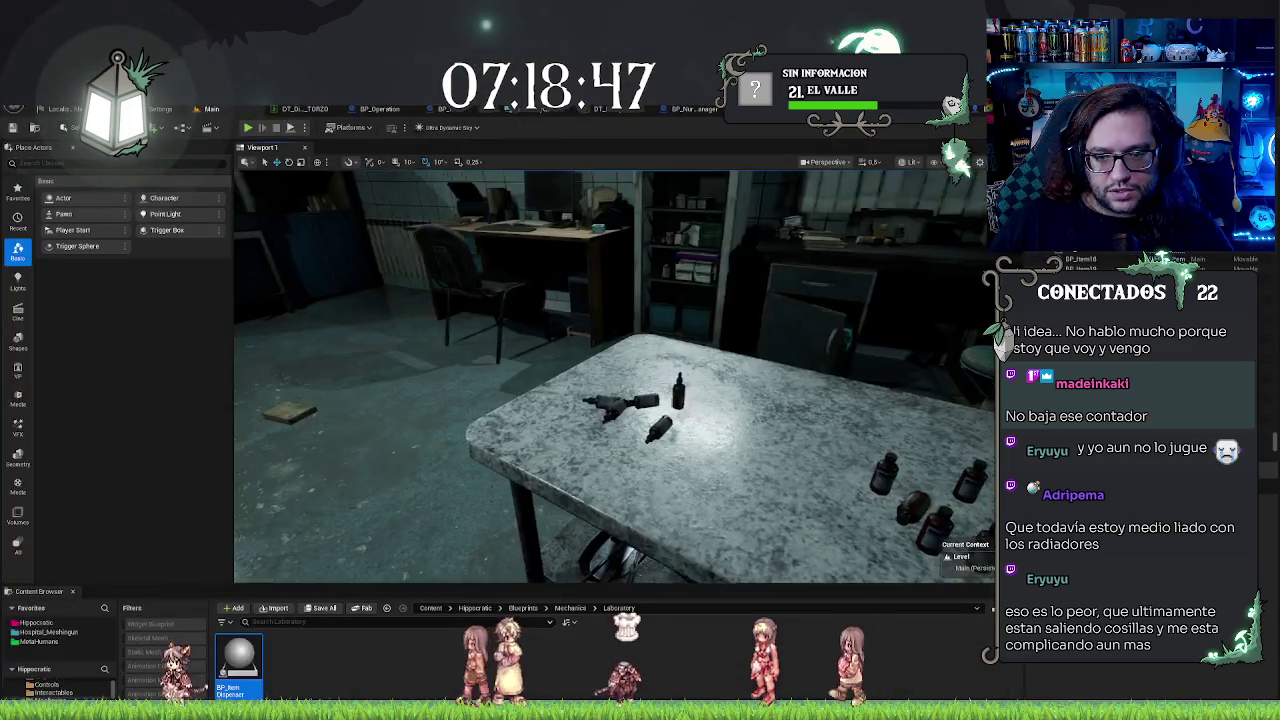
pyautogui.rightClick(620, 392)
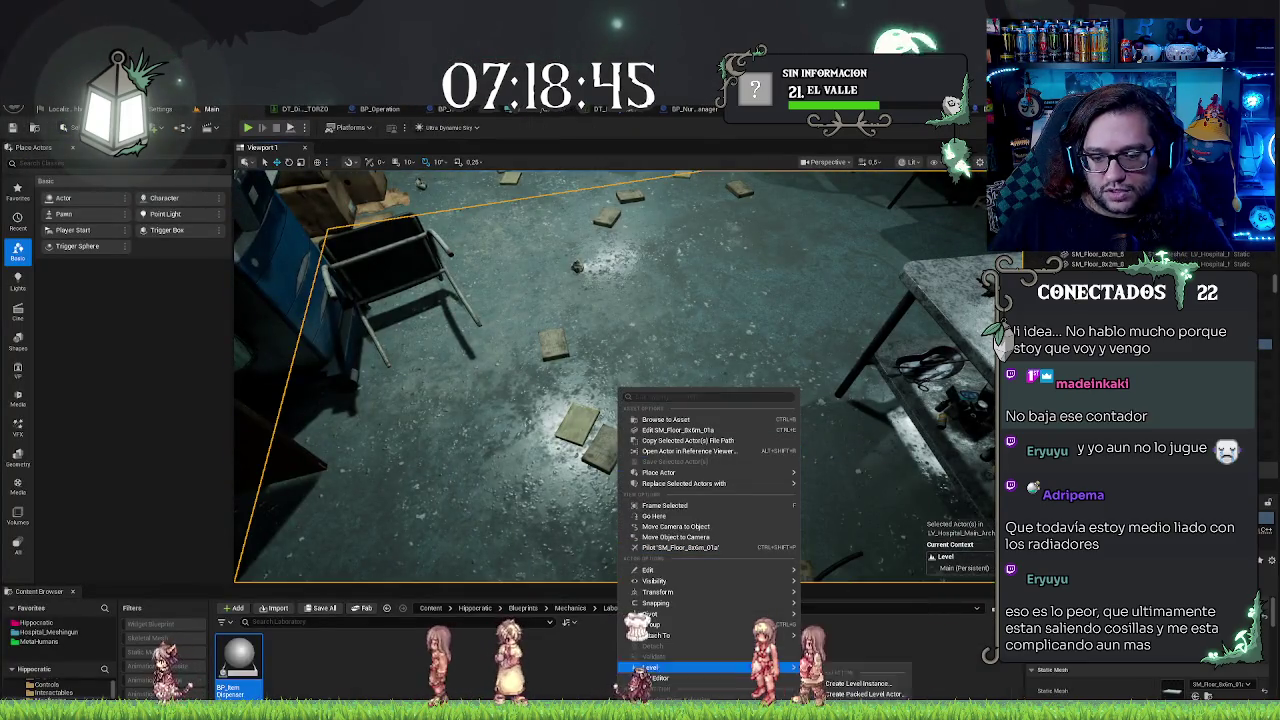
pyautogui.press('Escape')
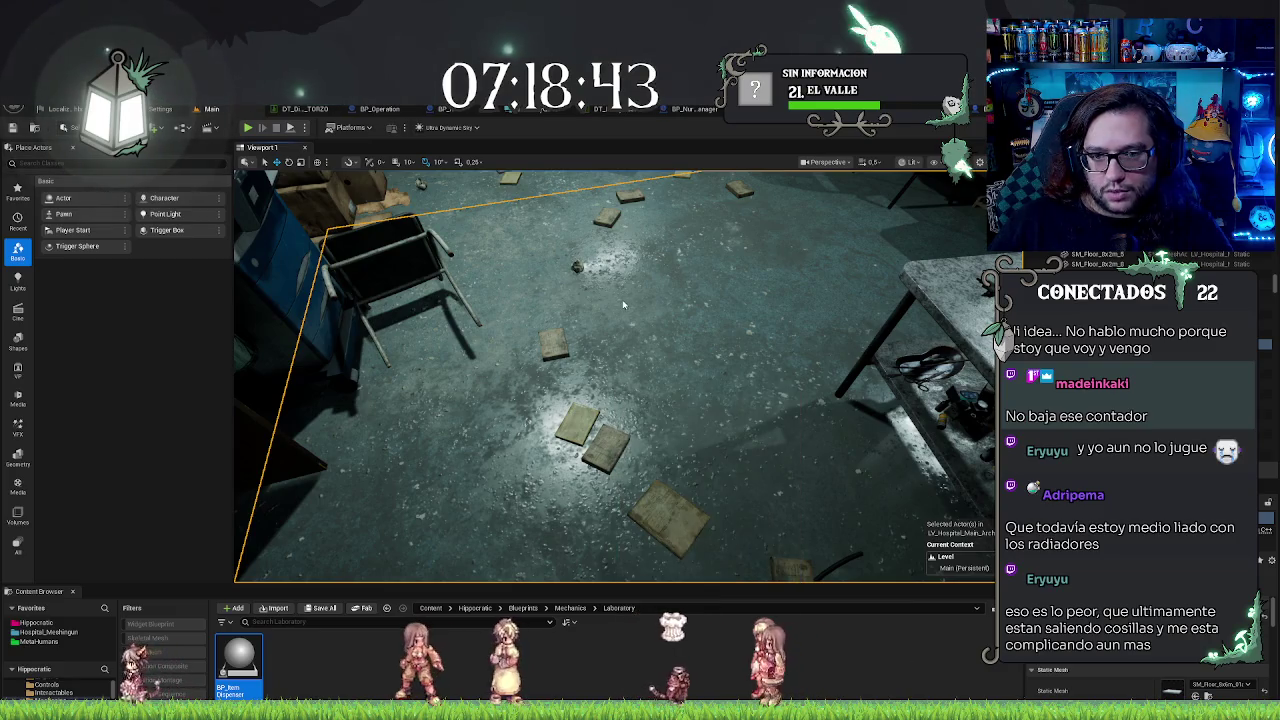
pyautogui.hotkey('alt', 'p')
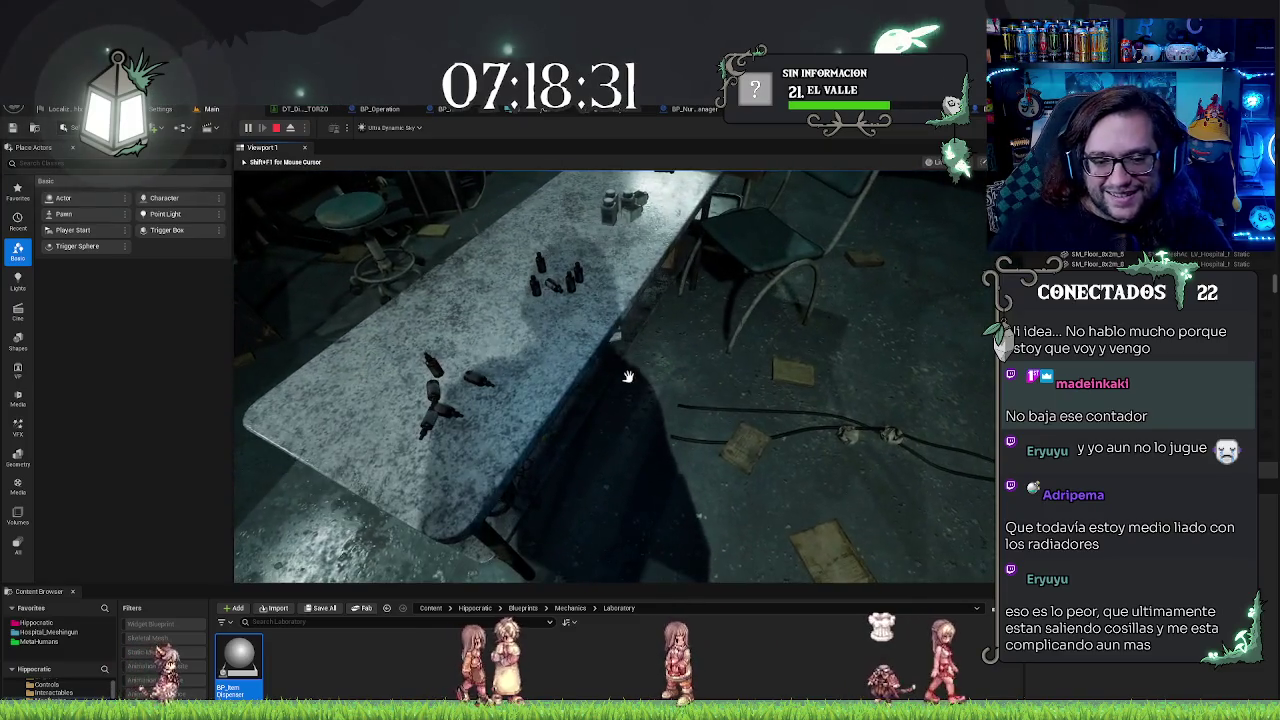
pyautogui.press('Escape')
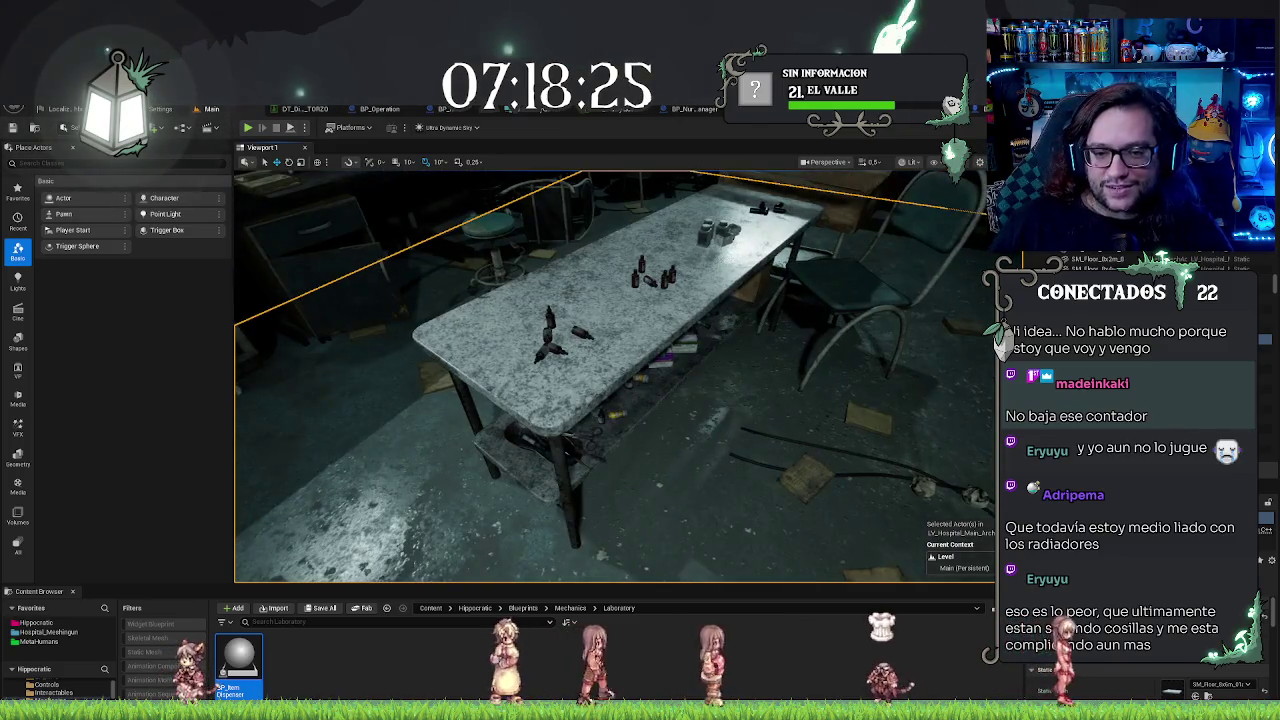
pyautogui.scroll(-2, 792, 518)
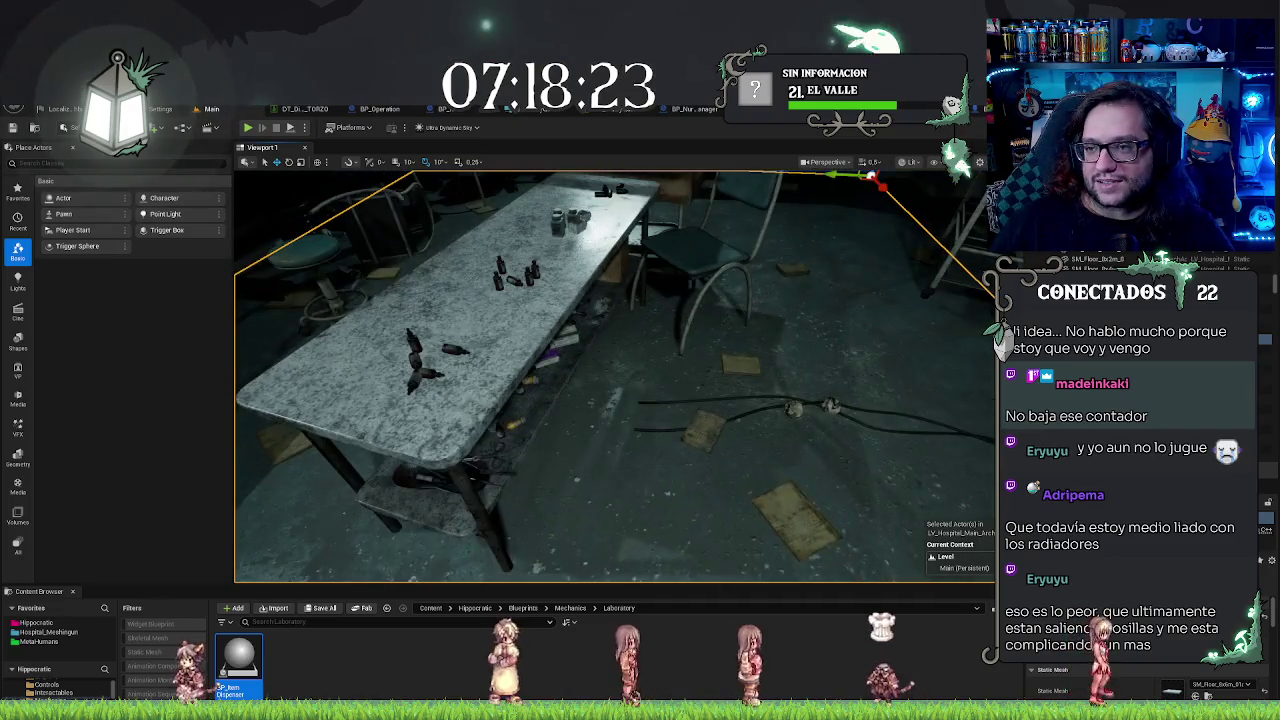
pyautogui.click(445, 108)
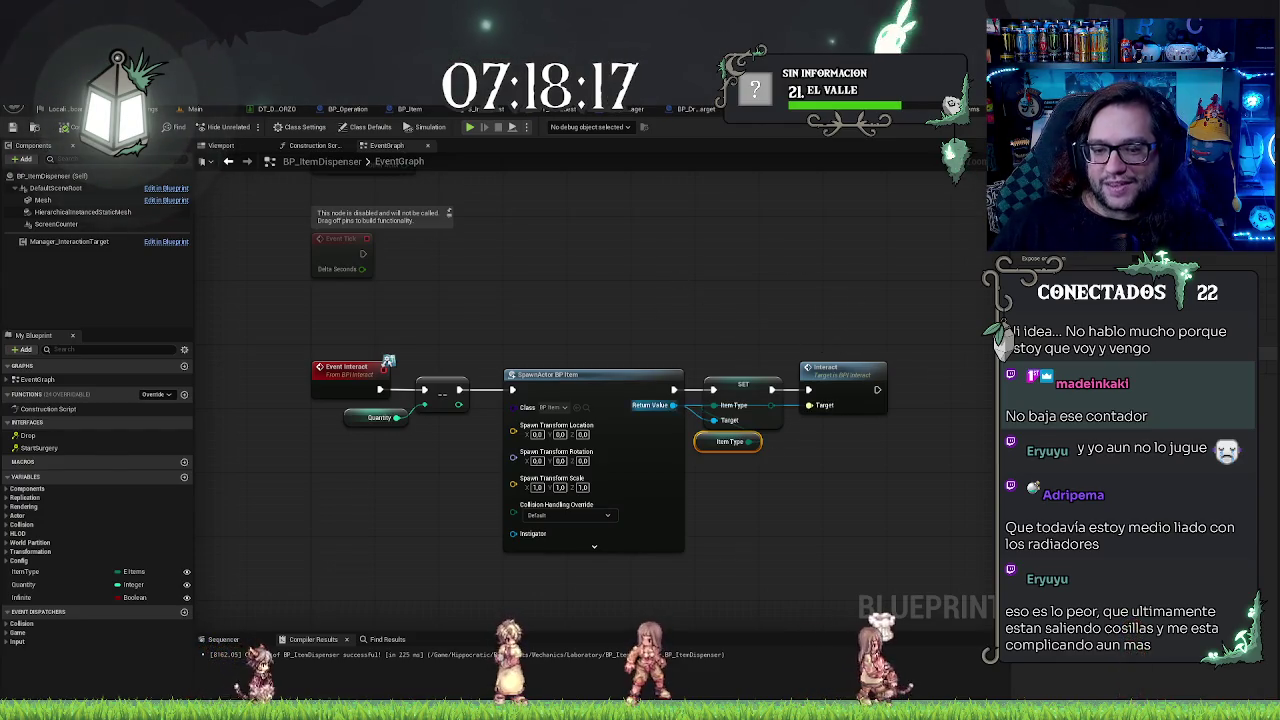
# Step: Search the spawned item's actions for 'refre' without adding a node, then locate BP_Item in the Content Browser
pyautogui.moveTo(673, 405); pyautogui.dragTo(834, 458)
pyautogui.write('refre')
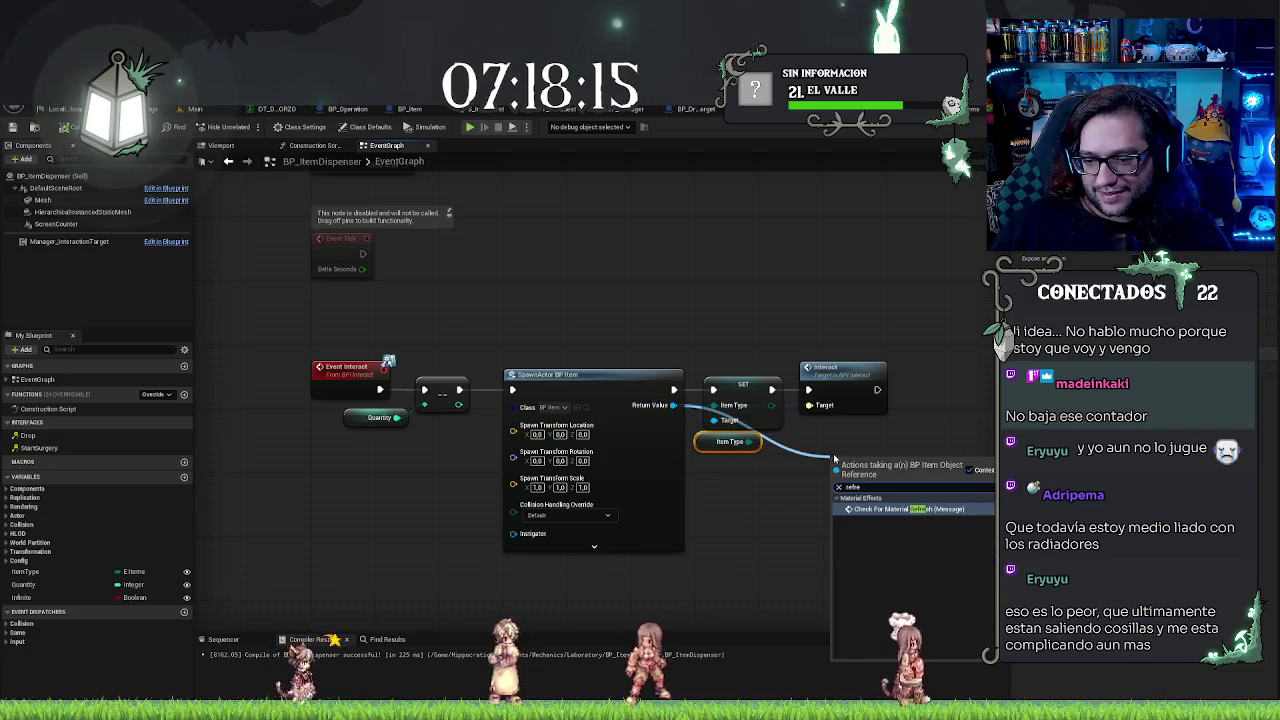
pyautogui.press('BackSpace')
pyautogui.press('BackSpace')
pyautogui.press('BackSpace')
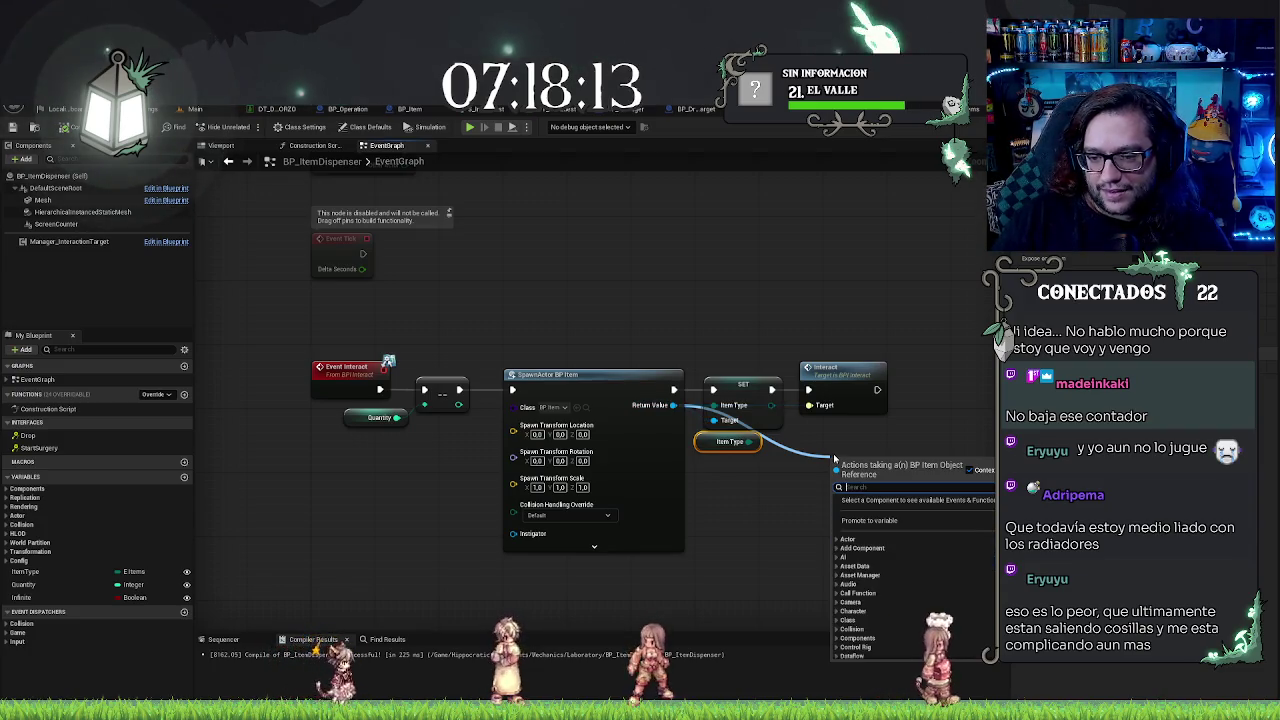
pyautogui.click(763, 517)
pyautogui.click(763, 517)
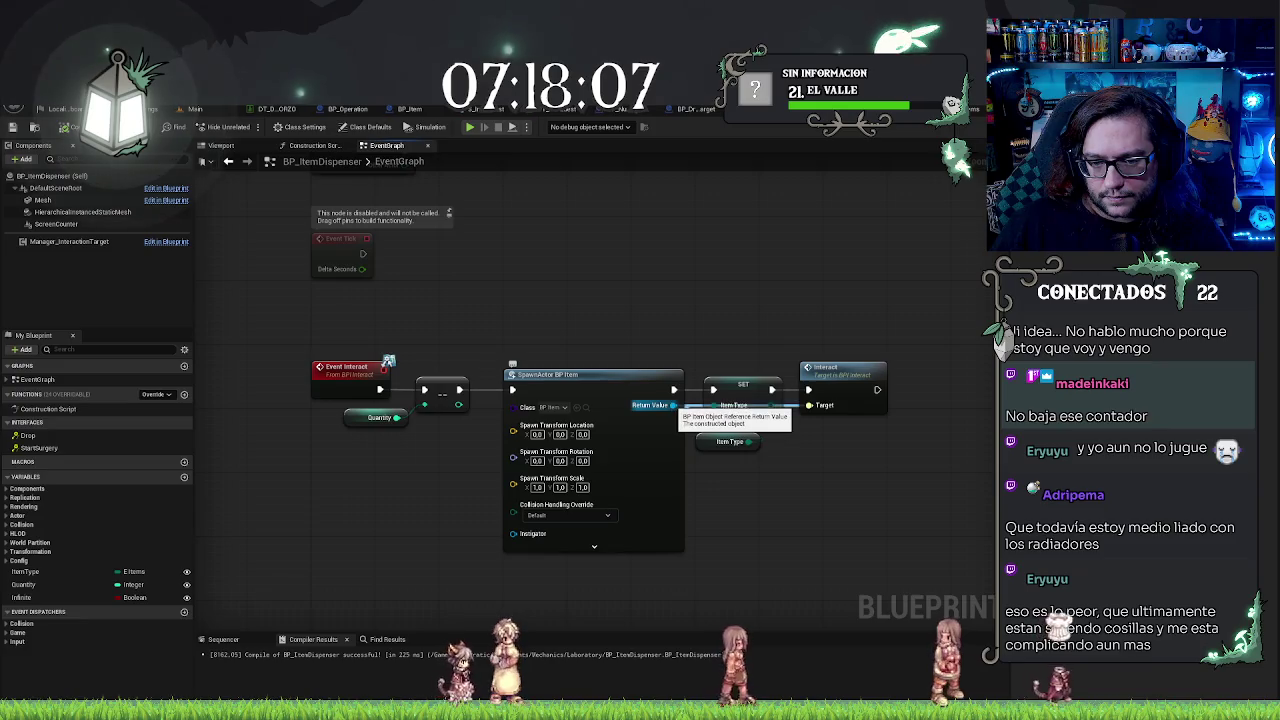
pyautogui.moveTo(673, 405)
pyautogui.mouseDown()
pyautogui.moveTo(795, 555)
pyautogui.moveTo(766, 527)
pyautogui.mouseUp()
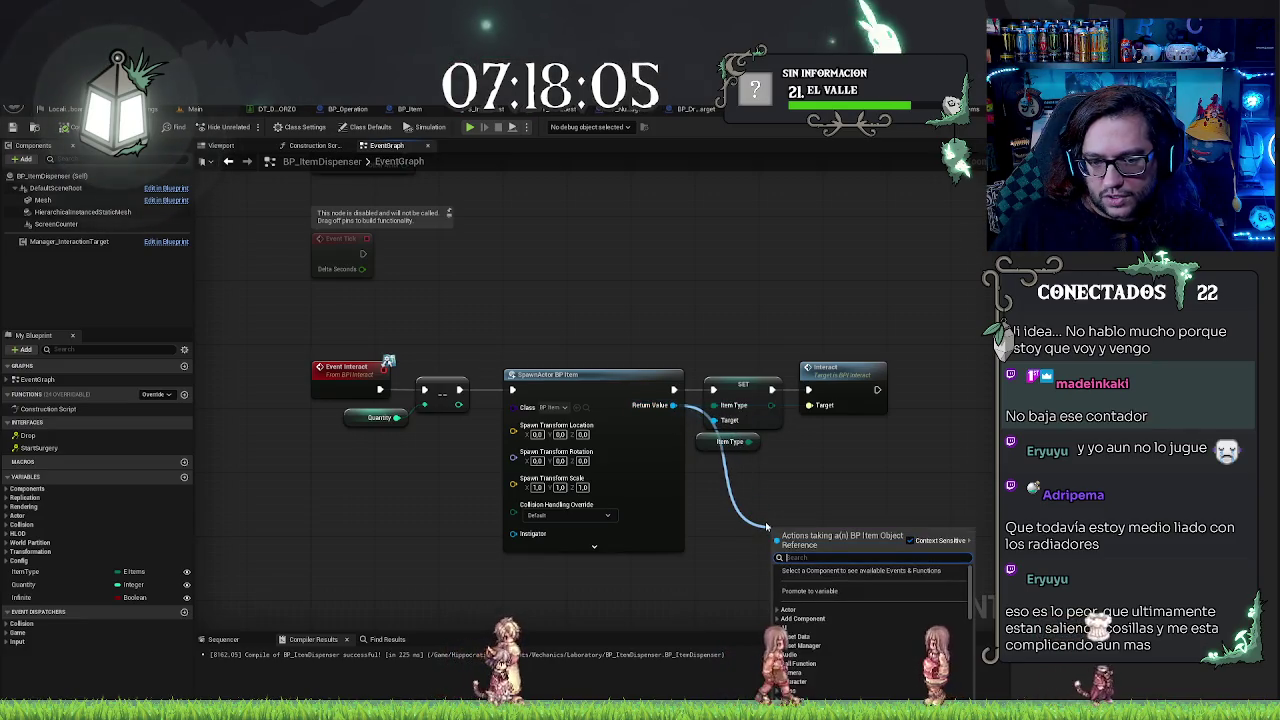
pyautogui.write('refre')
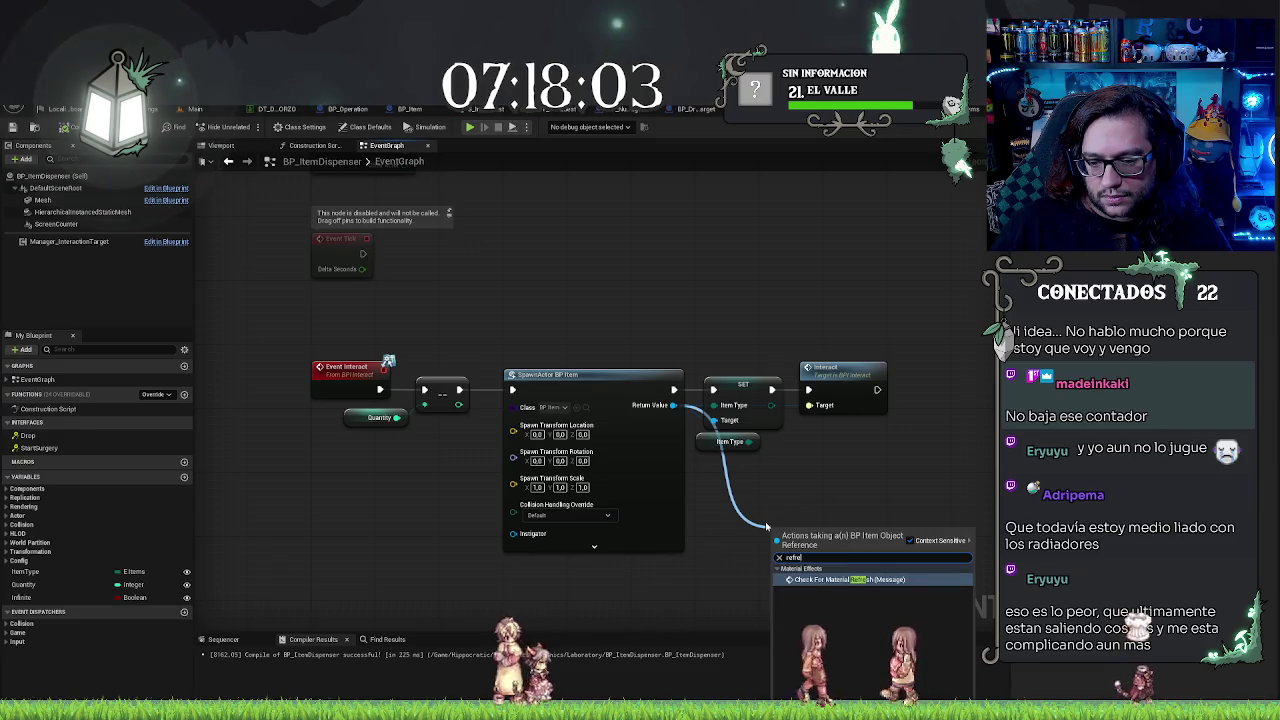
pyautogui.press('Escape')
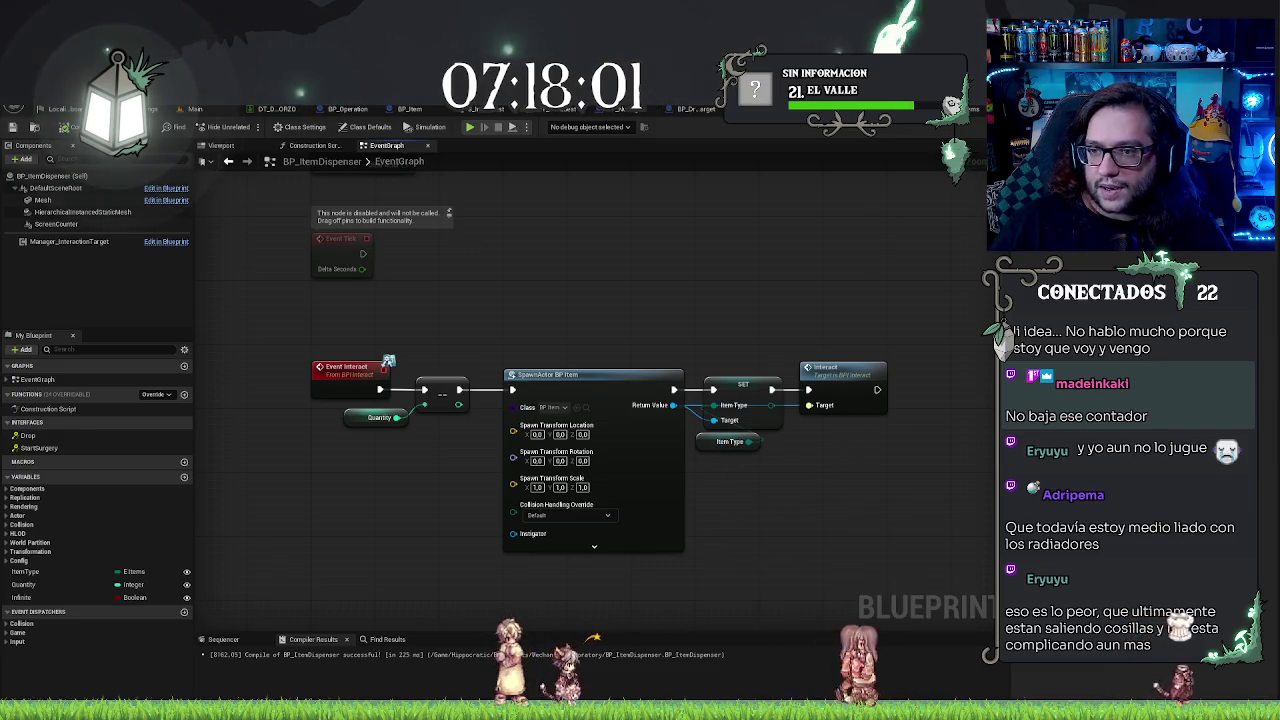
pyautogui.click(586, 407)
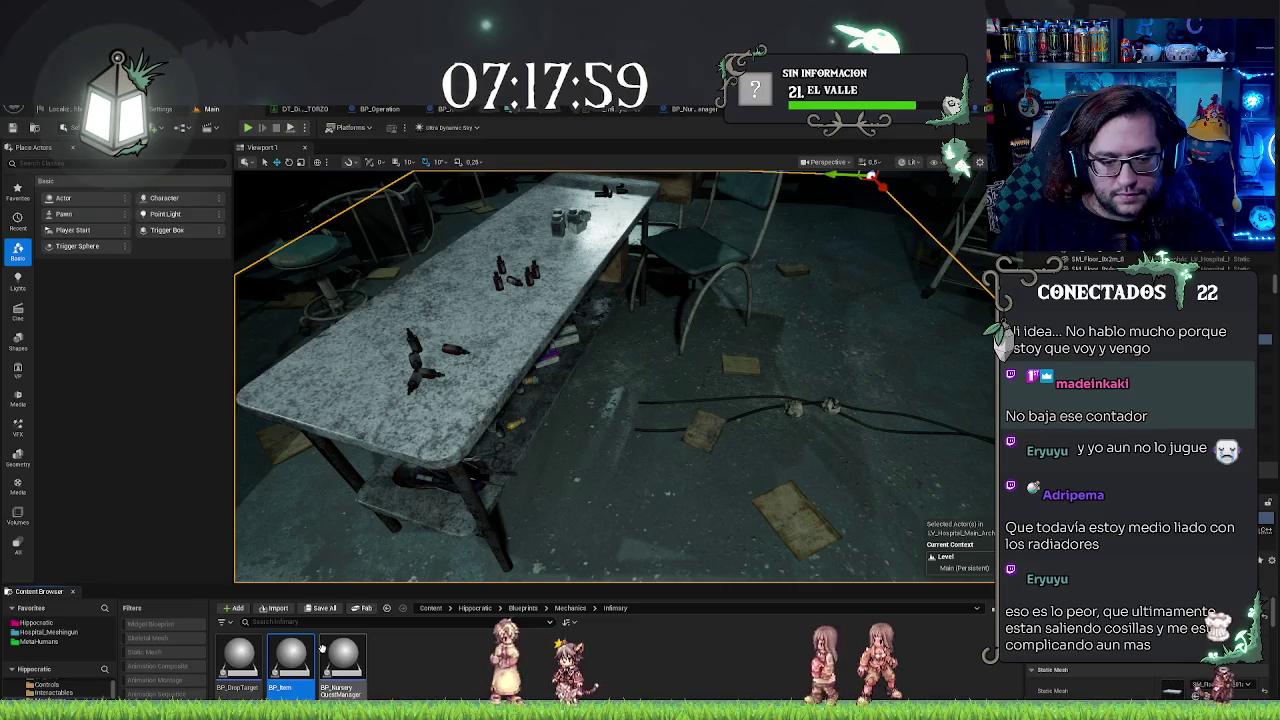
# Step: Open BP_Item and review its EventGraph's interact, detach and reactivate logic, then return to the level editor
pyautogui.doubleClick(293, 657)
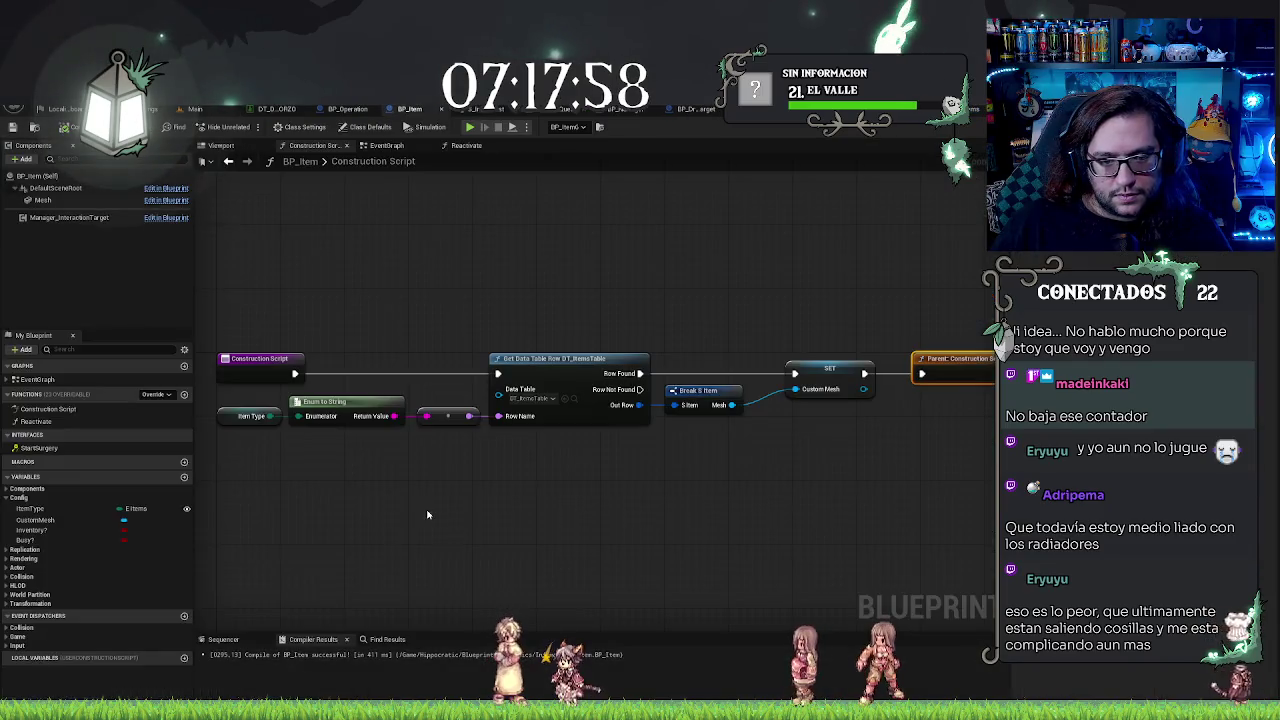
pyautogui.click(386, 145)
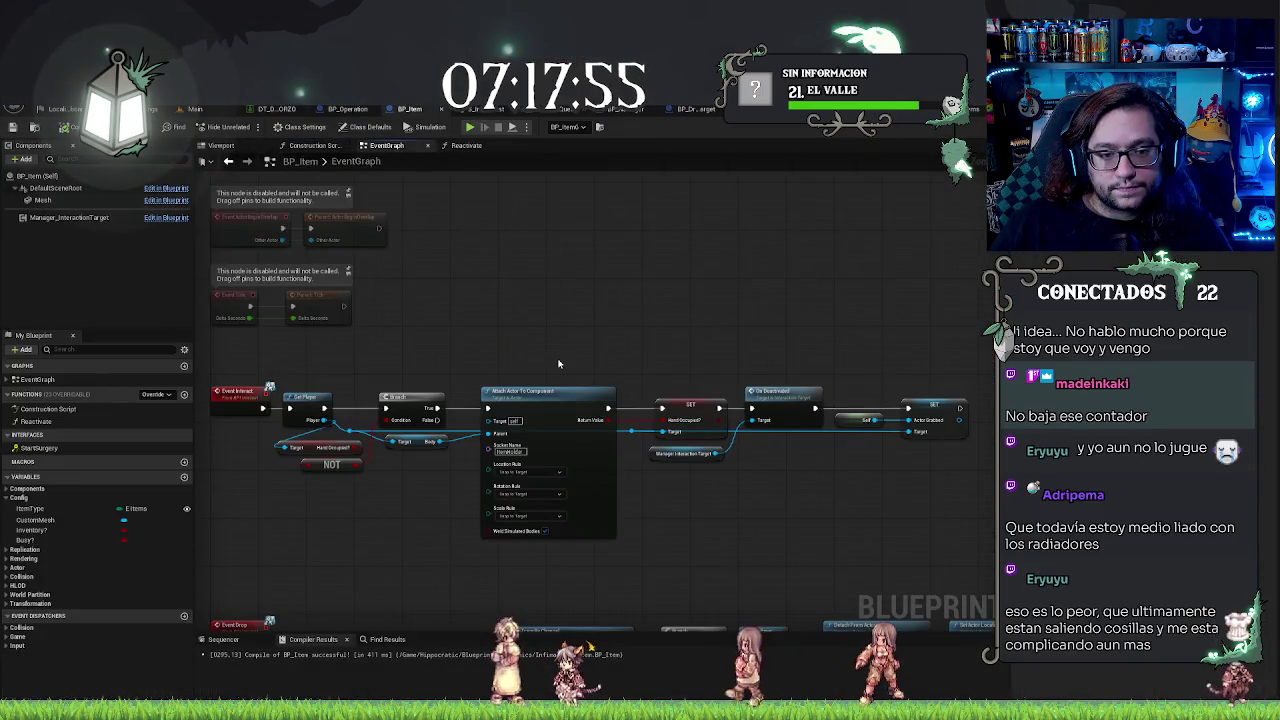
pyautogui.scroll(5, 651, 446)
pyautogui.moveTo(416, 457); pyautogui.dragTo(367, 477)
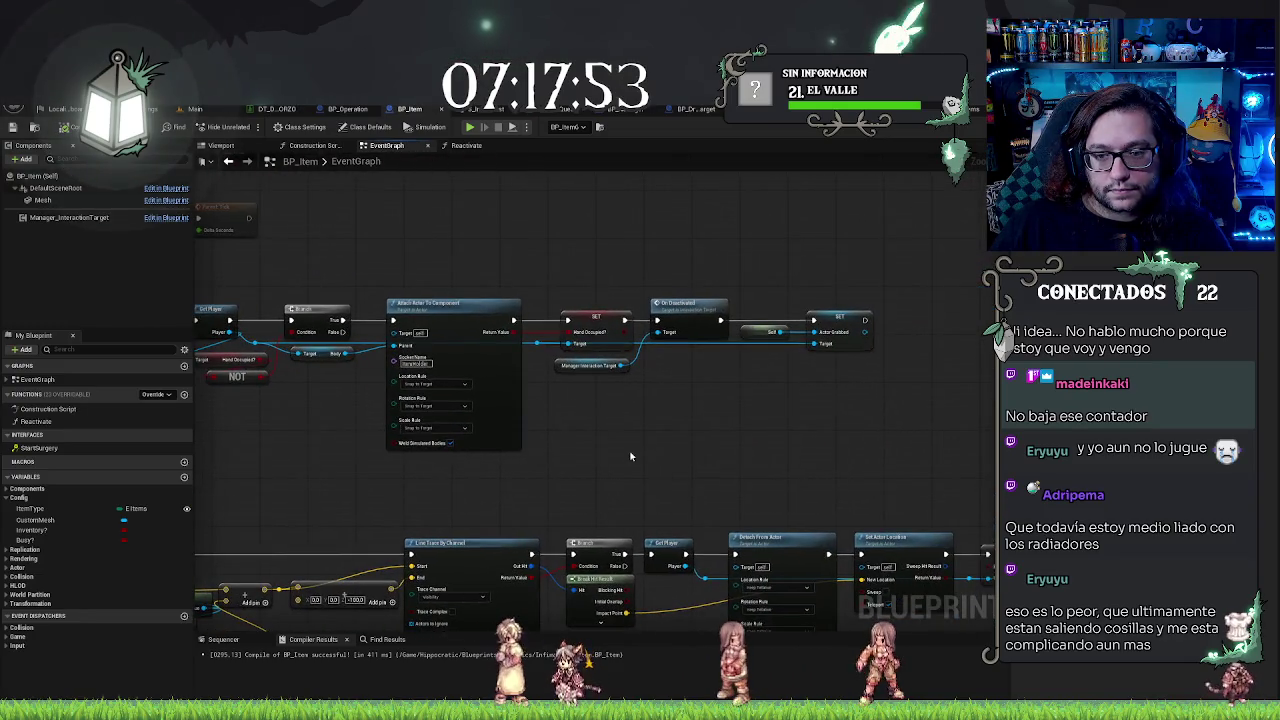
pyautogui.scroll(-5, 629, 451)
pyautogui.scroll(4, 728, 318)
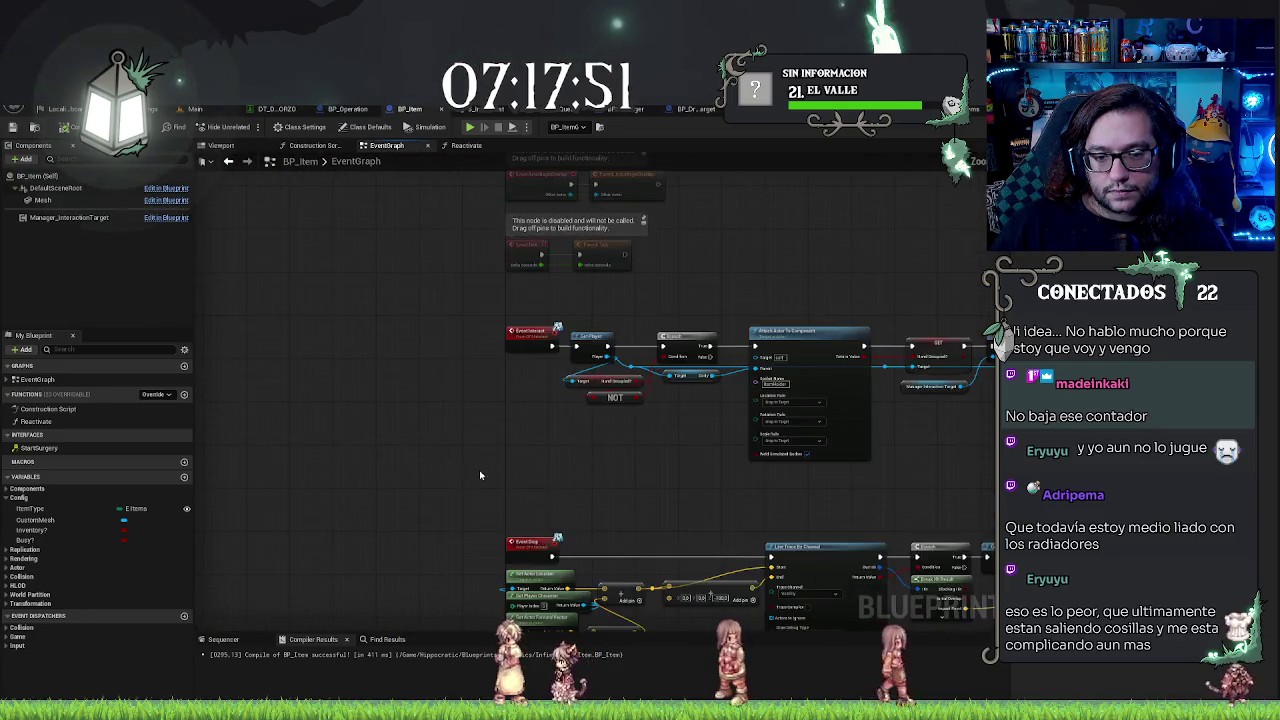
pyautogui.moveTo(728, 318)
pyautogui.mouseDown()
pyautogui.moveTo(677, 263)
pyautogui.moveTo(373, 264)
pyautogui.moveTo(571, 357)
pyautogui.mouseUp()
pyautogui.scroll(1, 581, 366)
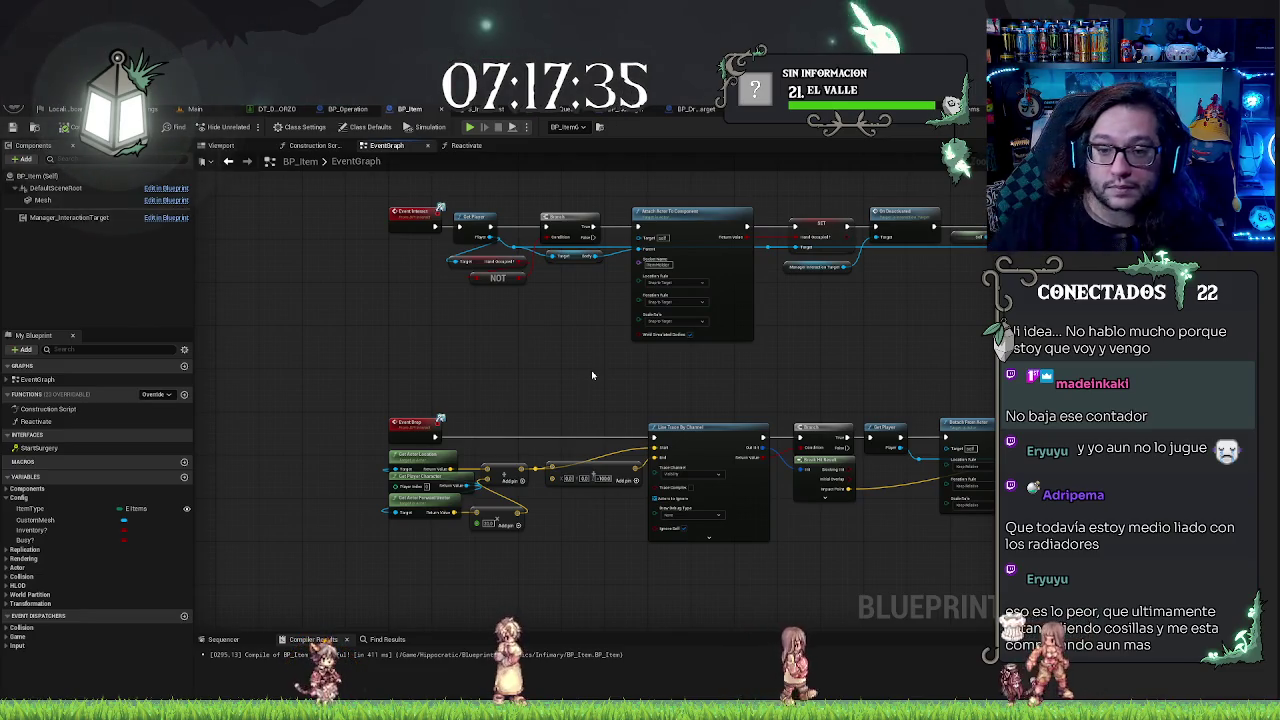
pyautogui.moveTo(597, 310)
pyautogui.mouseDown()
pyautogui.moveTo(560, 480)
pyautogui.moveTo(529, 303)
pyautogui.moveTo(460, 246)
pyautogui.mouseUp()
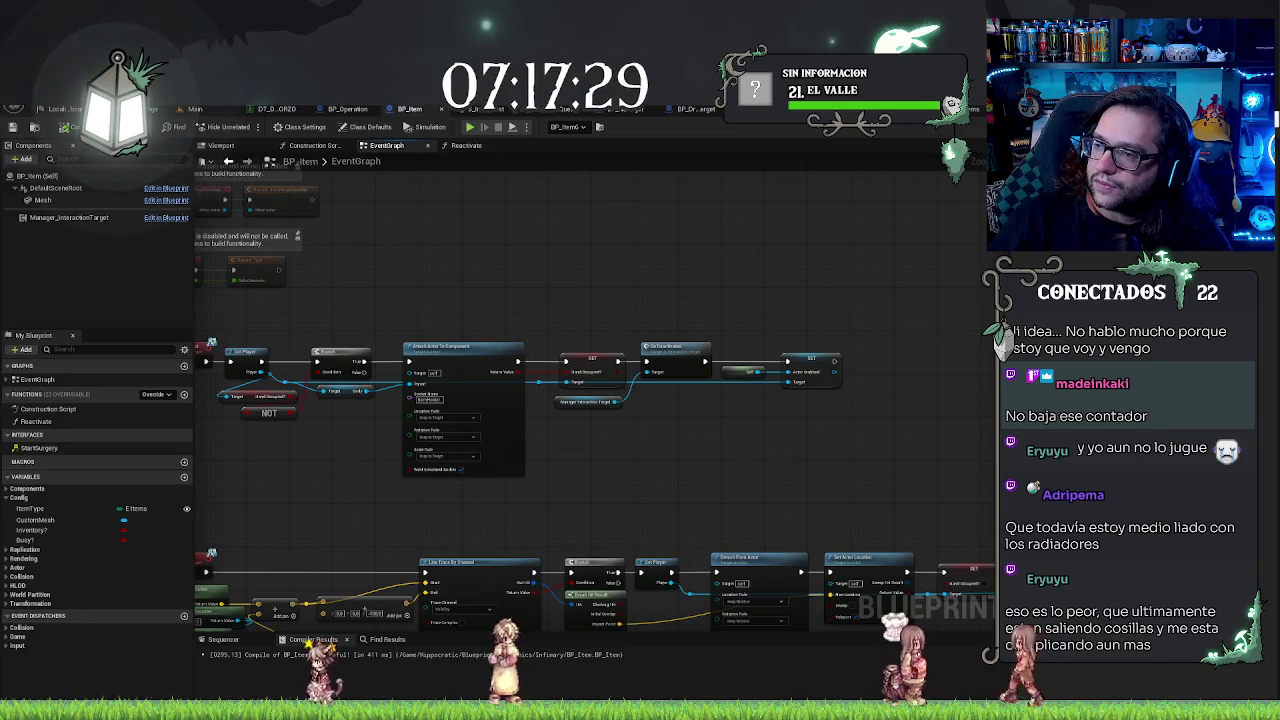
pyautogui.hotkey('ctrl', 'Tab')
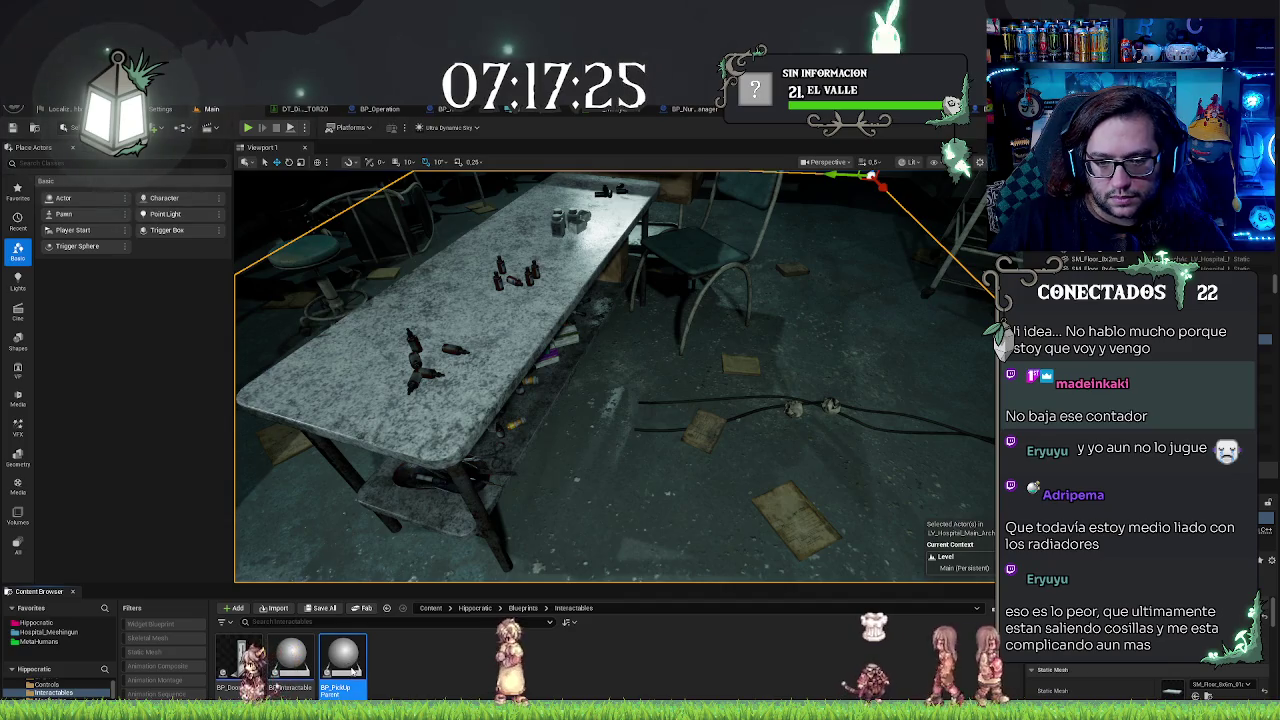
pyautogui.doubleClick(343, 662)
pyautogui.click(314, 146)
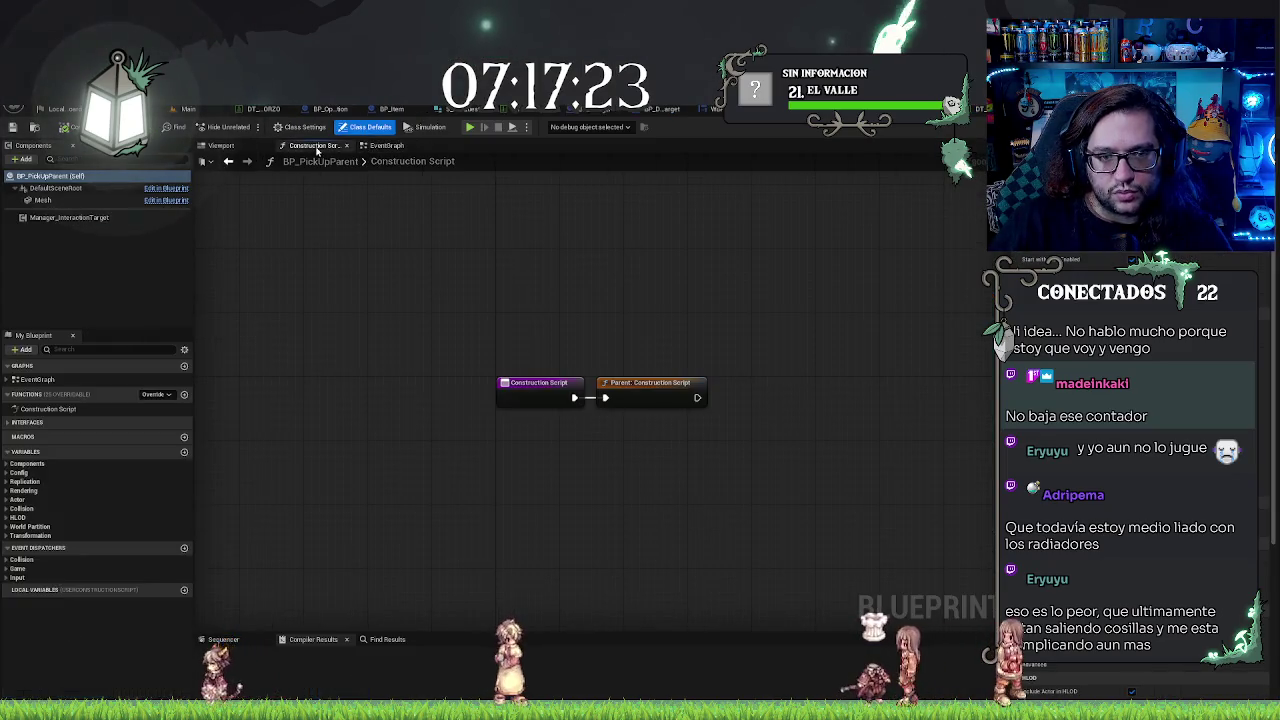
pyautogui.click(386, 146)
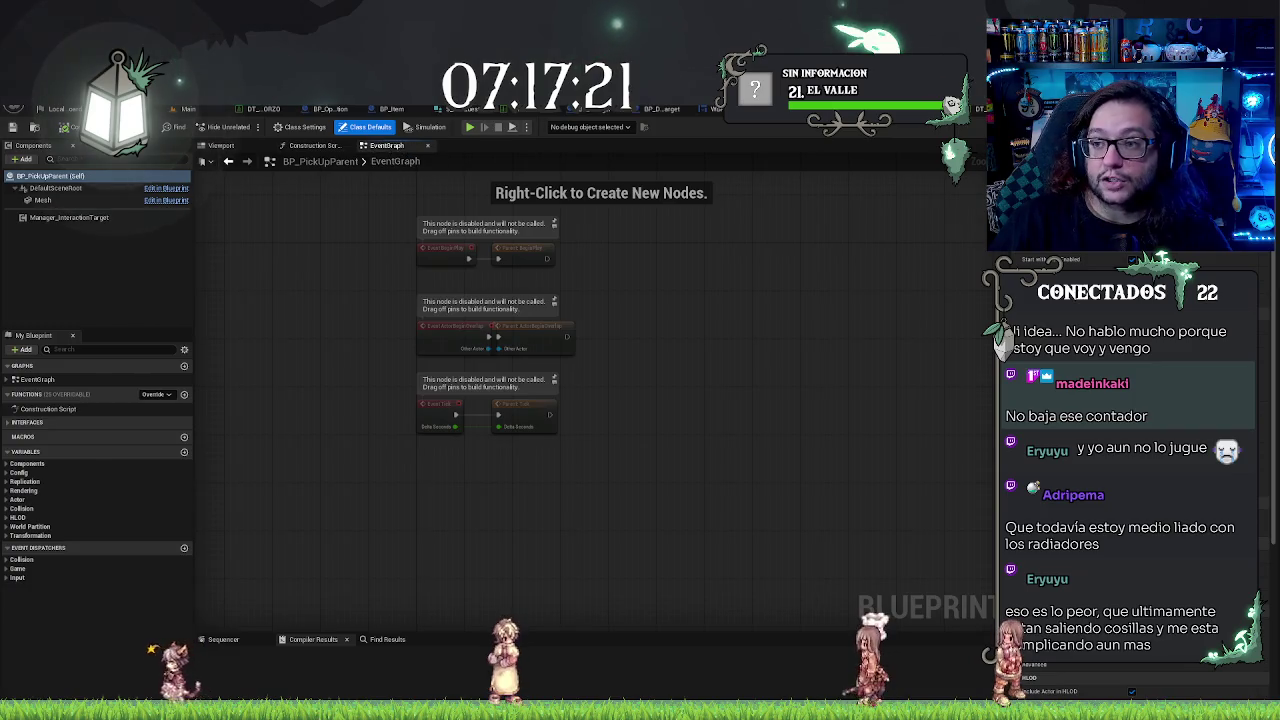
pyautogui.click(738, 108)
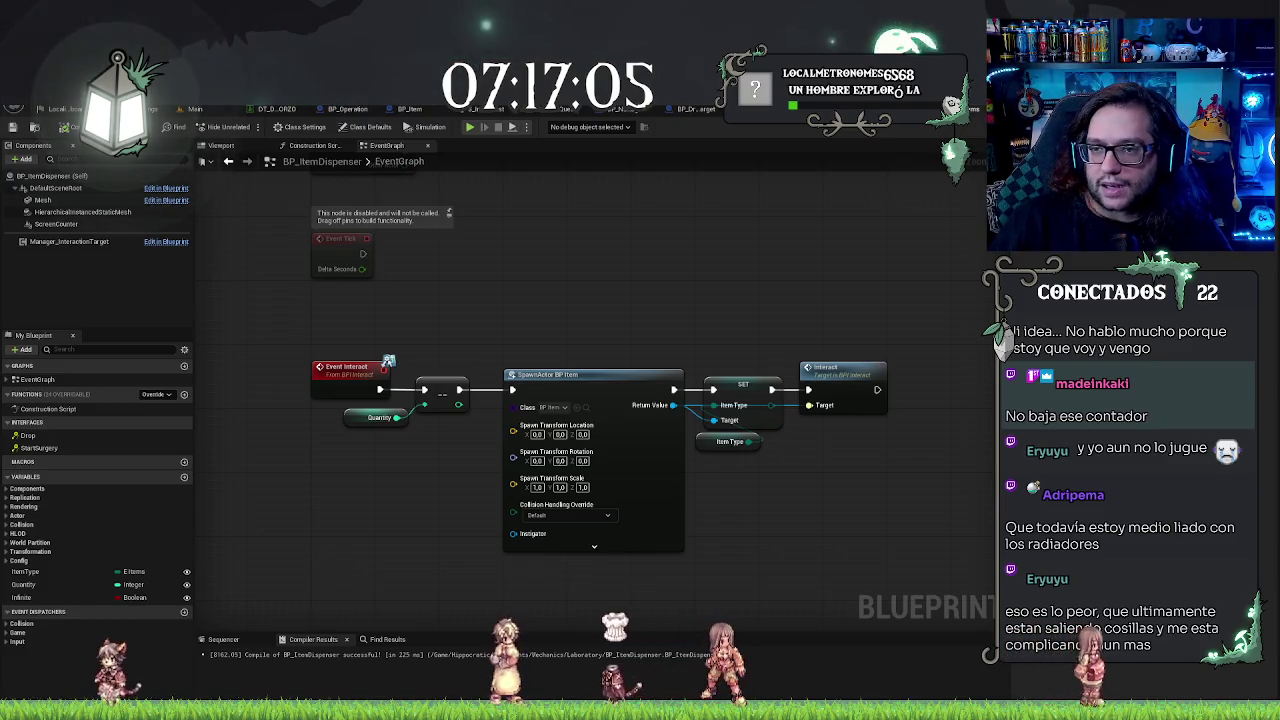
pyautogui.click(192, 110)
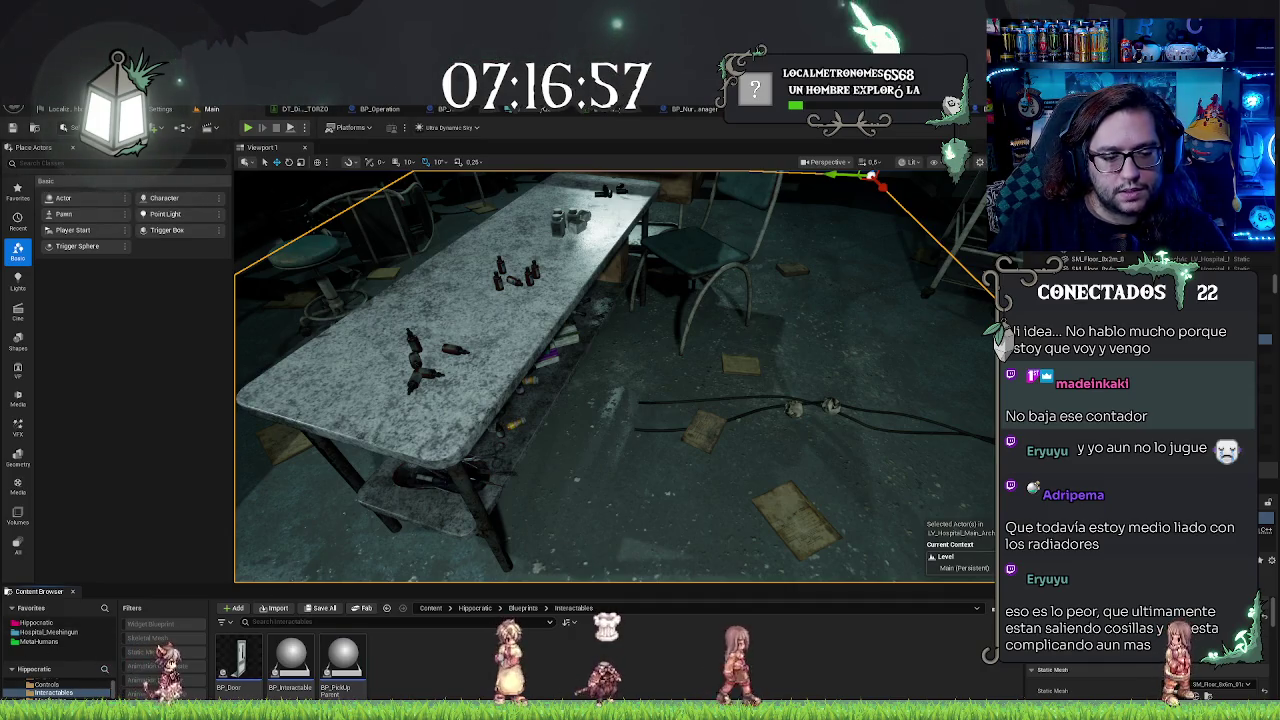
# Step: Search the Hippocratic content folder for 'drop' and open BP_DropTarget
pyautogui.click(55, 705)
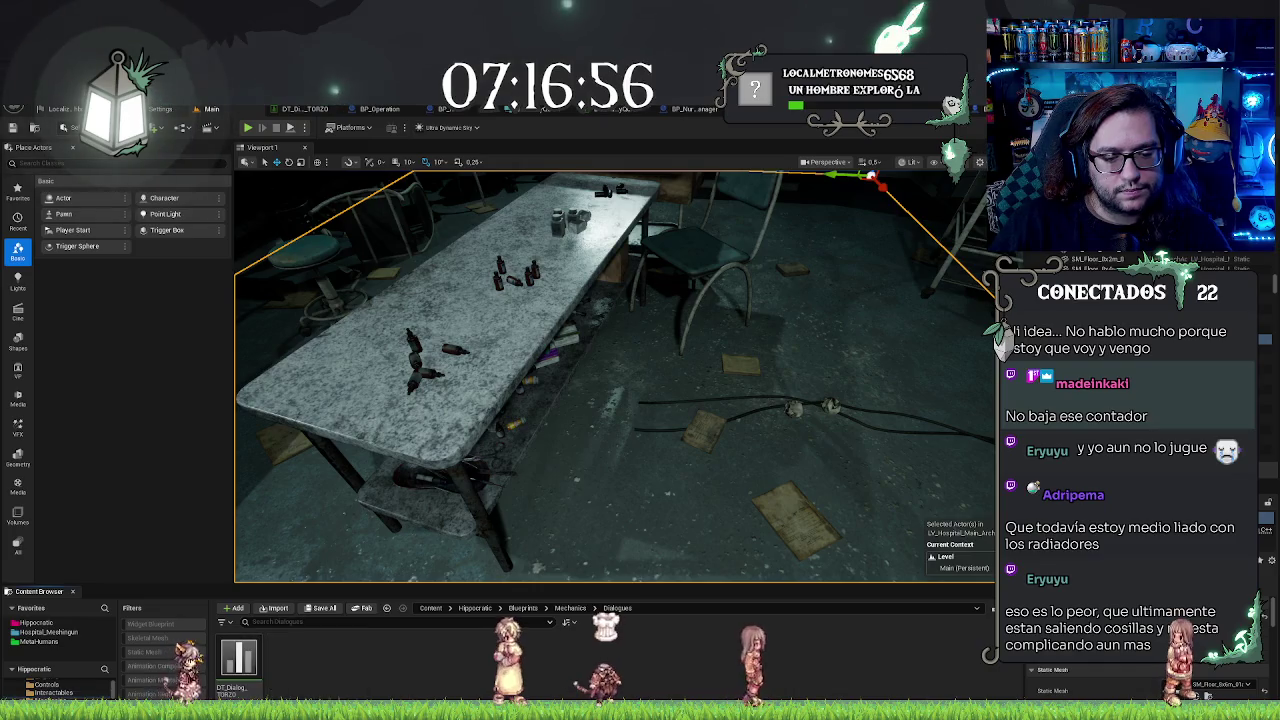
pyautogui.click(37, 624)
pyautogui.write('drop')
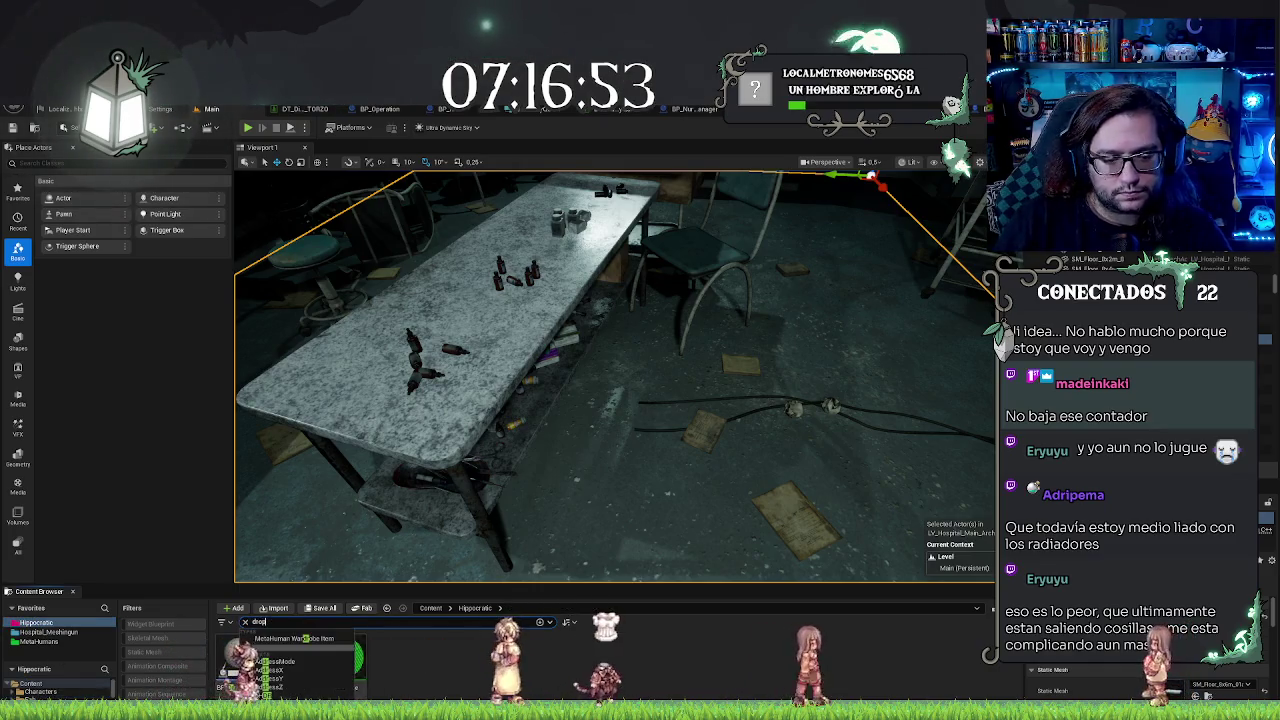
pyautogui.doubleClick(285, 657)
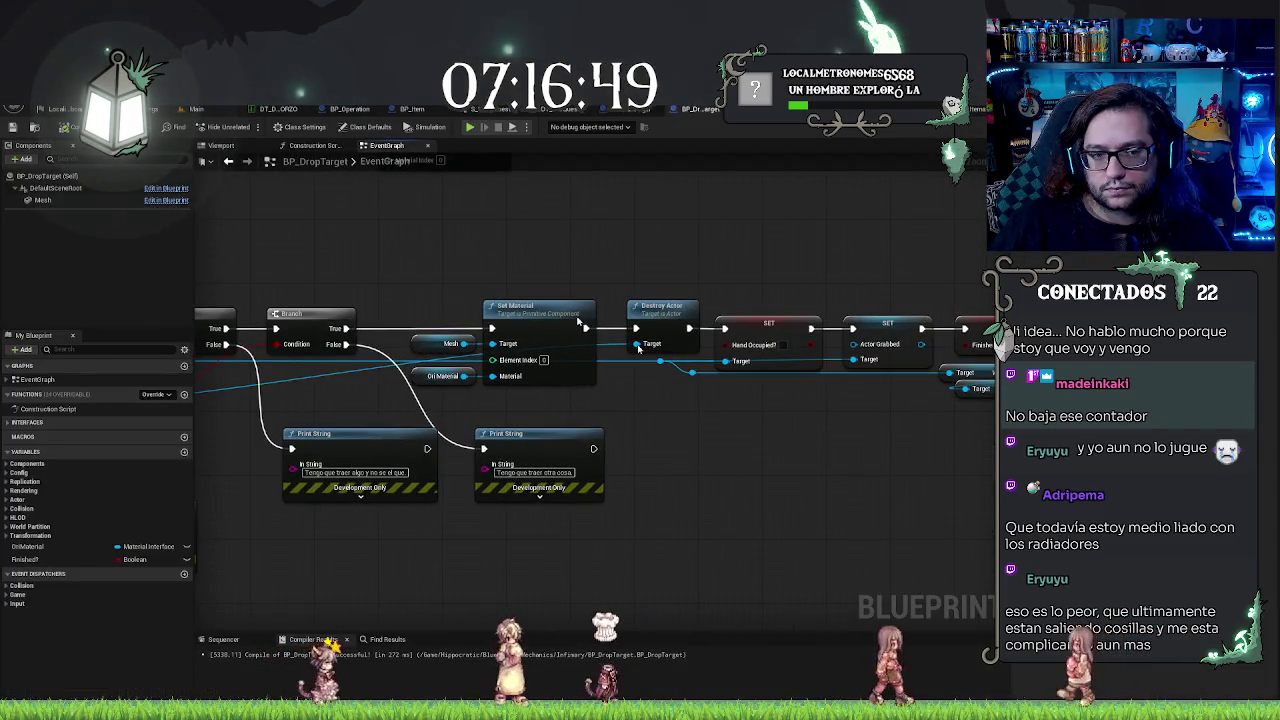
pyautogui.click(318, 146)
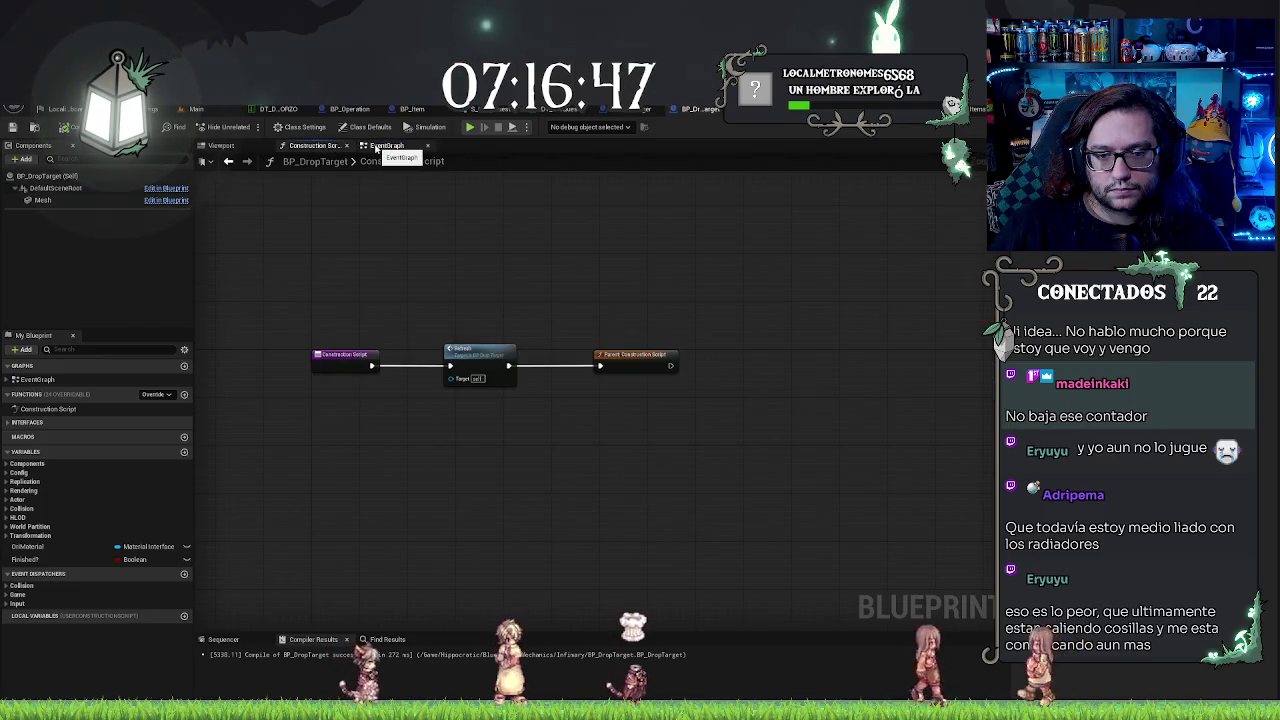
pyautogui.doubleClick(494, 357)
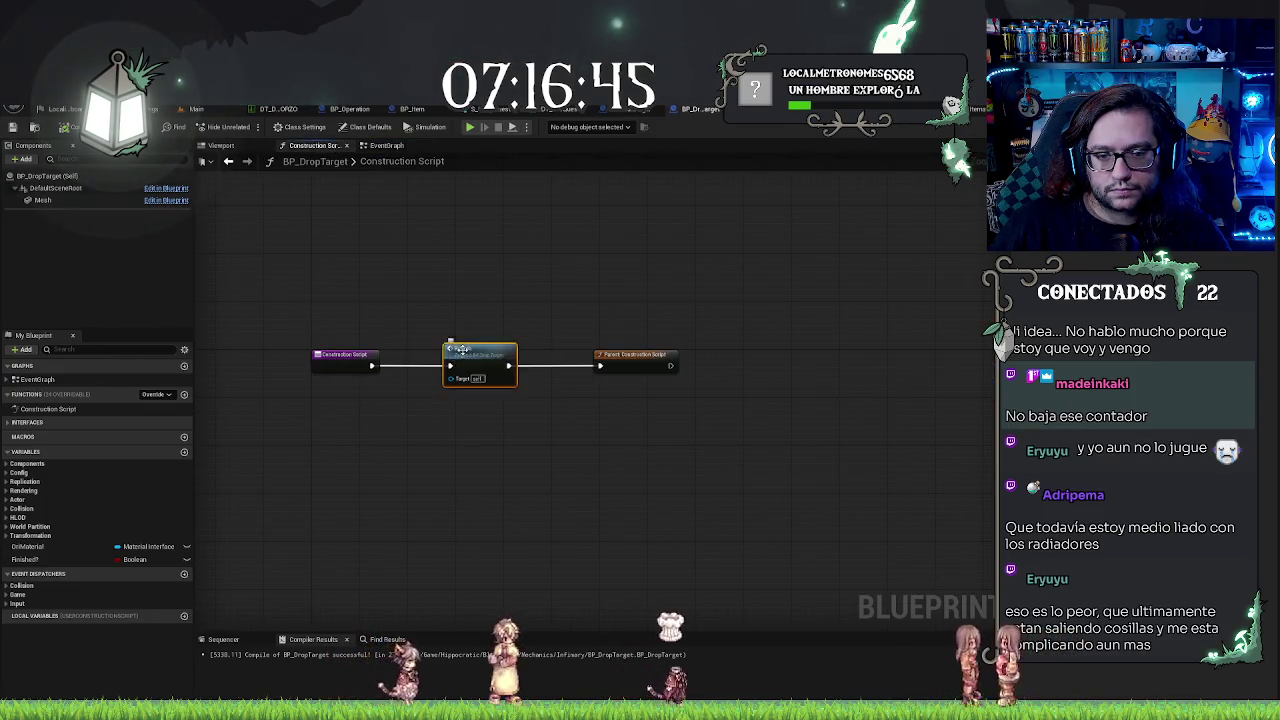
pyautogui.scroll(-3, 614, 263)
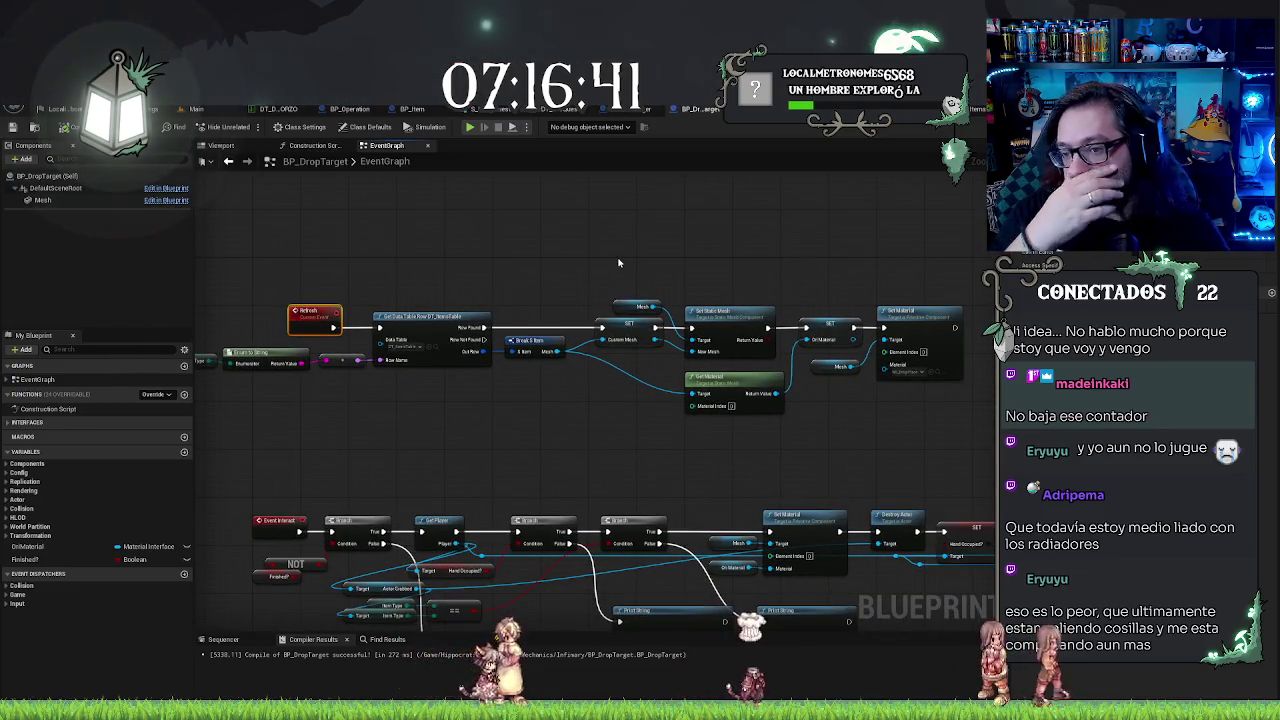
pyautogui.moveTo(575, 263); pyautogui.dragTo(637, 272)
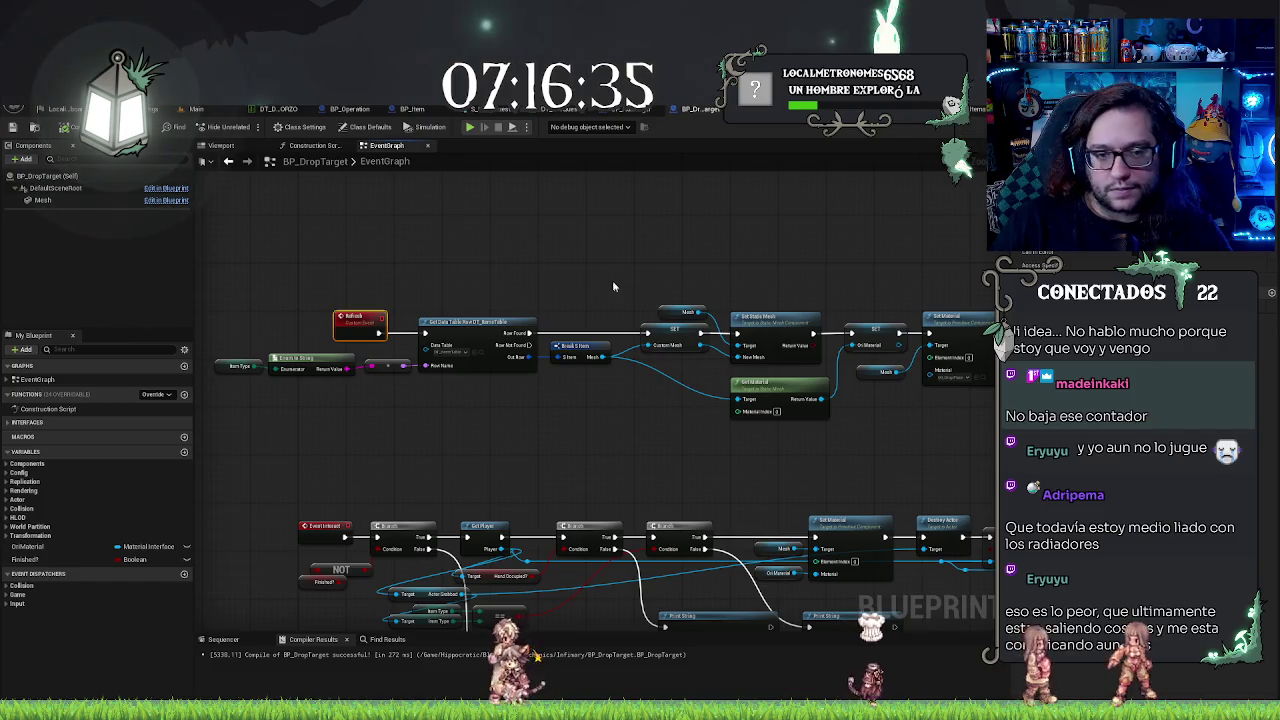
pyautogui.moveTo(613, 287); pyautogui.dragTo(601, 278)
pyautogui.moveTo(224, 345)
pyautogui.mouseDown()
pyautogui.moveTo(815, 425)
pyautogui.moveTo(394, 423)
pyautogui.mouseUp()
pyautogui.moveTo(891, 277)
pyautogui.mouseDown()
pyautogui.moveTo(430, 455)
pyautogui.moveTo(340, 350)
pyautogui.mouseUp()
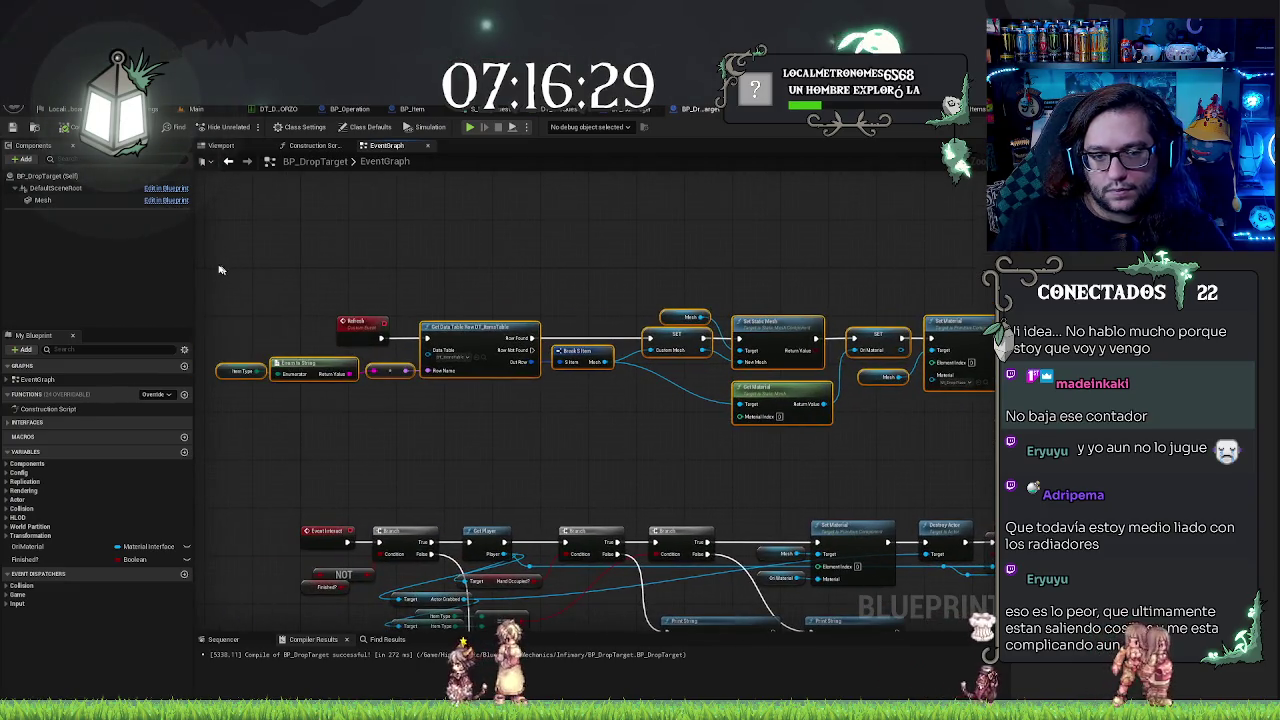
pyautogui.moveTo(221, 269); pyautogui.dragTo(94, 269)
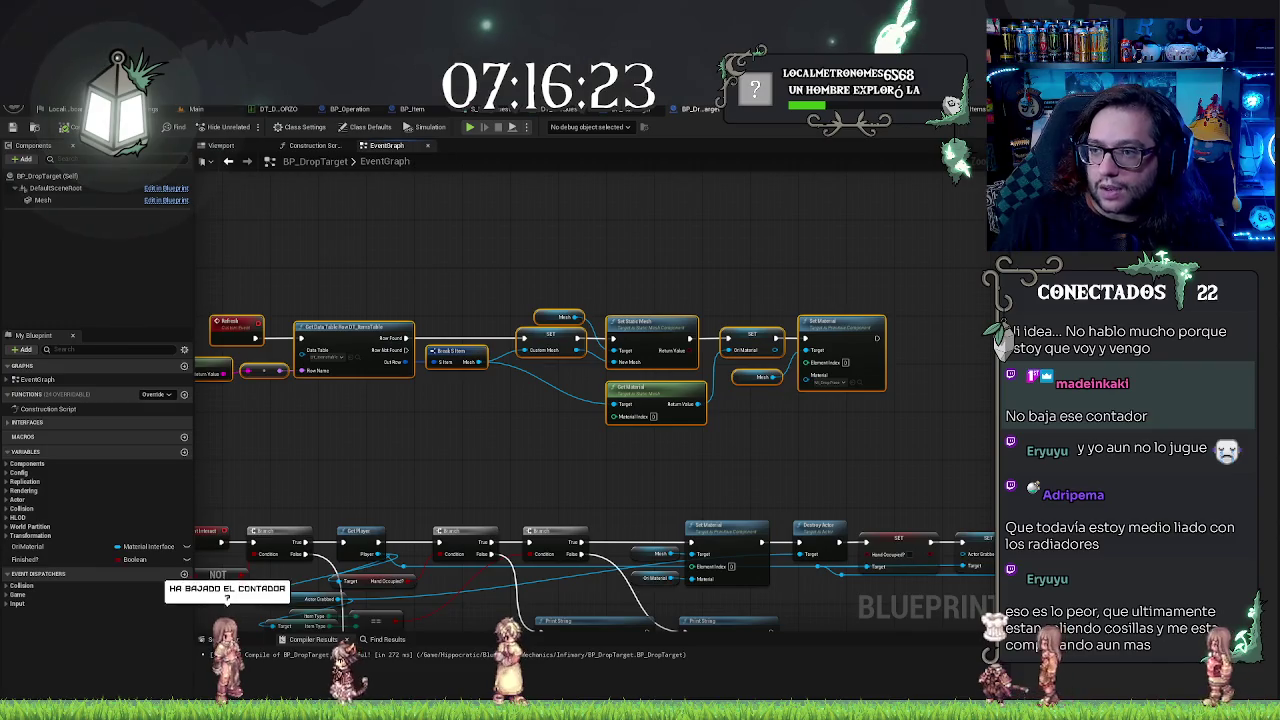
# Step: Paste the copied Refresh node chain into an empty area of BP_Item's EventGraph
pyautogui.hotkey('ctrl', 'Tab')
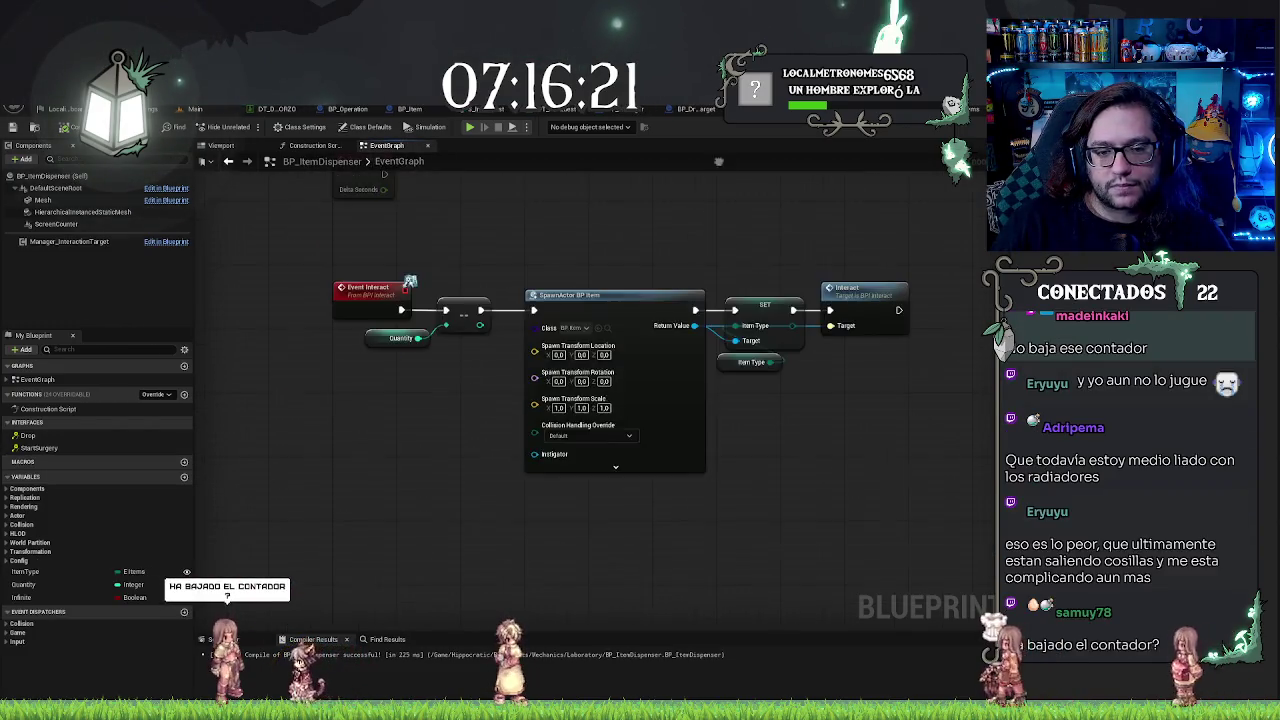
pyautogui.moveTo(713, 452); pyautogui.dragTo(719, 304)
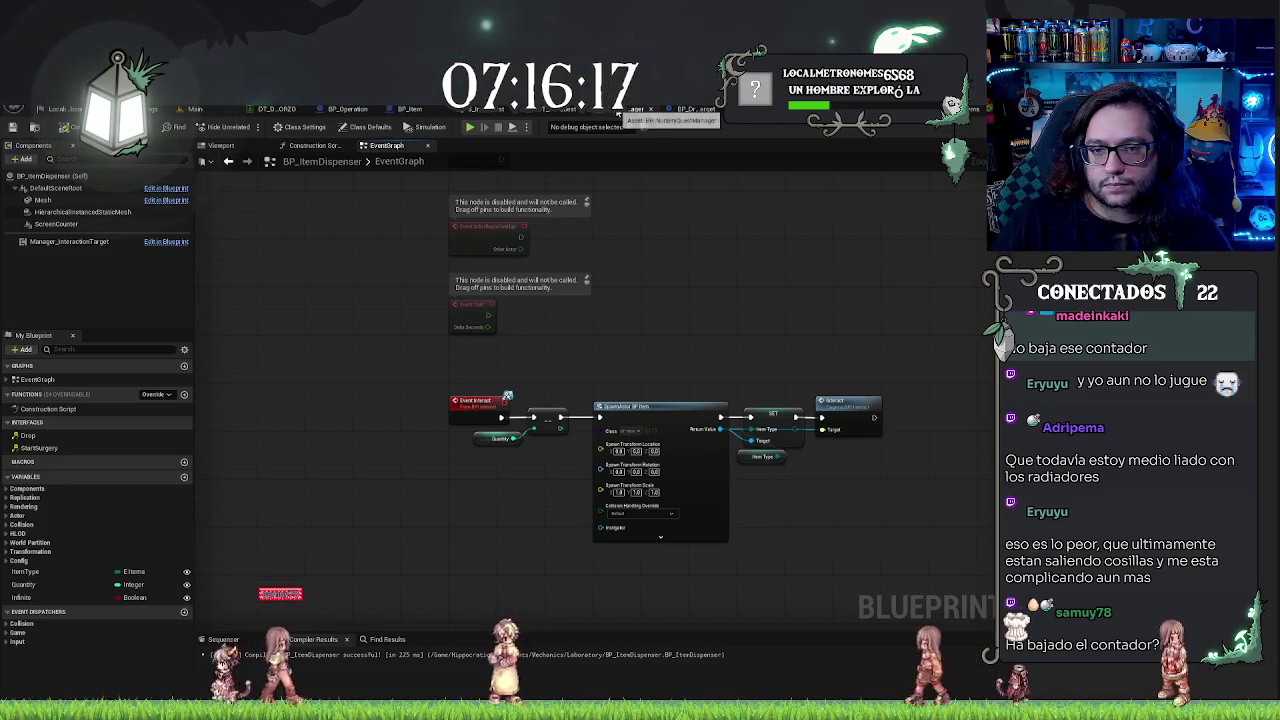
pyautogui.hotkey('ctrl', 'Tab')
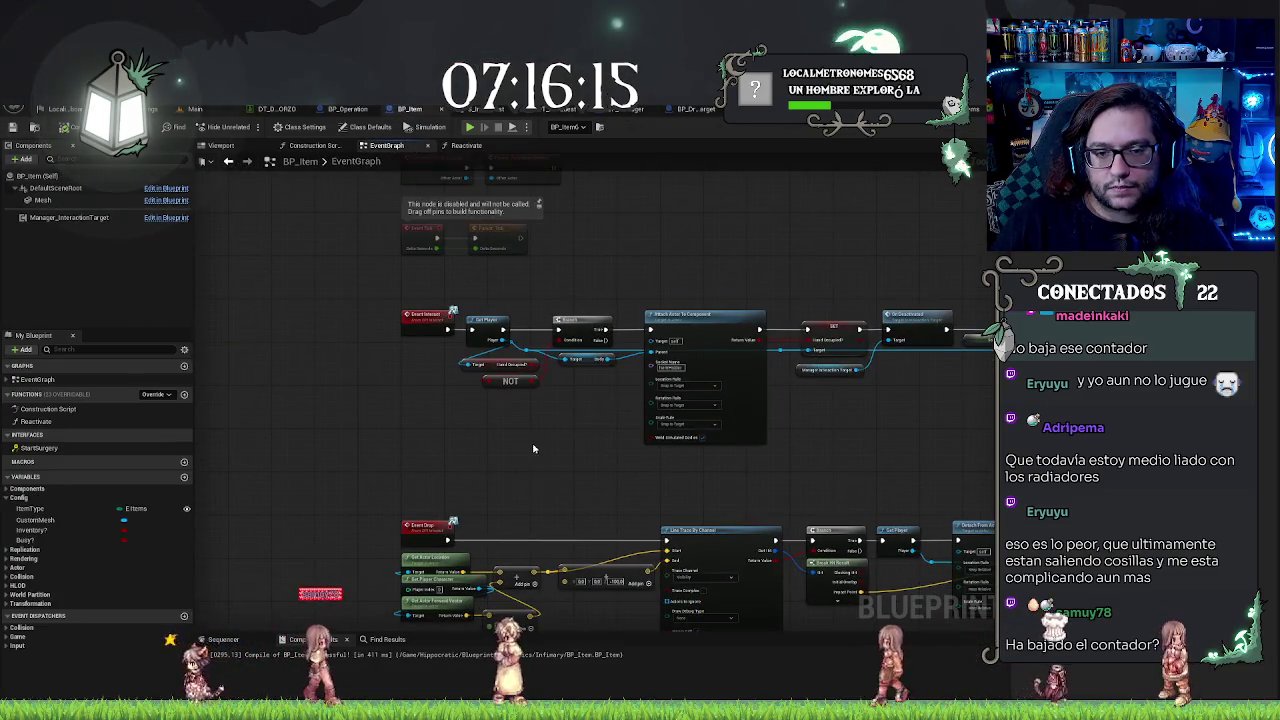
pyautogui.moveTo(534, 449)
pyautogui.mouseDown()
pyautogui.moveTo(531, 603)
pyautogui.moveTo(477, 449)
pyautogui.mouseUp()
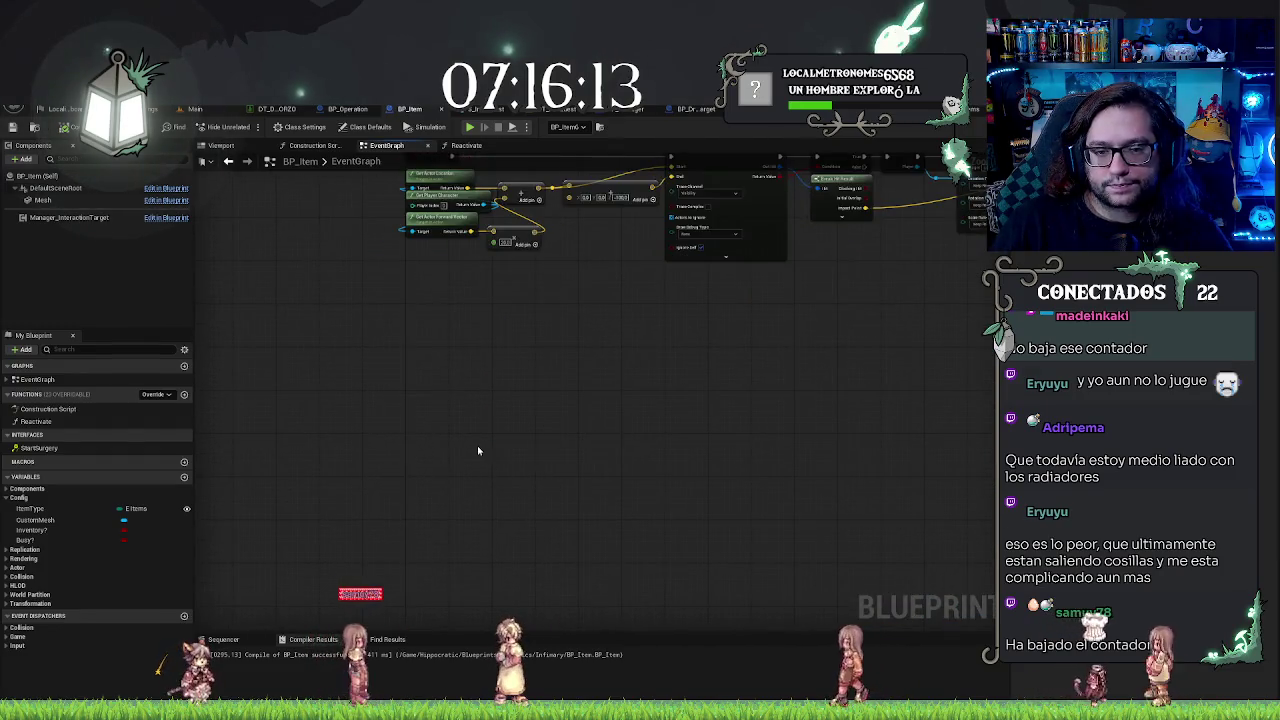
pyautogui.hotkey('ctrl', 'v')
pyautogui.moveTo(337, 425); pyautogui.dragTo(408, 364)
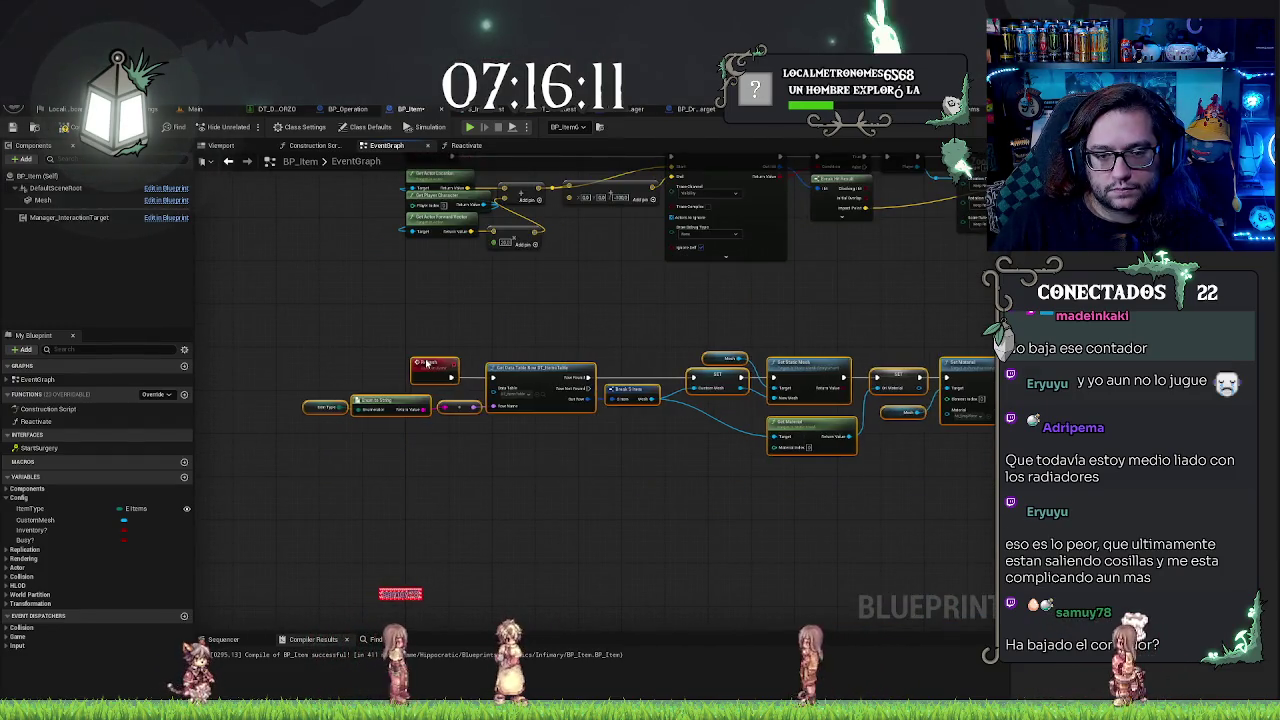
pyautogui.moveTo(542, 304); pyautogui.dragTo(342, 326)
pyautogui.scroll(2, 634, 390)
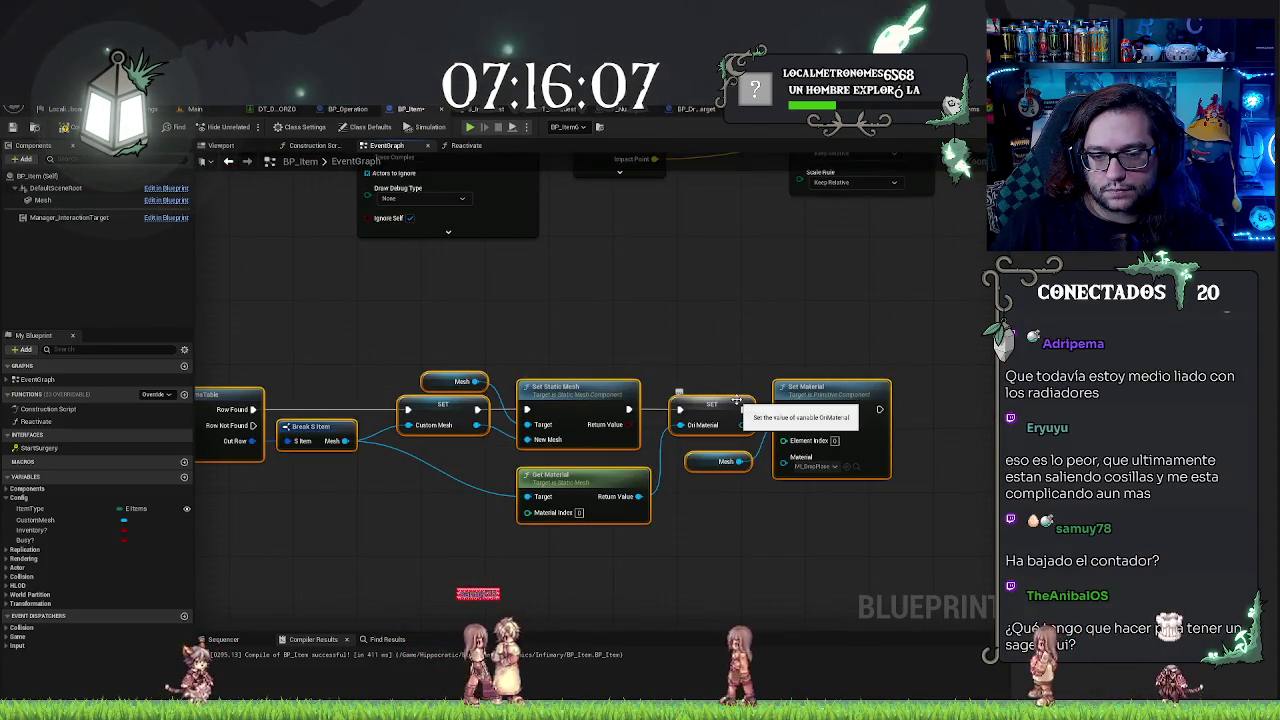
# Step: Delete the material nodes and the leftover Get Material node from the Refresh chain
pyautogui.click(760, 420)
pyautogui.moveTo(710, 342); pyautogui.dragTo(866, 557)
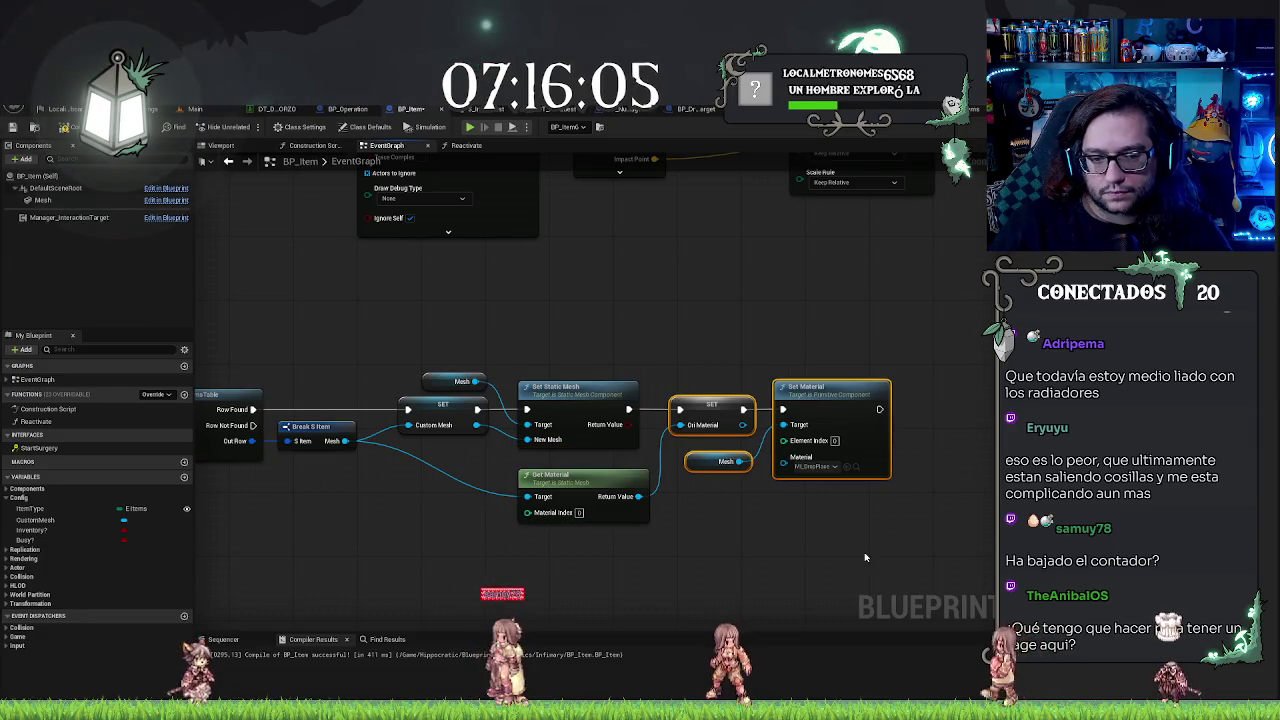
pyautogui.press('Delete')
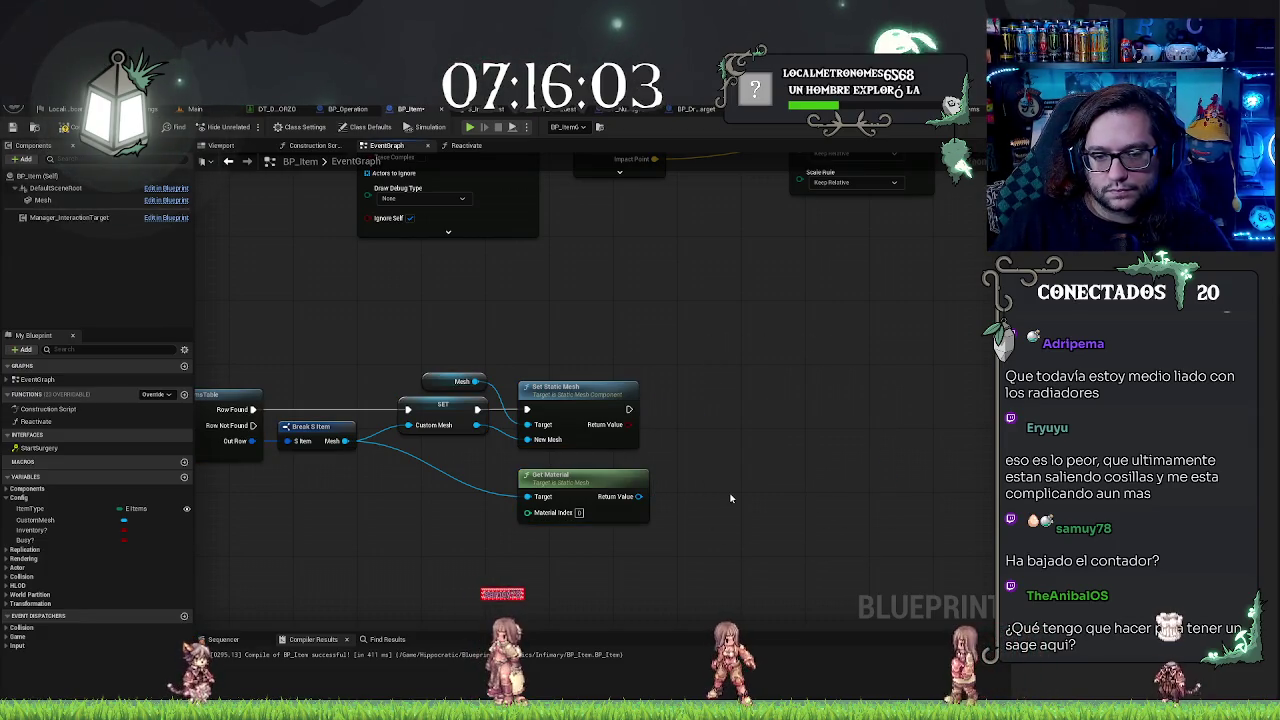
pyautogui.moveTo(660, 450)
pyautogui.mouseDown()
pyautogui.moveTo(563, 320)
pyautogui.moveTo(589, 317)
pyautogui.mouseUp()
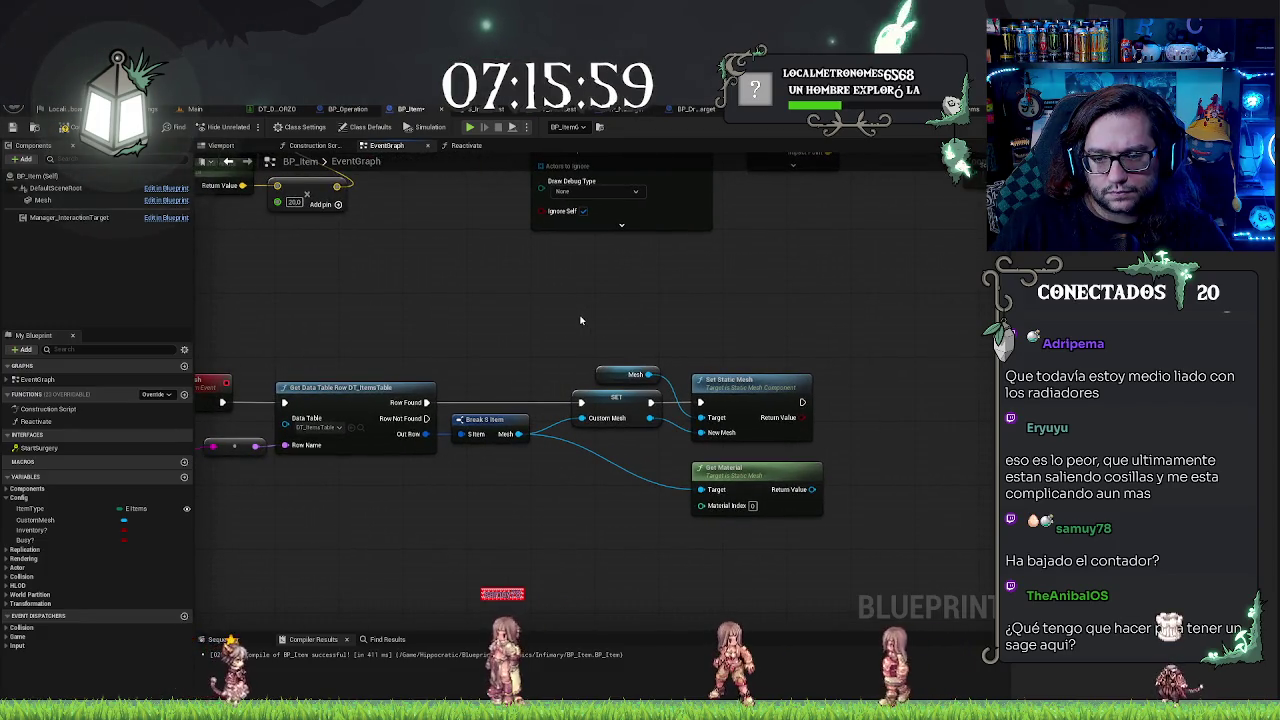
pyautogui.moveTo(618, 509); pyautogui.dragTo(810, 521)
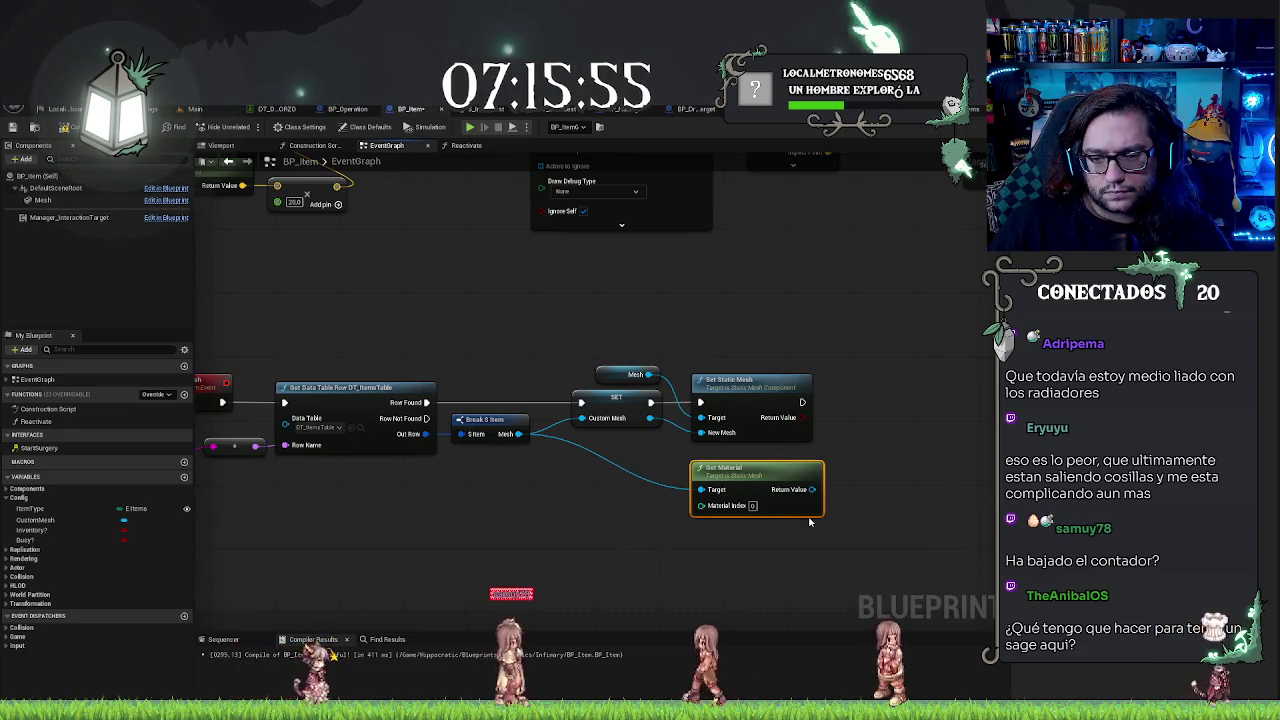
pyautogui.press('Delete')
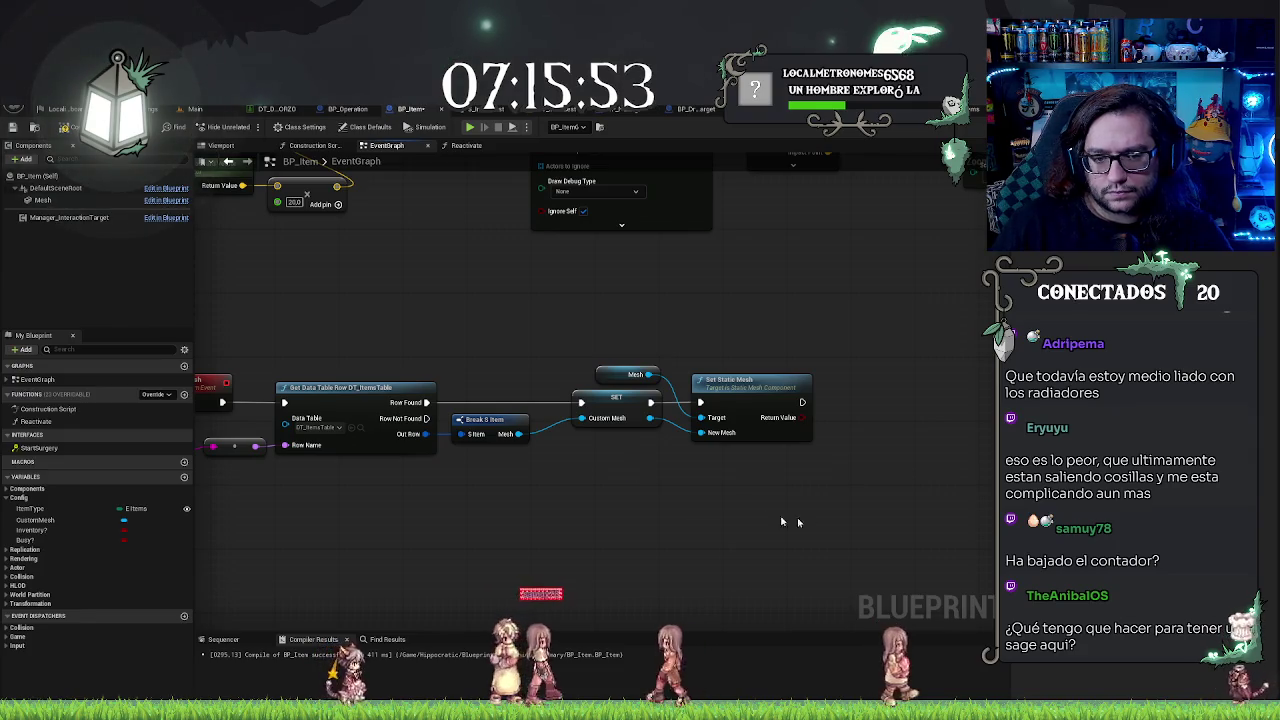
pyautogui.scroll(-3, 779, 504)
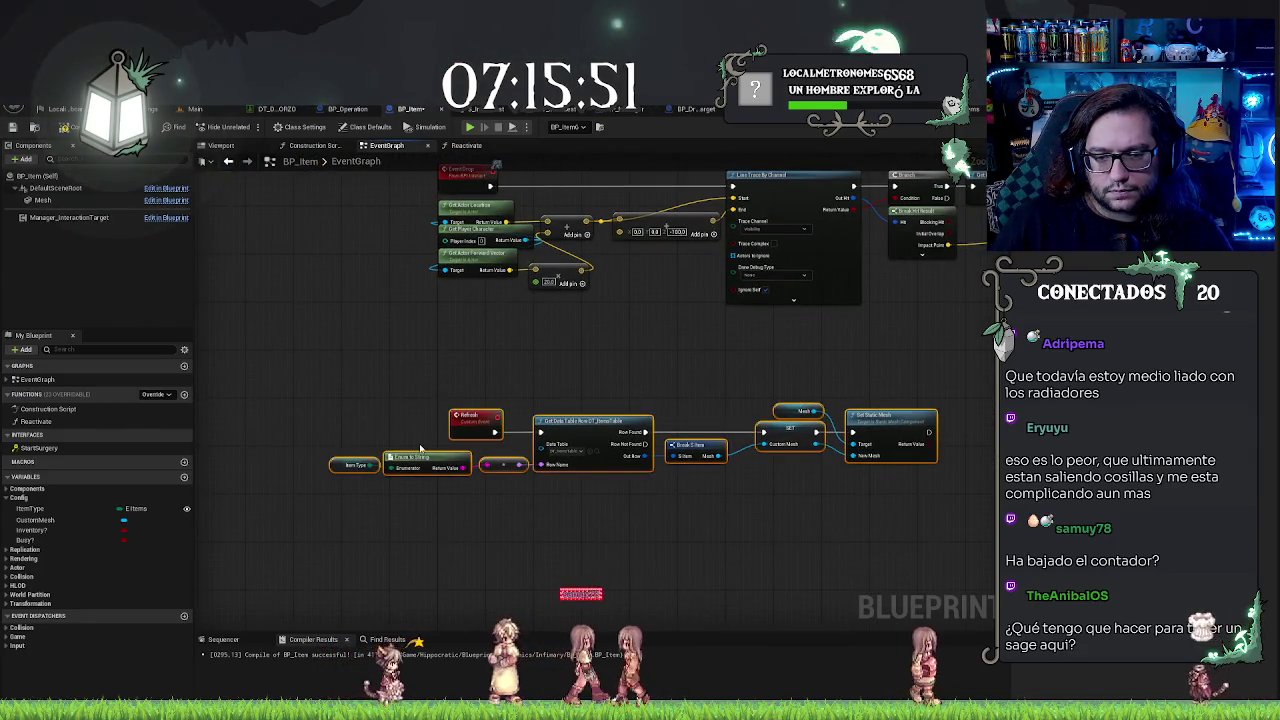
pyautogui.moveTo(960, 500); pyautogui.dragTo(360, 400)
# Step: Move the selected Refresh node chain down and right, below the line-trace nodes
pyautogui.moveTo(473, 428)
pyautogui.mouseDown()
pyautogui.moveTo(629, 442)
pyautogui.moveTo(587, 454)
pyautogui.mouseUp()
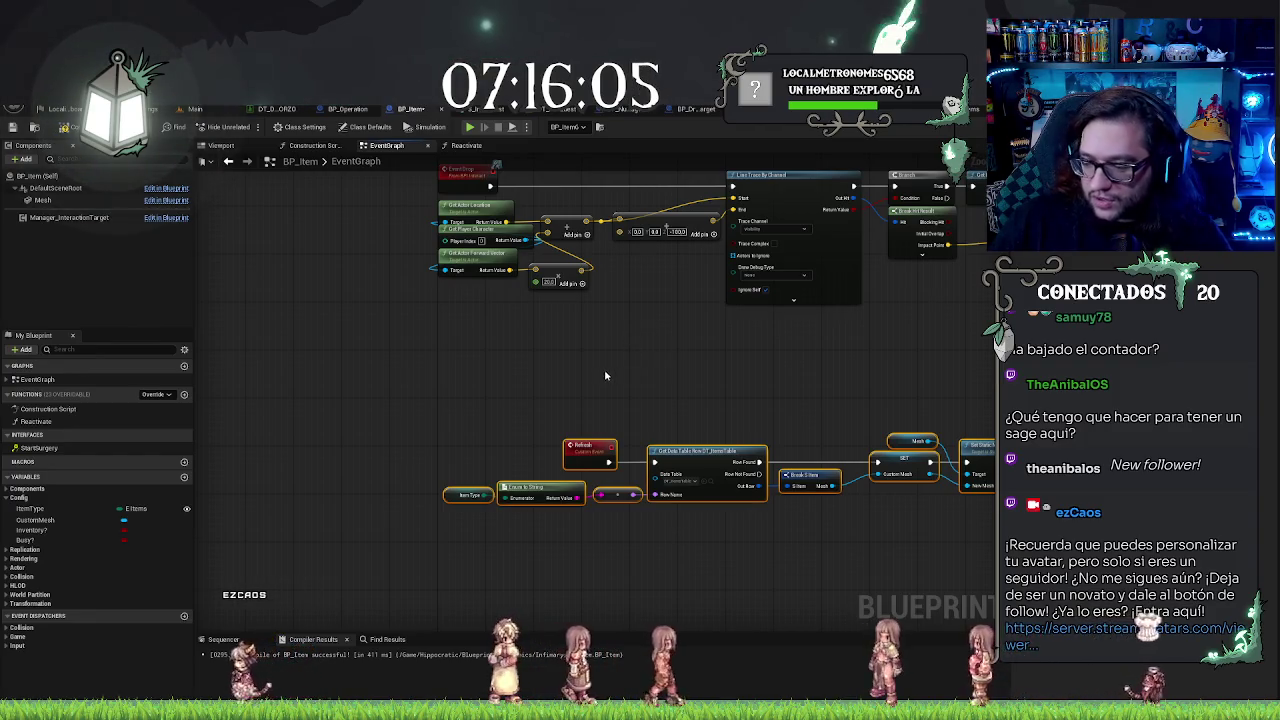
# Step: Review the existing nodes in BP_Item's Construction Script graph
pyautogui.moveTo(531, 374); pyautogui.dragTo(356, 411)
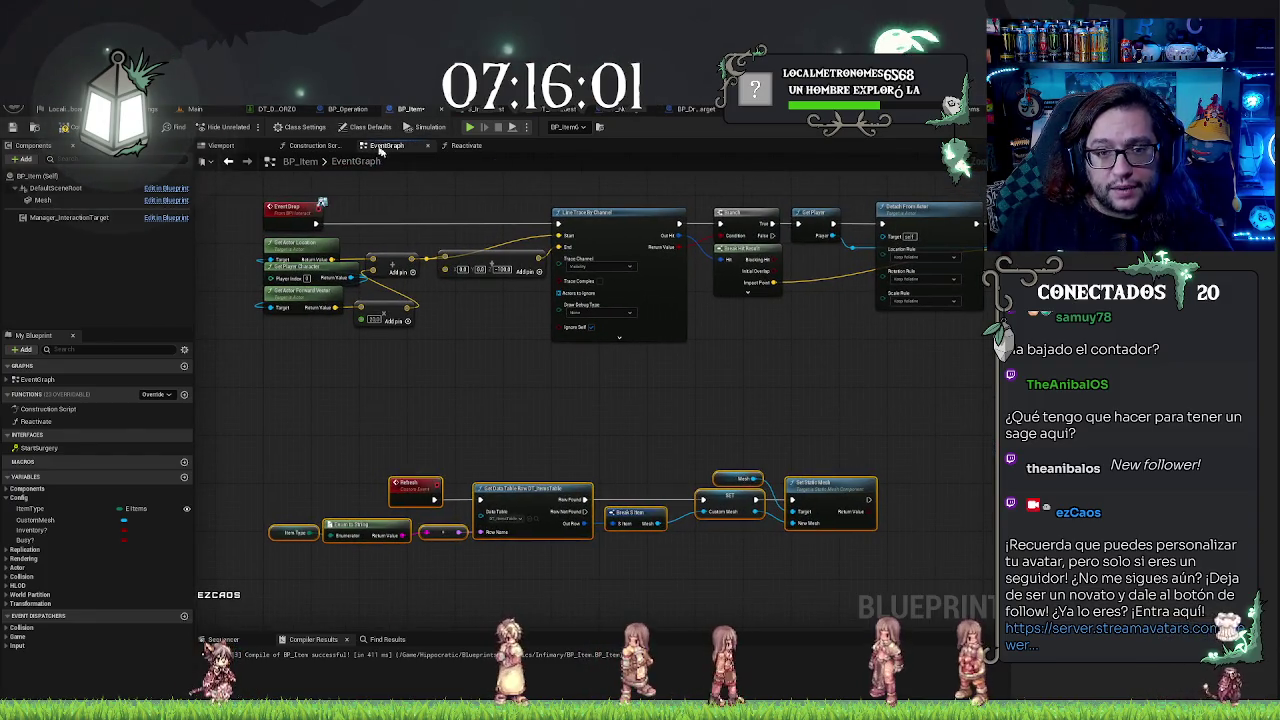
pyautogui.click(313, 145)
pyautogui.moveTo(823, 342)
pyautogui.mouseDown()
pyautogui.moveTo(277, 340)
pyautogui.moveTo(507, 343)
pyautogui.mouseUp()
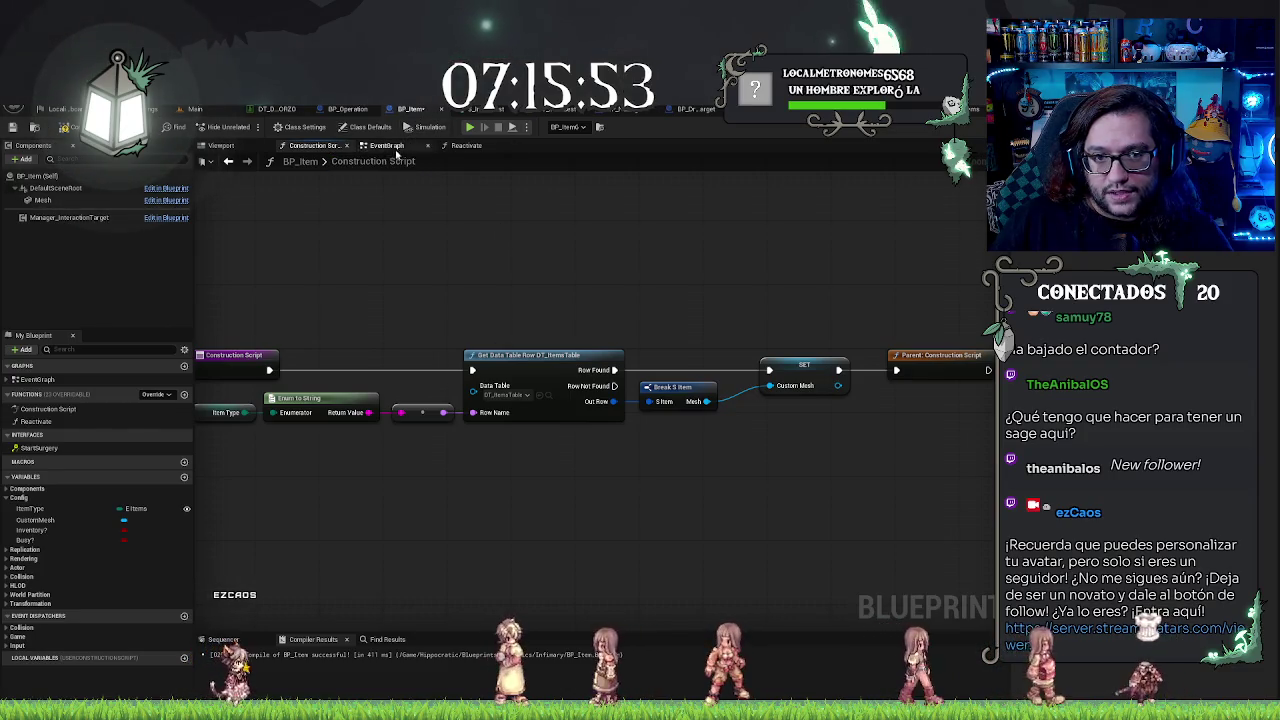
# Step: Break the Custom Mesh wire into Set Static Mesh's New Mesh pin in the EventGraph
pyautogui.click(407, 146)
pyautogui.scroll(-2, 667, 387)
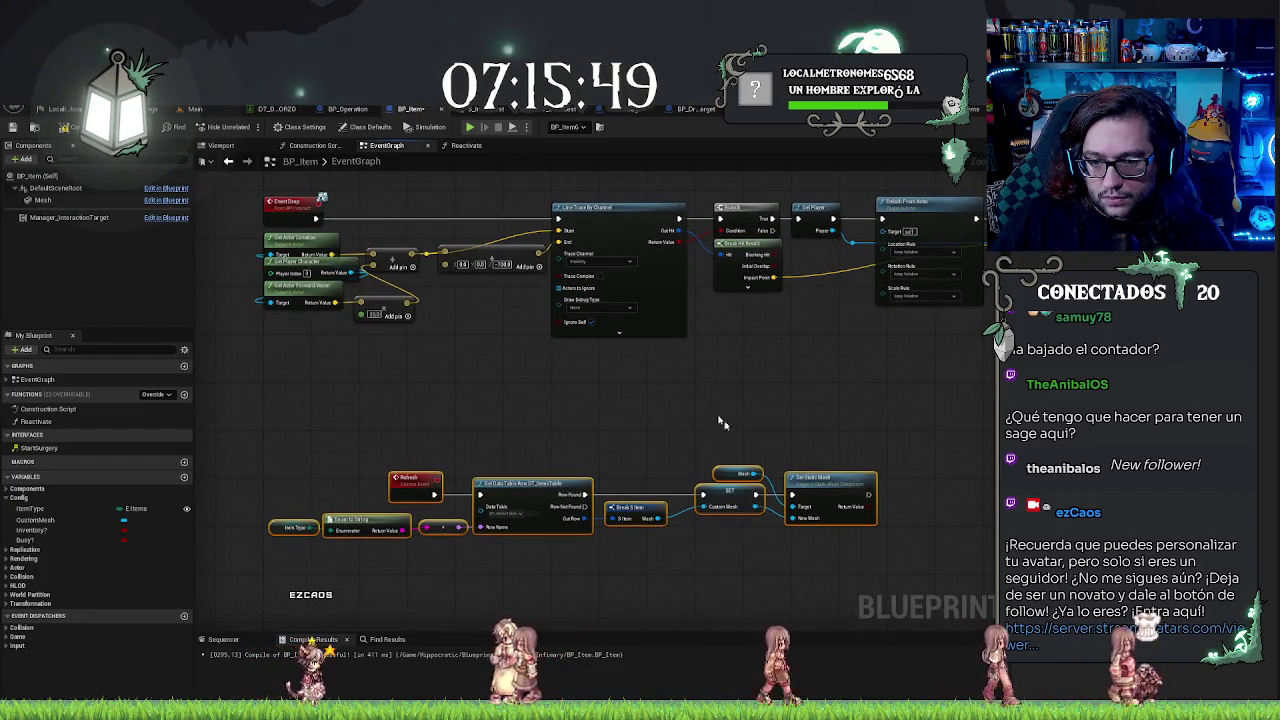
pyautogui.moveTo(723, 423); pyautogui.dragTo(893, 557)
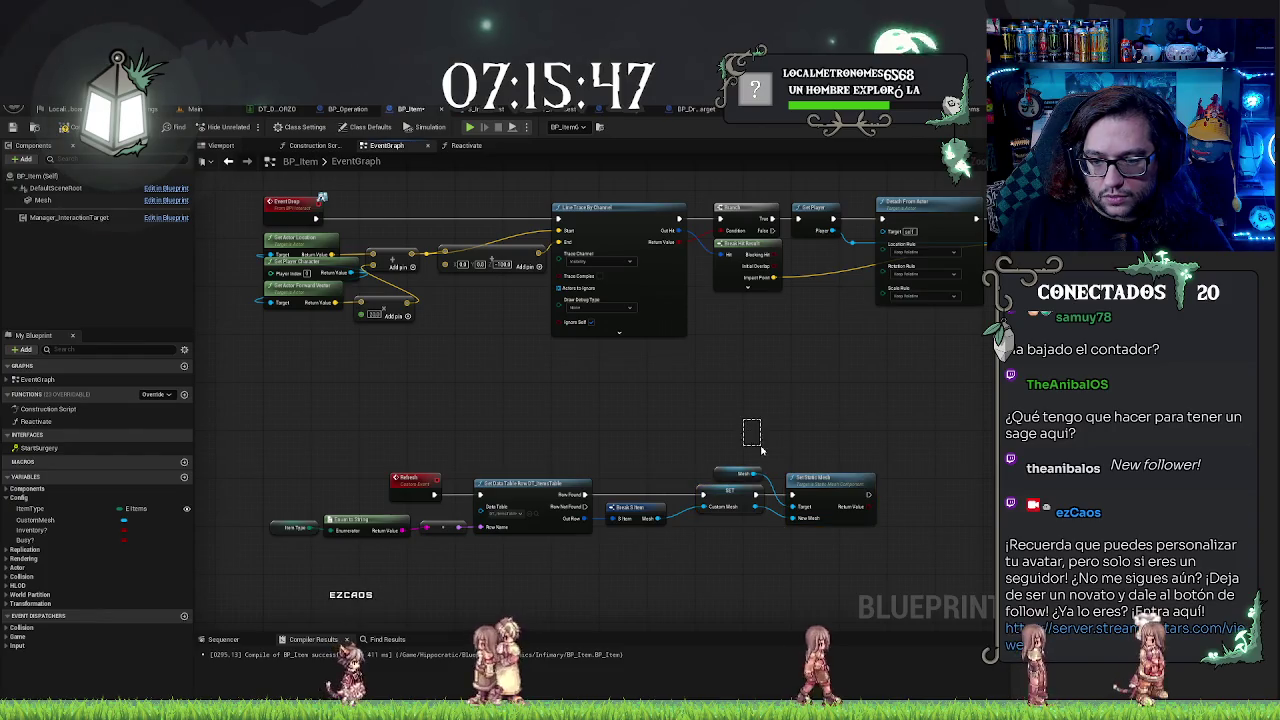
pyautogui.click(730, 472)
pyautogui.moveTo(775, 468); pyautogui.dragTo(857, 553)
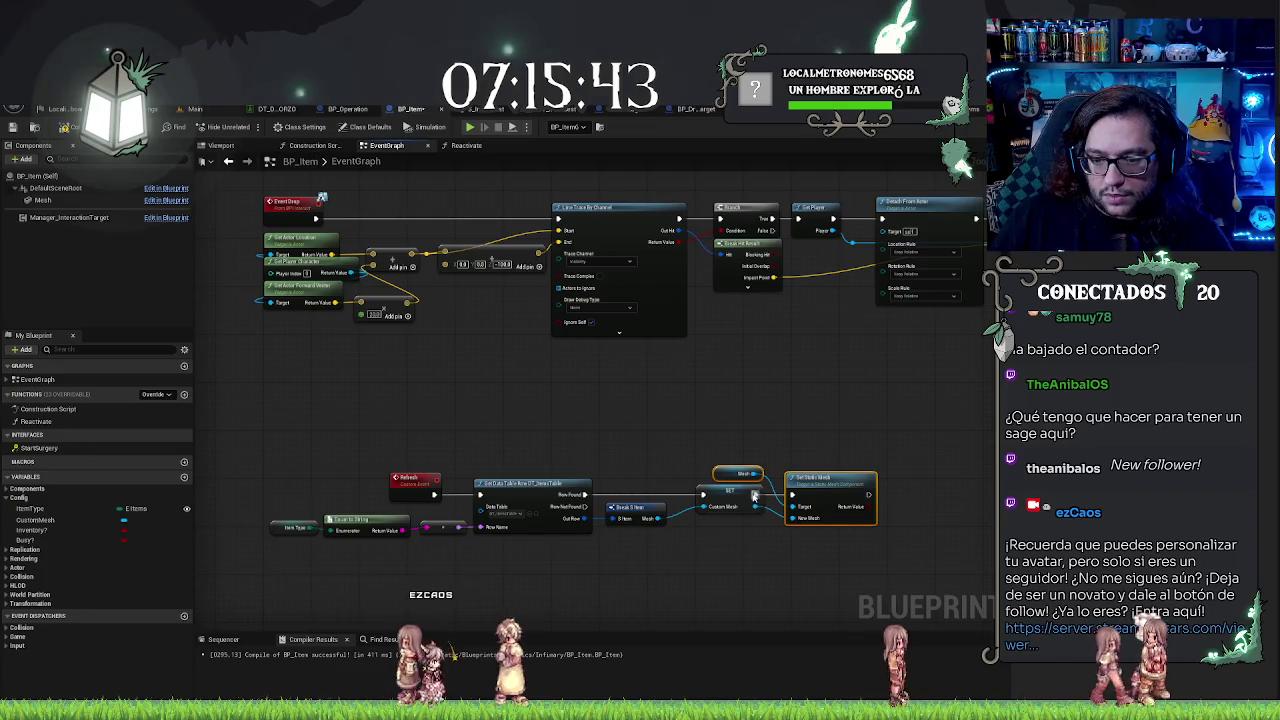
pyautogui.keyDown('alt'); pyautogui.click(755, 496); pyautogui.keyUp('alt')
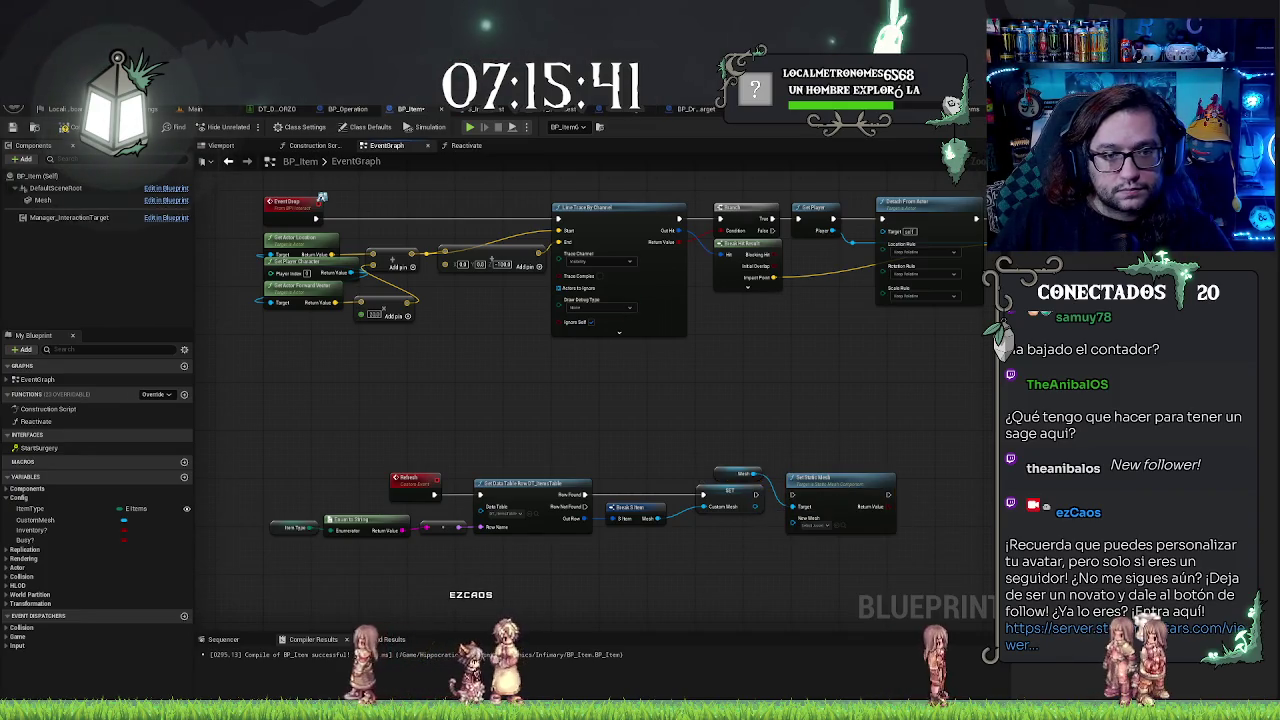
pyautogui.click(315, 145)
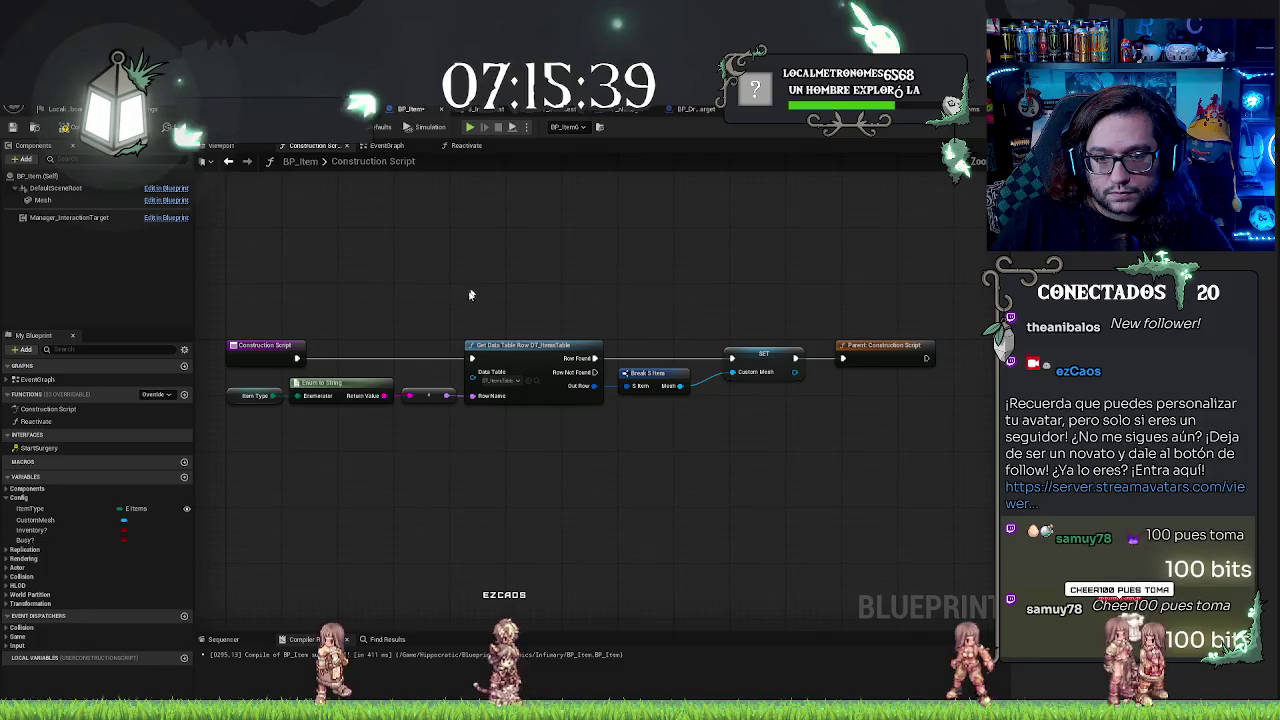
# Step: Shift the old construction nodes down, call Refresh right after Construction Script, then view the Main level
pyautogui.moveTo(259, 370); pyautogui.dragTo(780, 437)
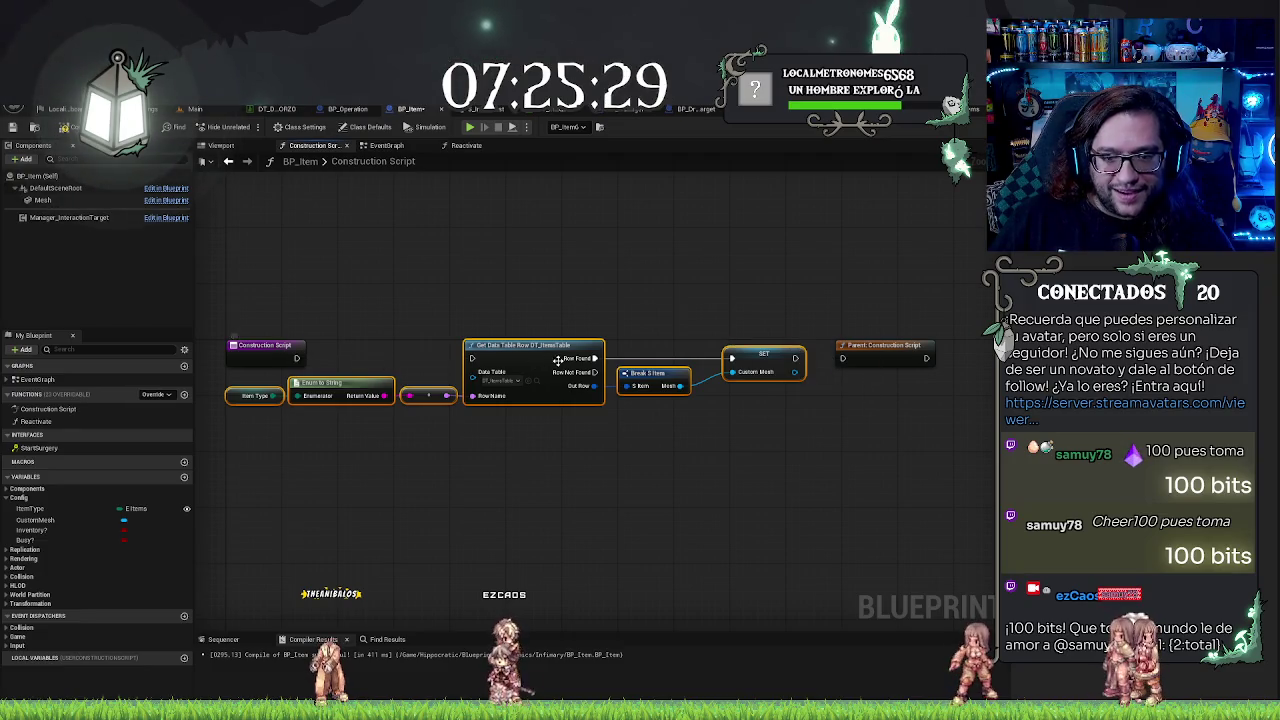
pyautogui.moveTo(558, 360); pyautogui.dragTo(551, 535)
pyautogui.moveTo(298, 358); pyautogui.dragTo(380, 354)
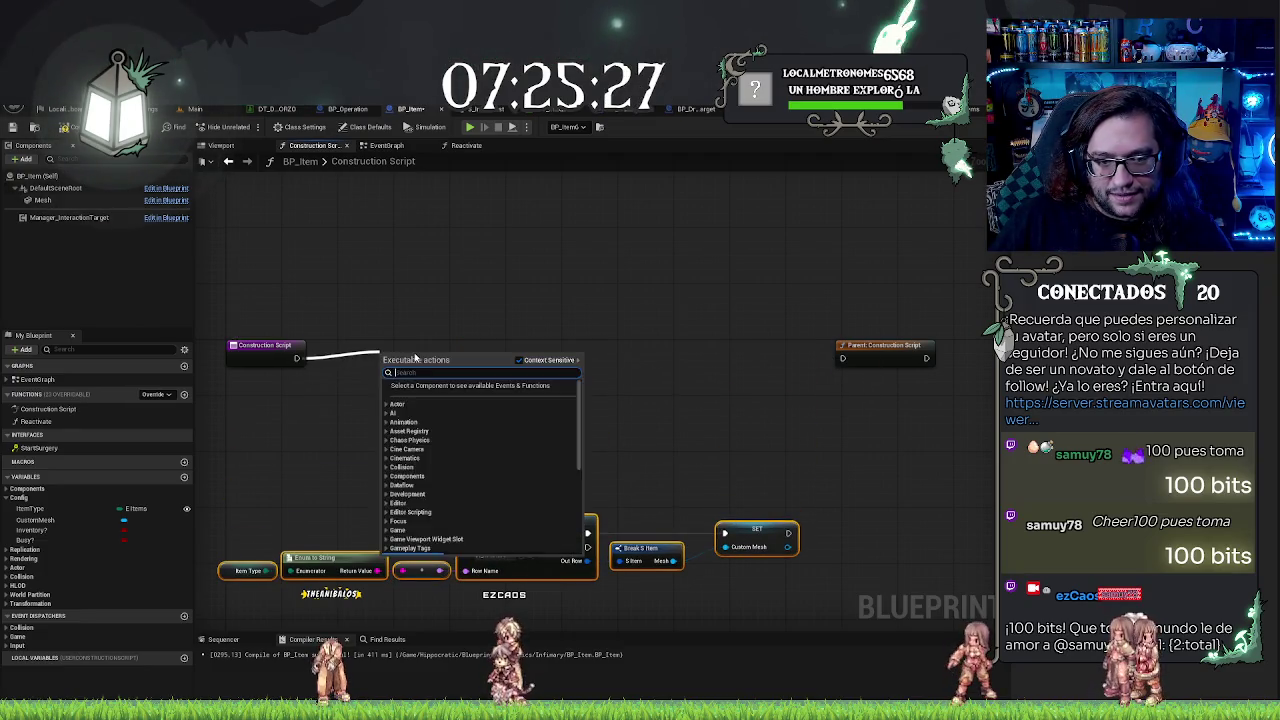
pyautogui.write('refres')
pyautogui.click(426, 398)
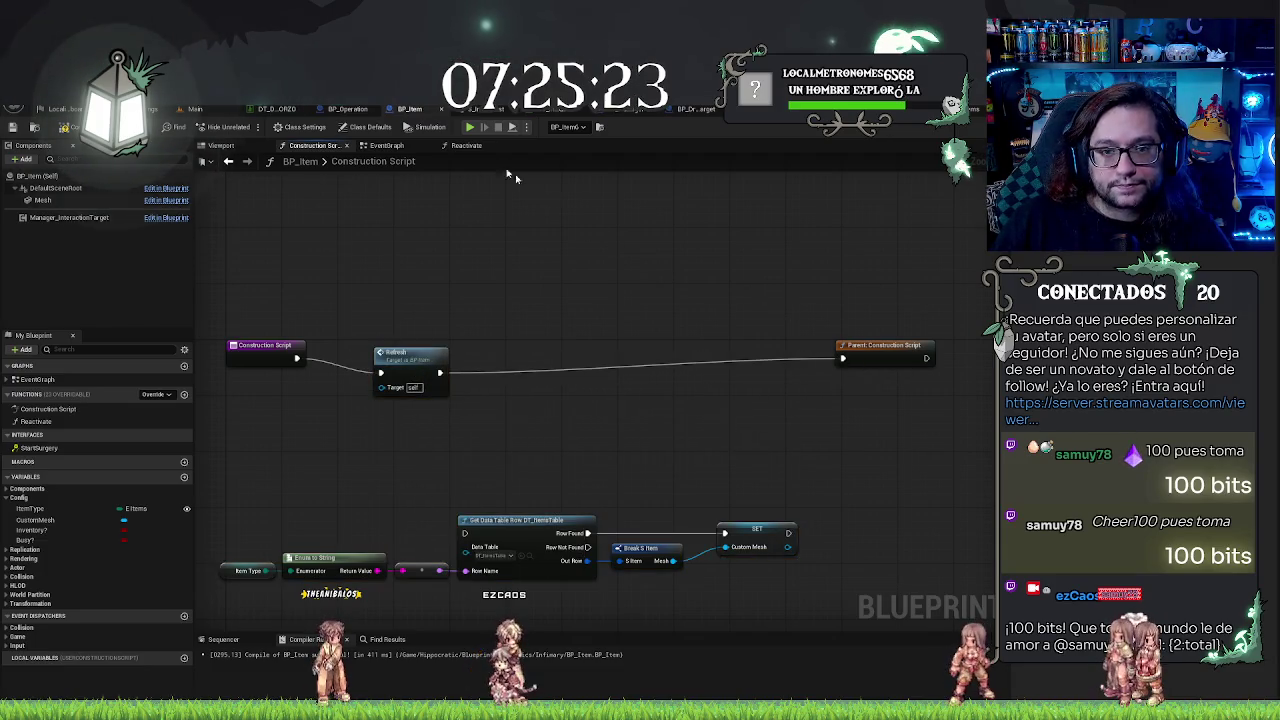
pyautogui.click(197, 109)
pyautogui.moveTo(770, 370)
pyautogui.mouseDown()
pyautogui.moveTo(780, 345)
pyautogui.moveTo(735, 355)
pyautogui.moveTo(720, 378)
pyautogui.mouseUp()
# Step: Select the green item box on the middle storeroom shelf to show its details
pyautogui.click(681, 430)
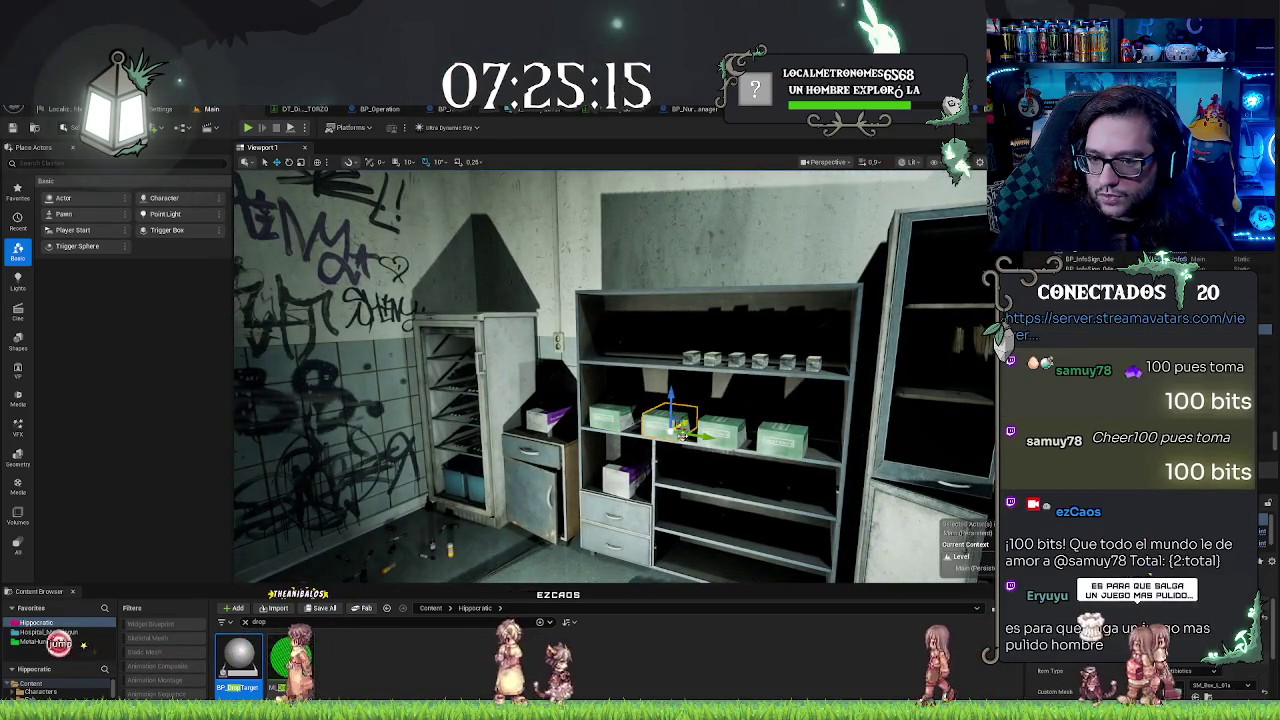